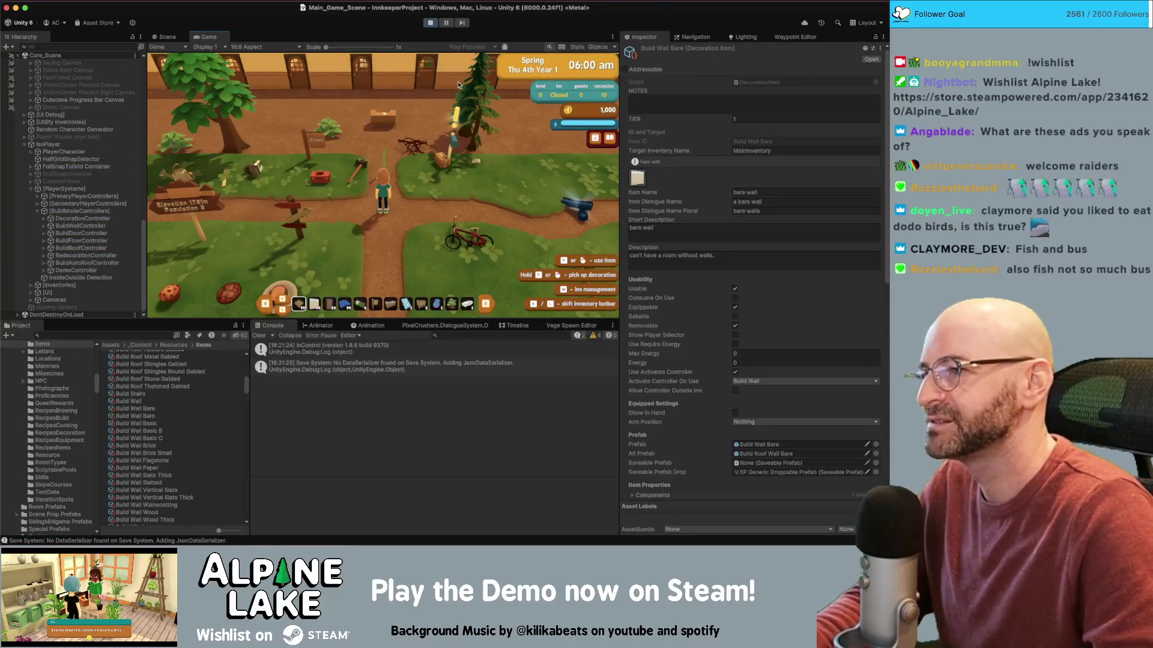
- Walk the character right across the yard, up toward the doors, then left toward the desk
key("d")
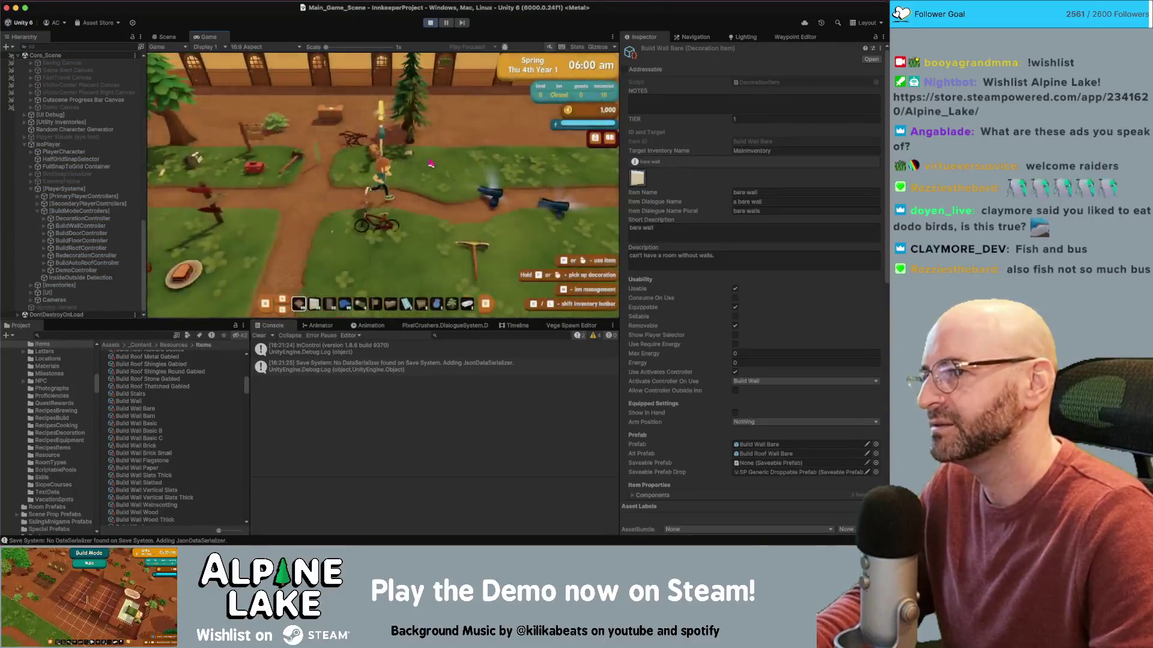
key("w")
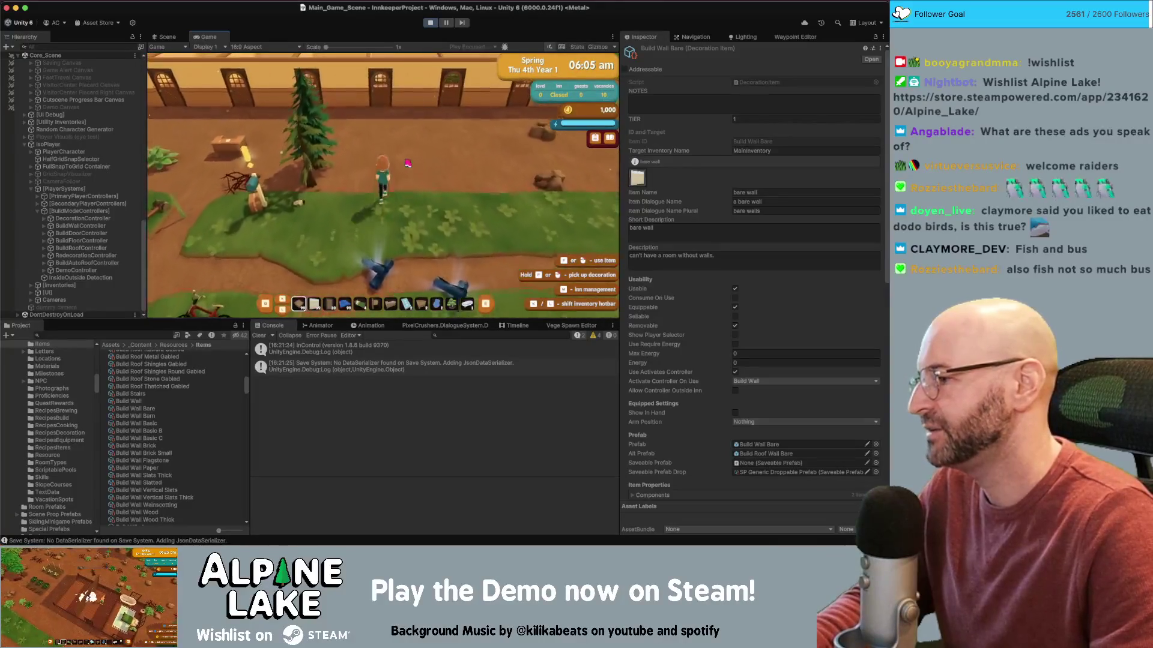
key("a")
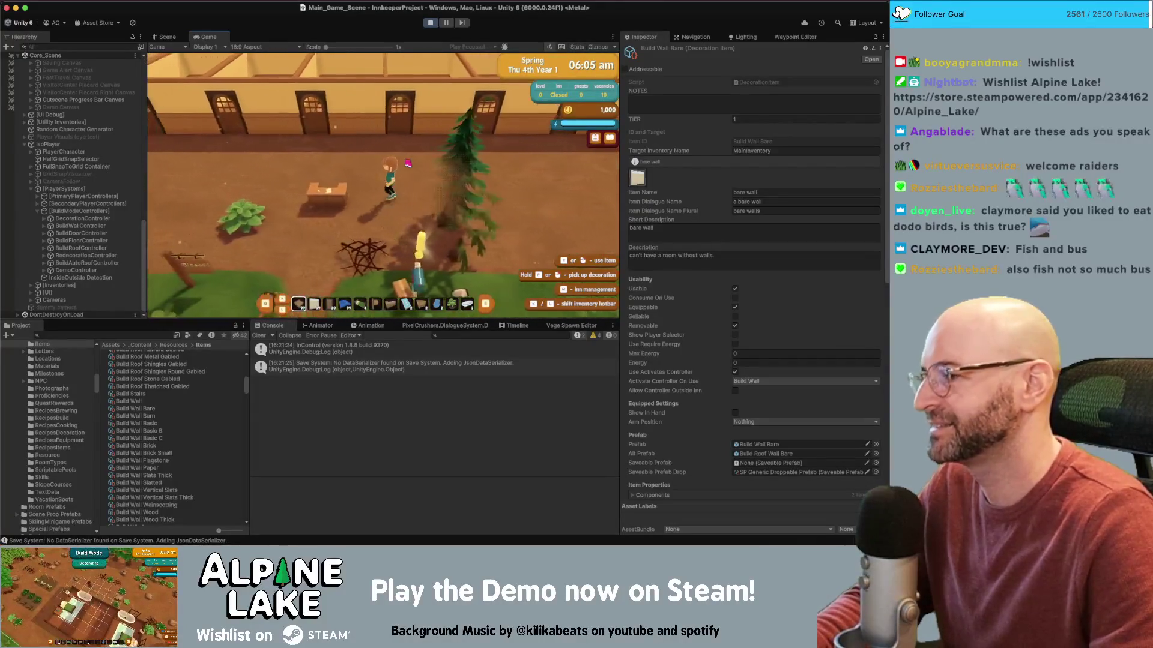
key("a")
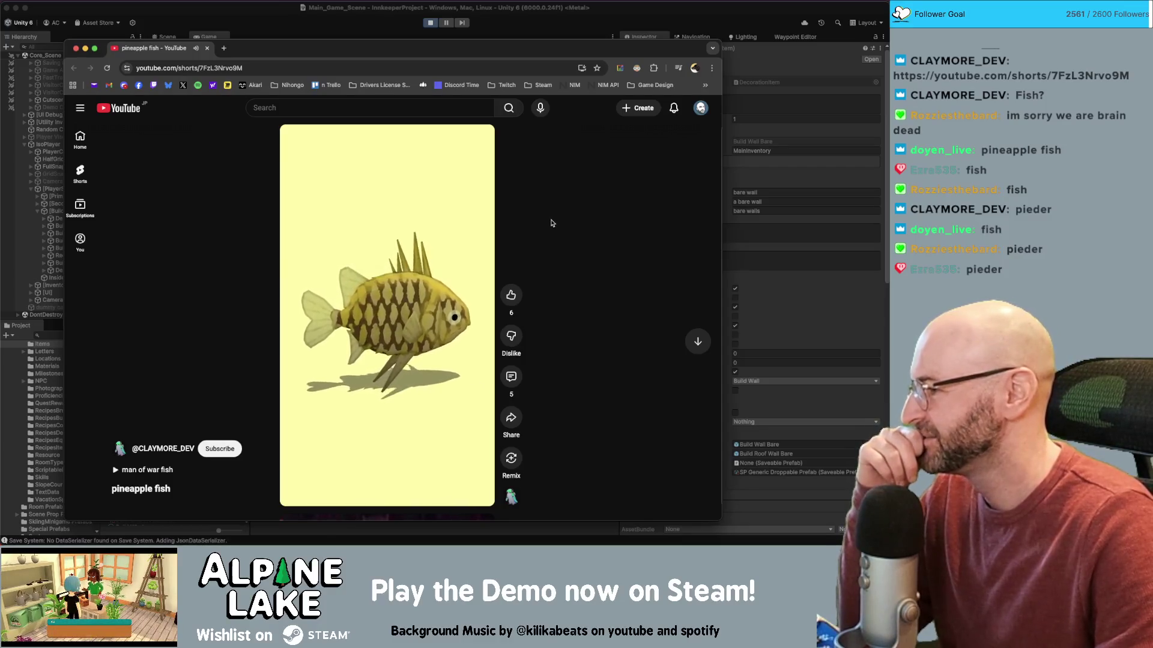
- Go from the pineapple fish Short to the creator's channel Shorts tab
mouse_move(426, 233)
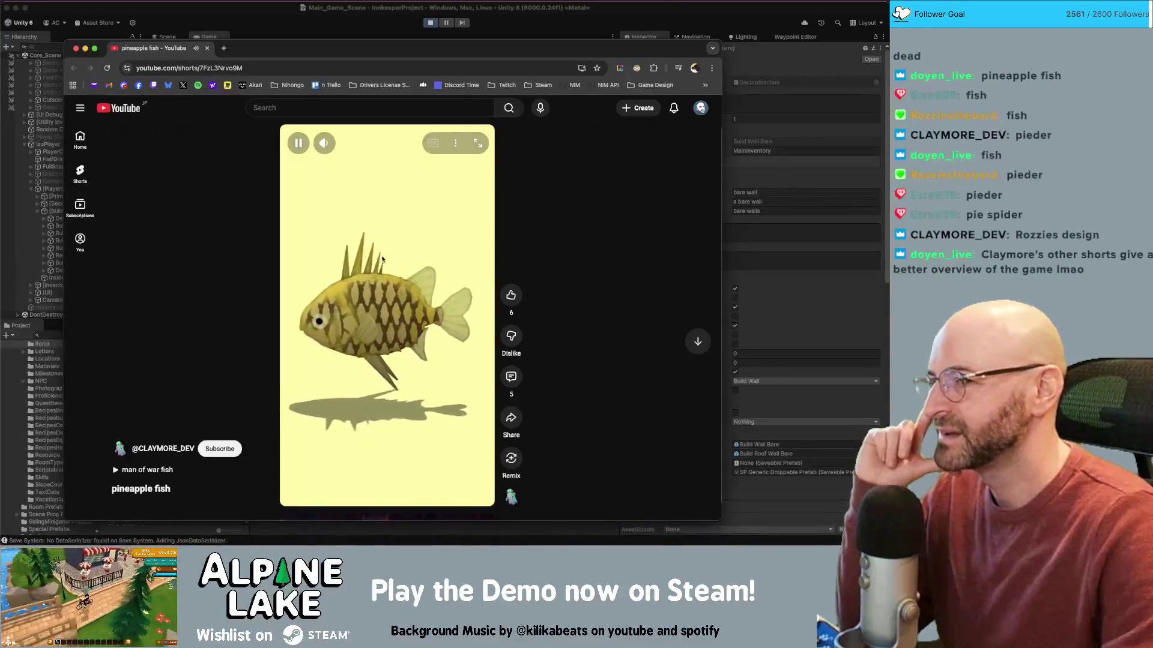
left_click(159, 448)
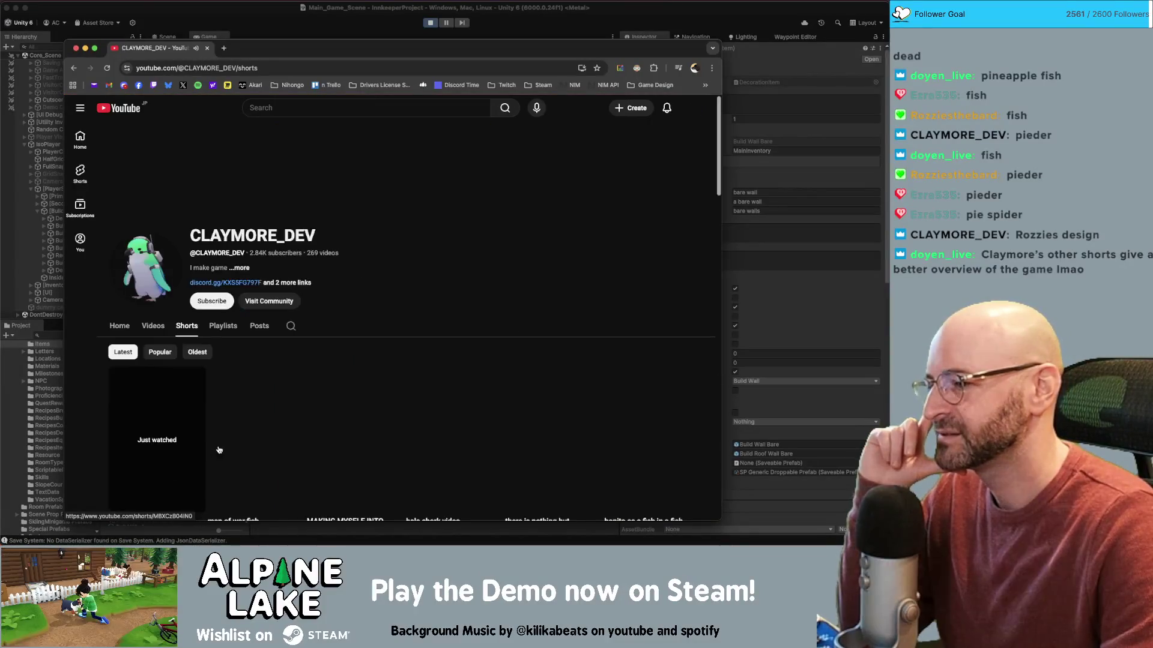
- Subscribe to the creator's channel and like the man of war fish Short
left_click(212, 301)
scroll(336, 239, "down", 3)
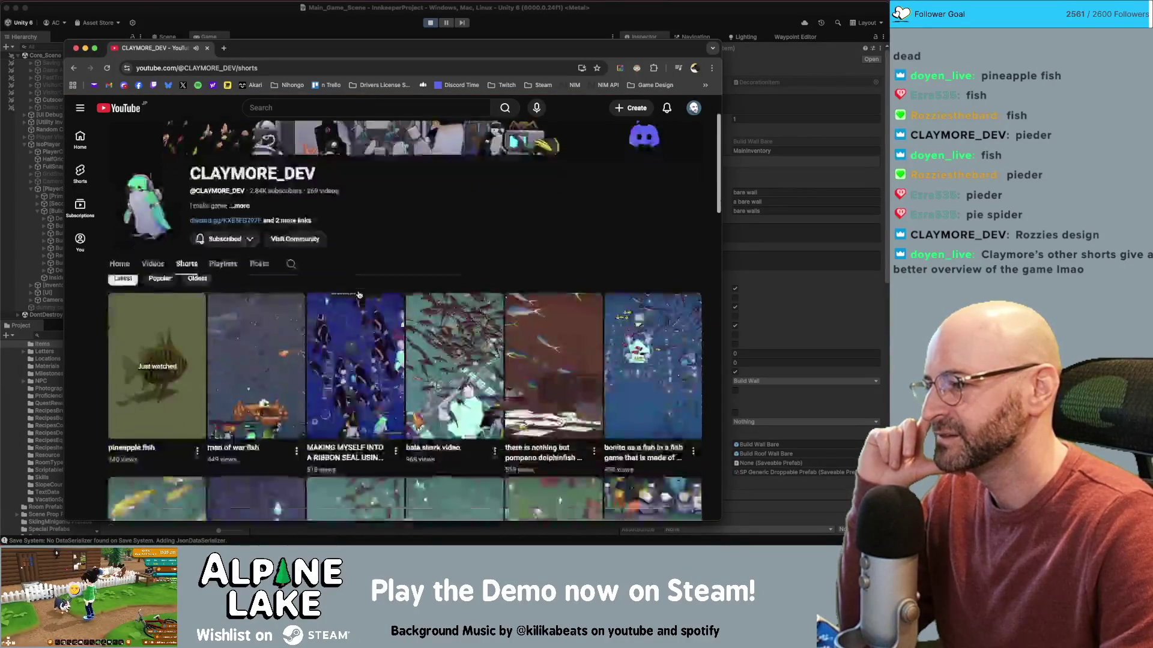
left_click(279, 293)
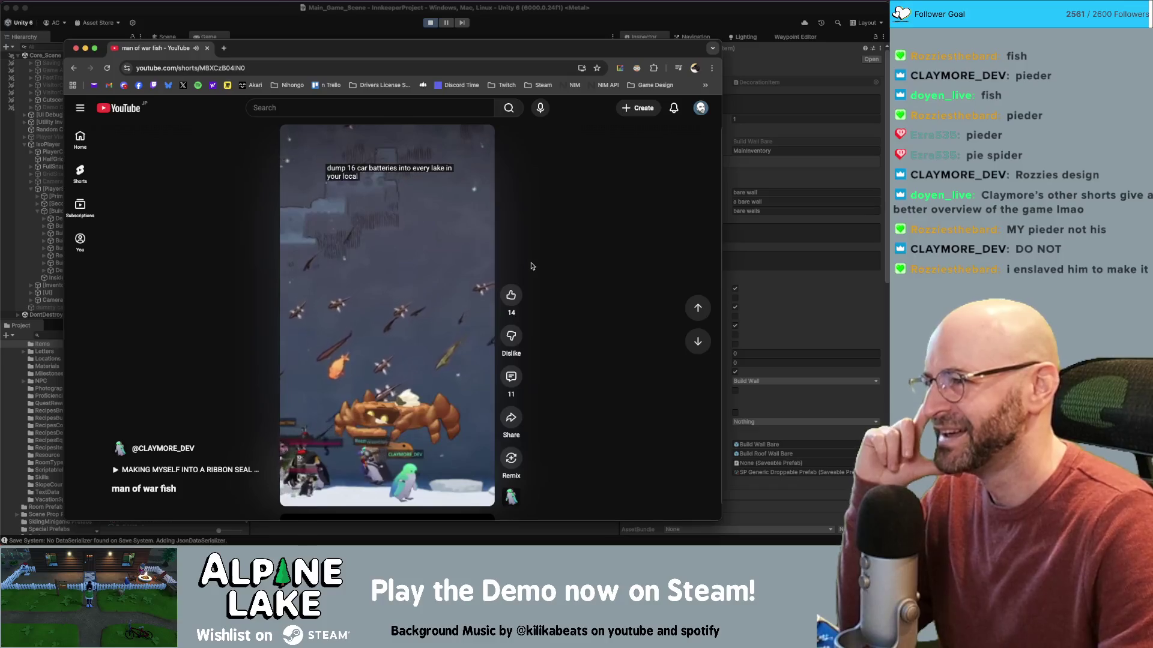
left_click(511, 295)
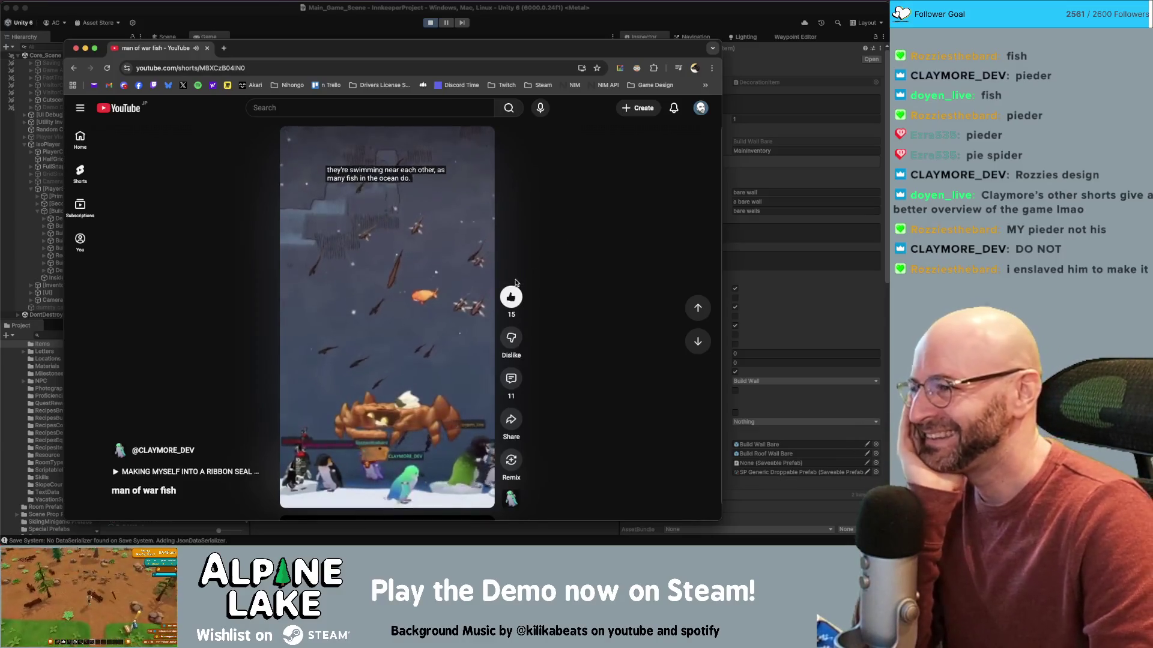
- Browse nearby Shorts, return to the channel's Shorts grid and open the ribbon seal Short
scroll(515, 282, "down", 2)
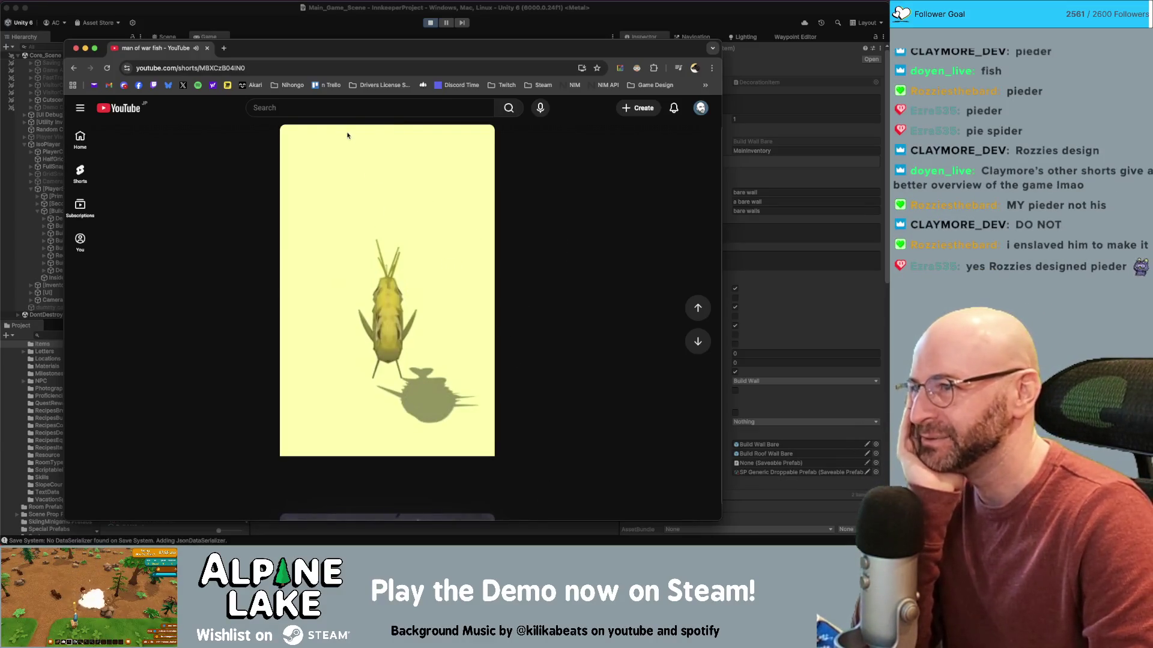
scroll(193, 188, "up", 2)
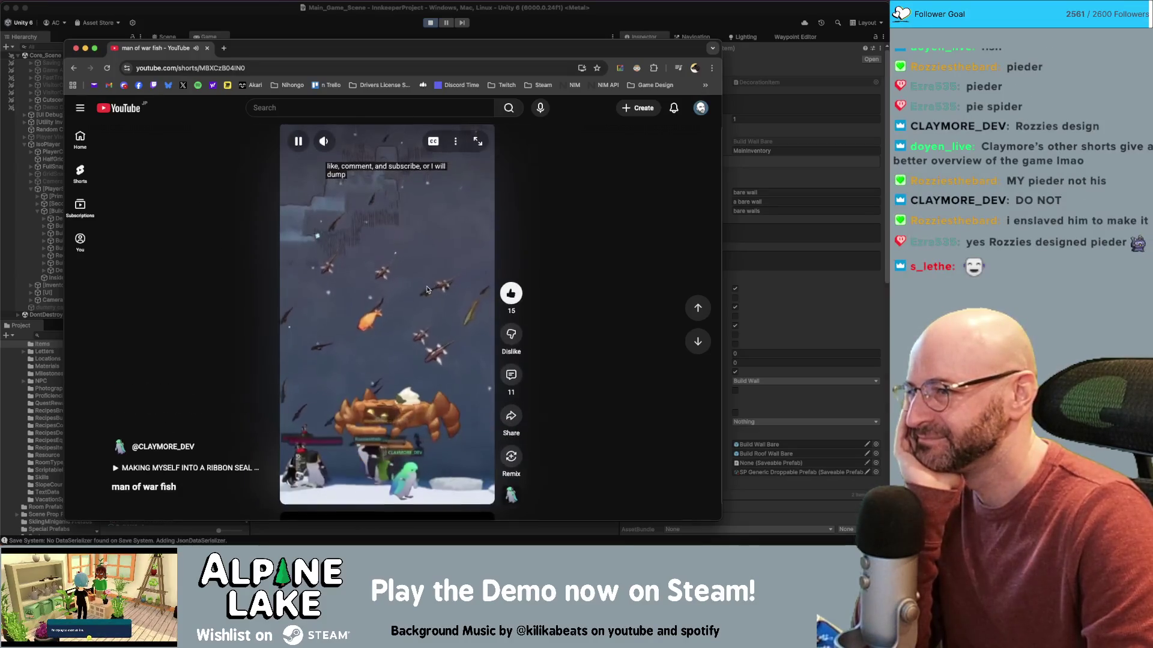
scroll(427, 290, "up", 2)
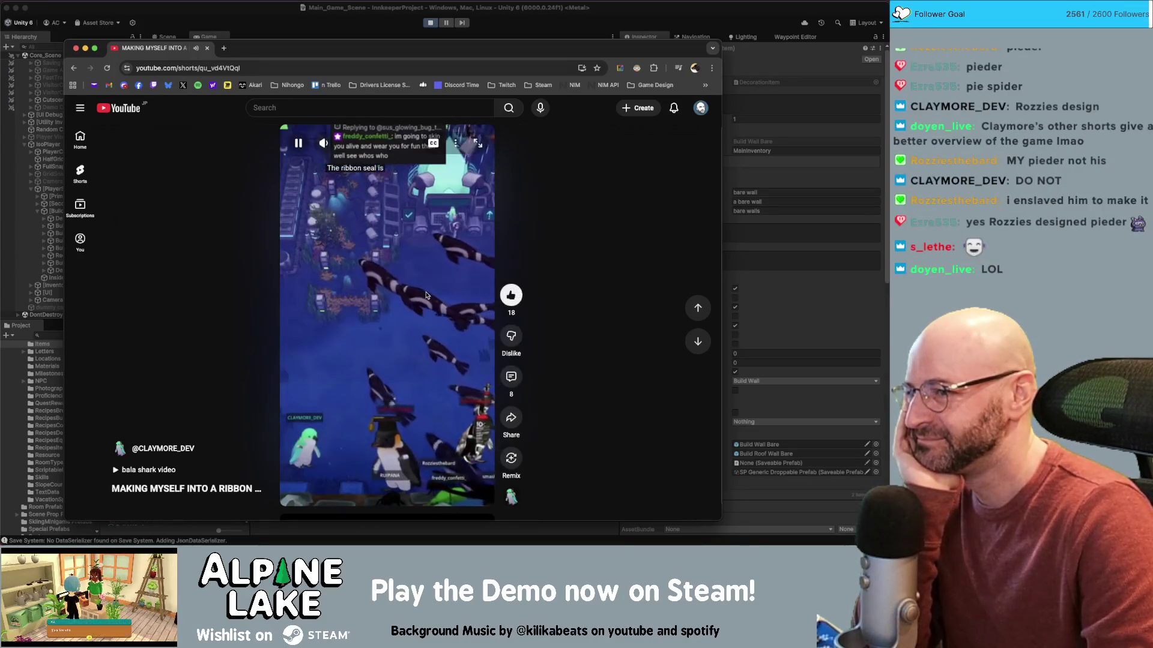
scroll(426, 295, "up", 2)
scroll(419, 297, "down", 2)
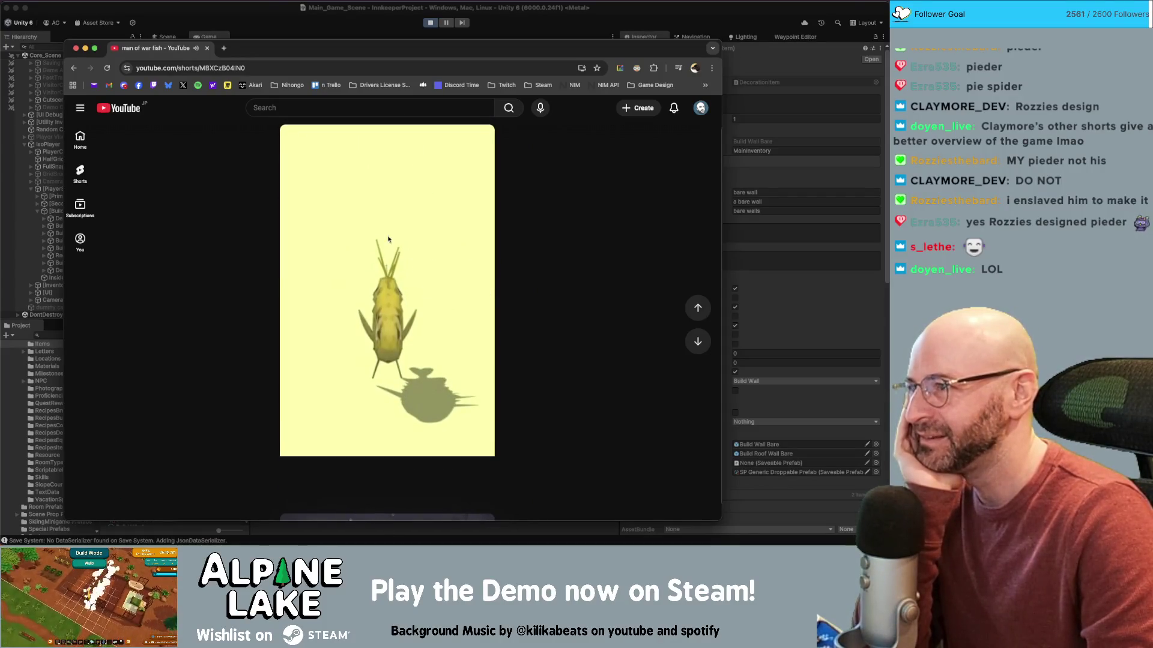
scroll(526, 293, "up", 2)
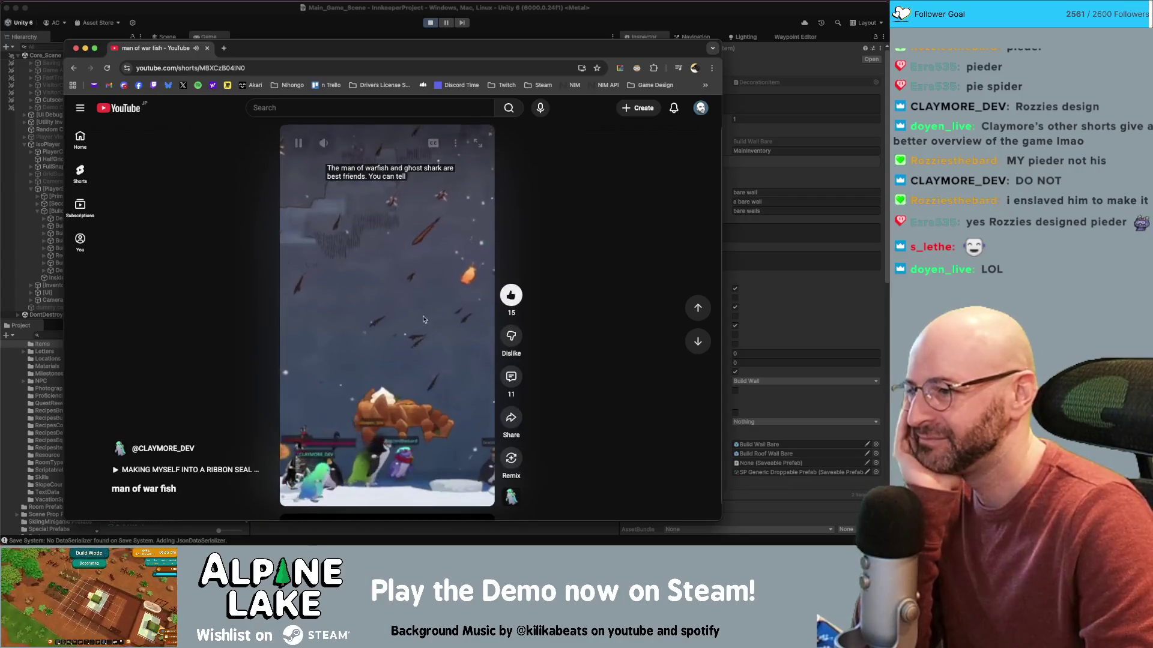
left_click(172, 450)
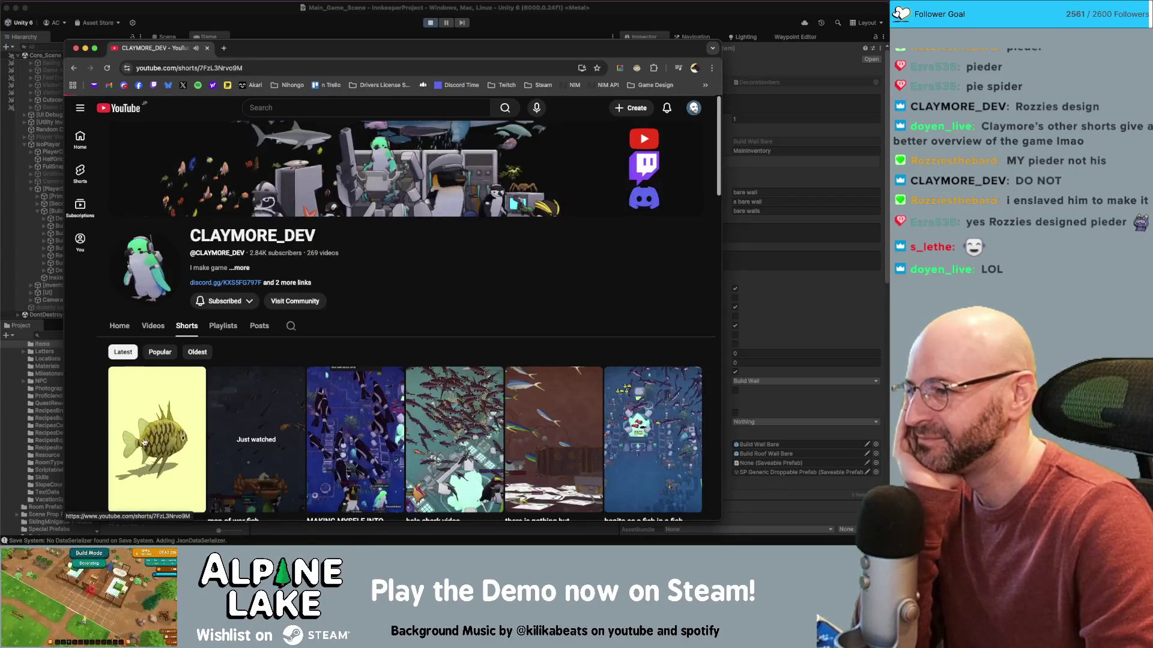
left_click(172, 450)
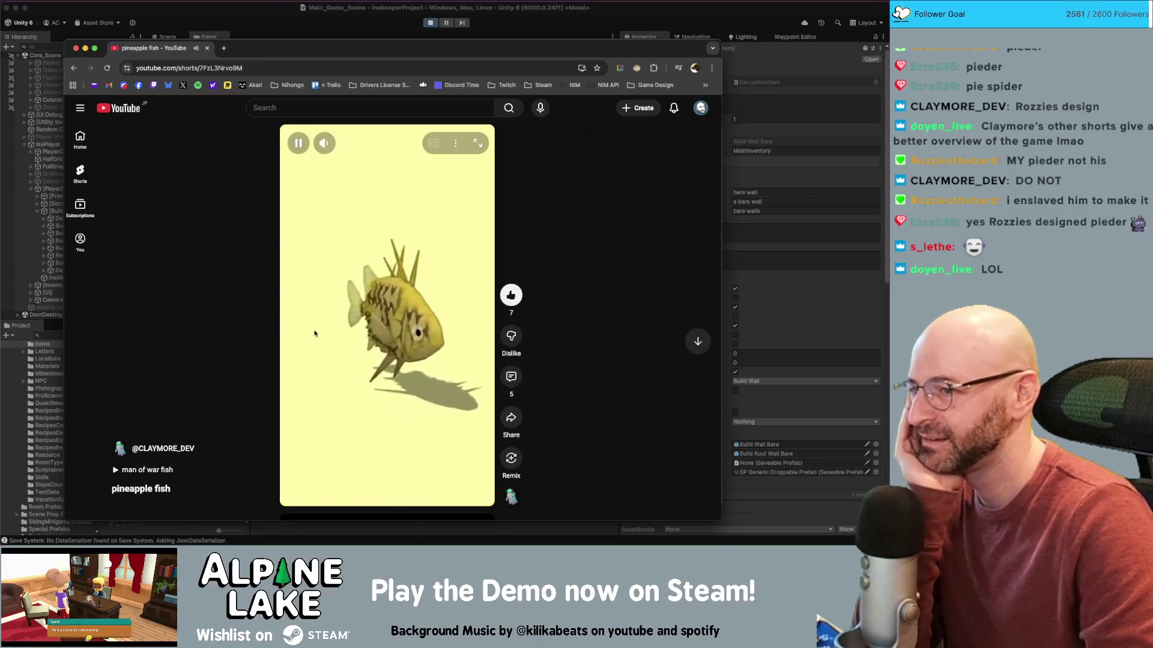
left_click(175, 449)
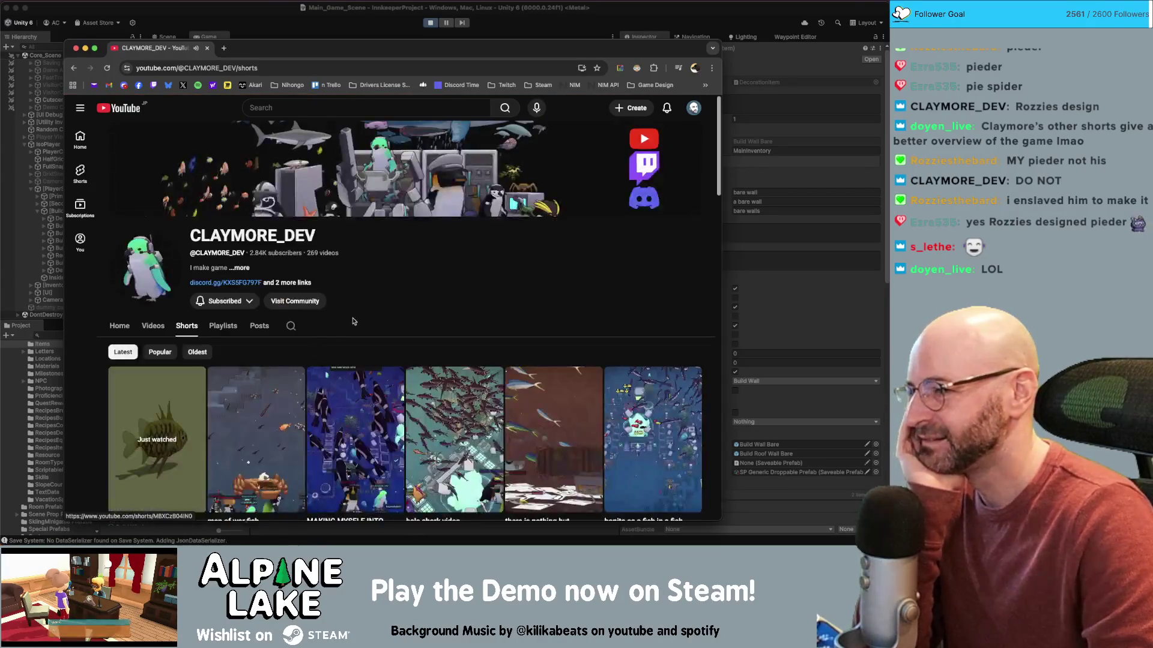
left_click(420, 385)
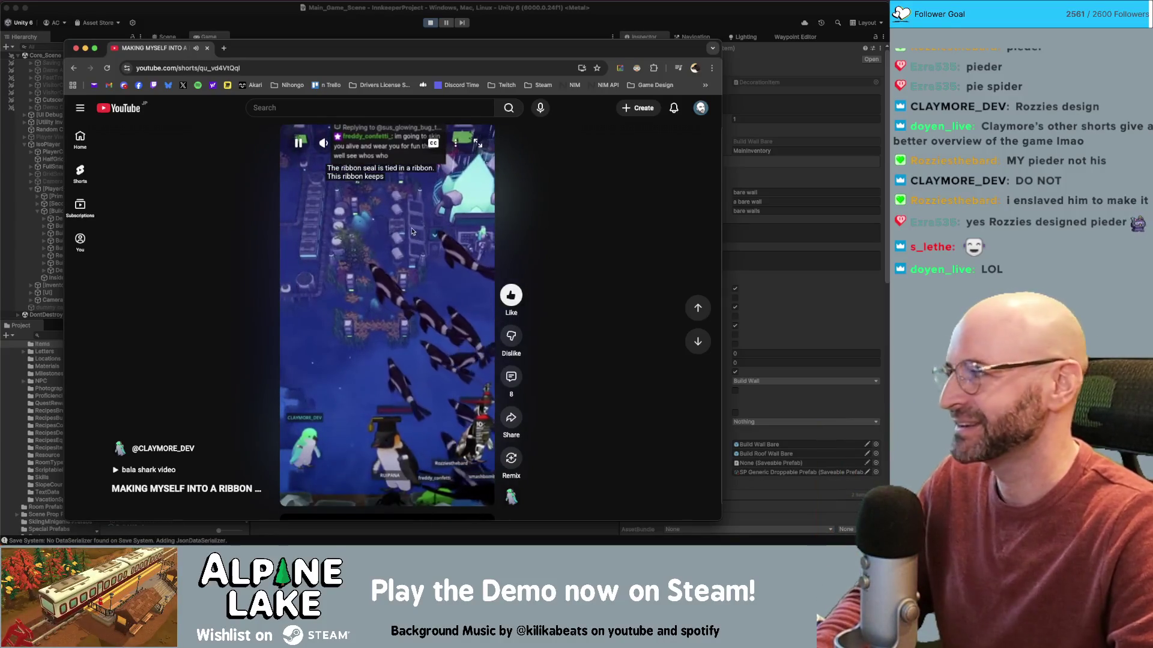
- Advance from the ribbon seal Short to the bala shark video Short
scroll(361, 246, "down", 1)
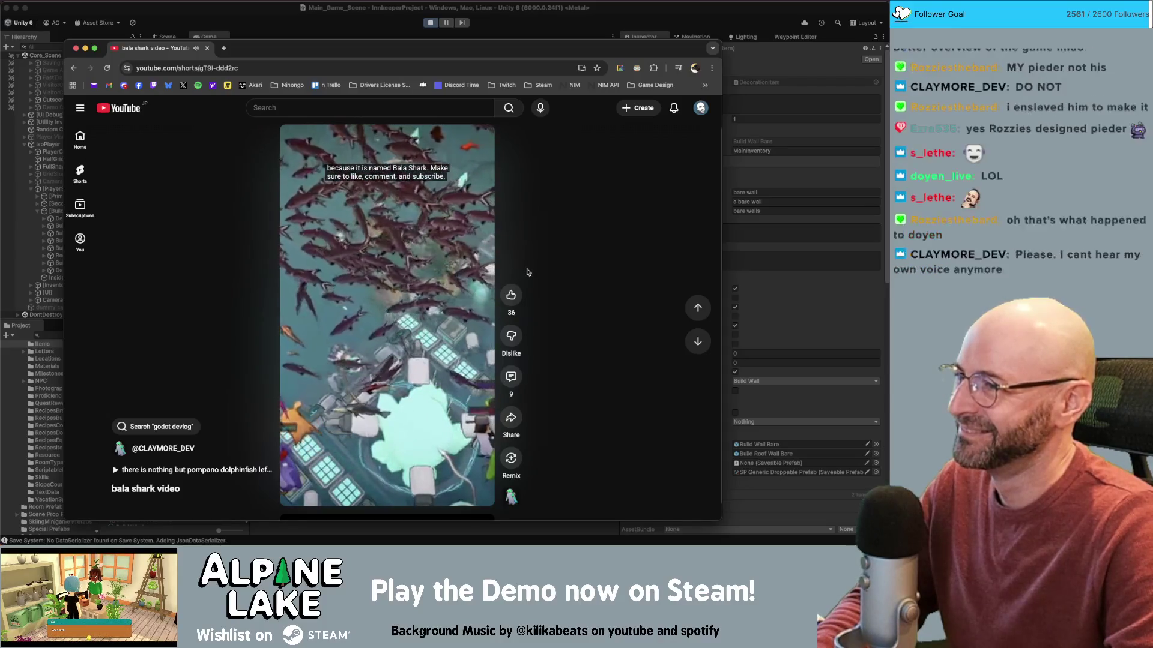
- Like the bala shark video Short, then move Chrome aside and bring the Unity editor forward
left_click(510, 294)
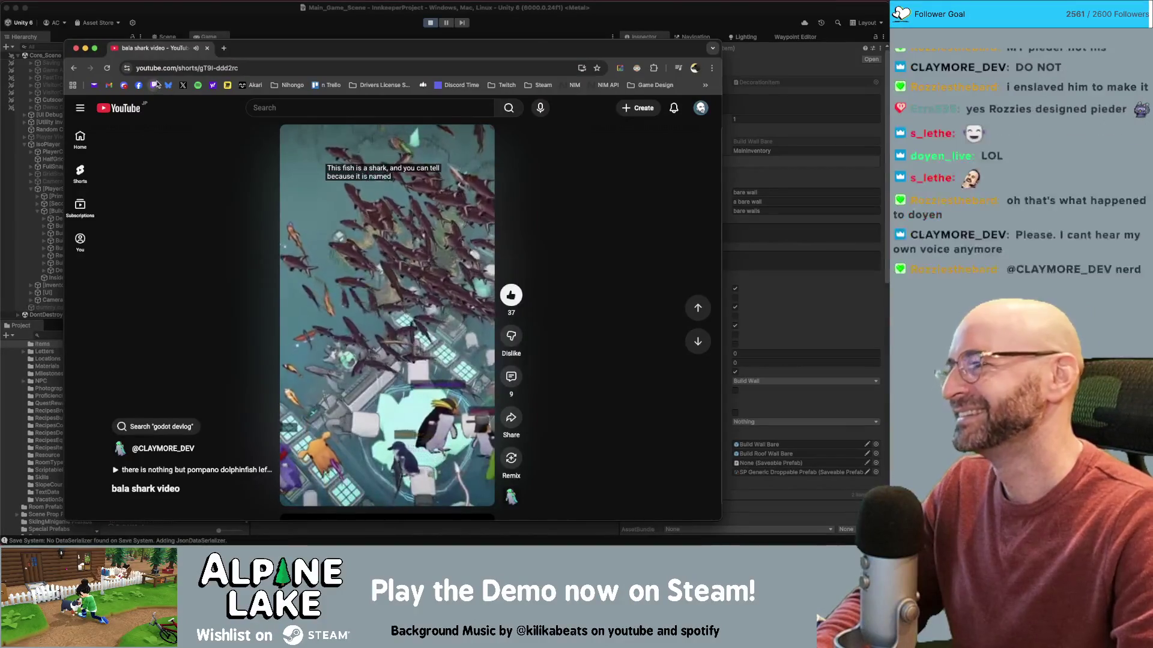
mouse_move(254, 56)
left_mouse_down()
mouse_move(467, 56)
mouse_move(344, 55)
left_mouse_up()
left_click(232, 47)
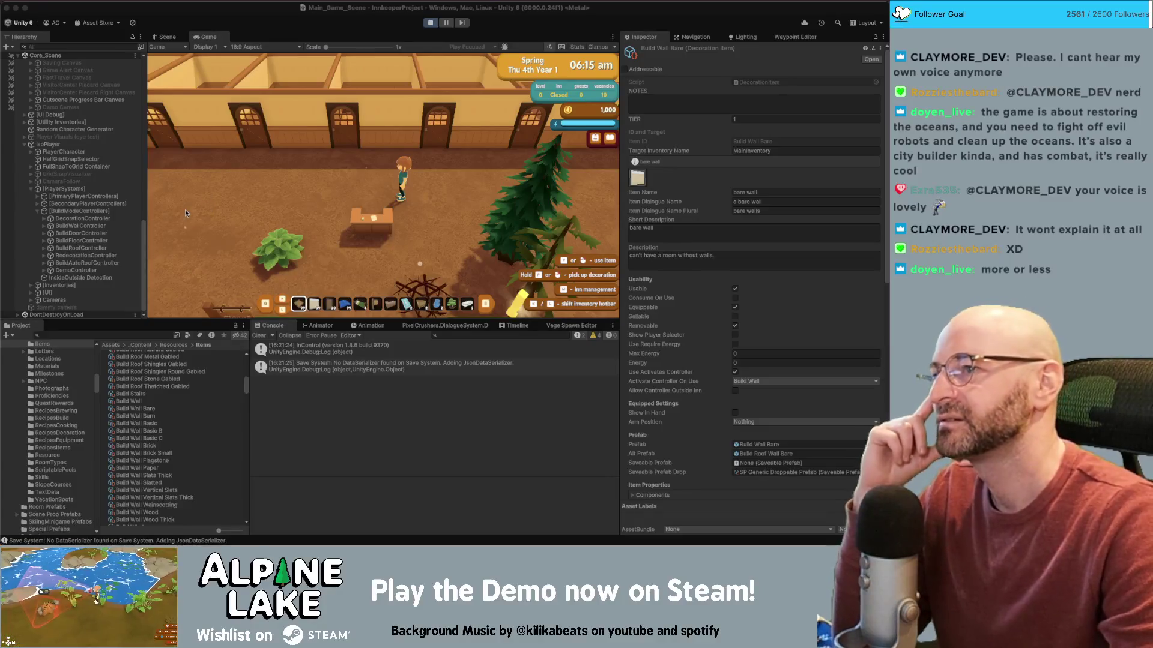
- Walk the character to the house, through a guest room door and back, then enter foundation building mode
left_click(374, 140)
key("w")
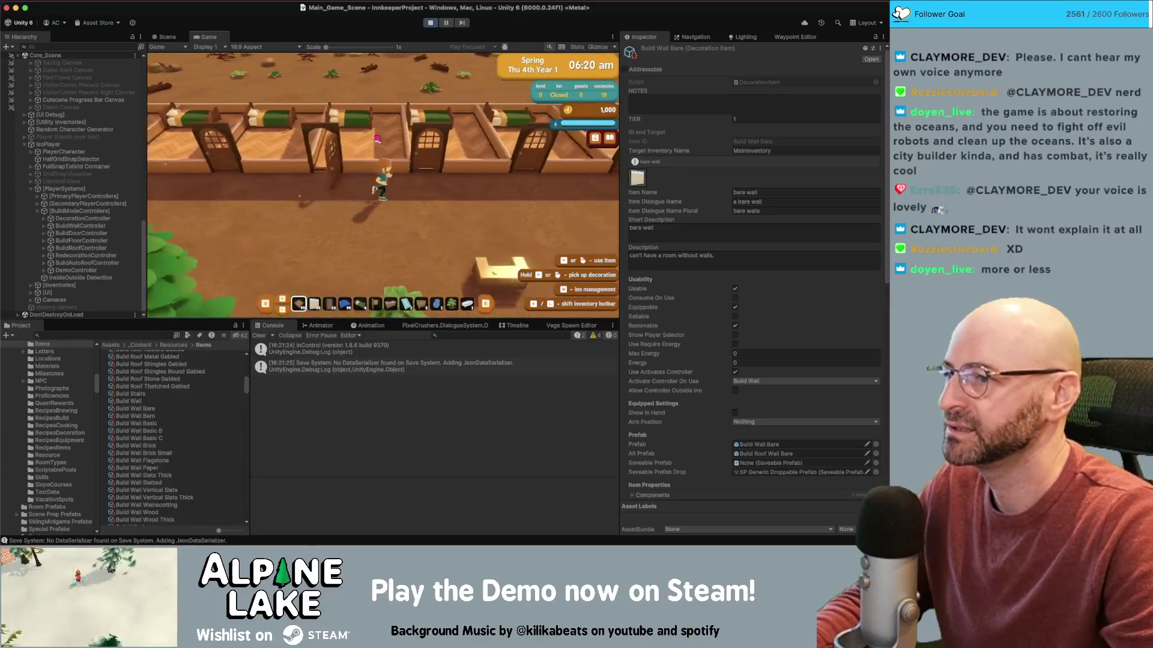
key("d")
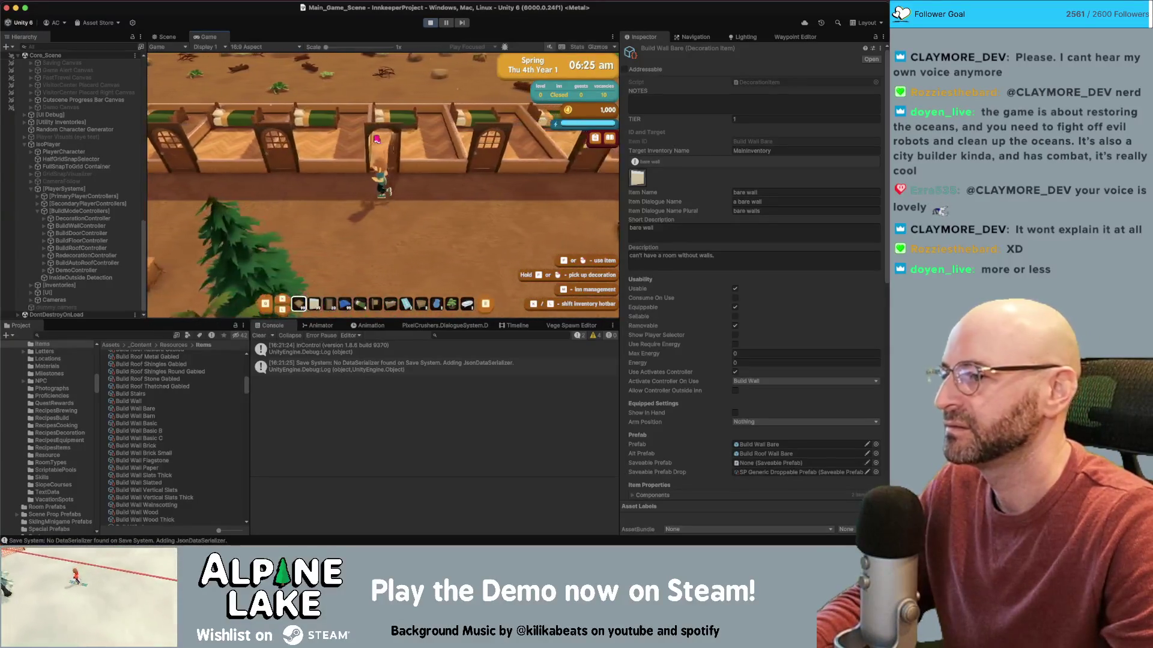
key("a")
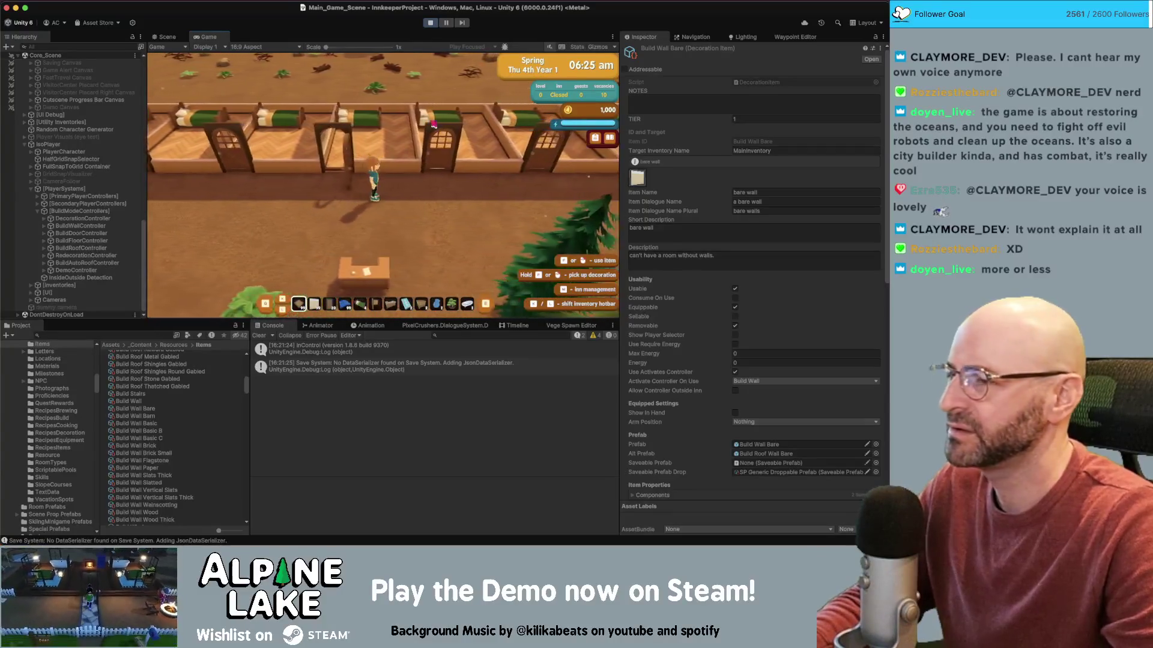
key("d")
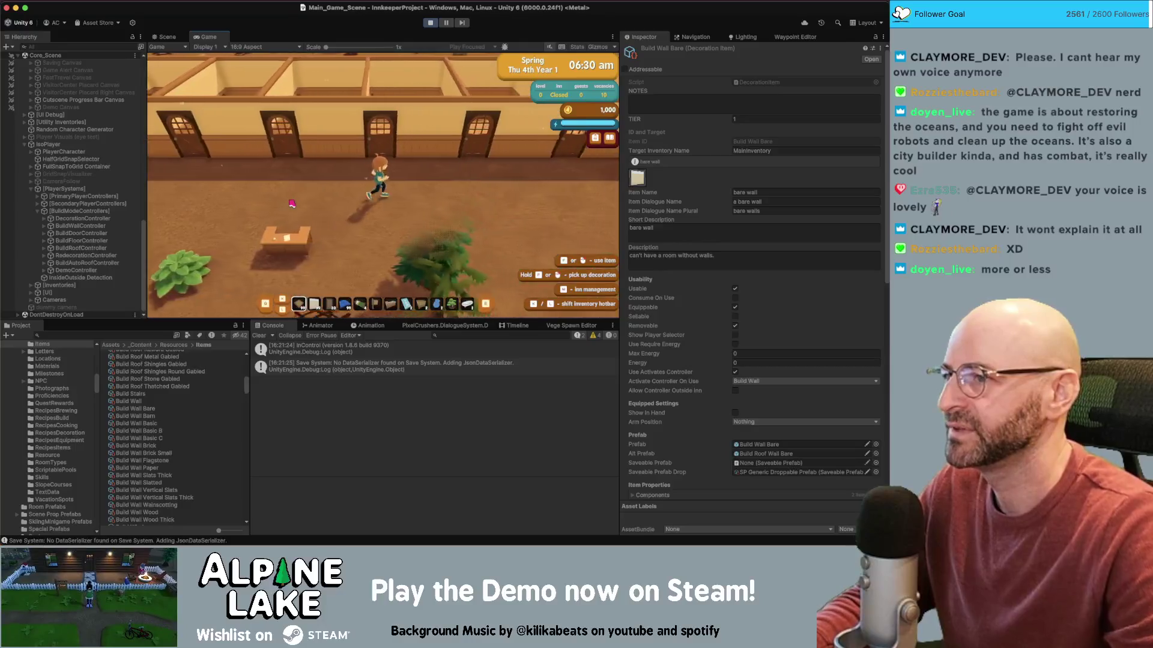
key("d")
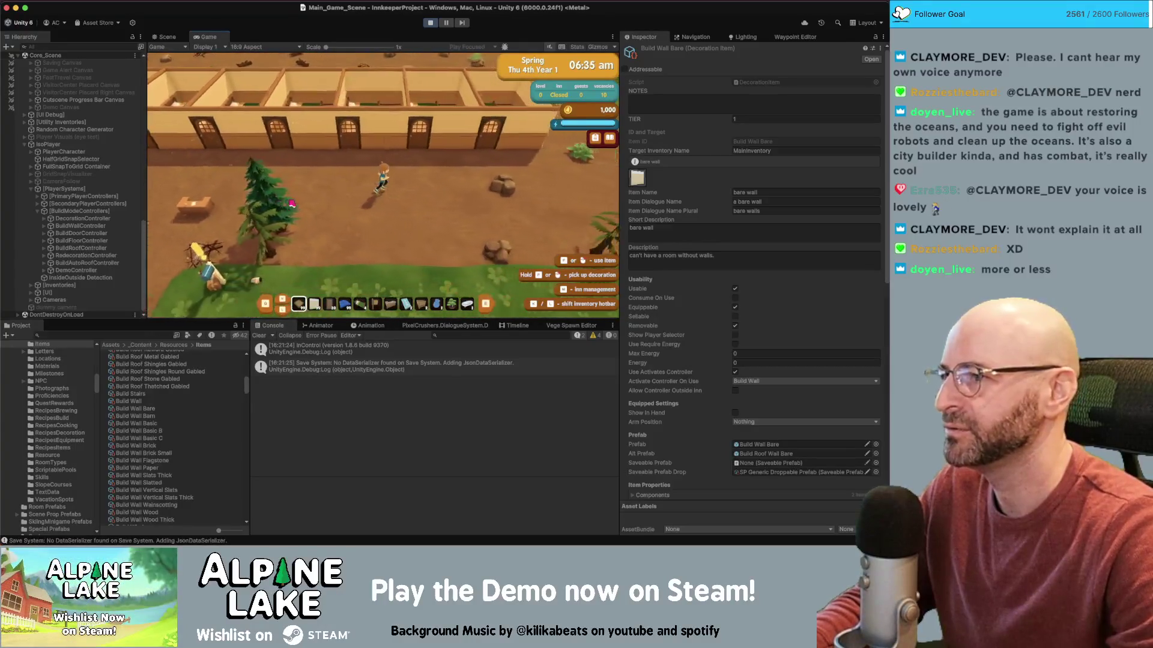
key("w")
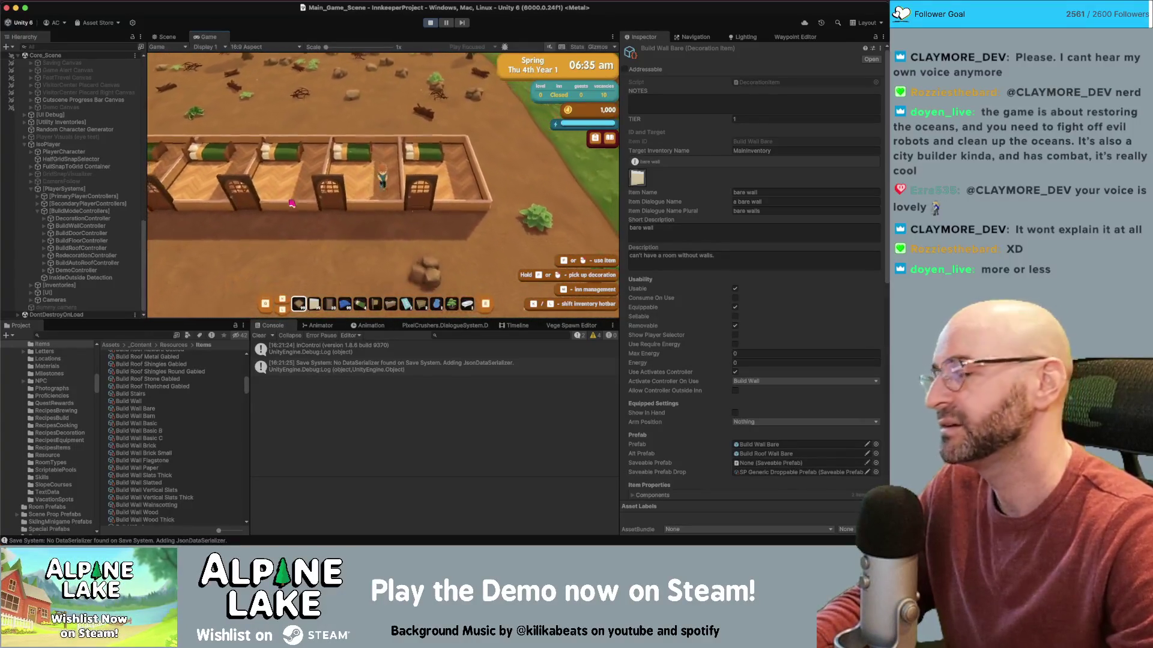
key("s")
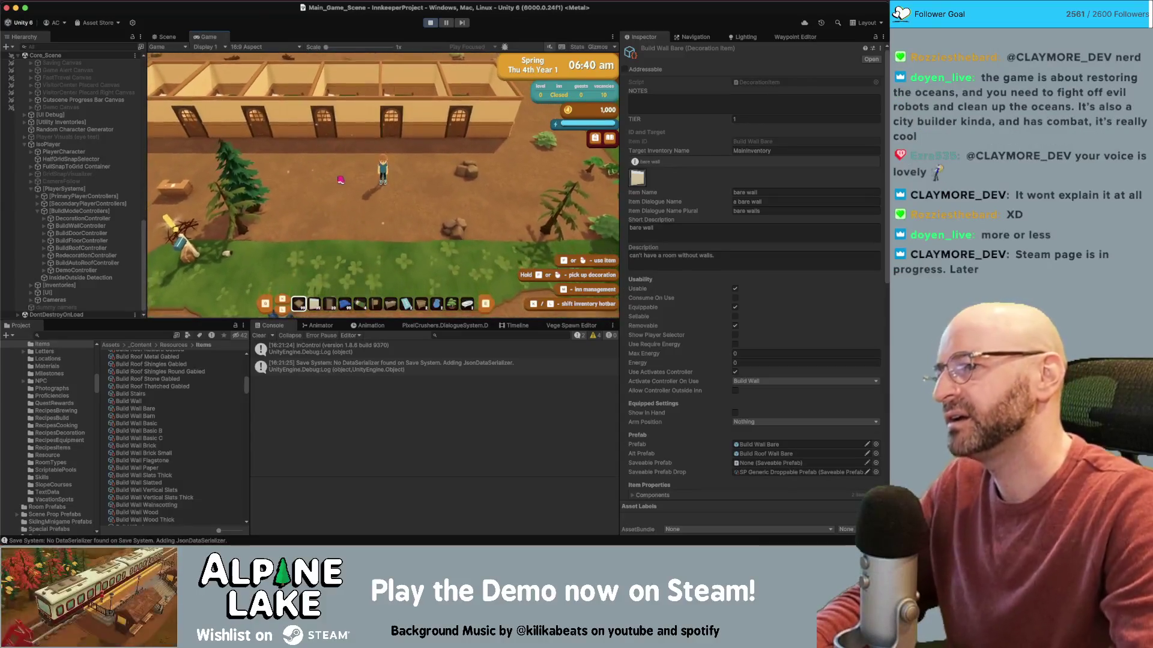
left_click(292, 187)
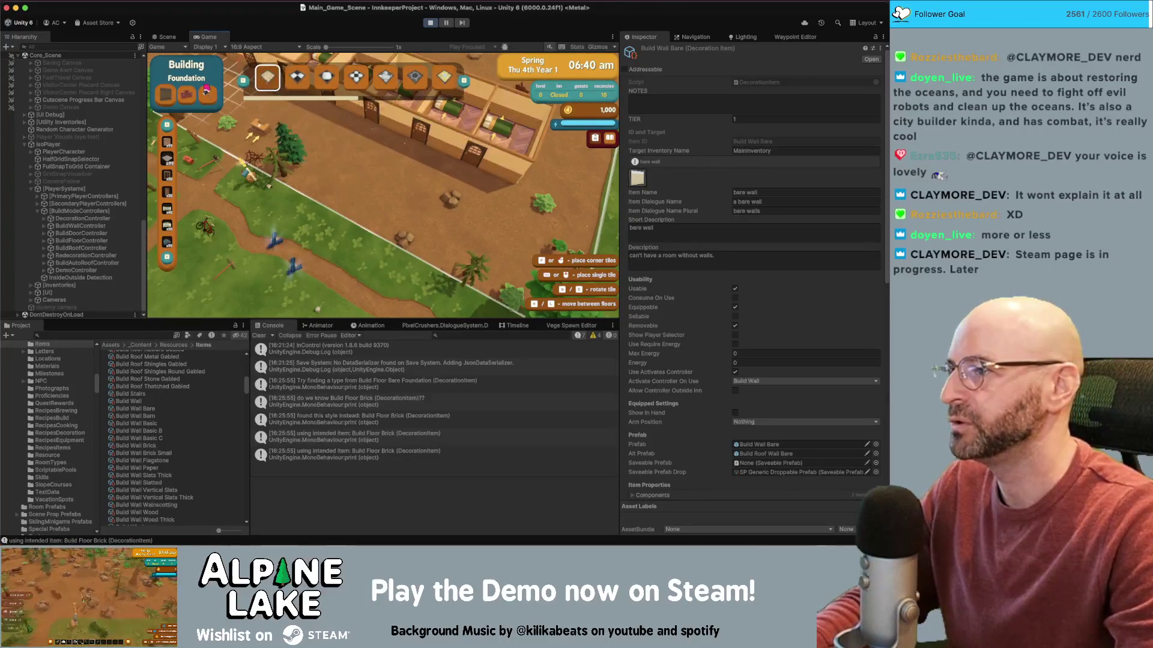
- Toggle foundation build mode on and off several times in the running game
key("Escape")
left_click(397, 216)
key("Escape")
left_click(395, 212)
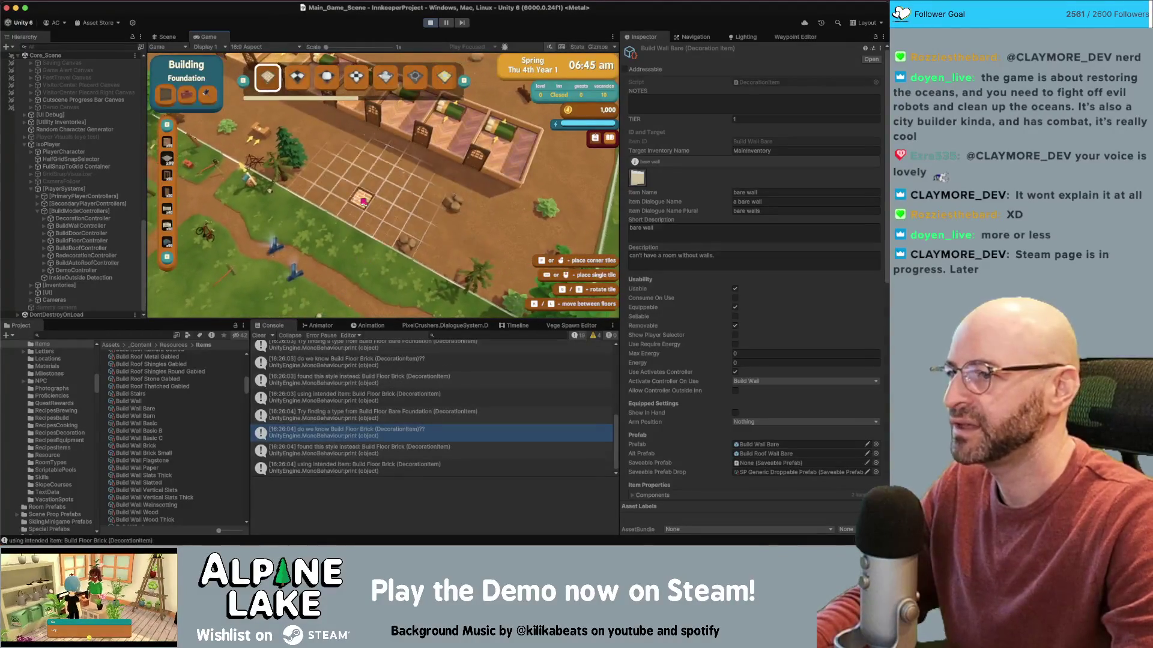
key("Escape")
left_click(360, 203)
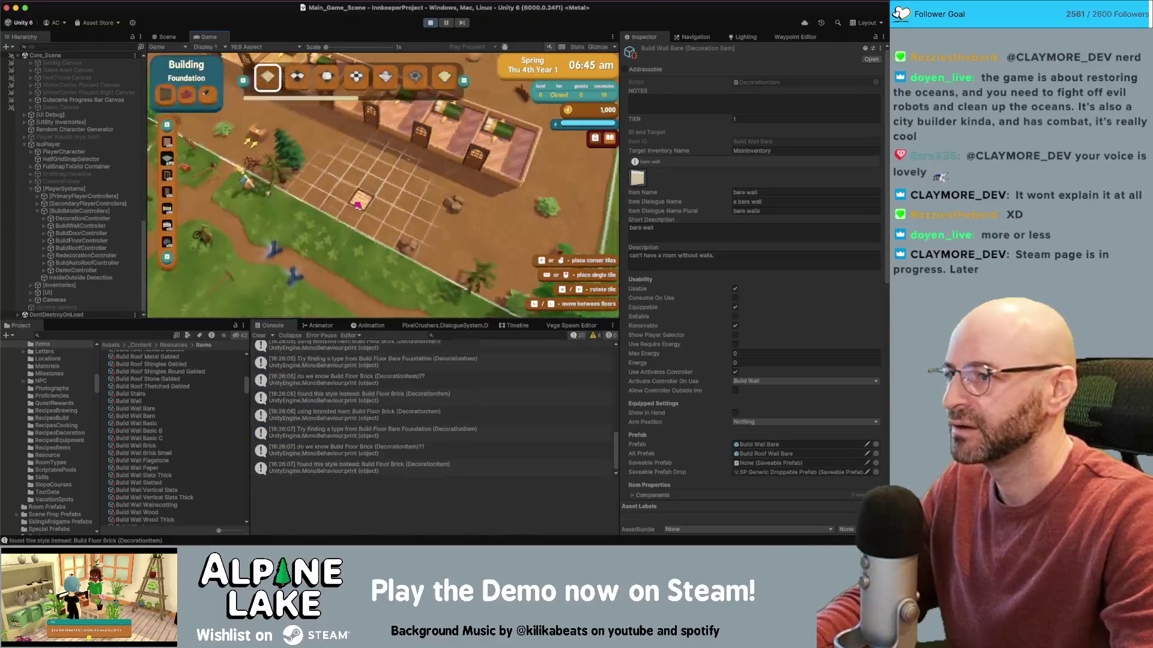
key("Escape")
- Check the inventory and try roof building mode with the roof item
key("Tab")
key("Tab")
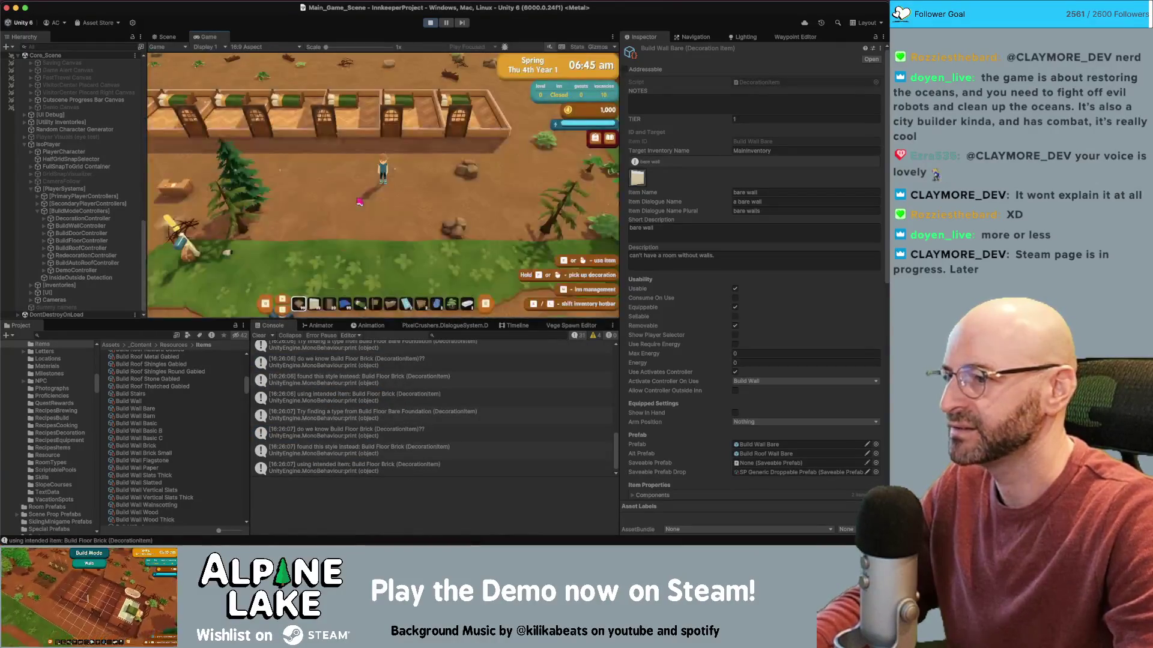
left_click(359, 202)
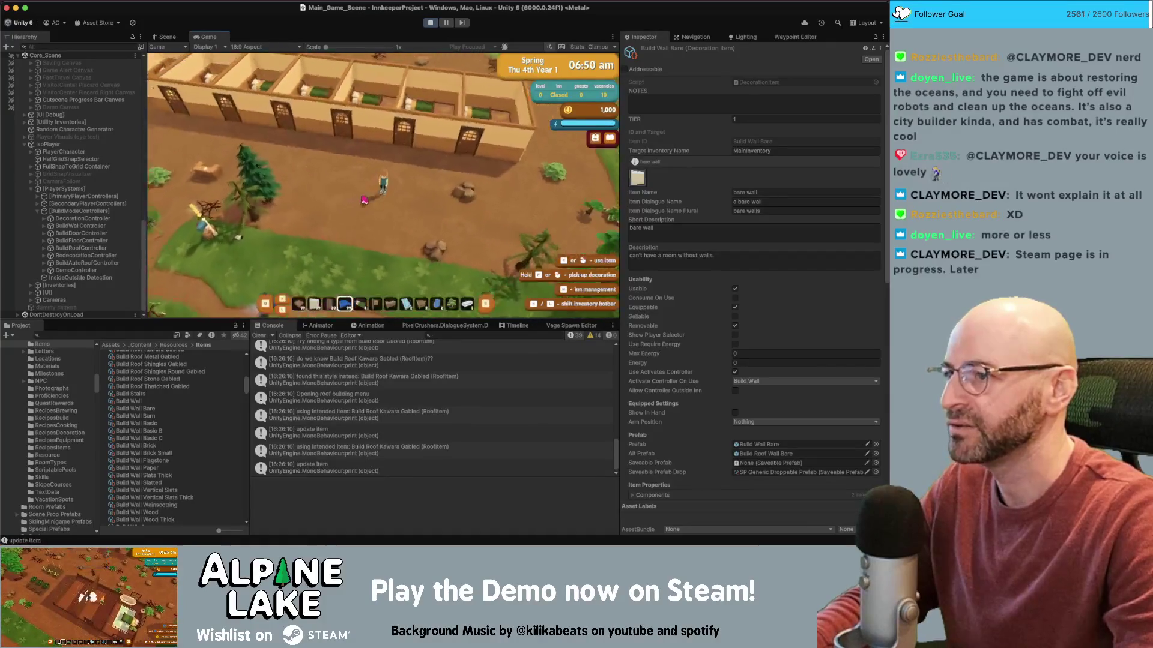
left_click(364, 200)
left_click(362, 178)
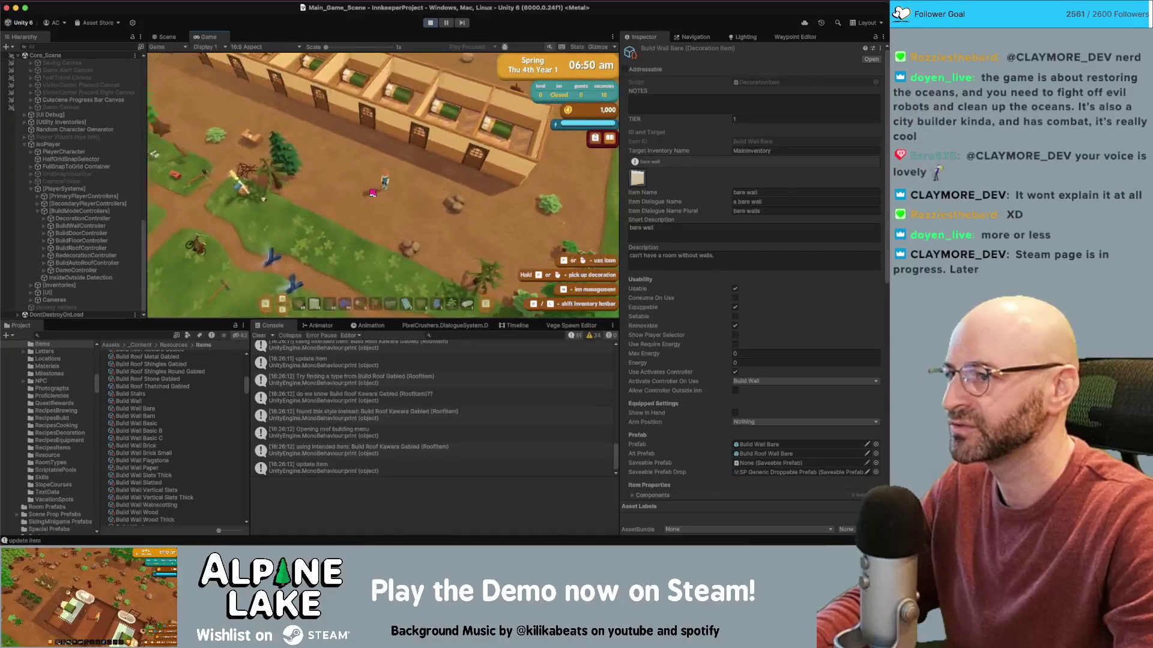
scroll(372, 193, "up", 1)
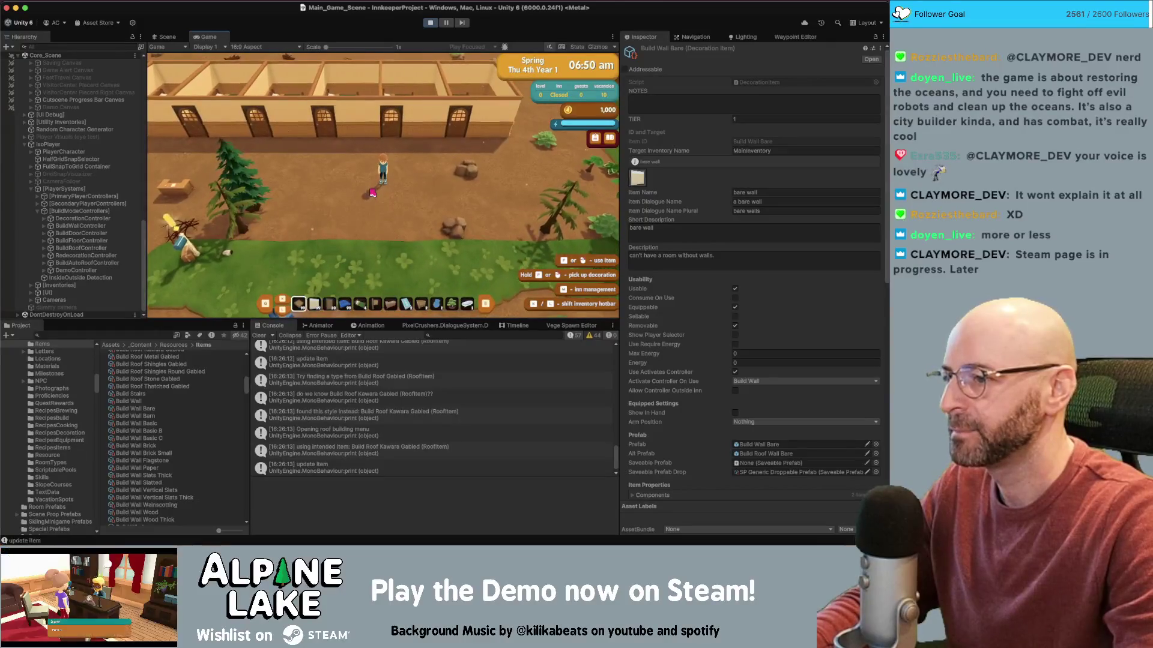
left_click(373, 192)
- Test the Build Floor Brick tile in foundation build mode on the grid, then exit
left_click(372, 193)
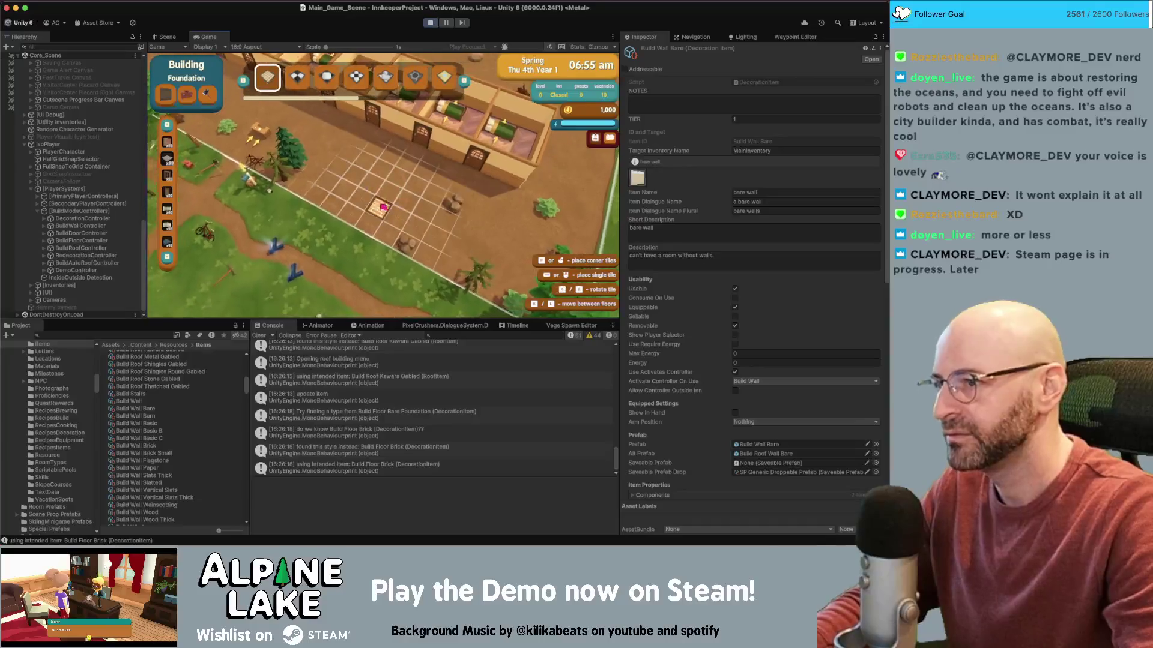
left_click(382, 207)
left_click(380, 206)
left_click(378, 206)
left_click(376, 205)
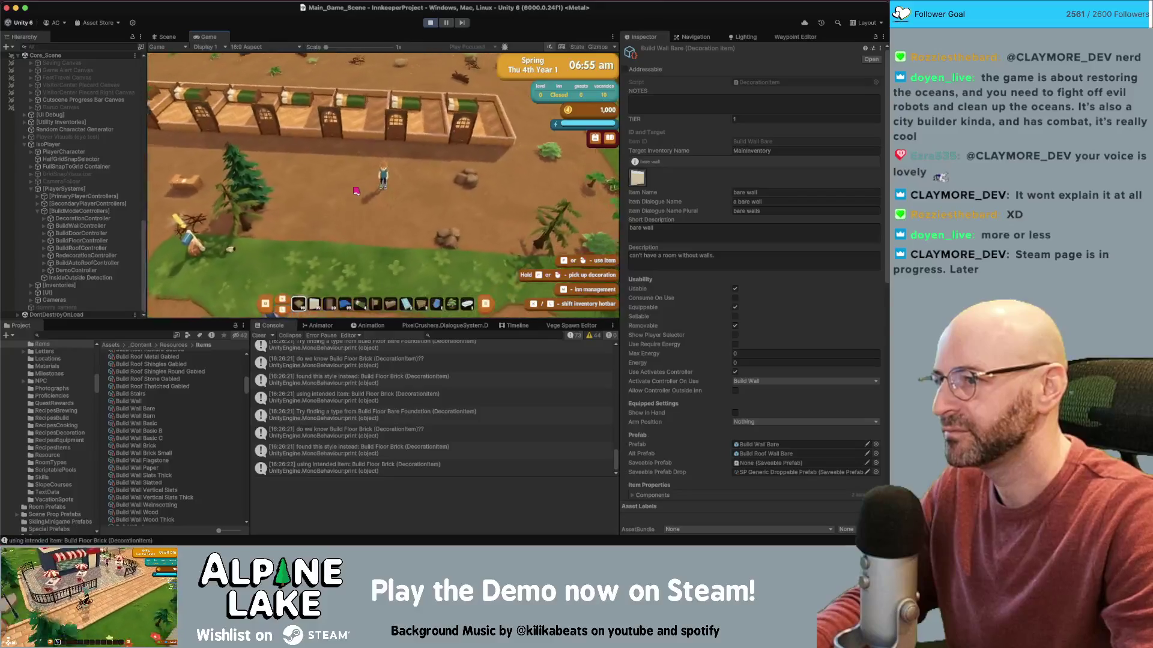
left_click(356, 191)
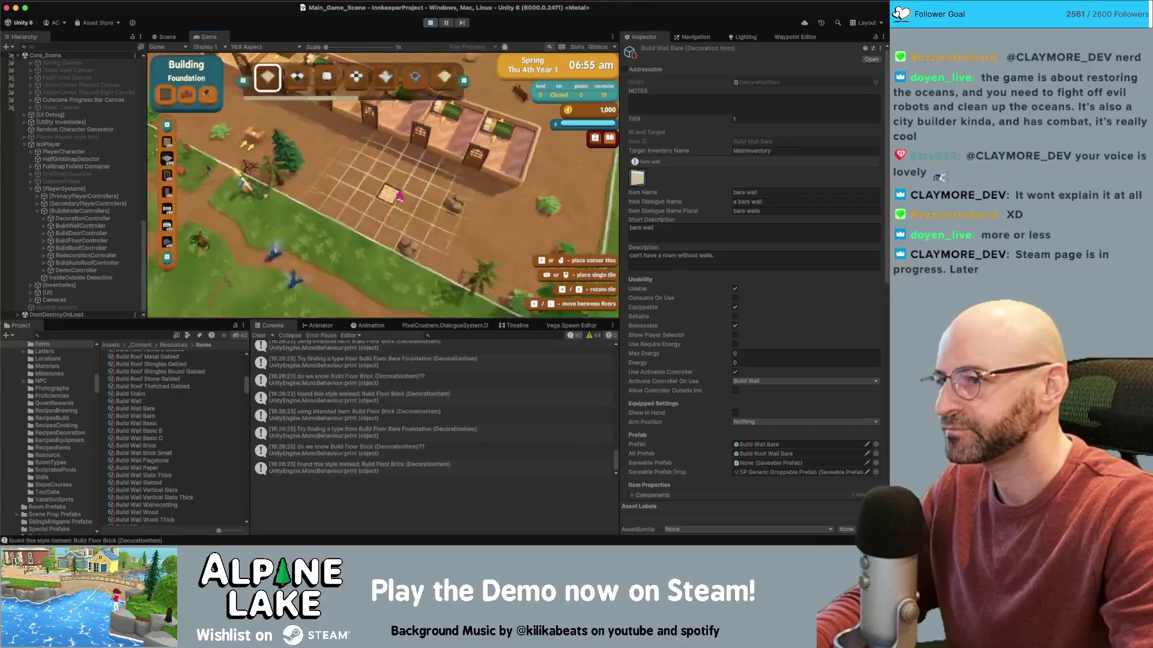
left_click(384, 200)
left_click(382, 201)
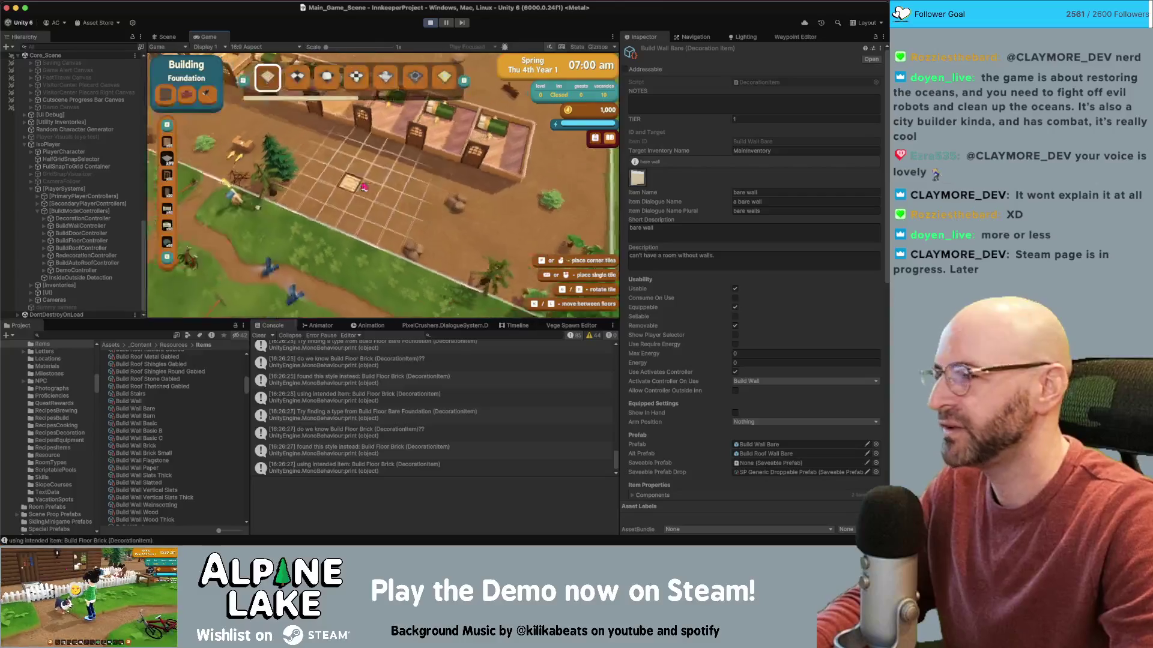
left_click(374, 192)
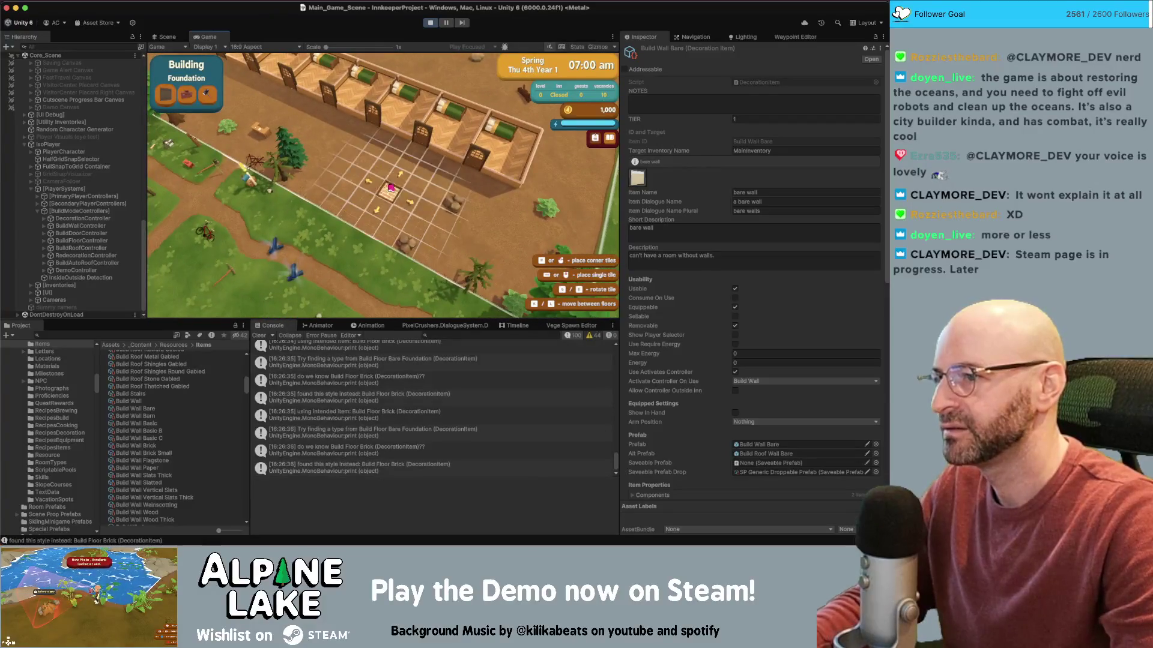
key("Escape")
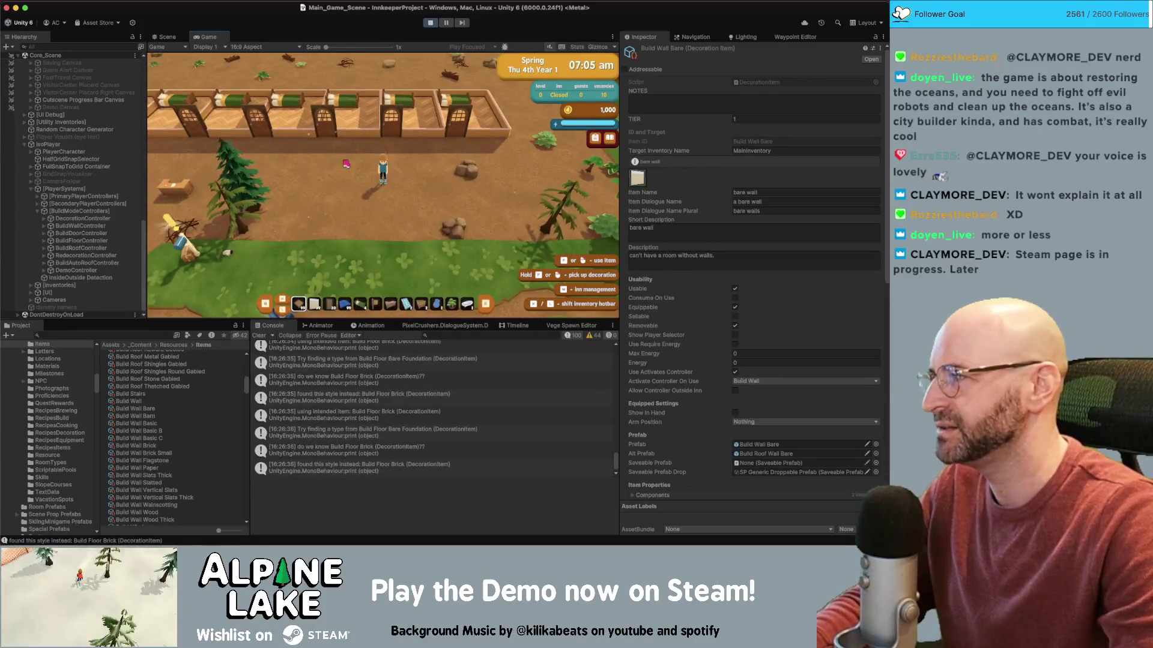
- Try the Checkerboard Diagonal and Flagstone floor tiles in foundation build mode
left_click(370, 174)
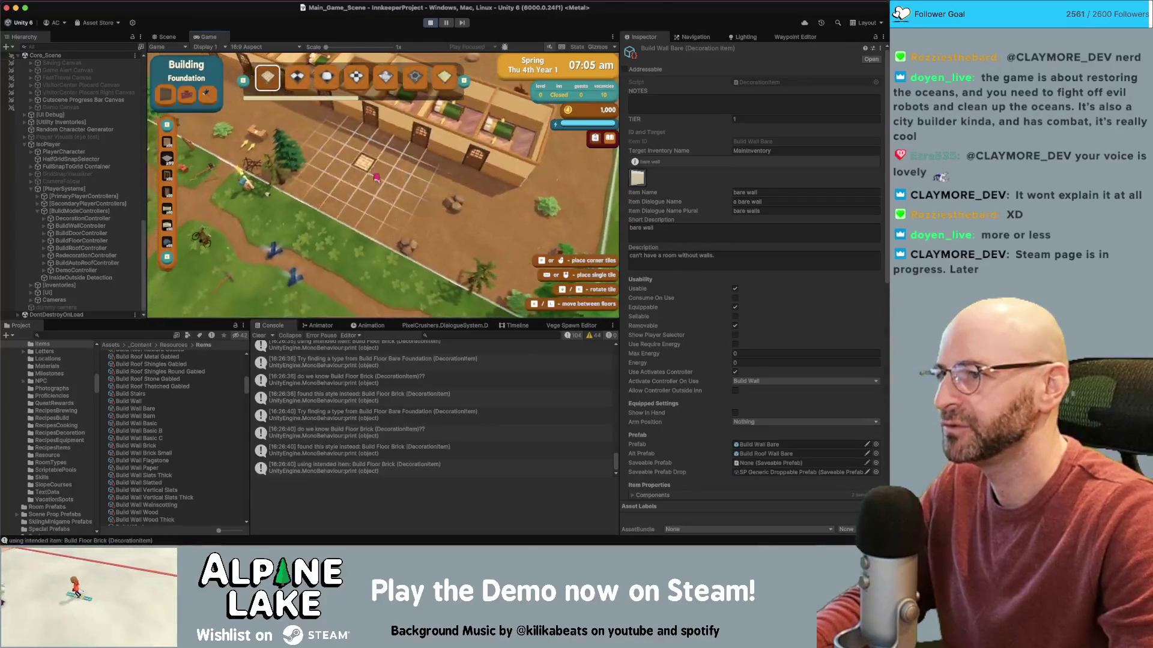
left_click(327, 78)
key("Escape")
left_click(351, 150)
key("Escape")
left_click(351, 150)
left_click(353, 76)
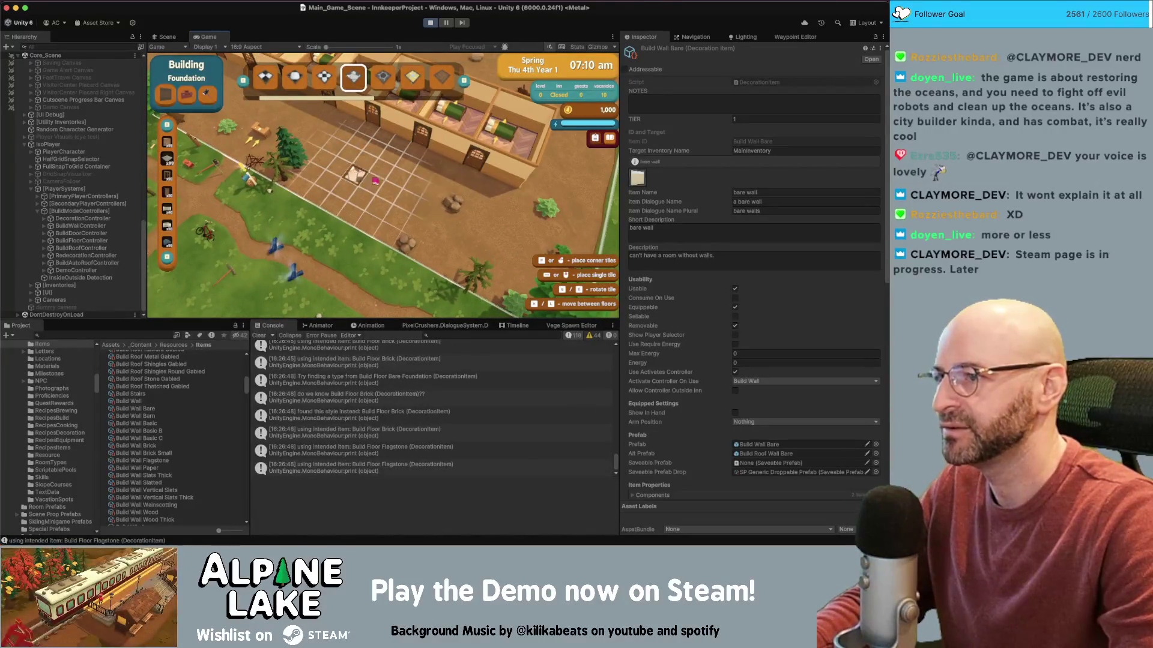
key("Escape")
- Re-enter build mode with Hexagons, toggle Redecorating on and off, then return to normal play
left_click(343, 189)
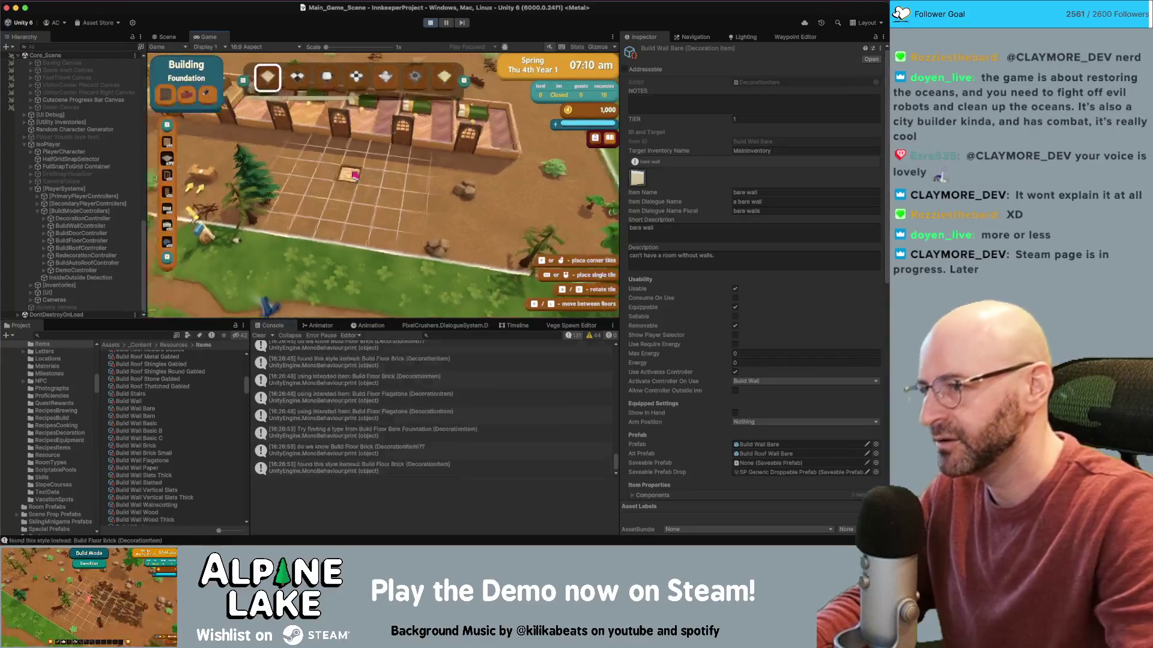
left_click(204, 95)
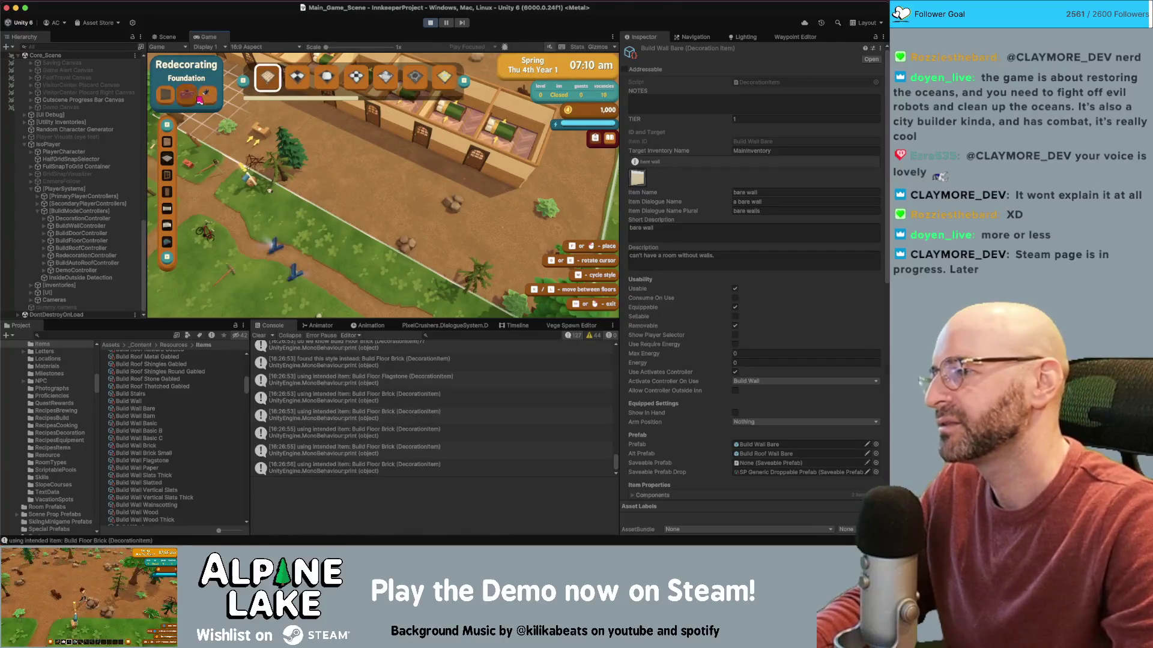
left_click(205, 95)
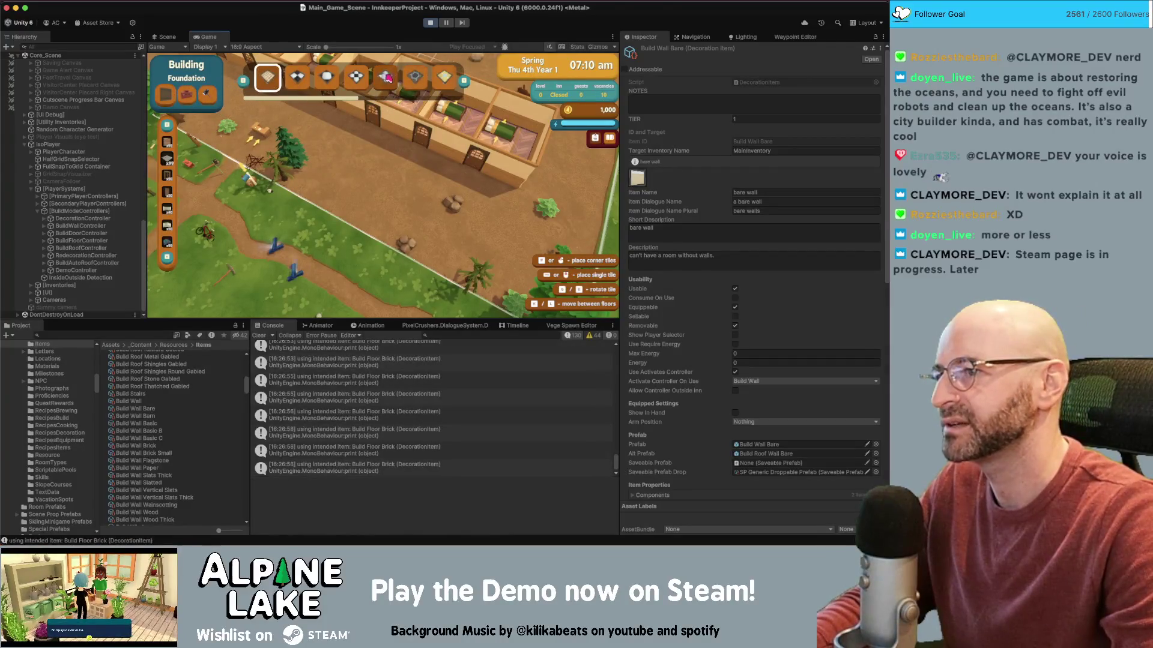
scroll(360, 80, "down", 3)
scroll(356, 83, "up", 2)
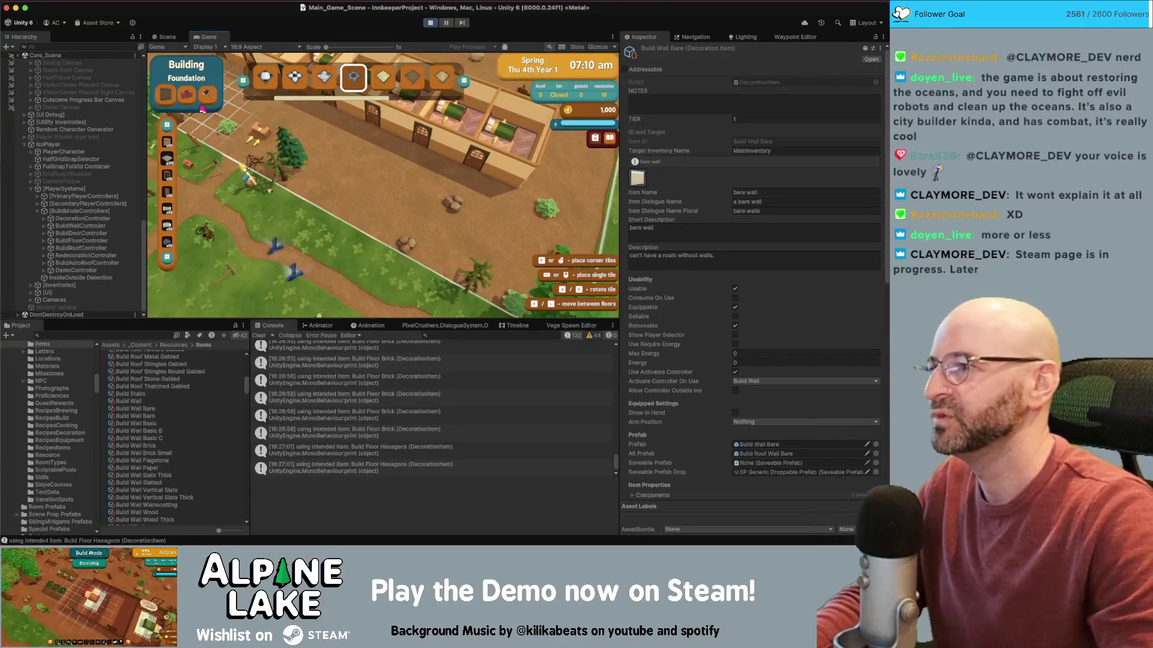
key("Escape")
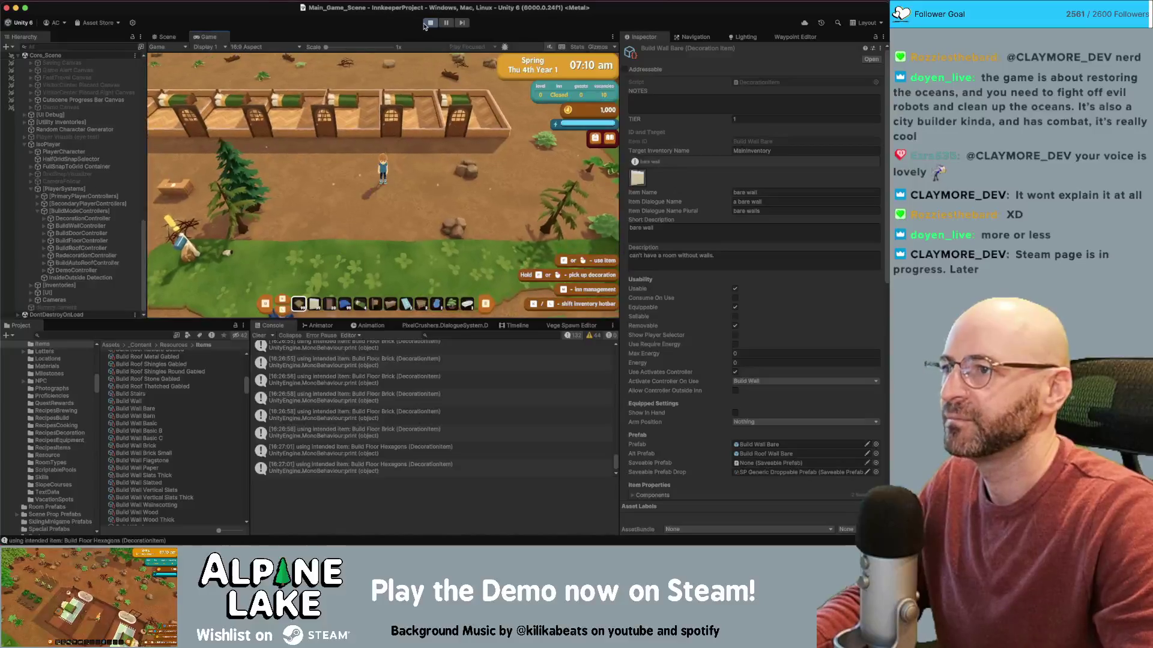
- Stop Play mode with the Play button so the game relaunches fresh at 06:00 am
left_click(428, 23)
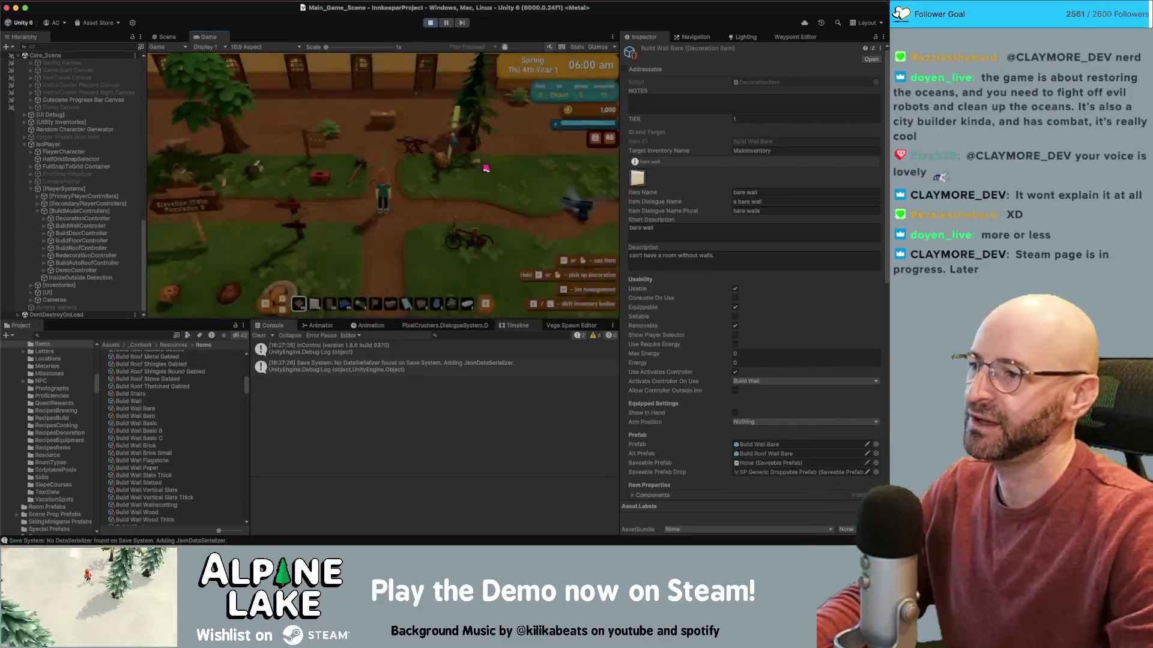
- Walk to the sledge hammer, select hotbar slot 5, pick it up and dismiss its tutorial
key("d")
key("w")
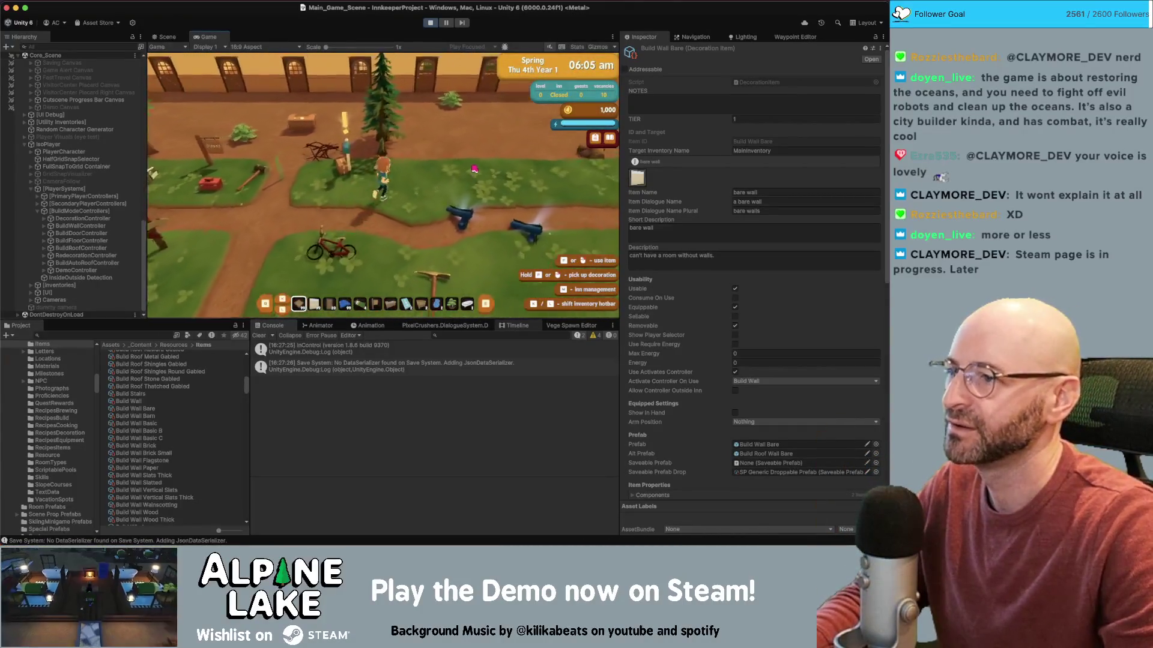
key("w")
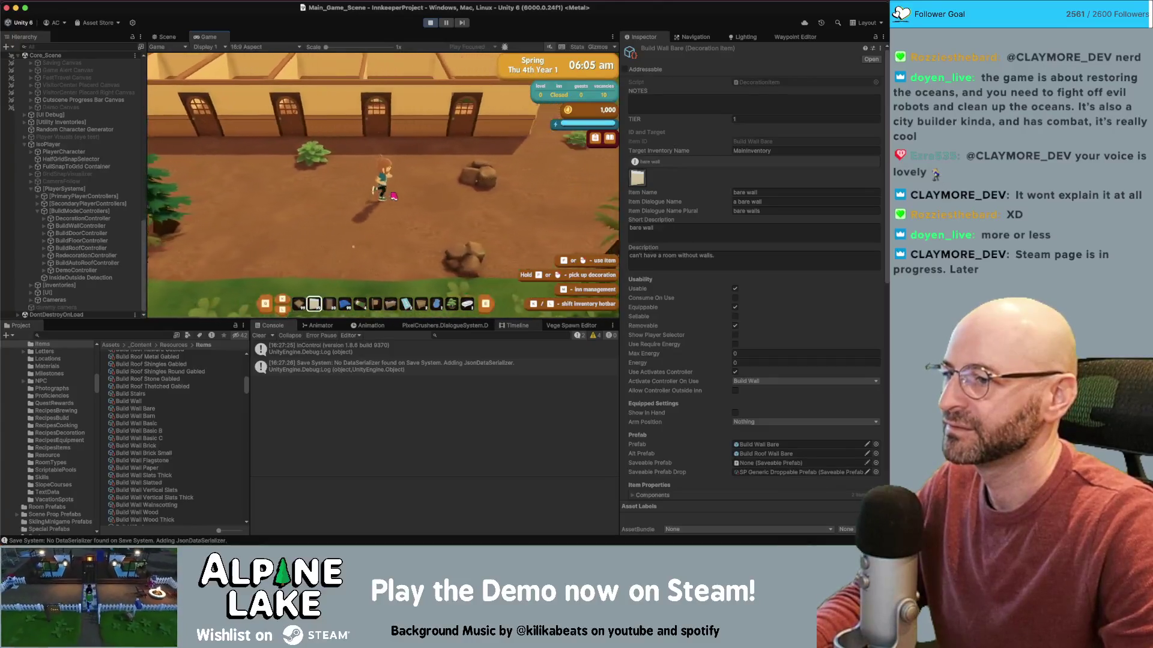
key("5")
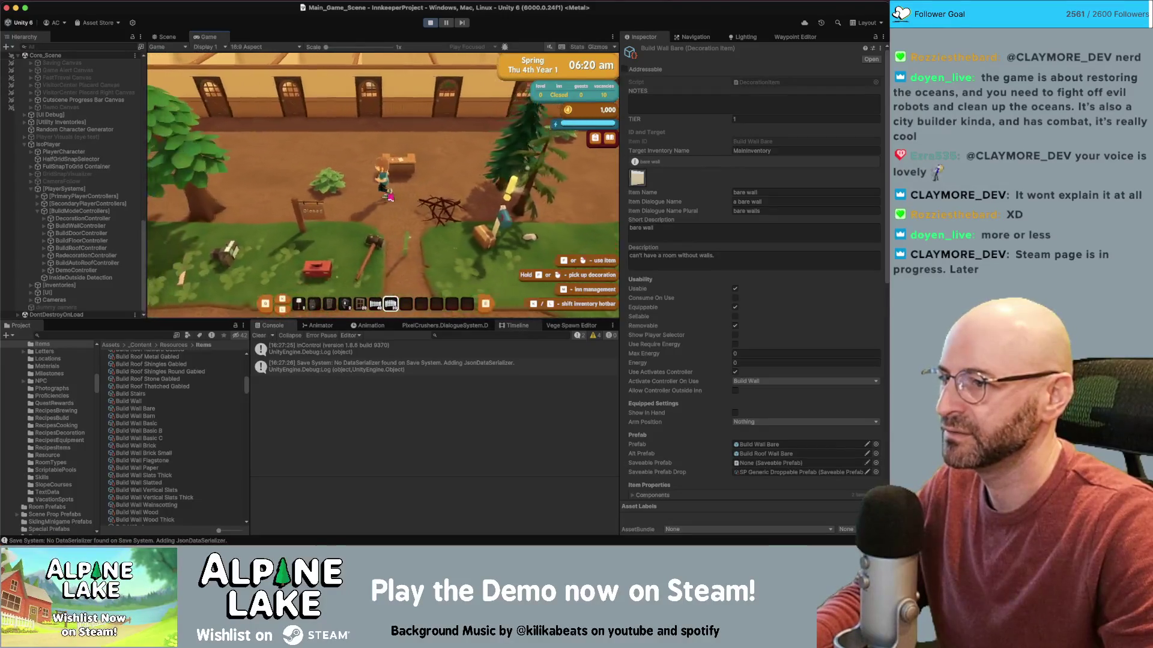
key("a")
left_click(389, 226)
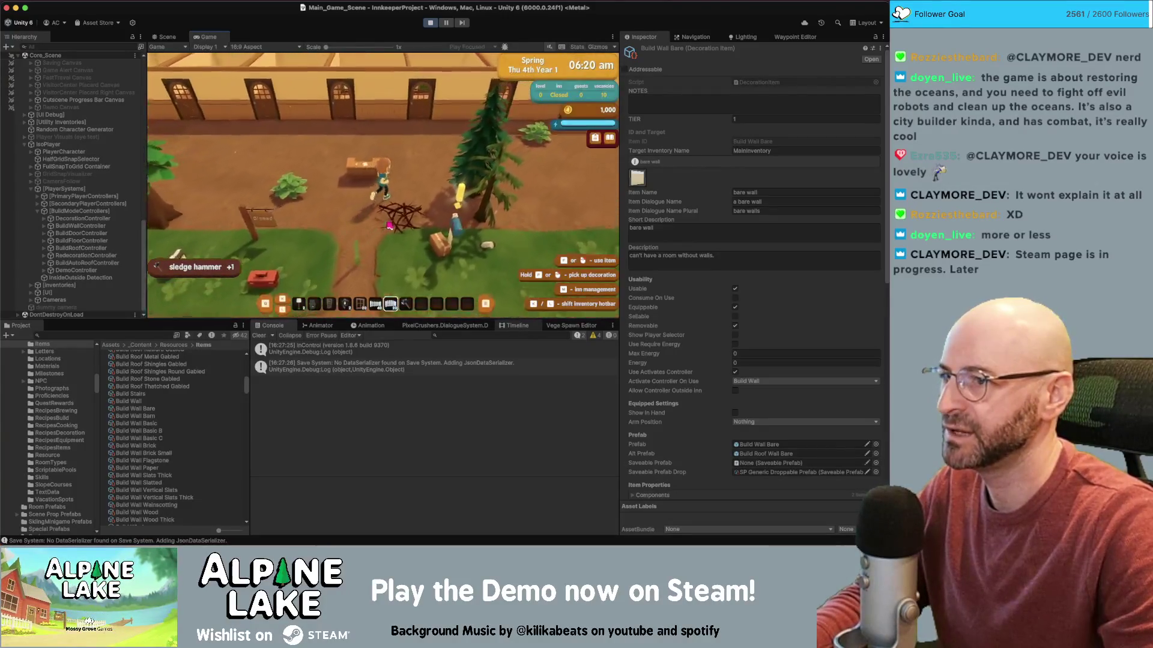
key("d")
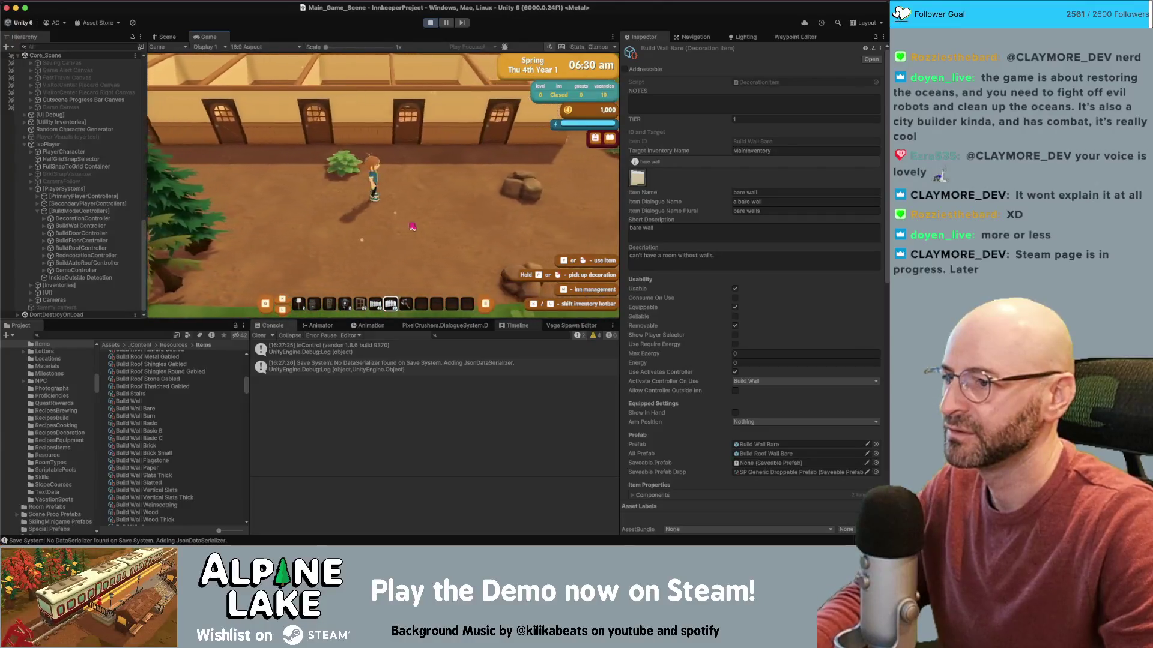
scroll(412, 226, "down", 1)
left_click(397, 214)
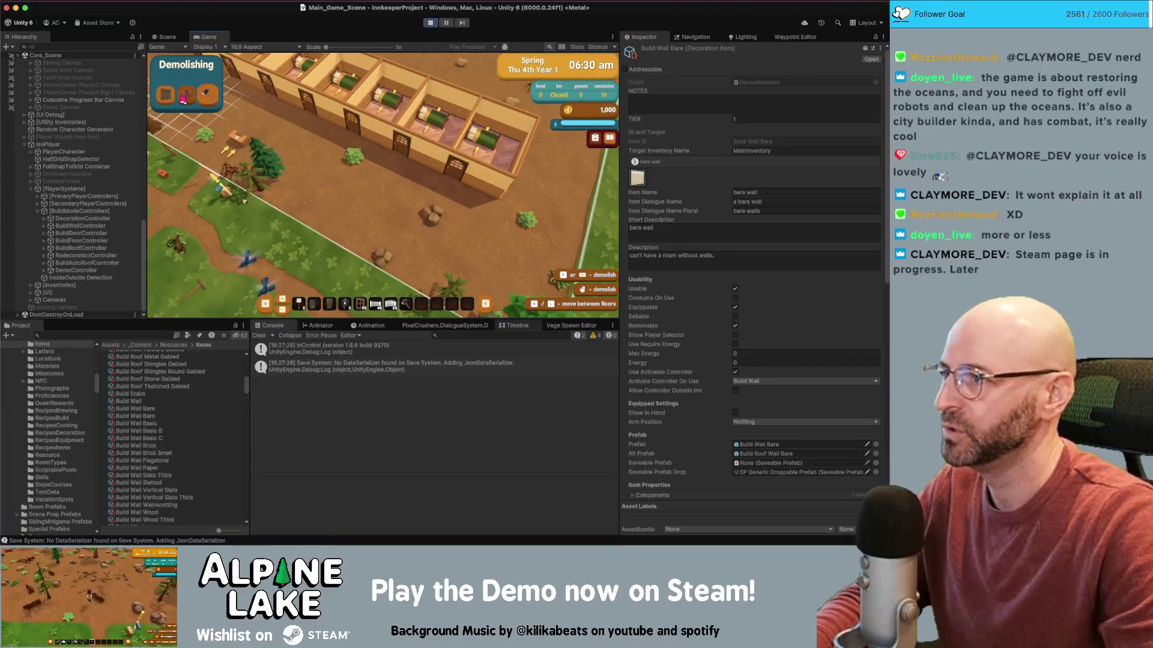
- Pan north over the guest rooms and switch from demolishing to Walls building mode
key("w")
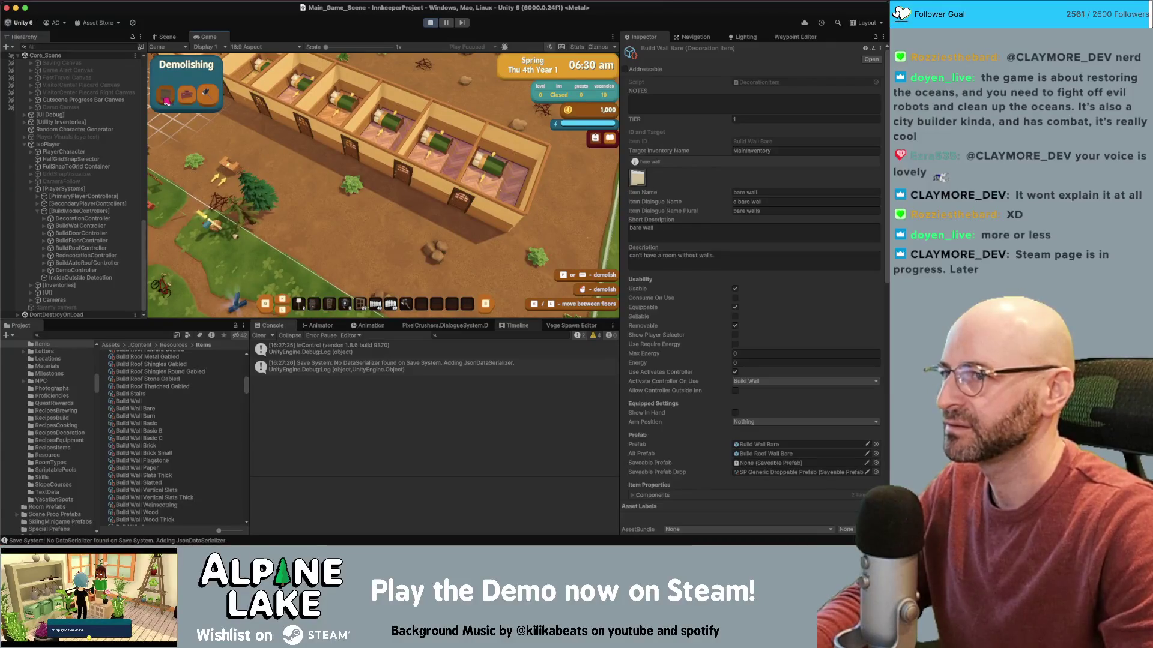
left_click(165, 101)
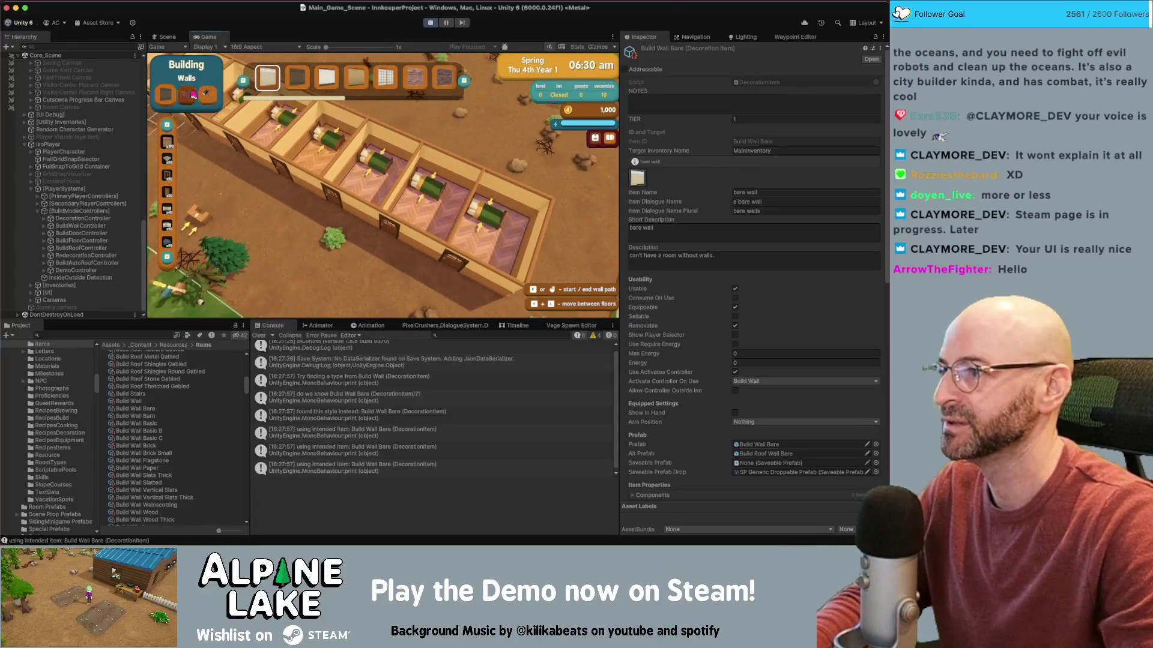
- Enter Redecorating Walls and preview wall styles from Bare through Brick, Paper and Slatted
left_click(193, 94)
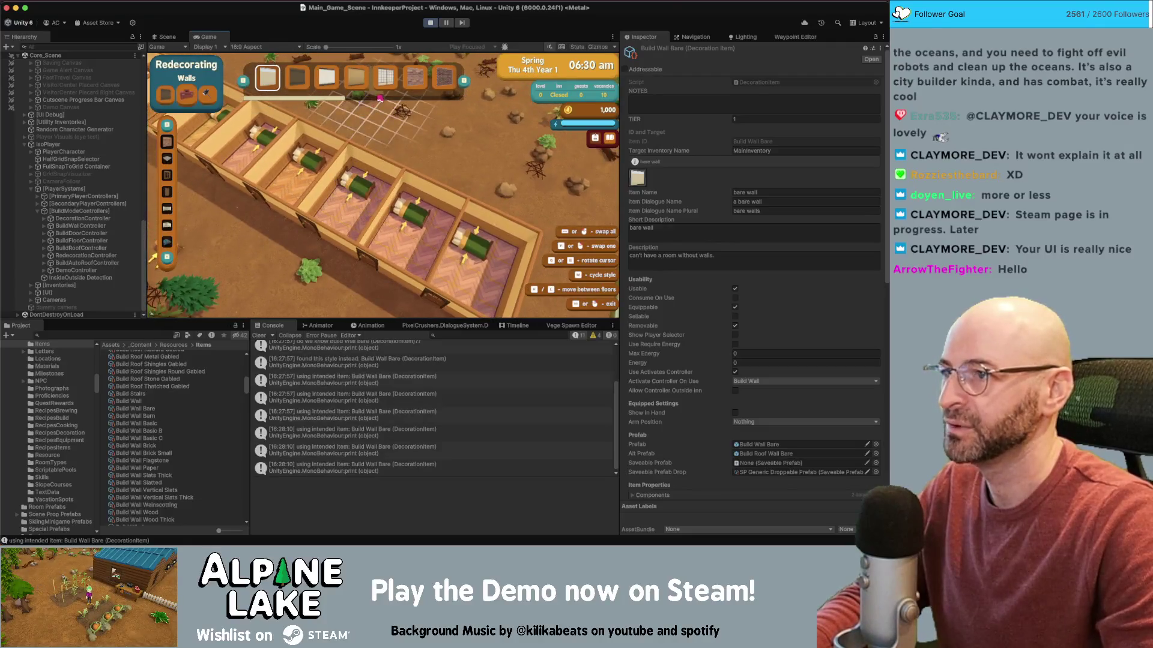
scroll(380, 98, "down", 2)
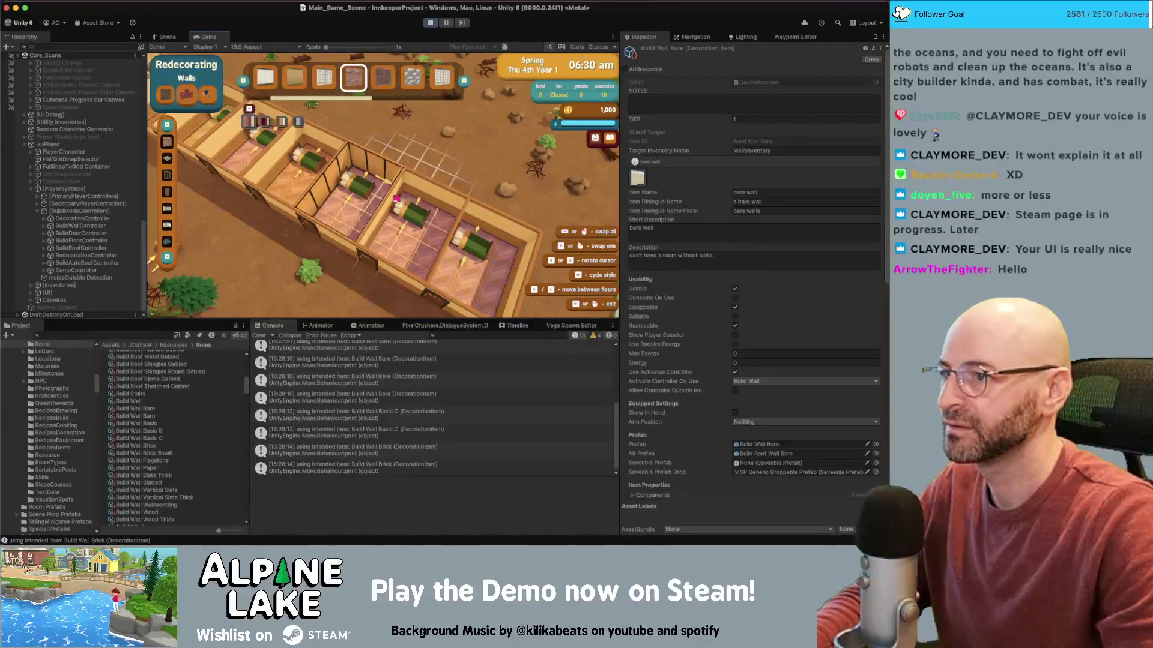
scroll(392, 85, "down", 1)
left_click(466, 82)
left_click(466, 82)
left_click(467, 84)
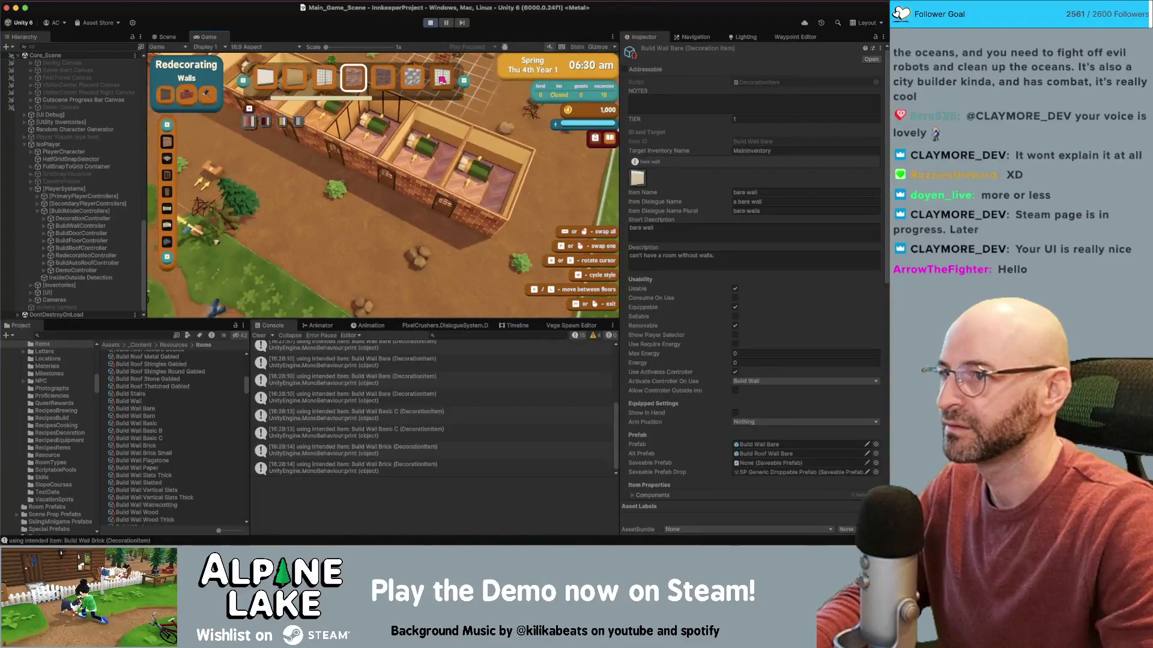
left_click(468, 84)
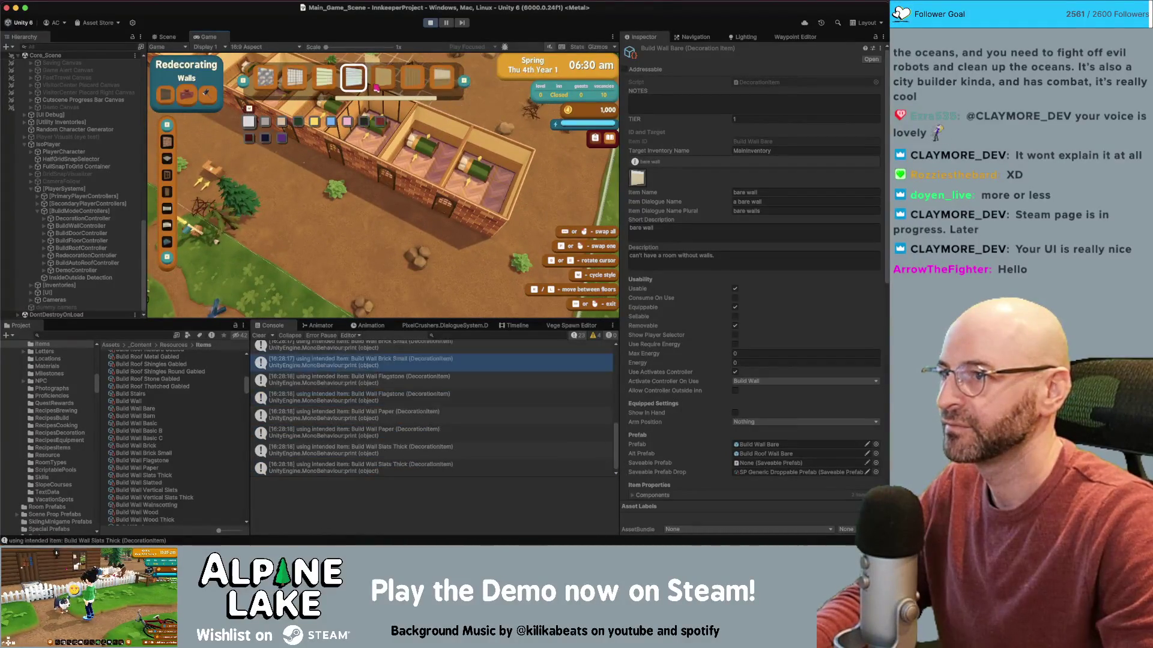
left_click(468, 84)
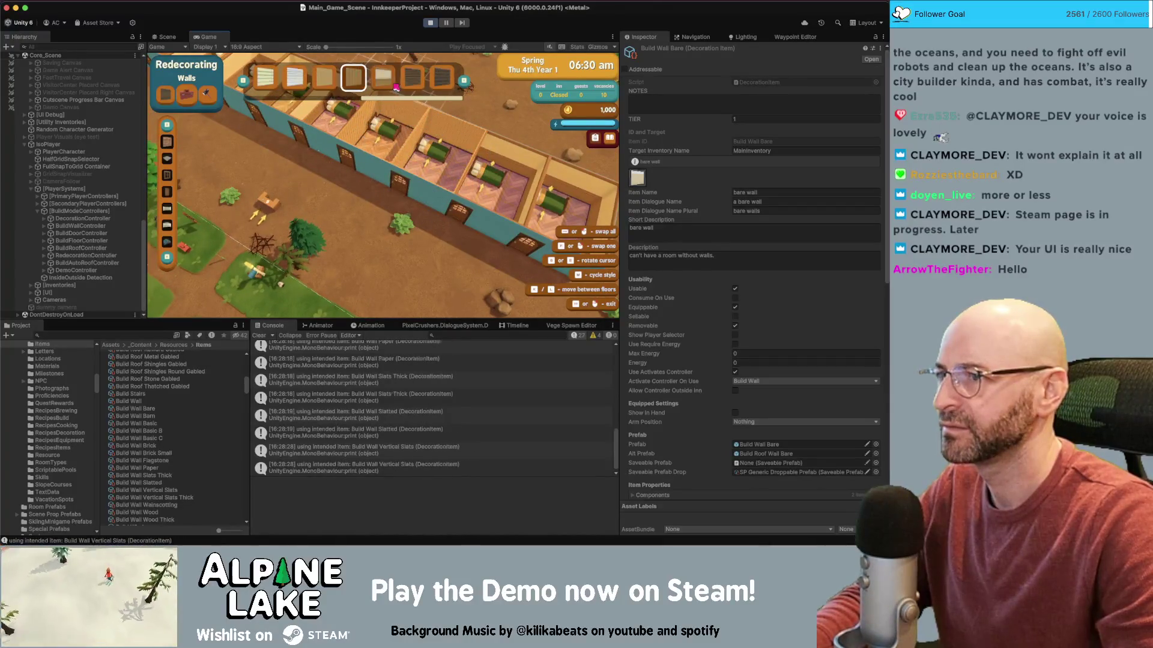
- Switch to demolishing, return to Redecorating Walls, and maximize the Game view
scroll(395, 88, "down", 3)
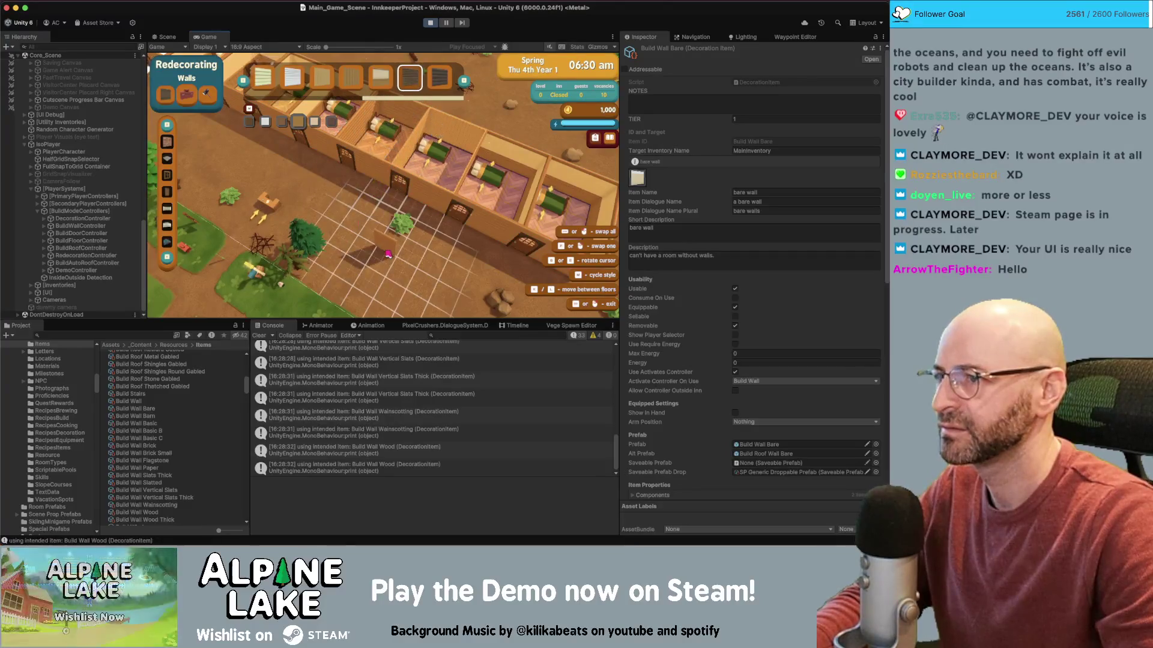
key("Escape")
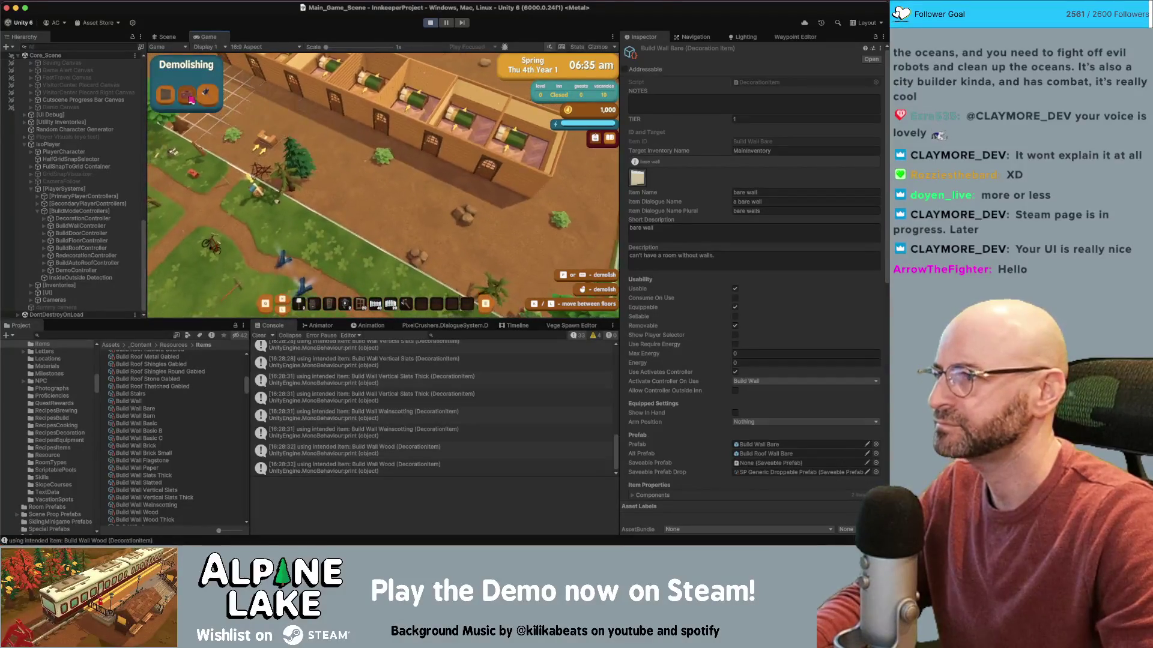
left_click(188, 97)
double_click(210, 39)
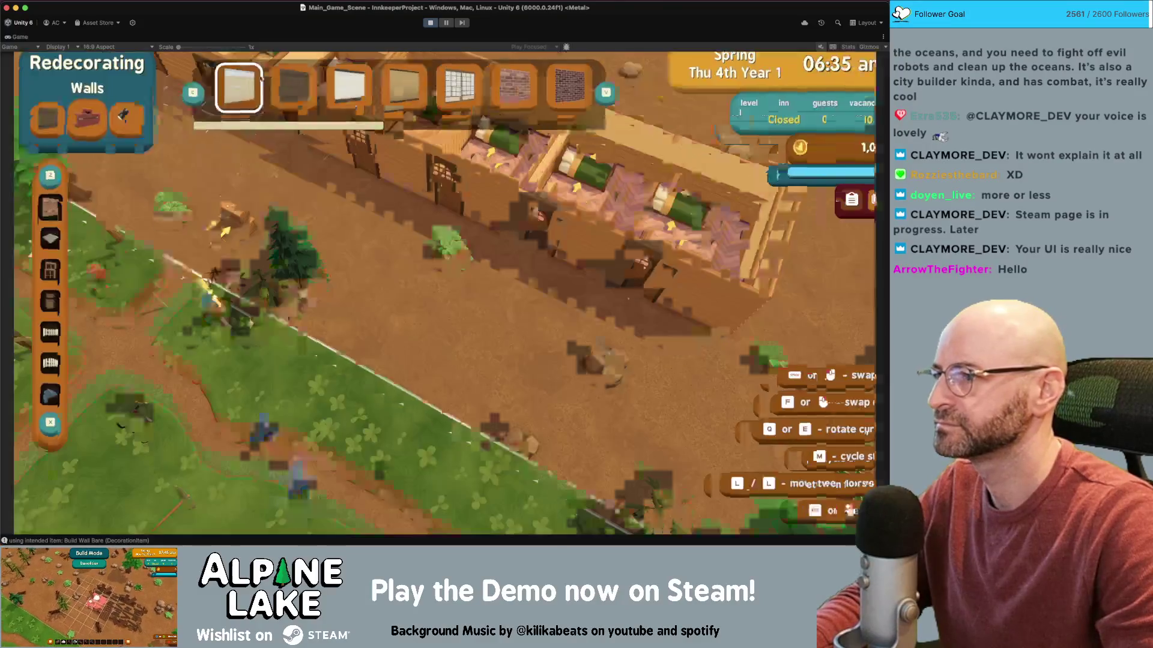
- Swap every inn wall to Slats Thick, then walk into the yard and enter demolishing mode
key("v")
key("v")
key("v")
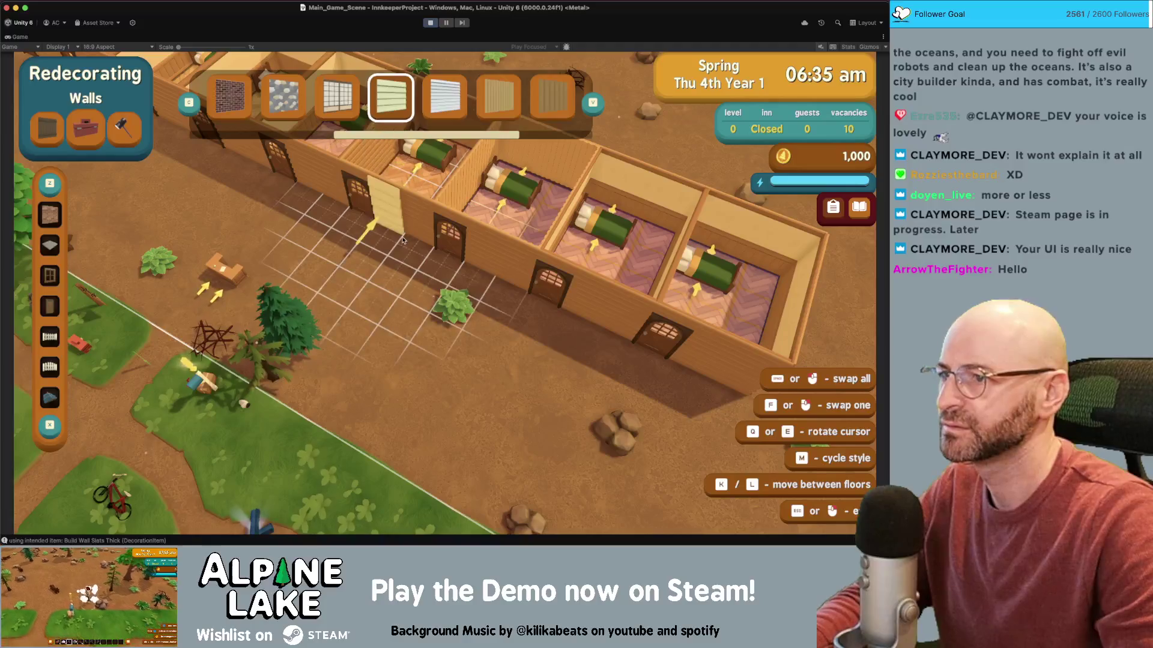
key("space")
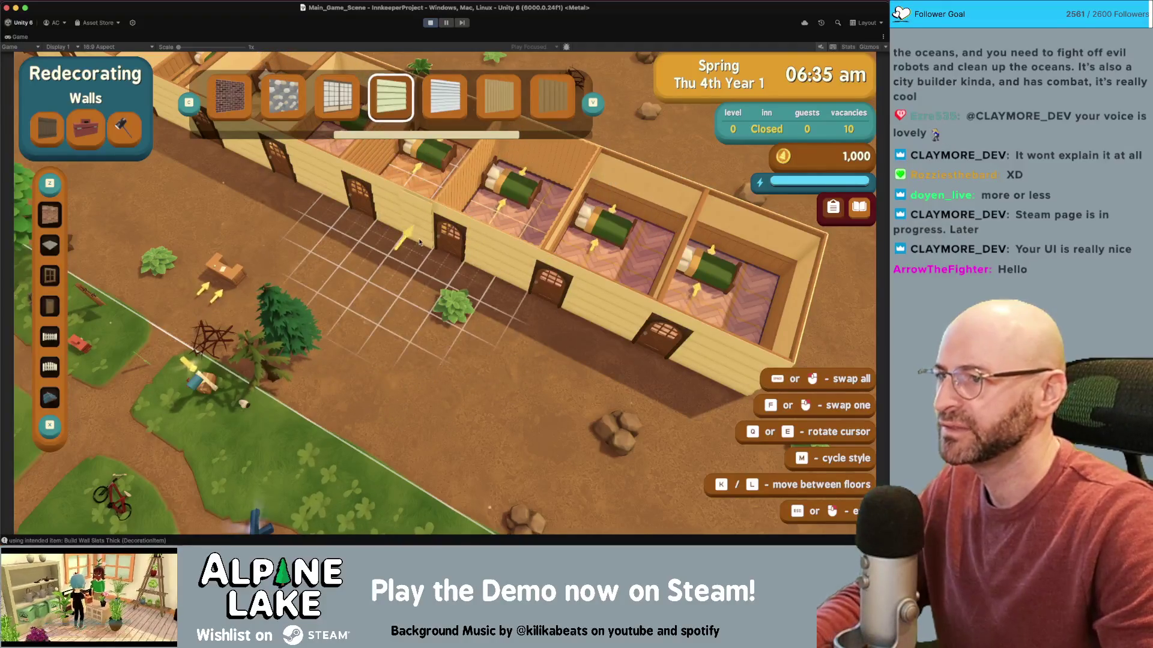
key("Escape")
key("s")
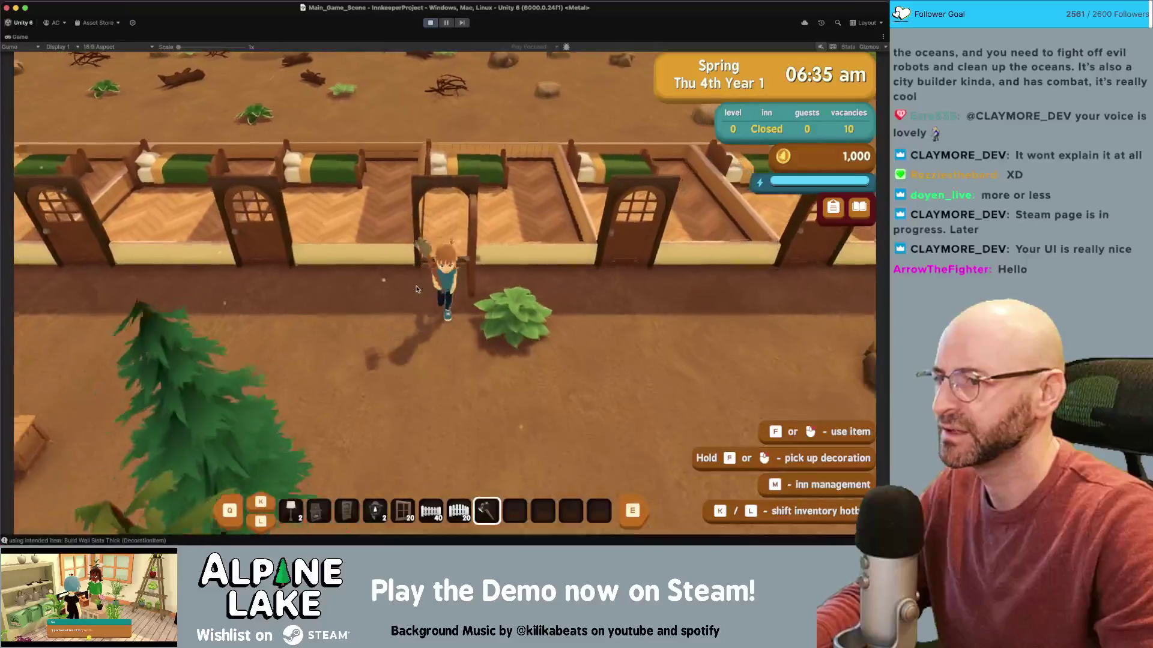
key("f")
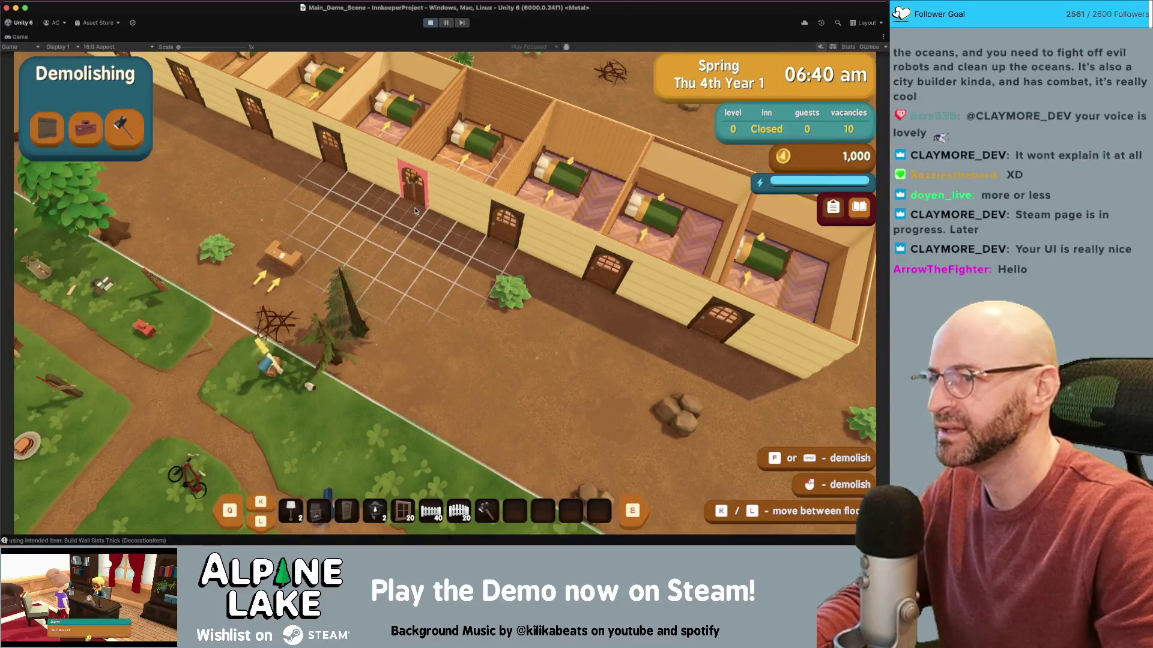
- Try demolishing a guest-room door, then walk the character into a bedroom and back out
left_click(501, 253)
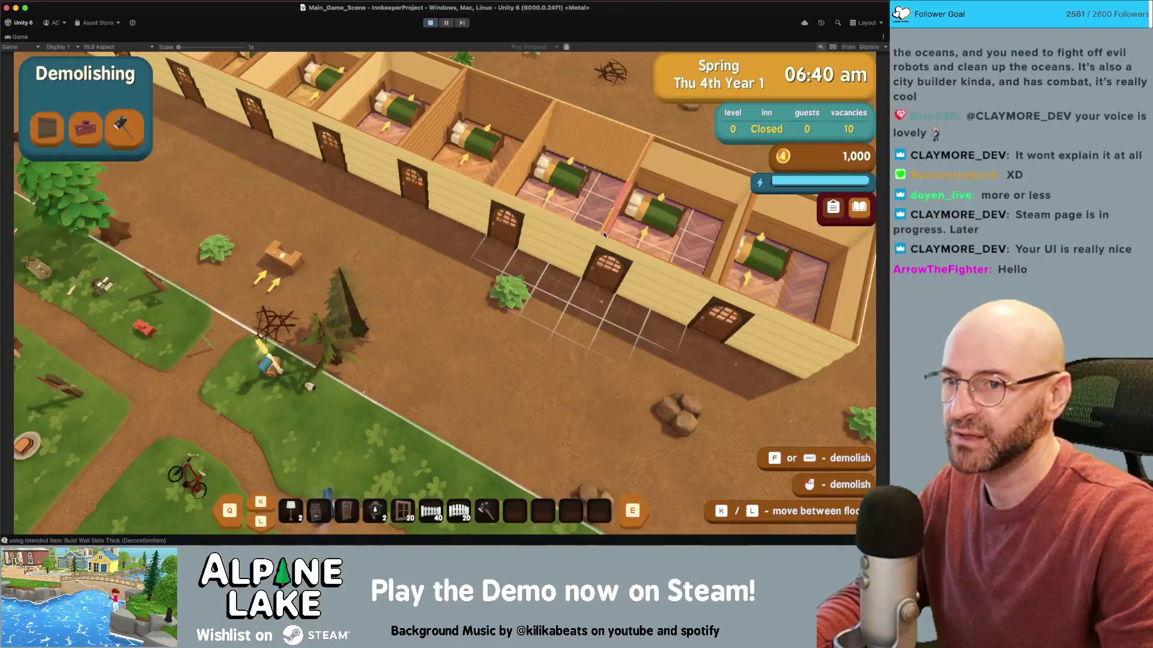
key("Escape")
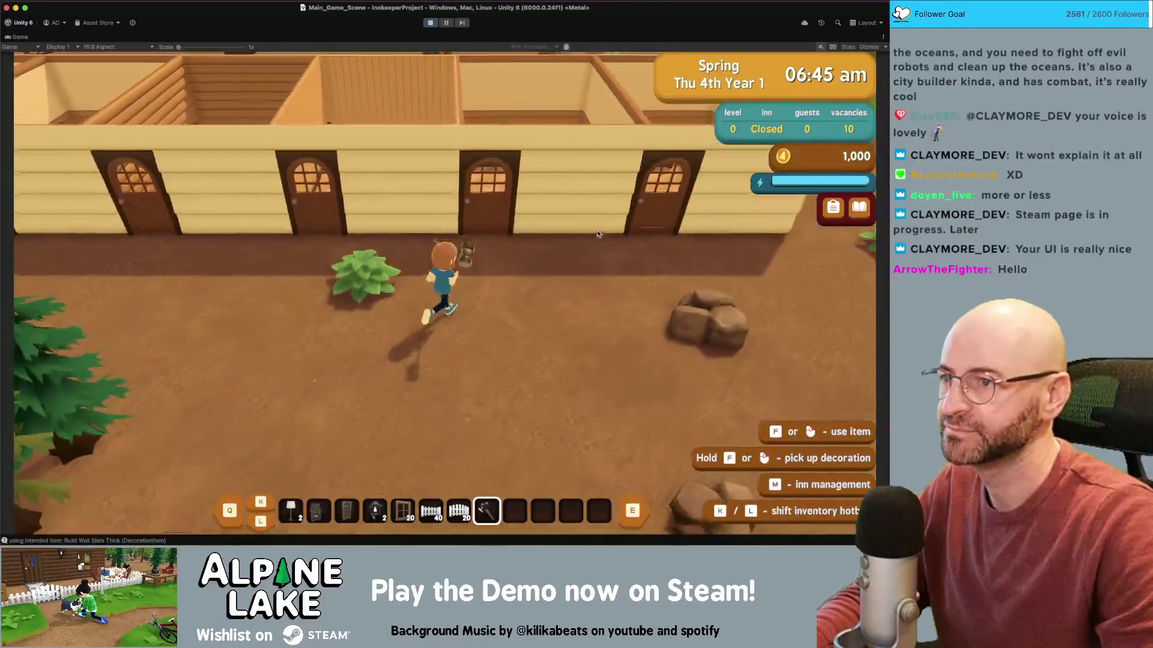
key("w")
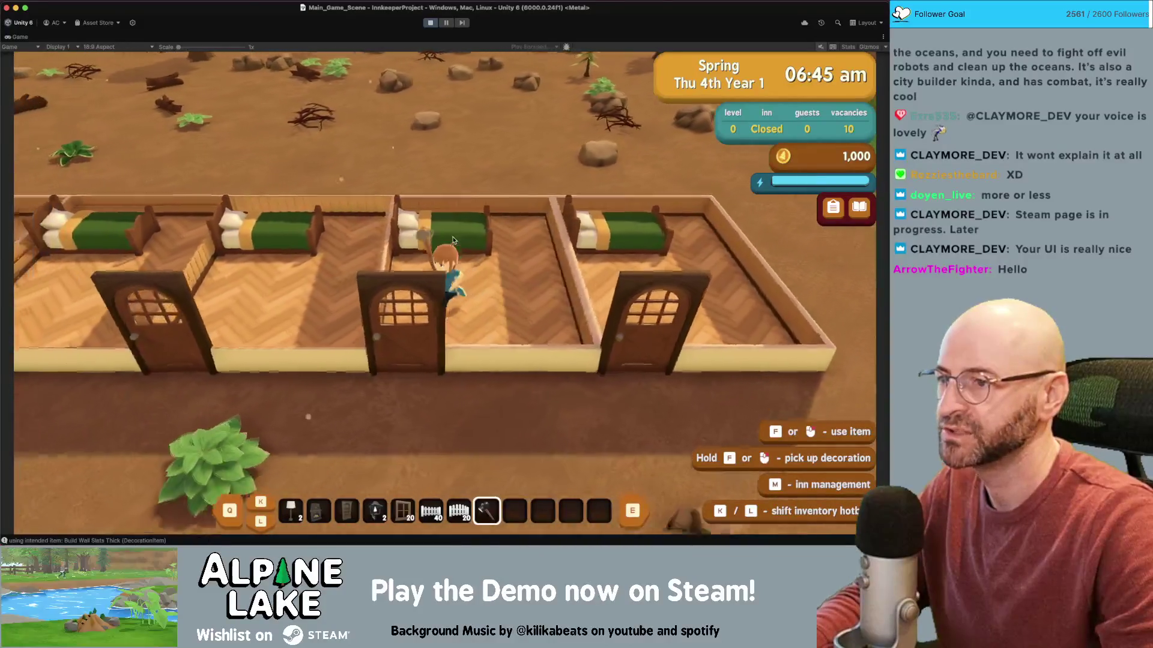
key("s")
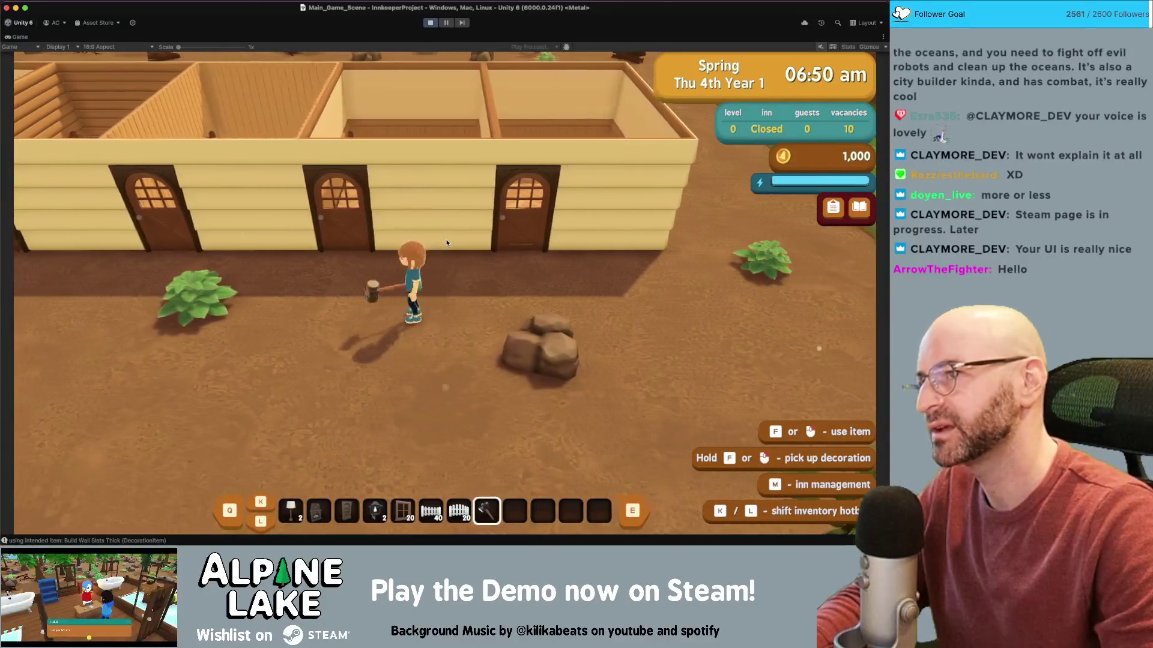
key("a")
key("s")
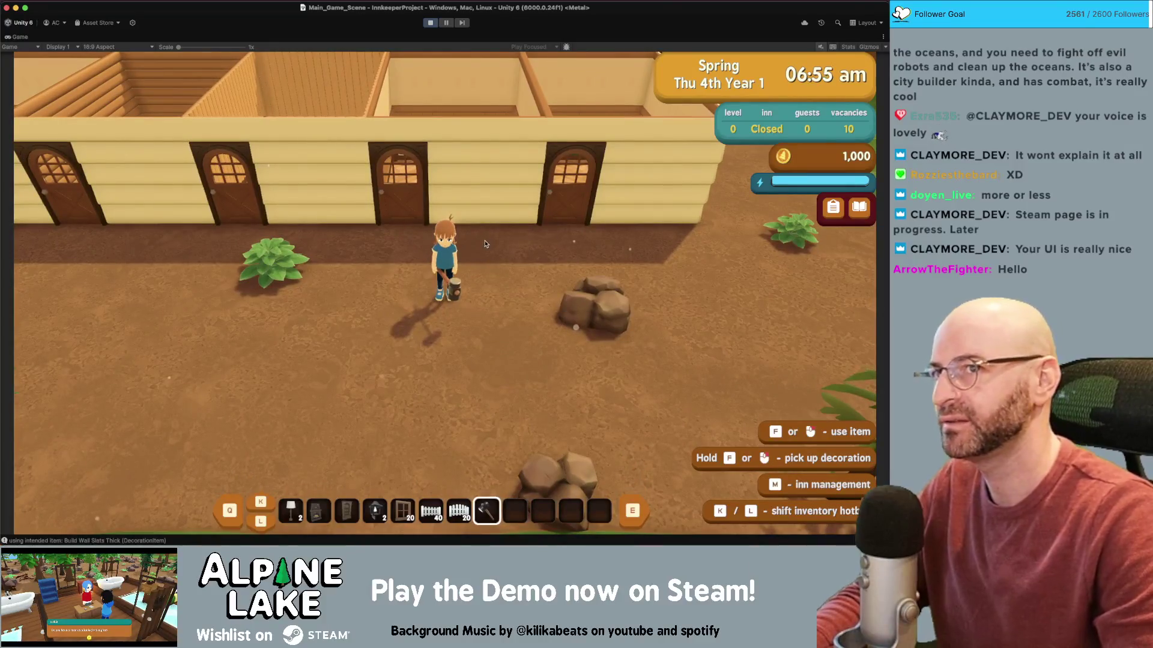
- Retry demolishing a guest-room door, then switch back to Redecorating Walls
key("a")
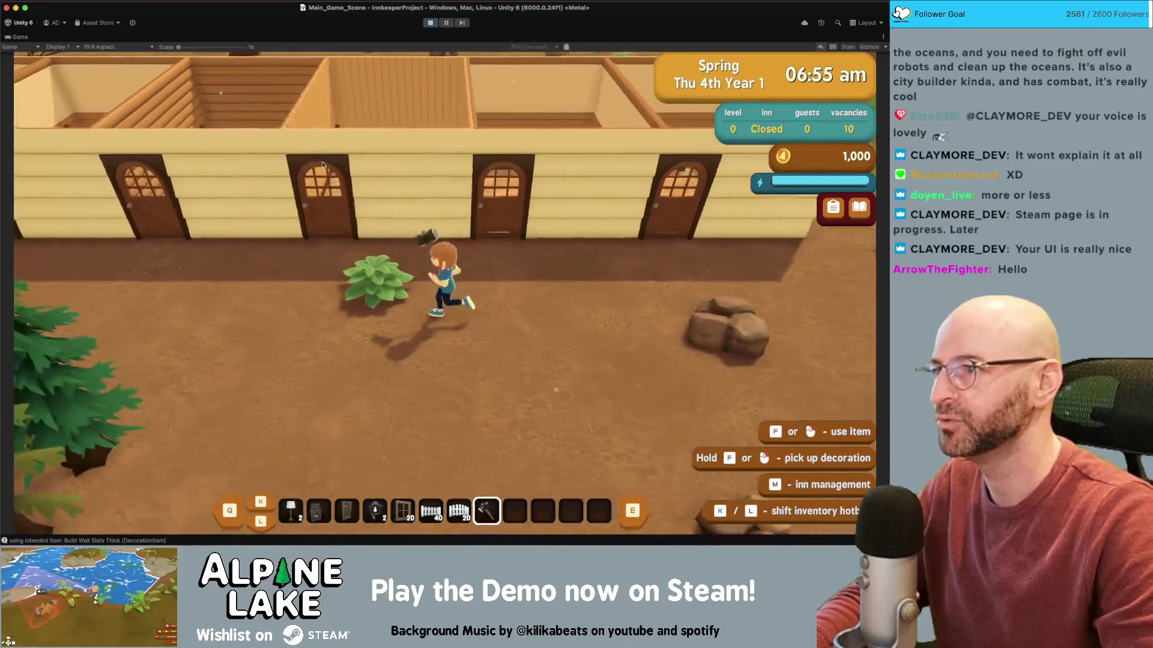
key("f")
left_click(472, 267)
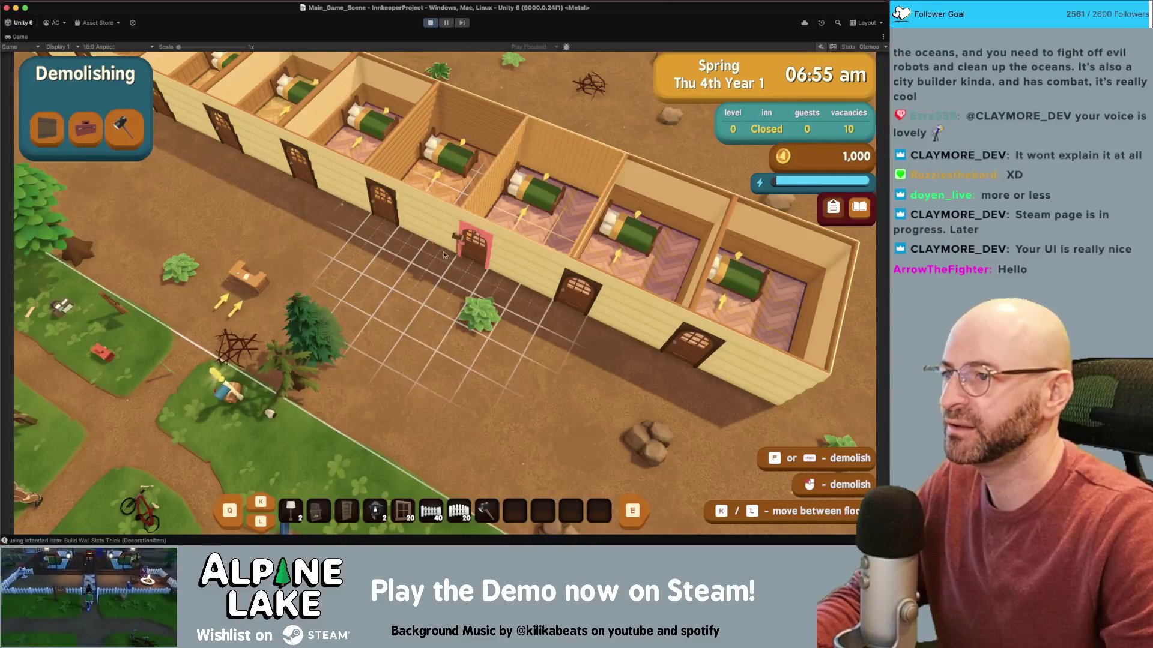
key("Escape")
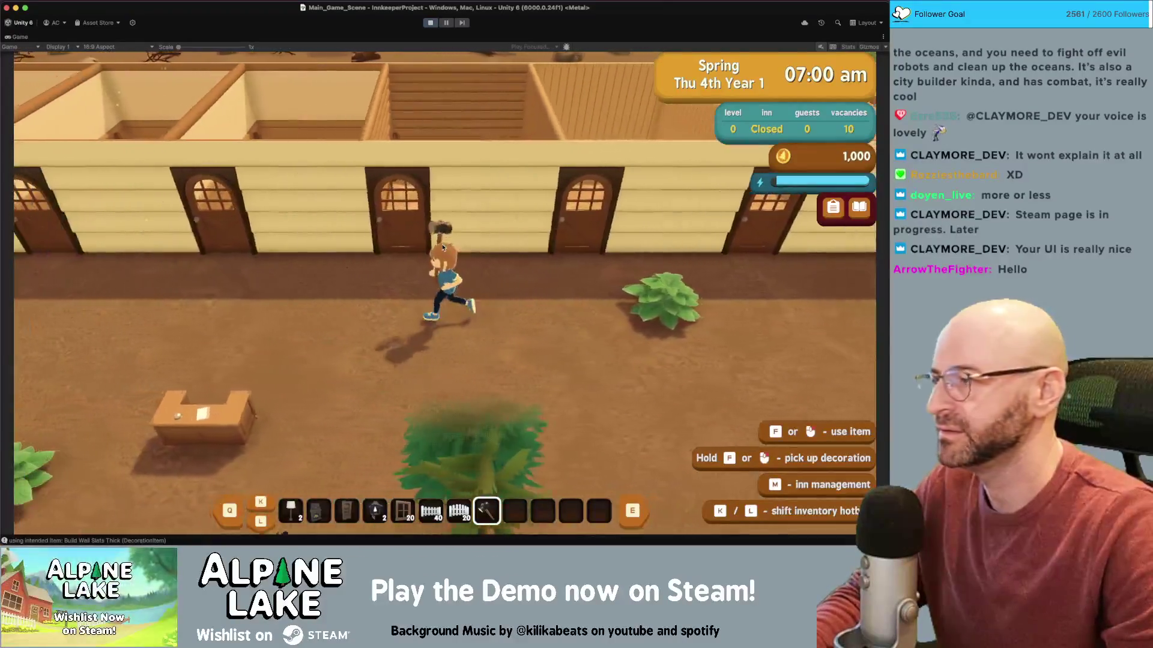
left_click(444, 251)
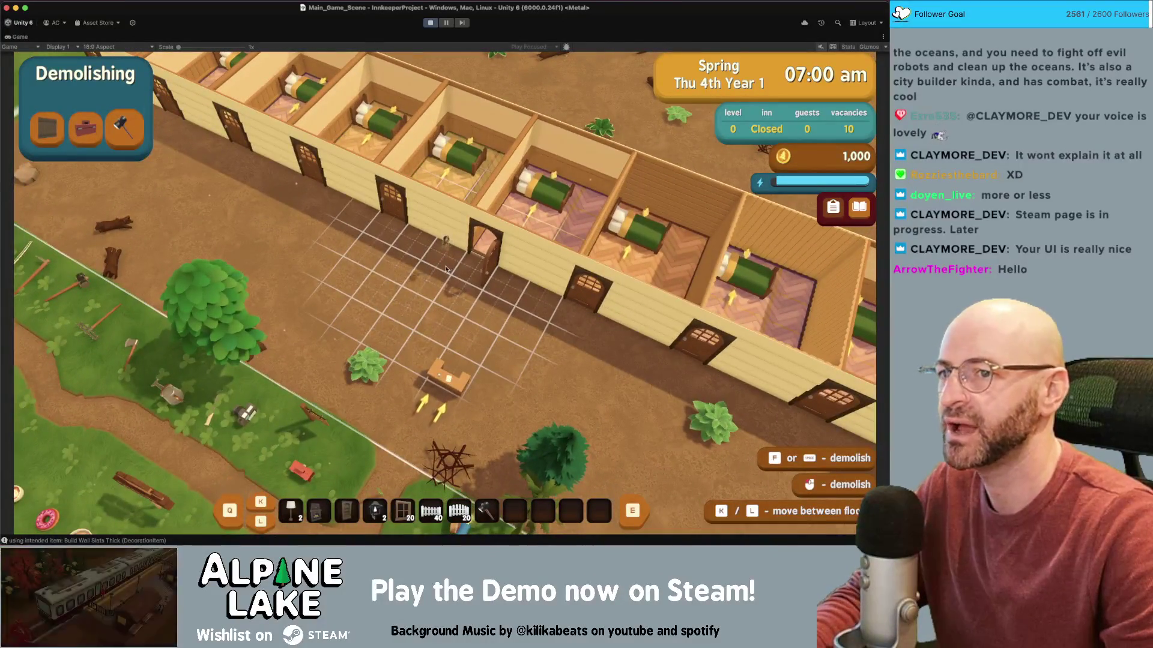
left_click(67, 119)
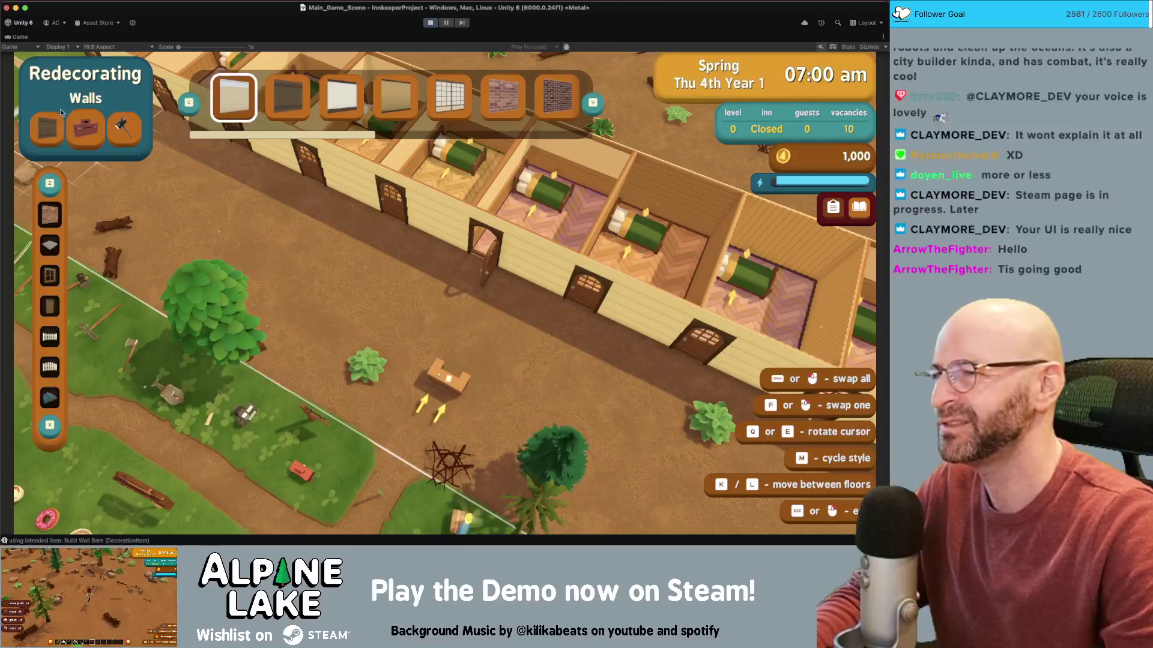
- Cycle to Building Walls mode, choose the Barn wall, and exit back to the character
left_click(47, 128)
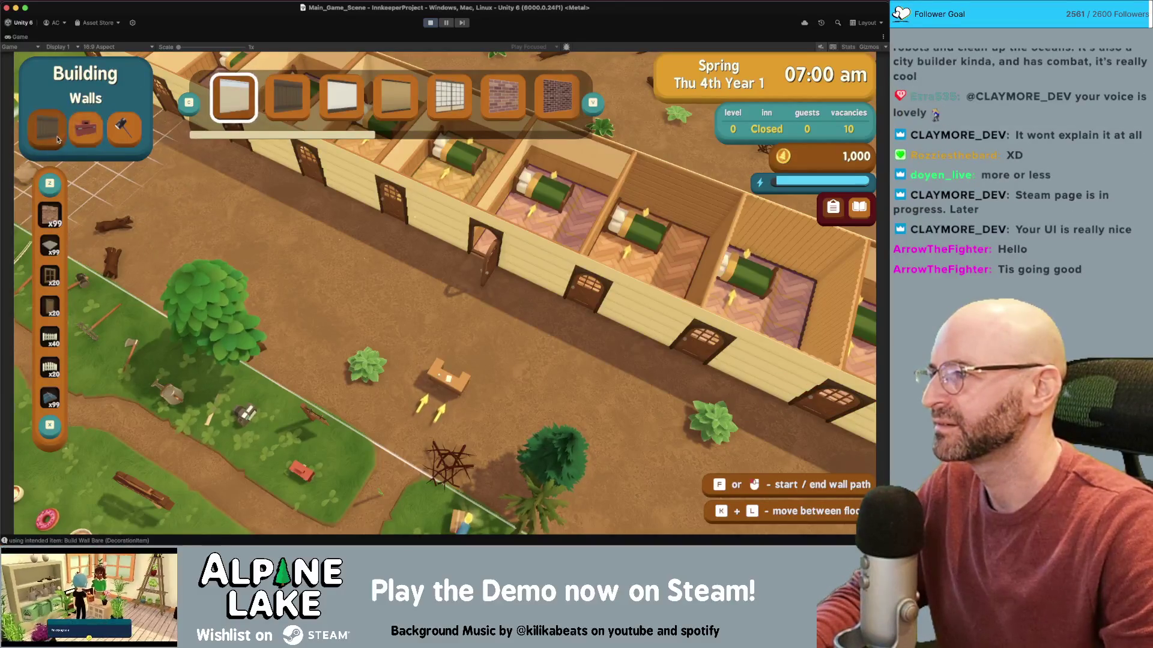
left_click(50, 135)
left_click(50, 135)
left_click(50, 135)
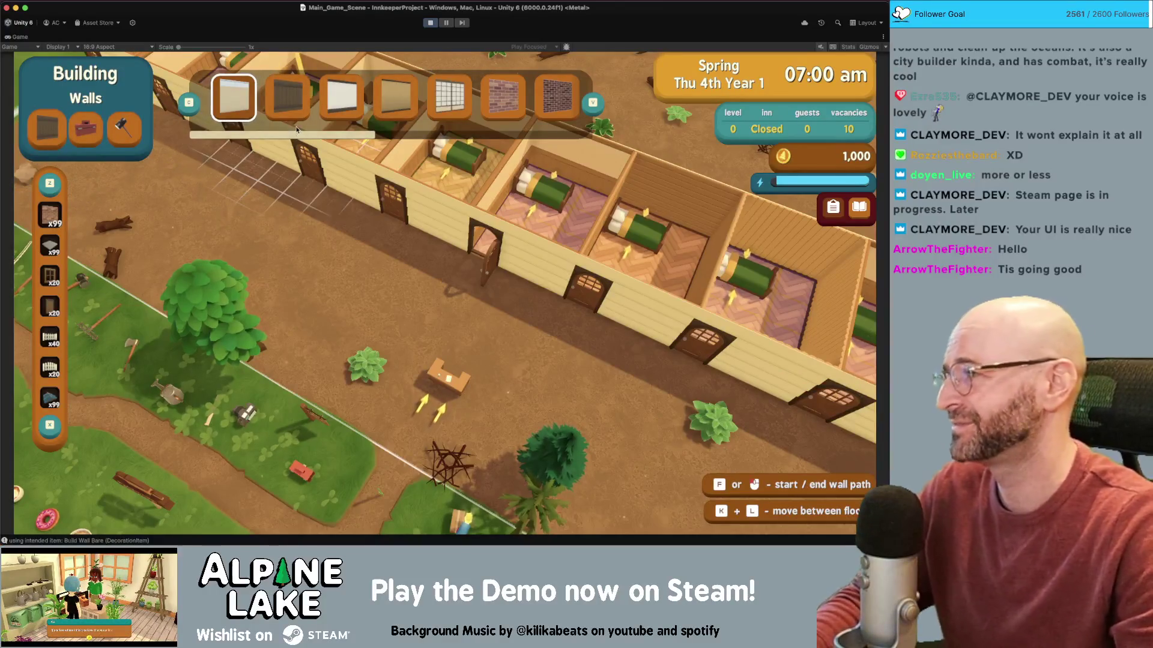
key("a")
left_click(297, 108)
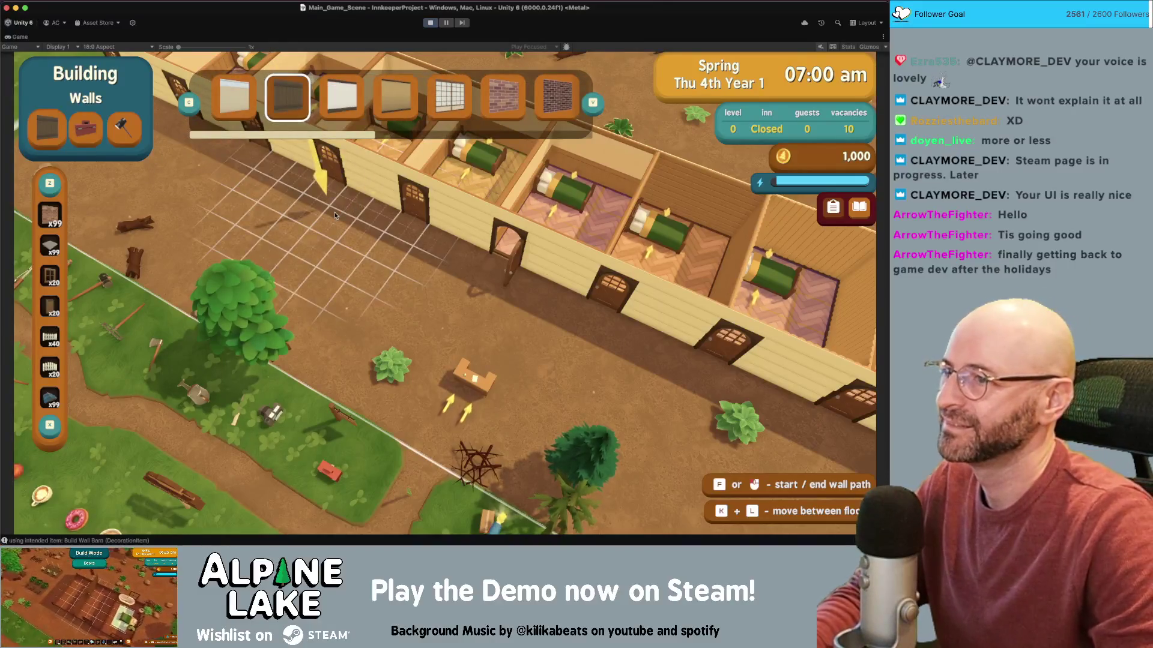
key("x")
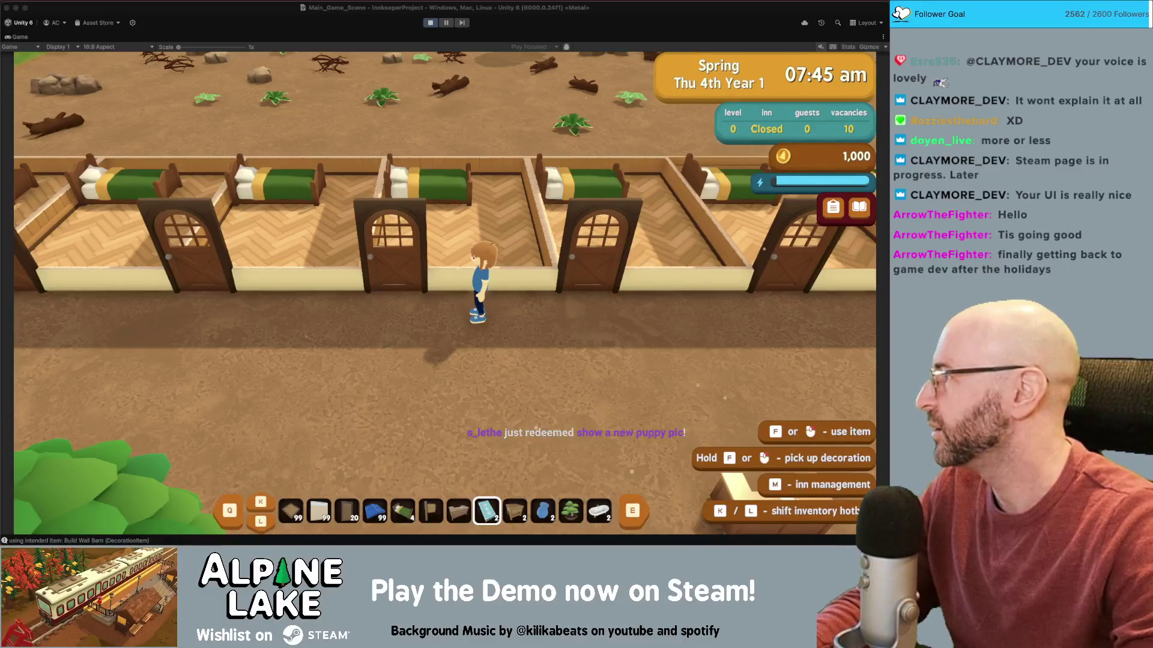
key("super+Tab")
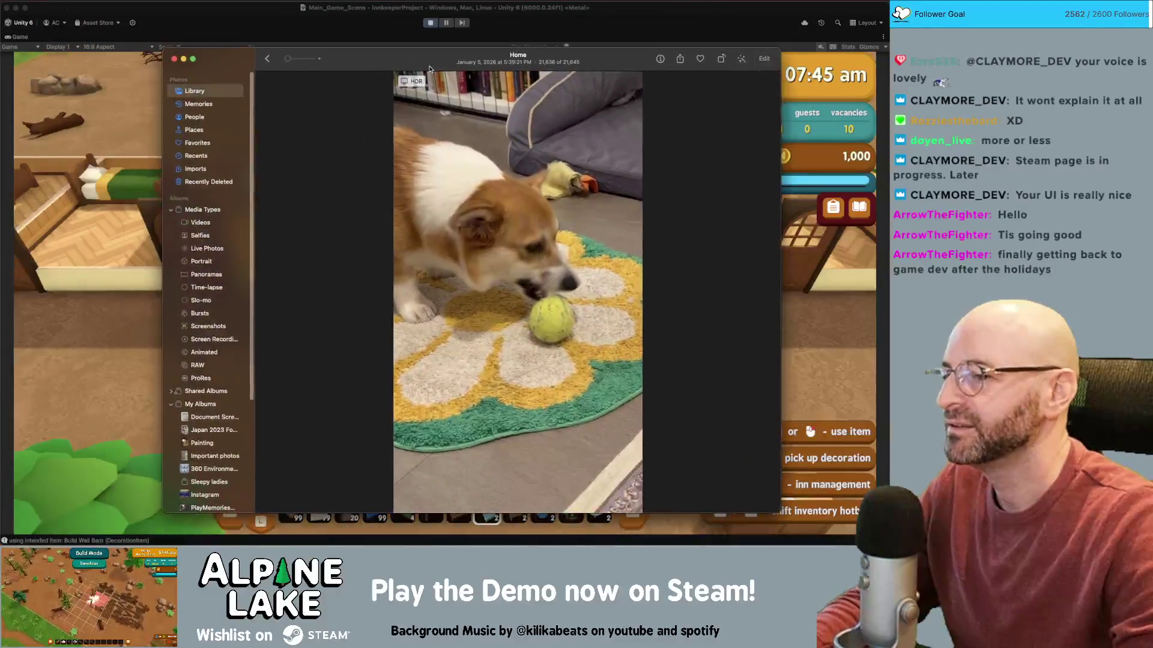
mouse_move(512, 435)
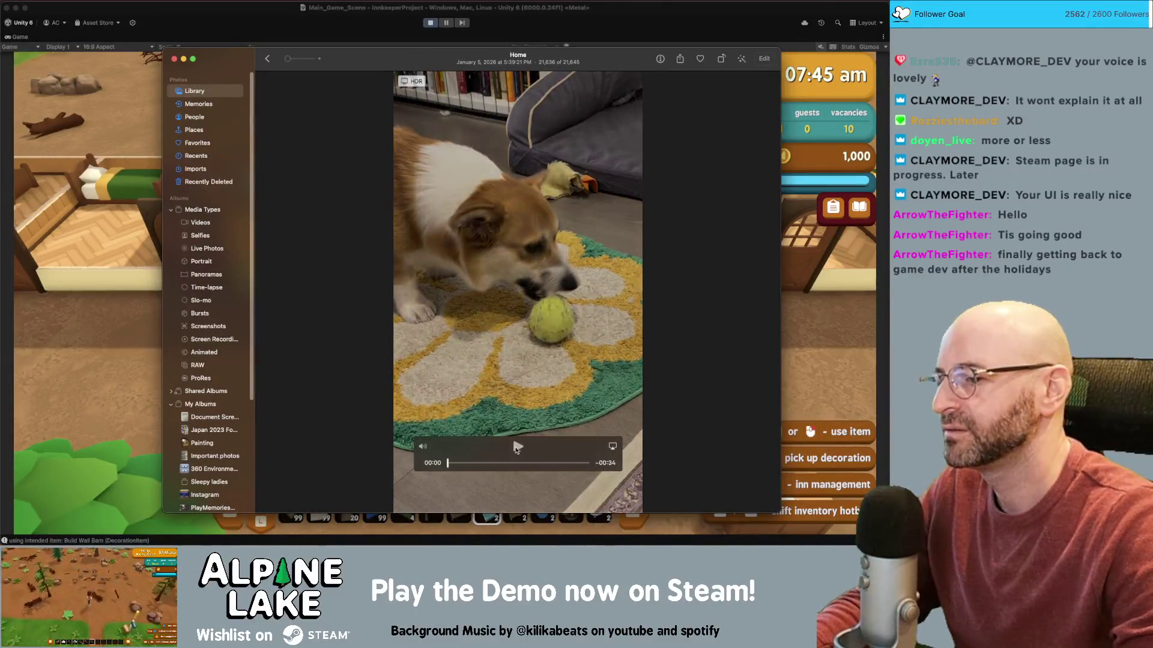
left_click(517, 447)
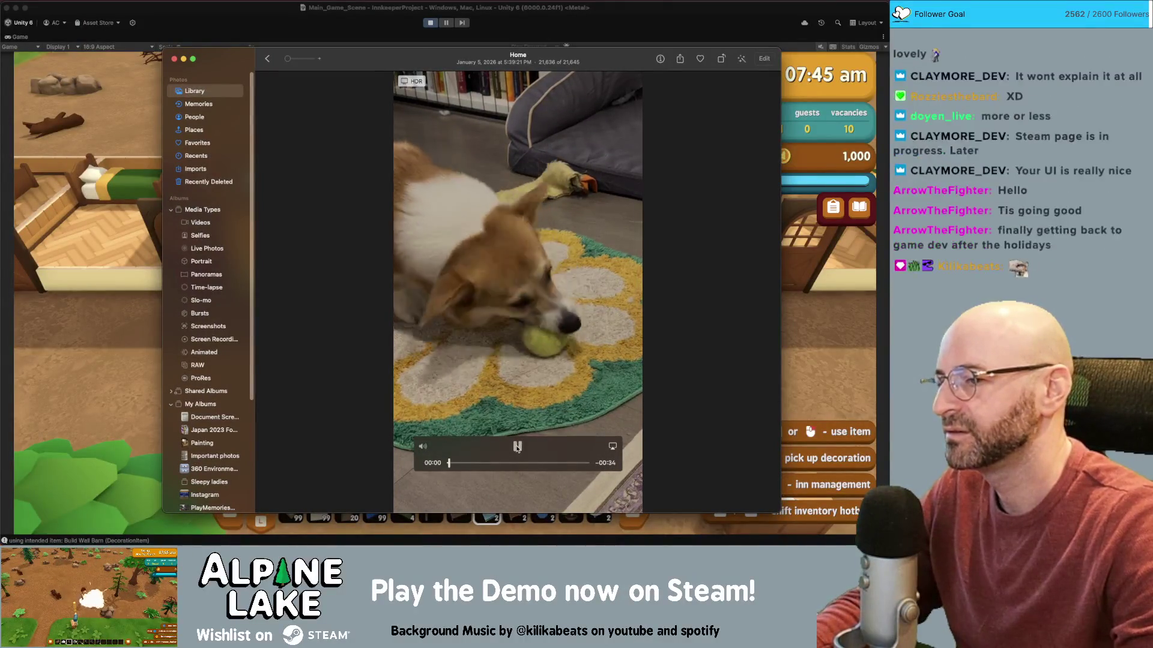
left_click(517, 447)
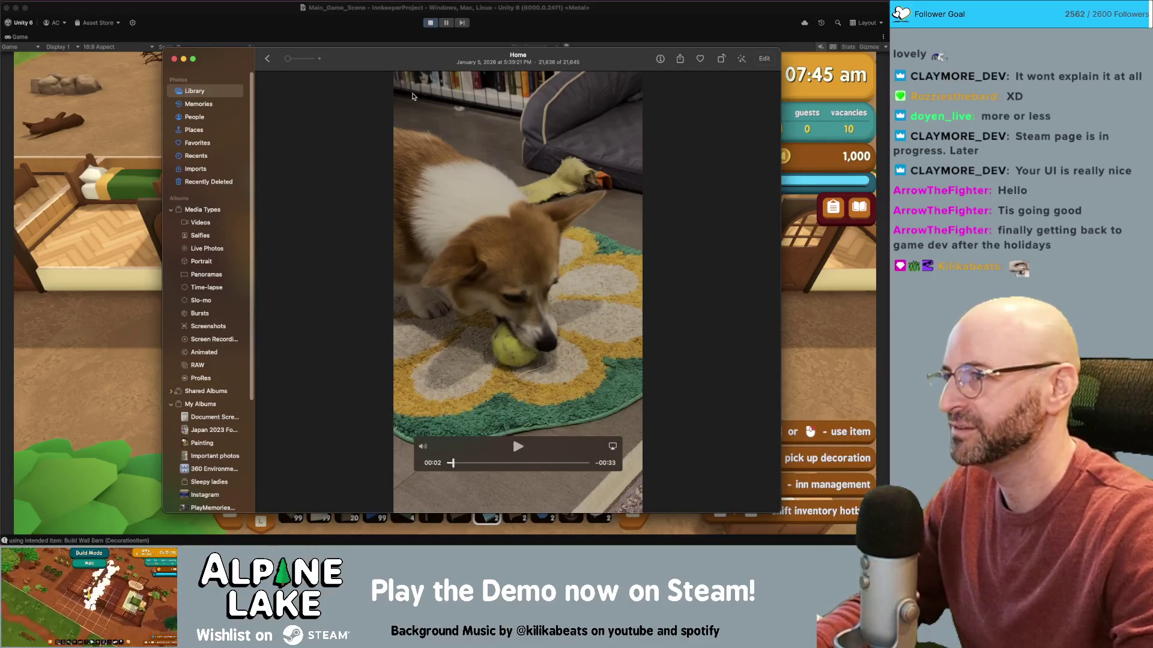
key("super+Tab")
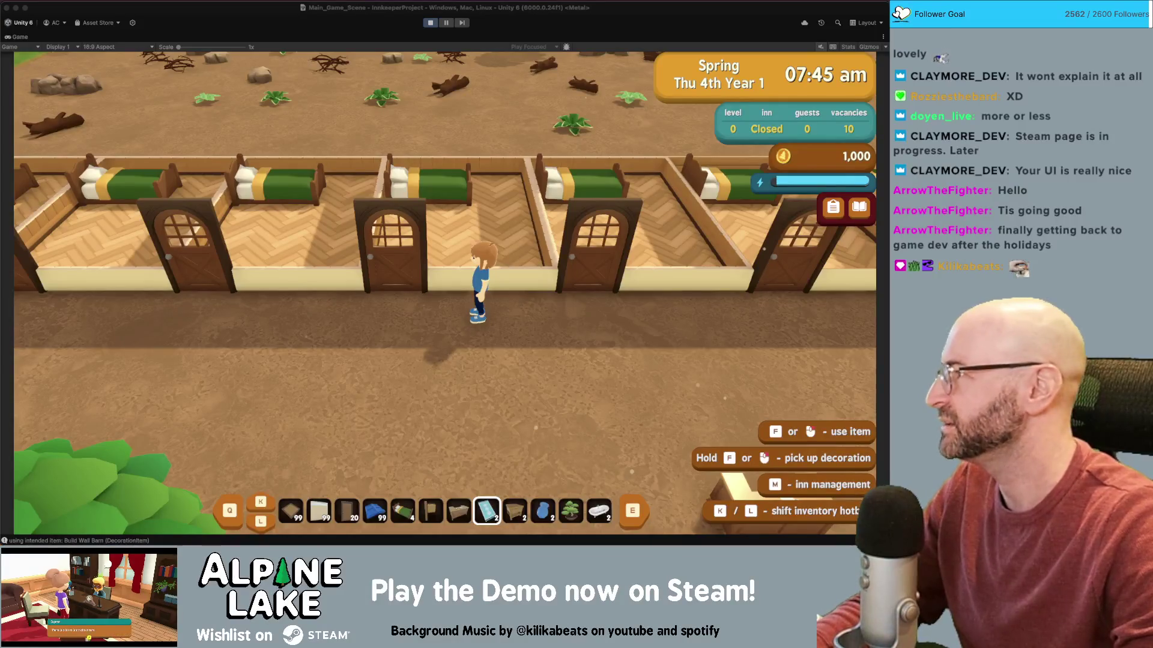
key("super+Tab")
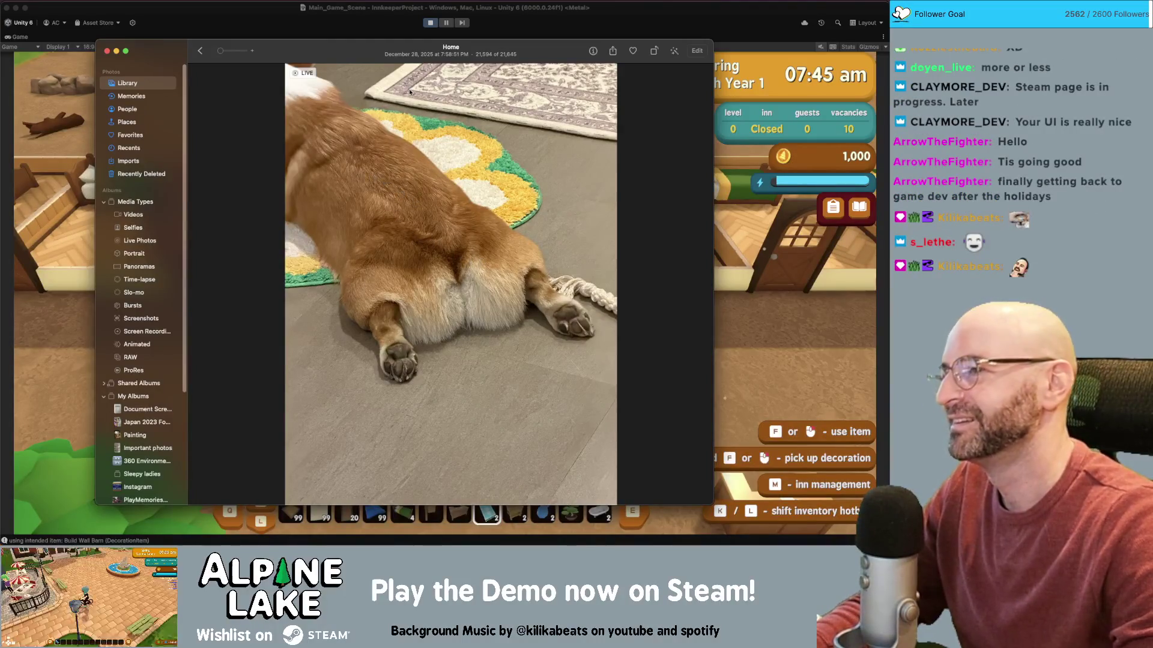
left_click_drag(367, 54, 378, 53)
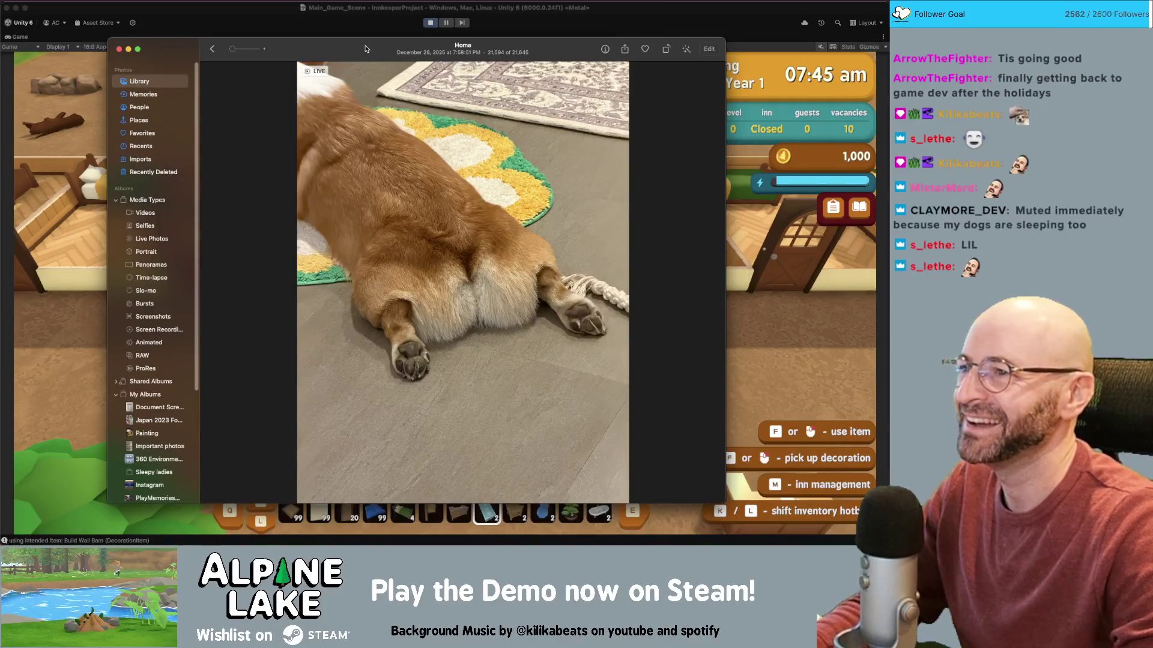
left_click_drag(365, 47, 1051, 51)
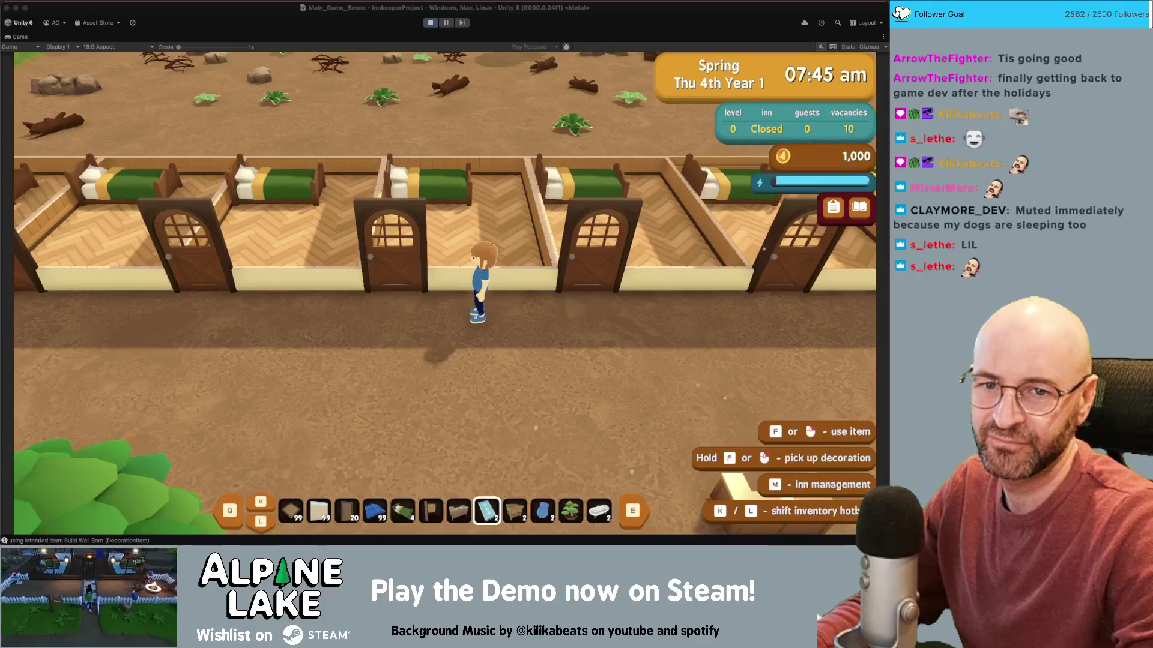
- Drag the grinning-corgi Photos window back over the Unity Game view
left_click_drag(876, 60, 550, 60)
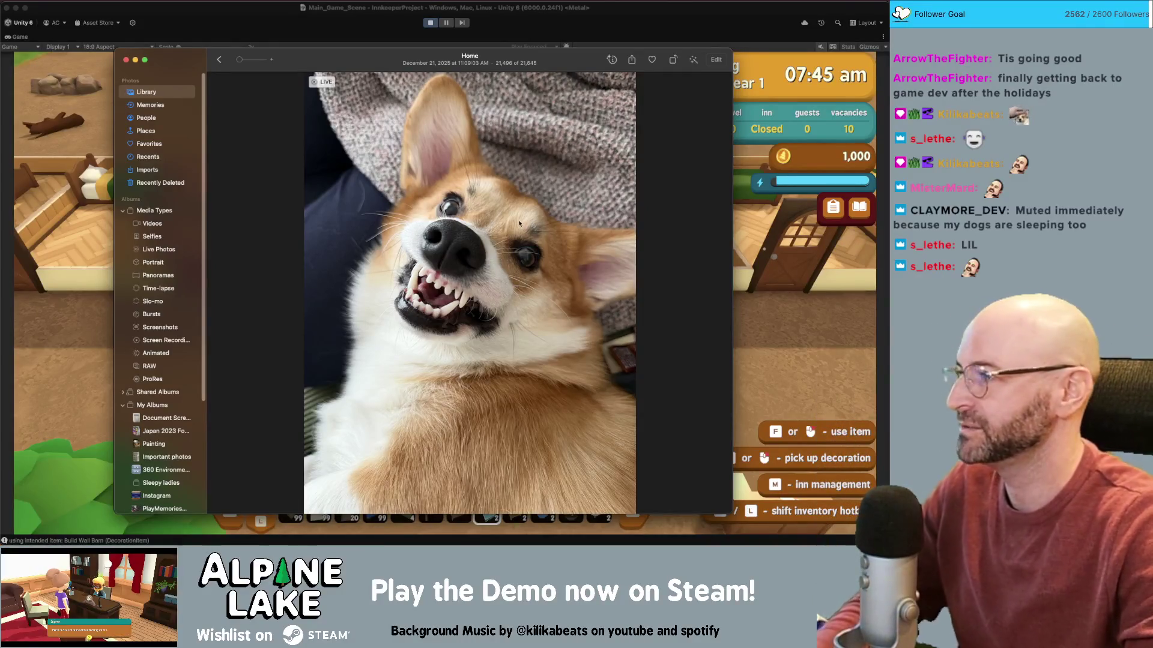
- Move the corgi Photos window onto the second display, uncovering the game
left_click_drag(382, 55, 382, 25)
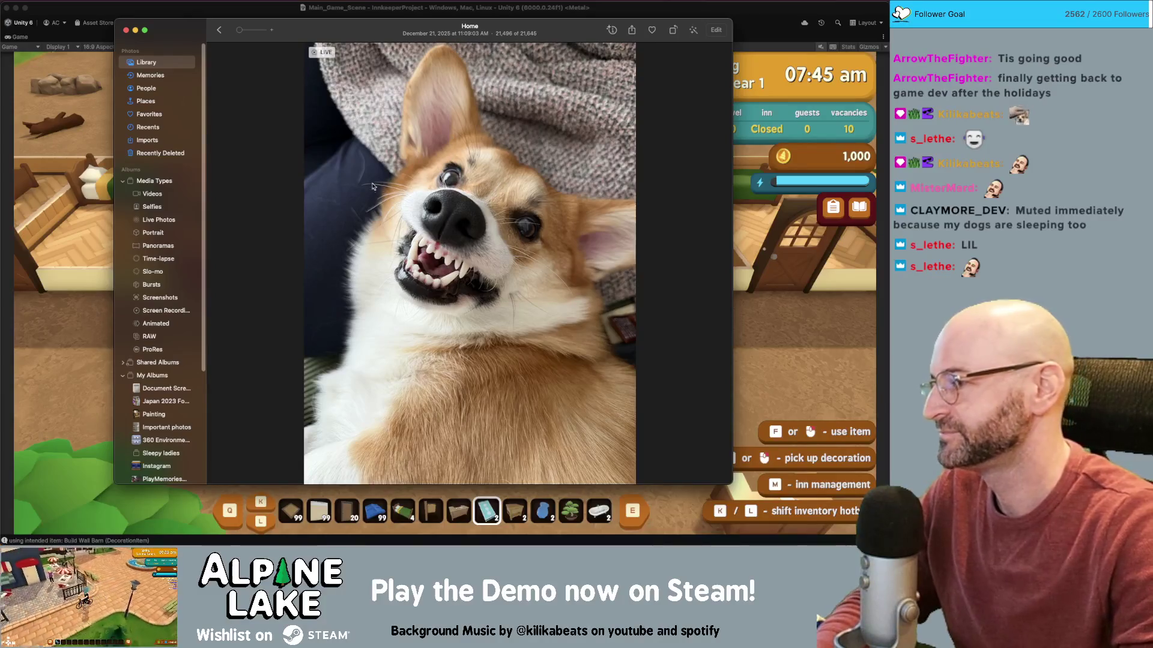
left_click_drag(330, 31, 1032, 63)
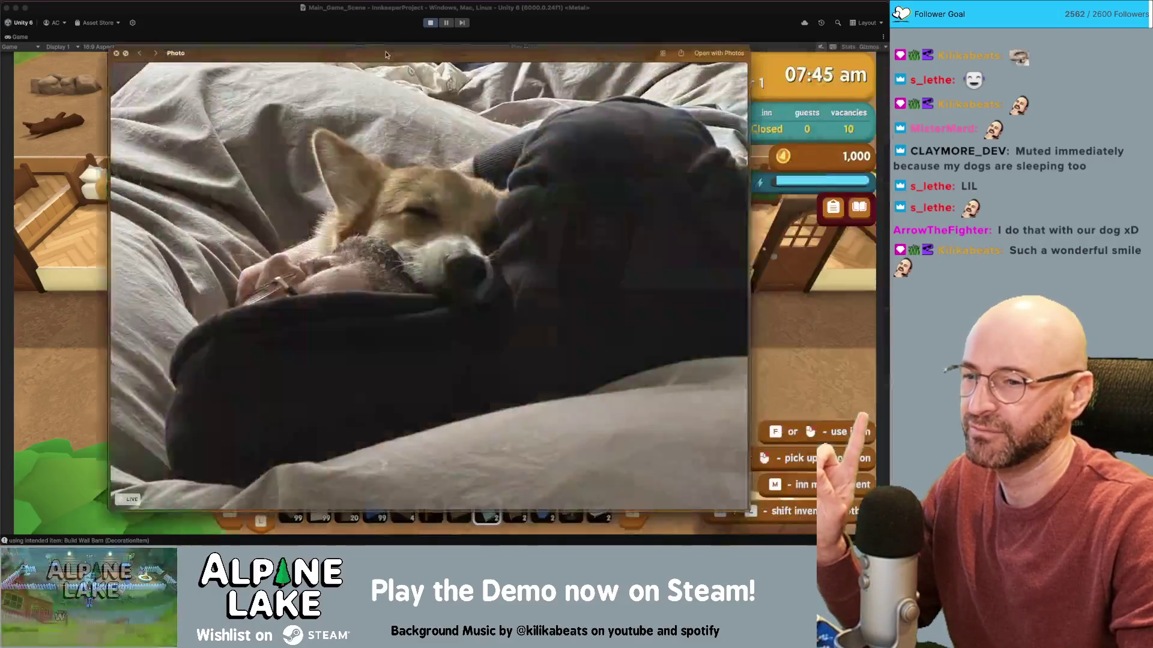
- Nudge the sleeping-corgi preview left over the Unity Game view
left_click_drag(386, 55, 366, 54)
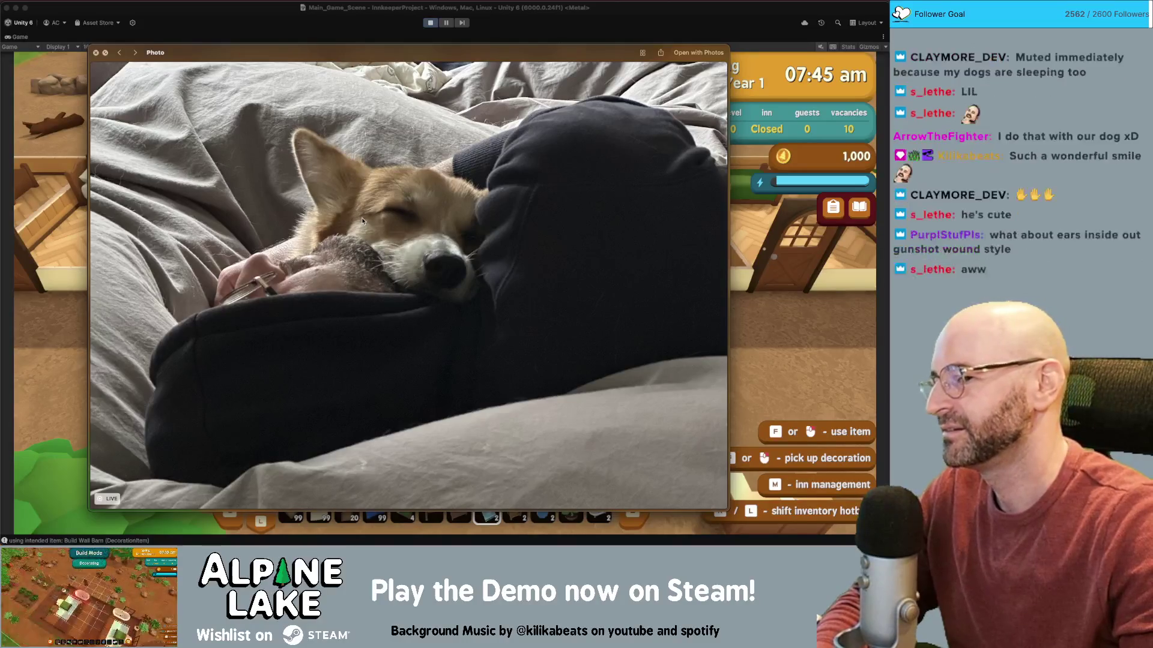
- Drag the sleeping-corgi preview onto the other display, uncovering the game scene
mouse_move(311, 57)
left_mouse_down()
mouse_move(356, 51)
mouse_move(342, 48)
mouse_move(950, 95)
mouse_move(1140, 97)
left_mouse_up()
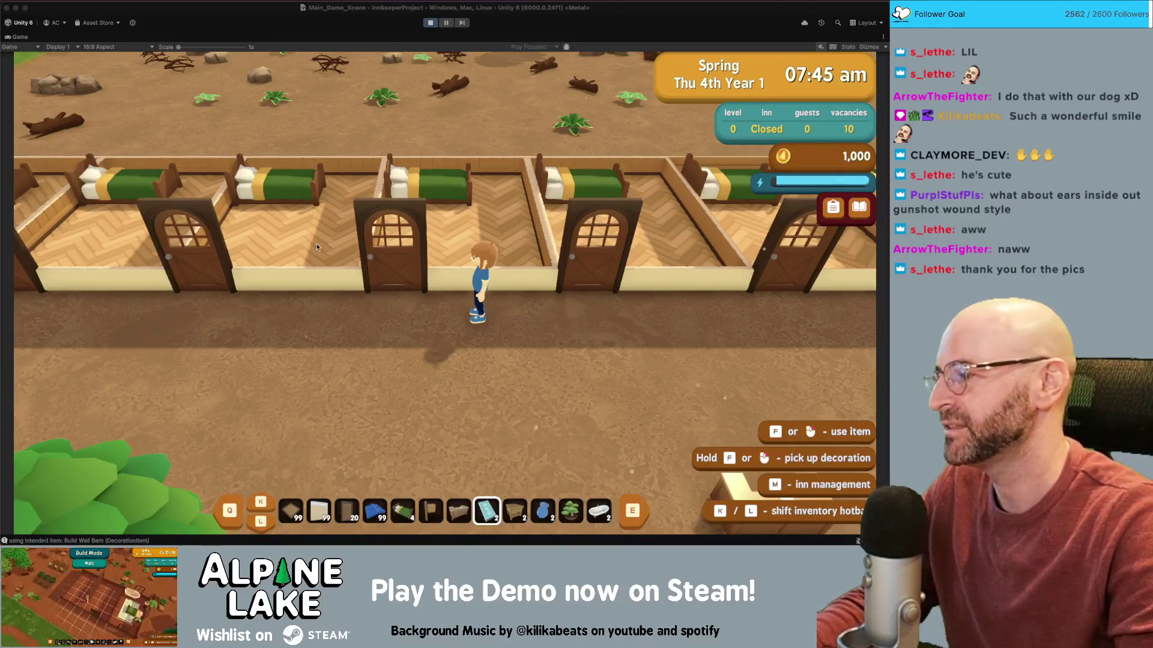
- Walk to the inn wall, select the door item, and place doors along the guest-room wall
key("a")
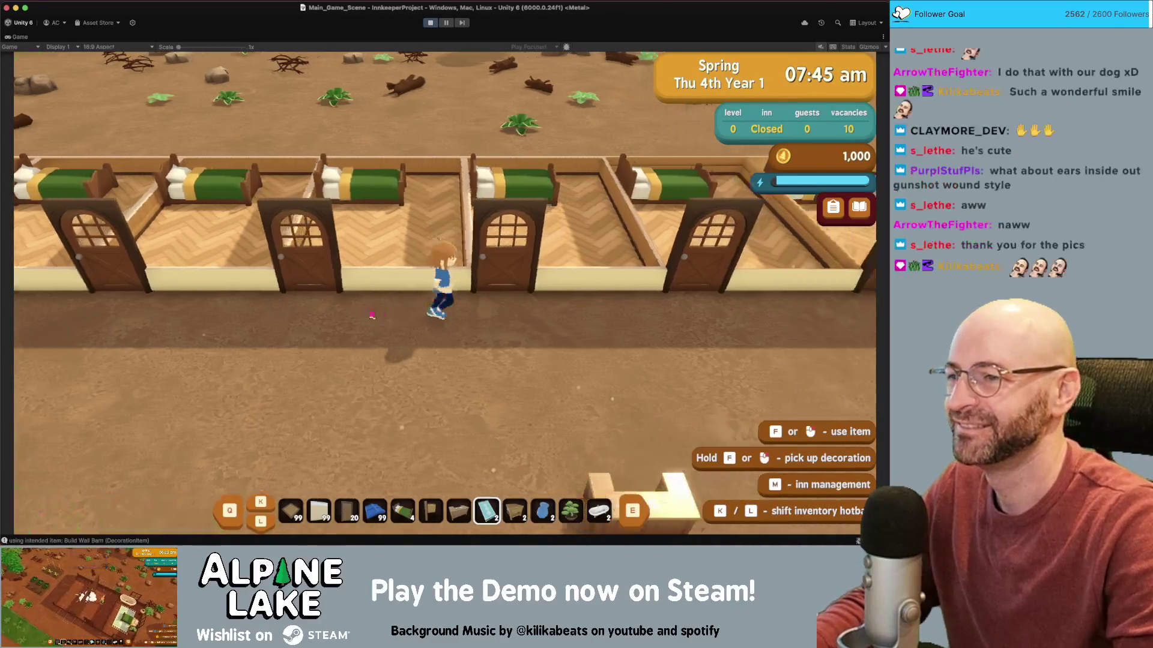
key("d")
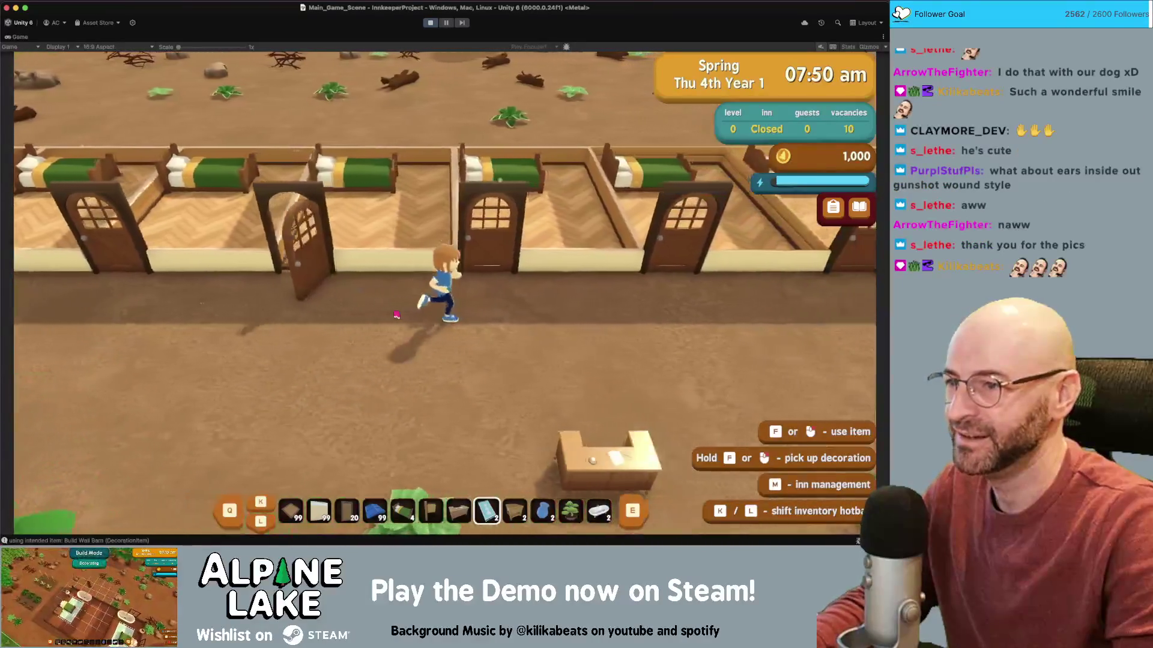
key("w")
key("q")
key("q")
key("q")
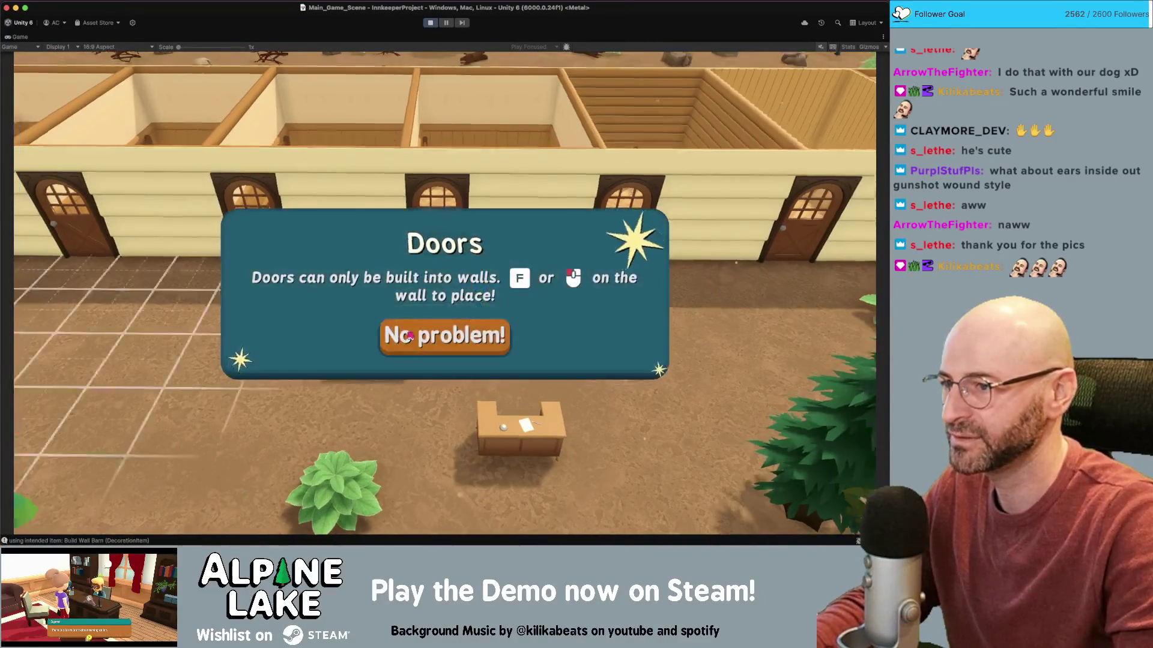
left_click(399, 335)
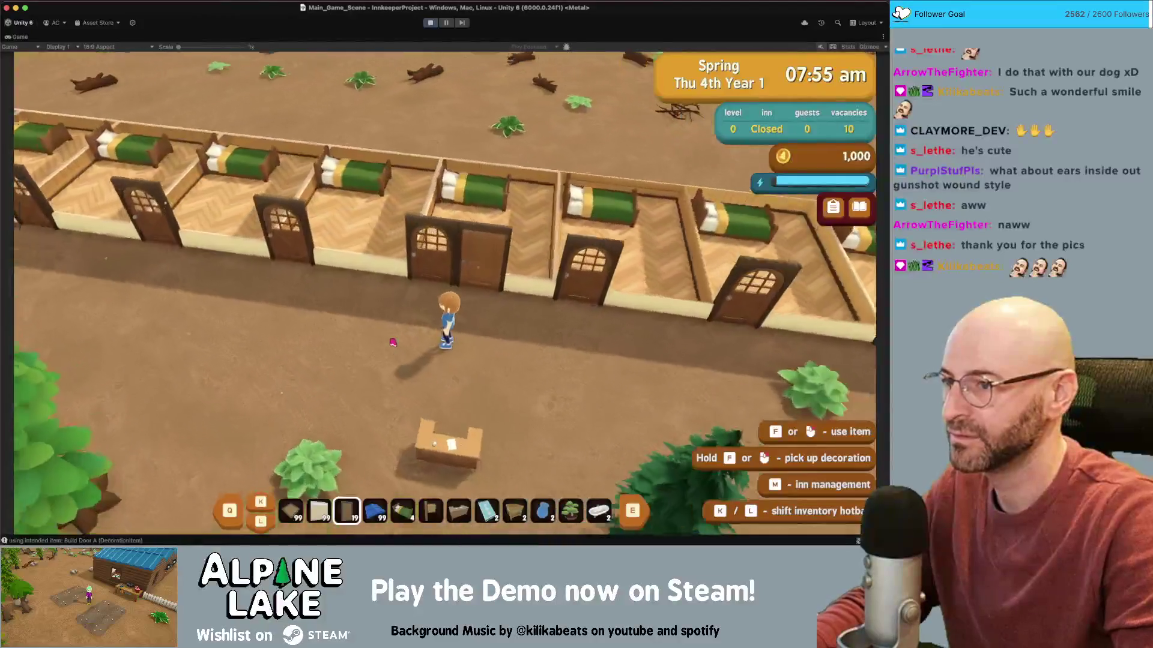
left_click(392, 342)
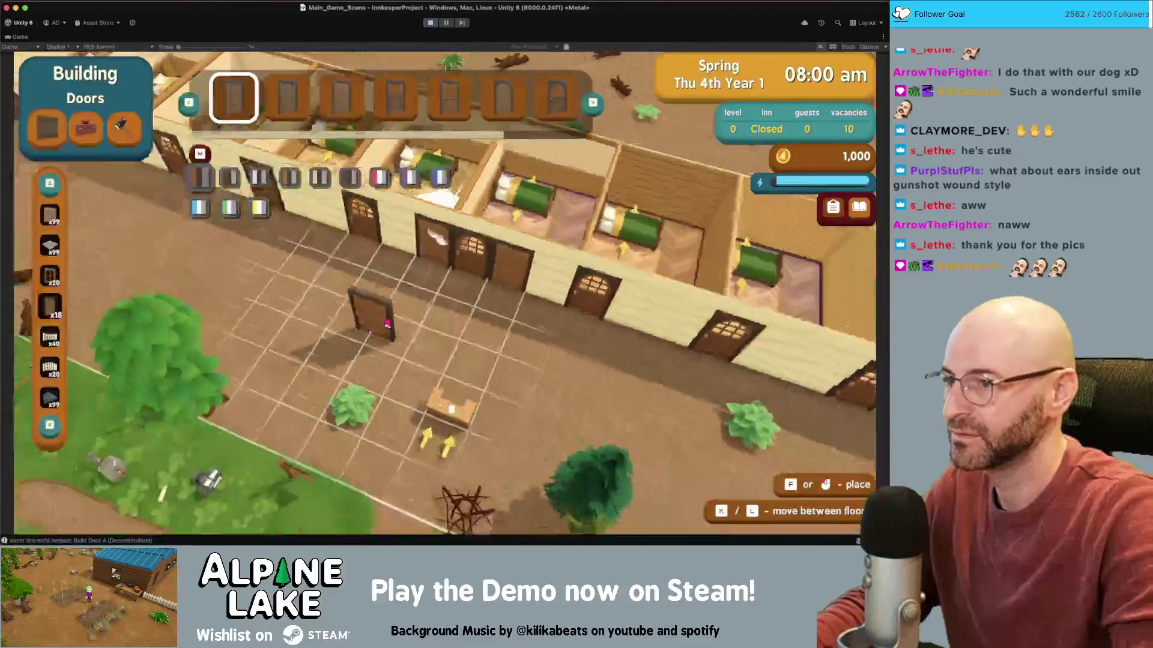
key("Escape")
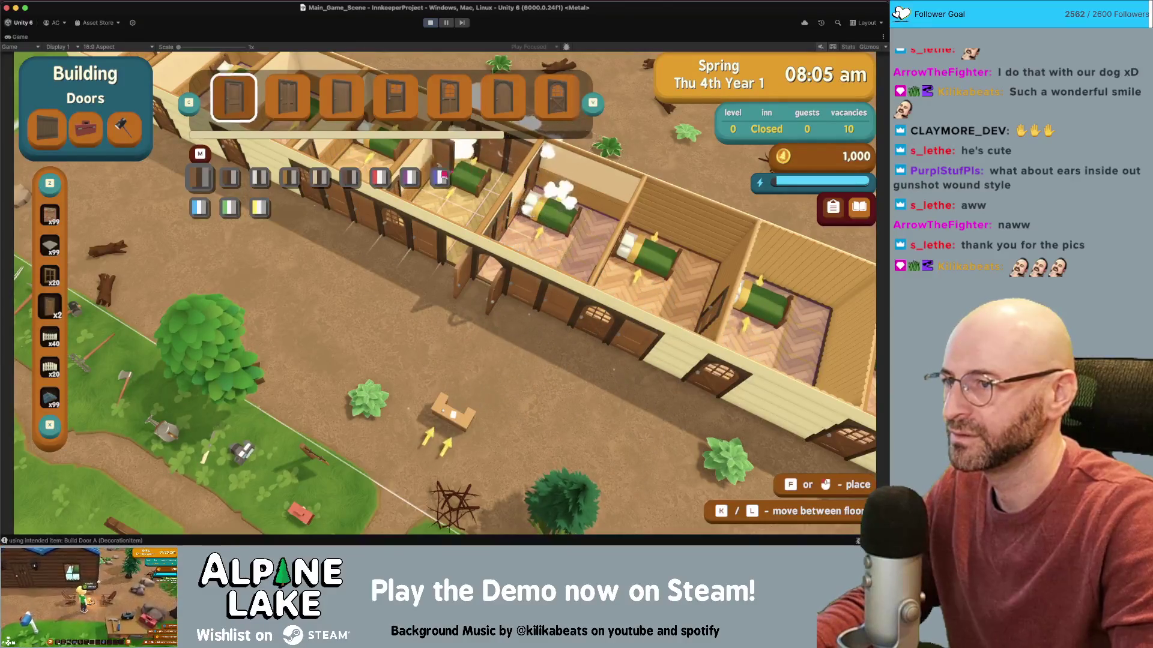
- Walk through a door into a guest room up to the bed, then back out the front door
key("s")
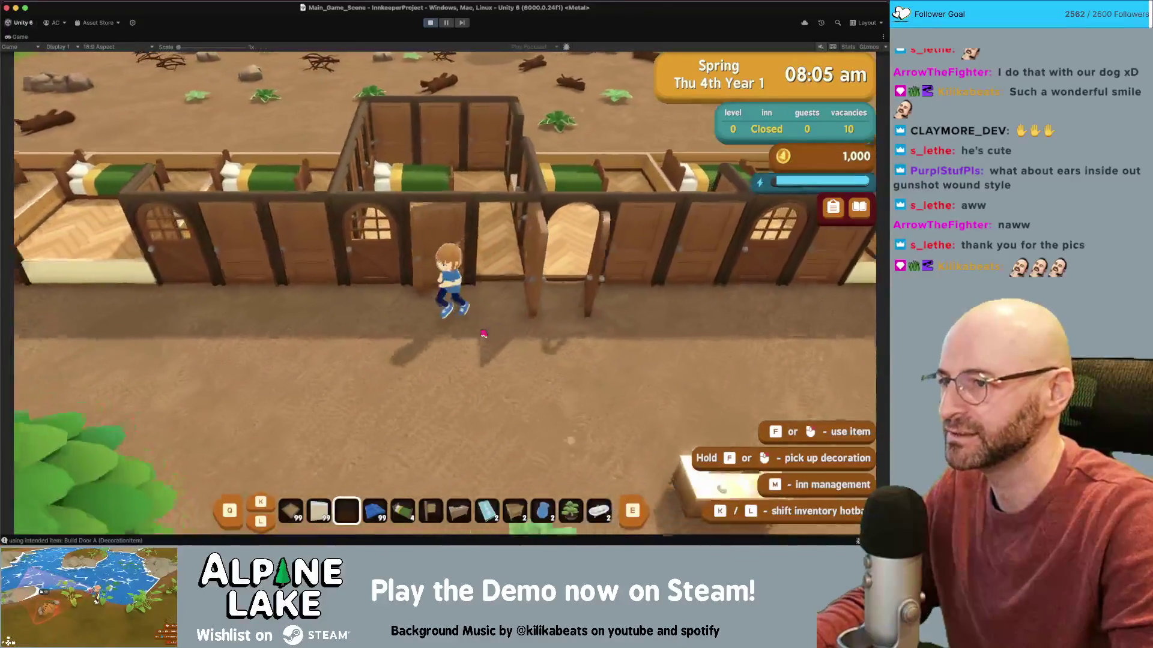
key("w")
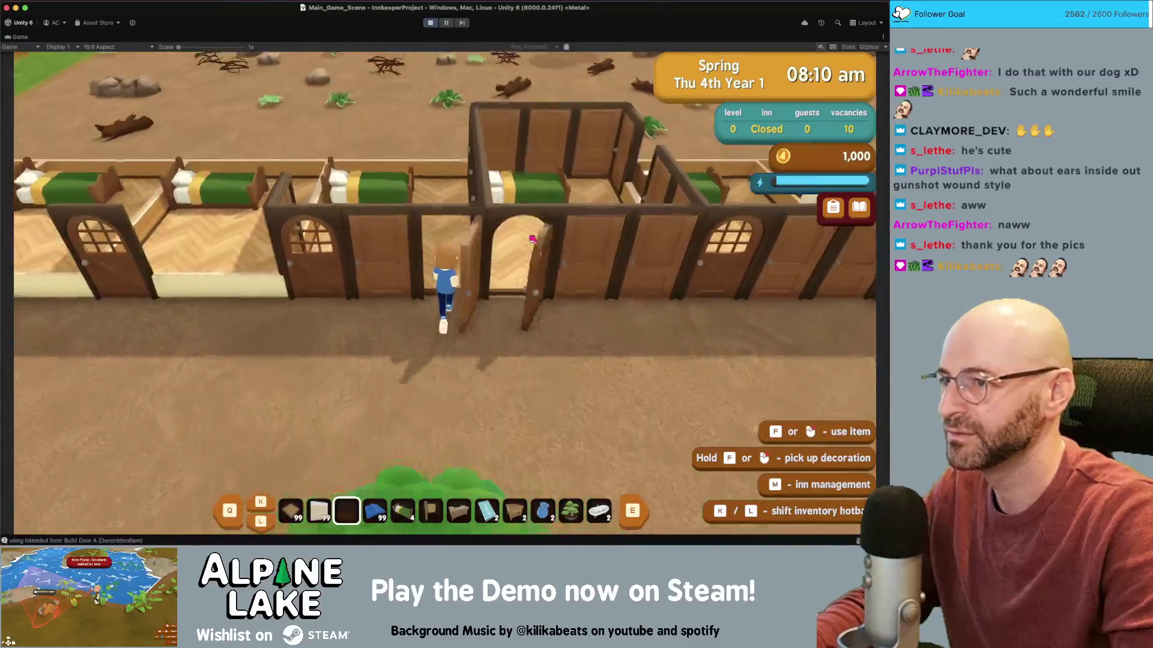
key("w")
key("w")
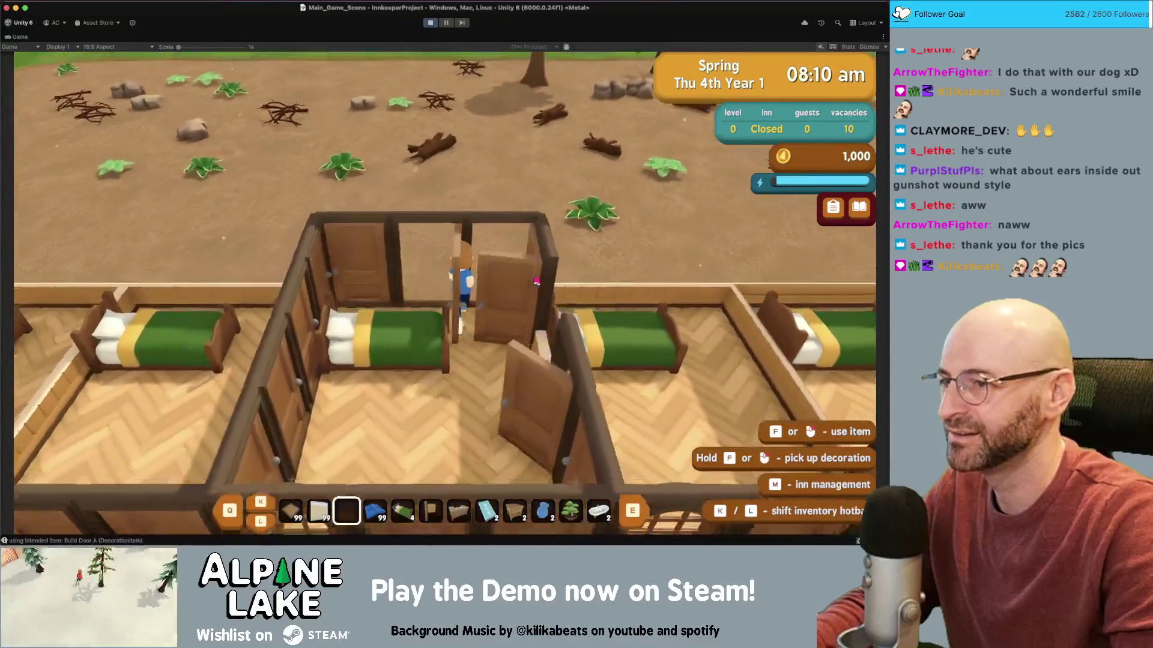
key("s")
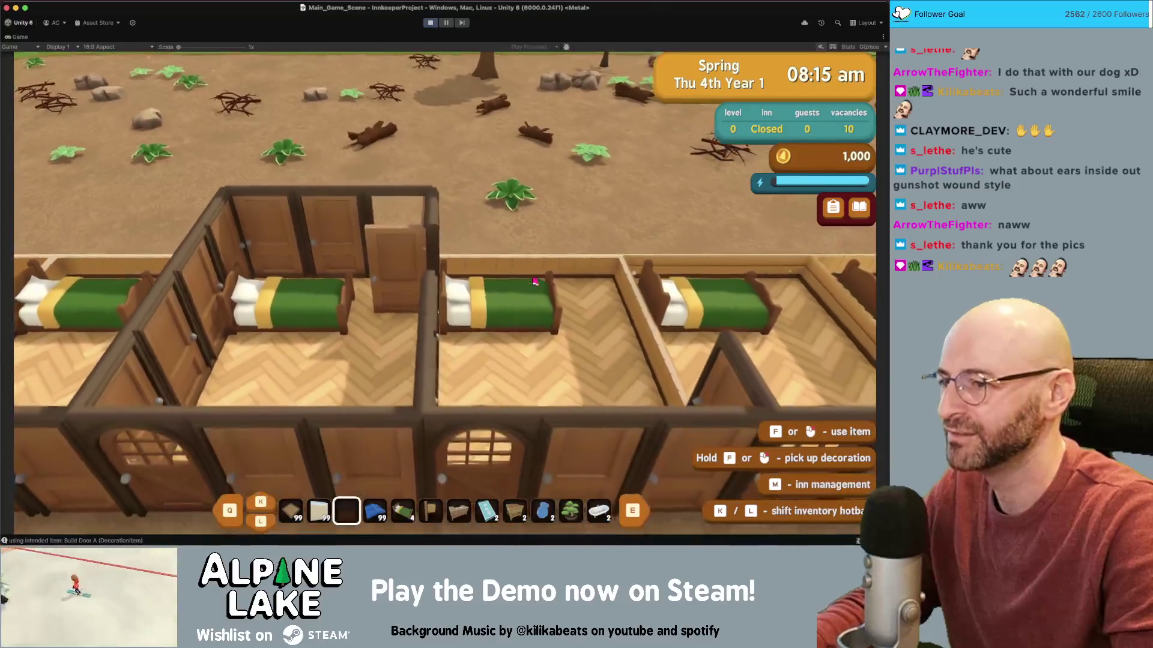
key("s")
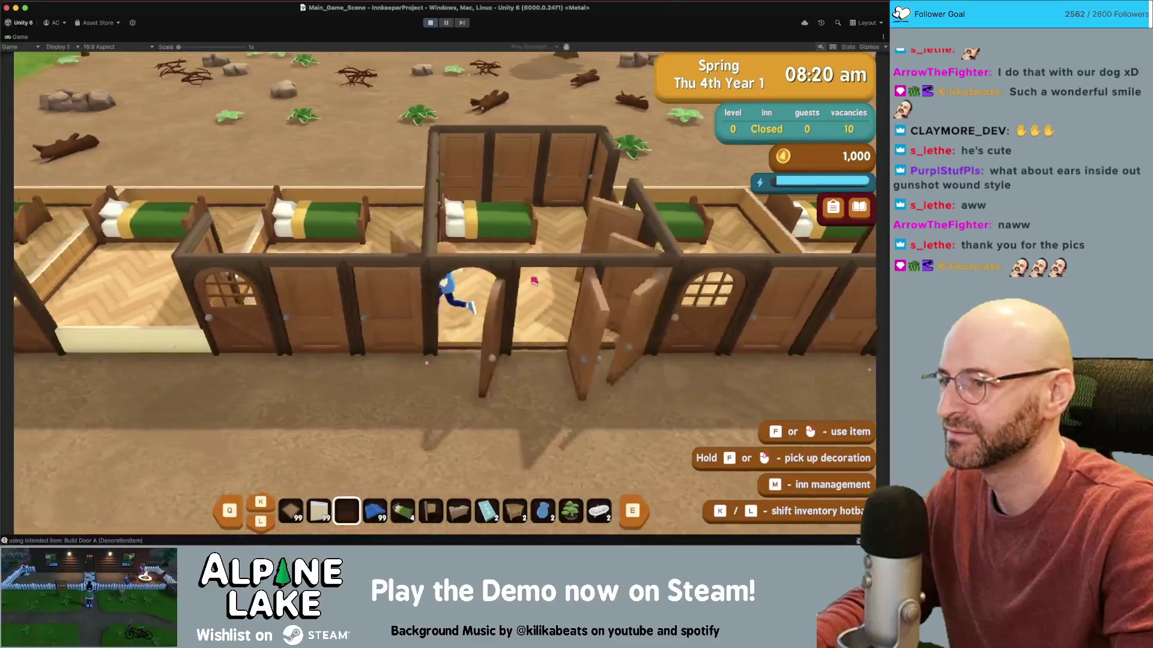
key("s")
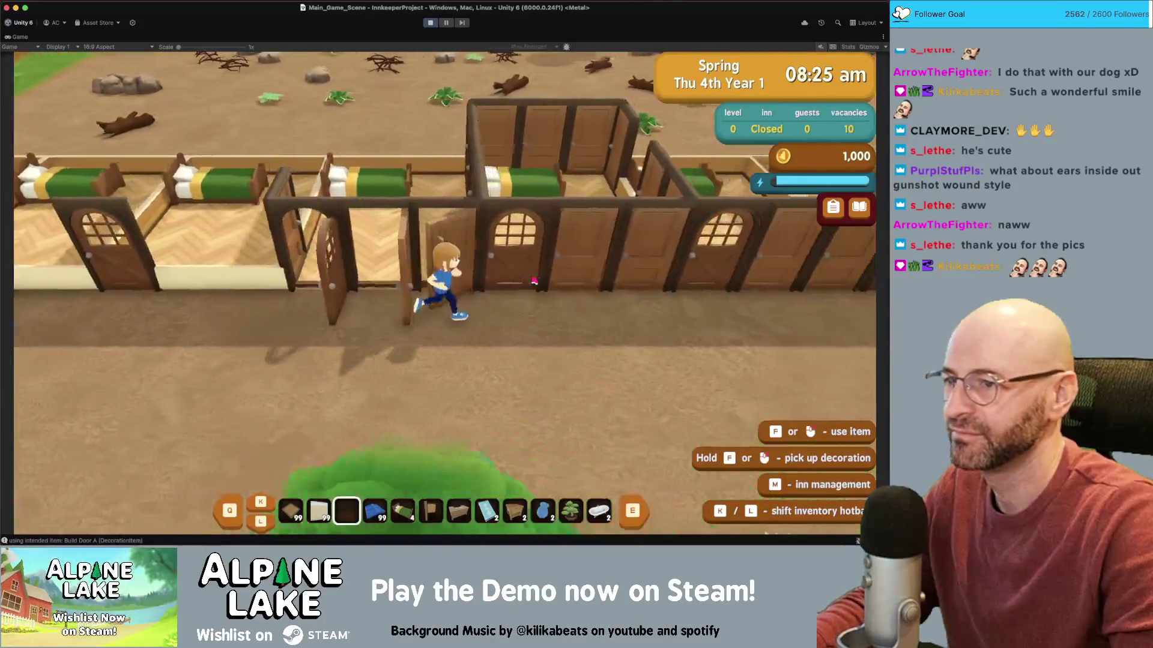
- Run along the inn's front wall, through the middle room's doorways, and out onto the path
key("a")
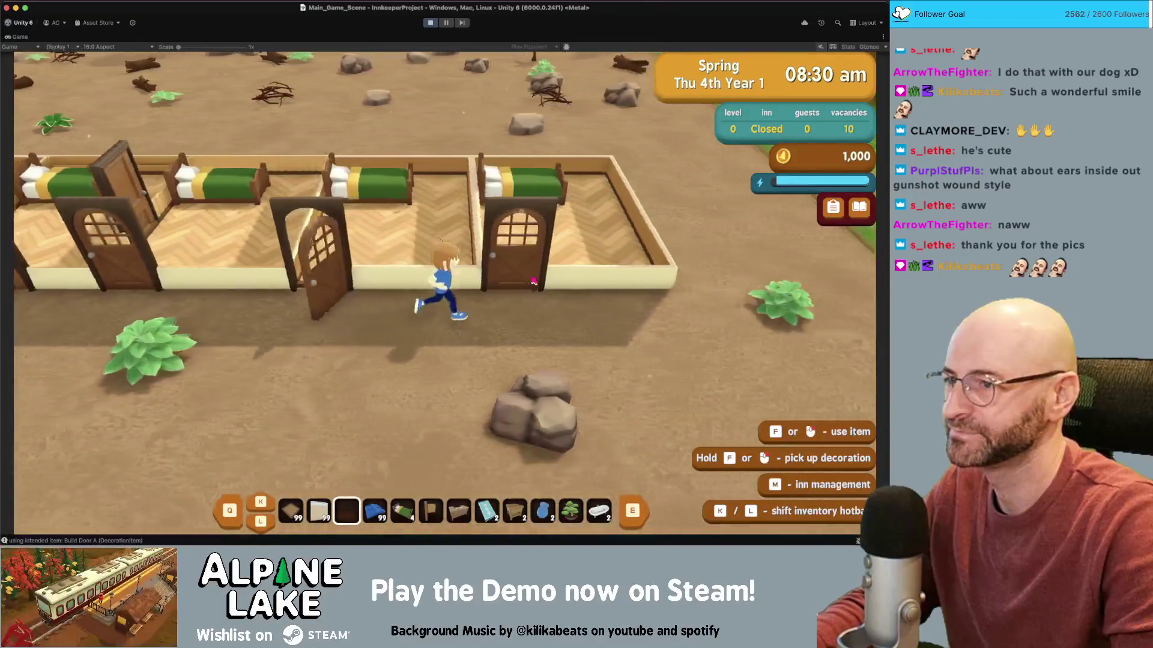
key("a")
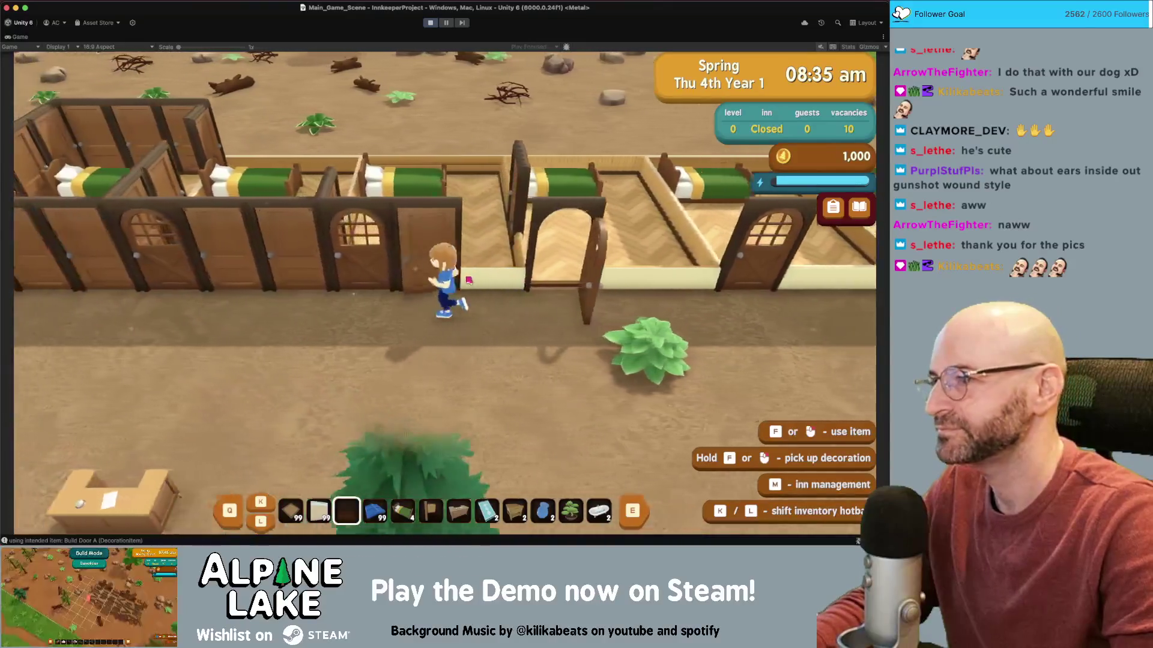
key("w")
key("a")
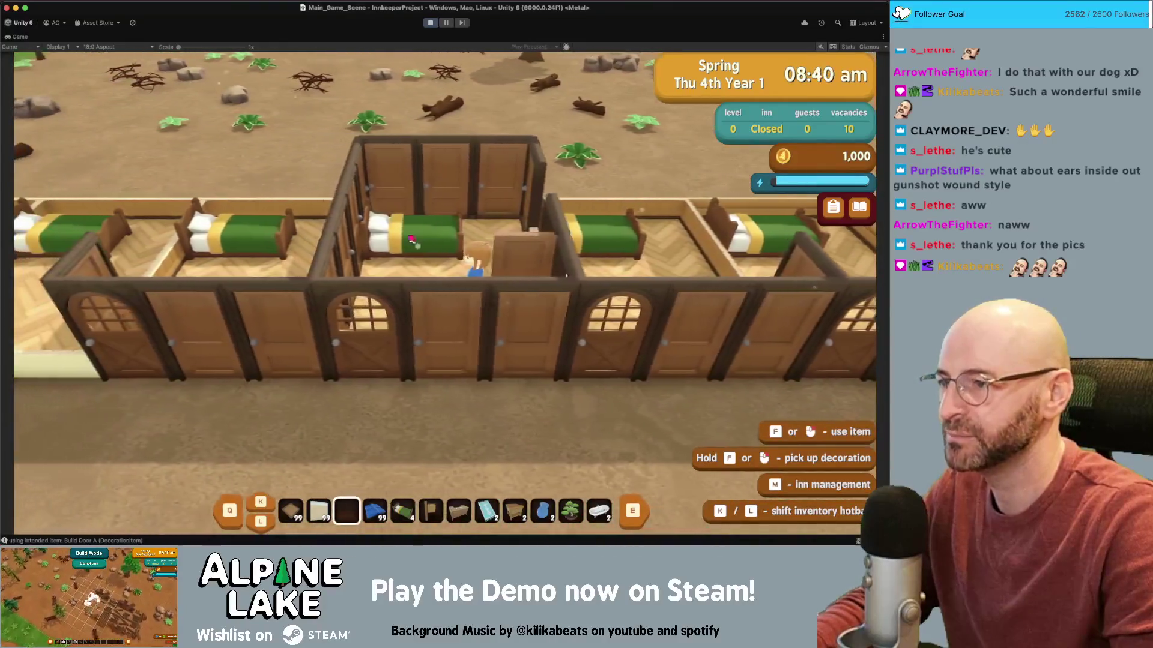
key("w")
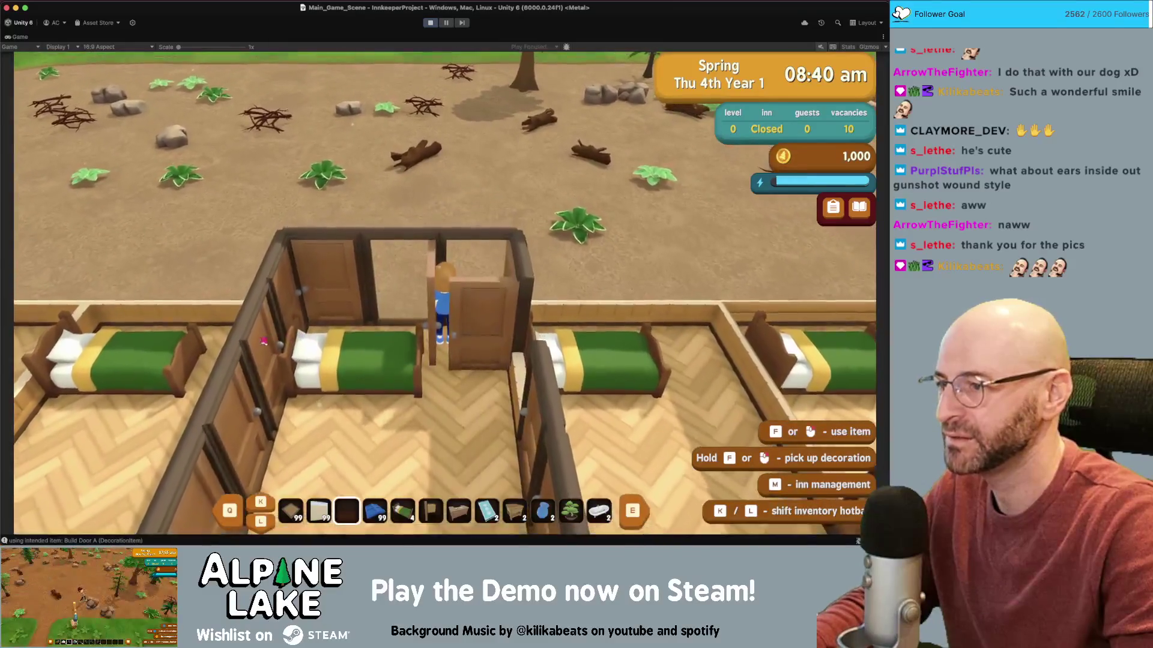
key("w")
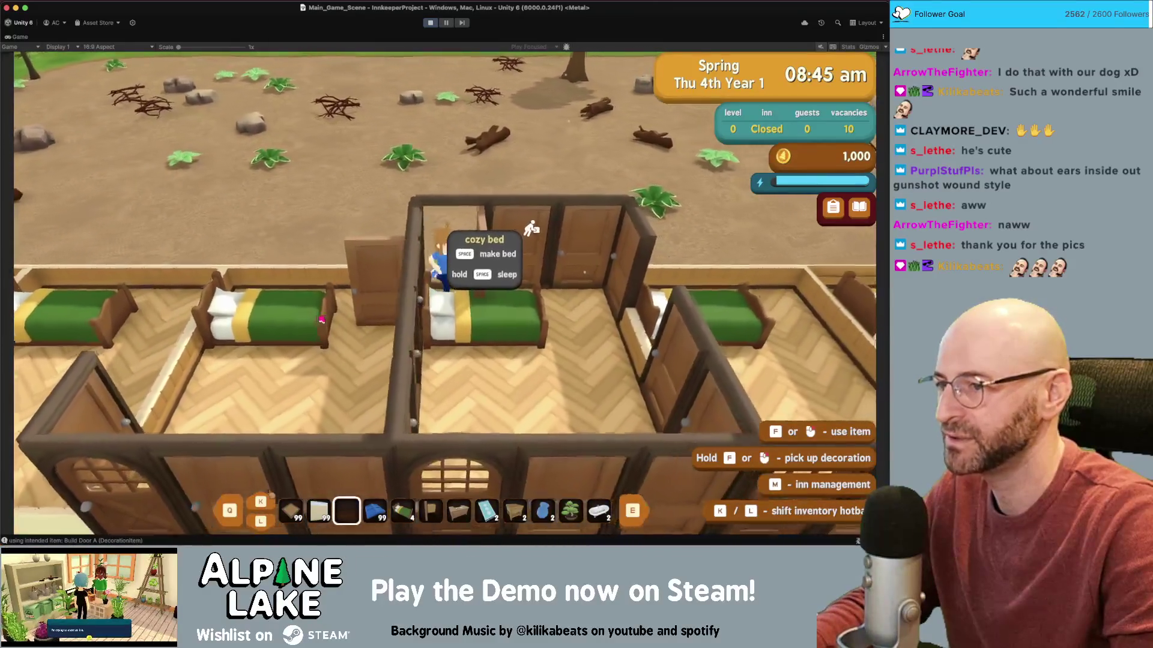
key("s")
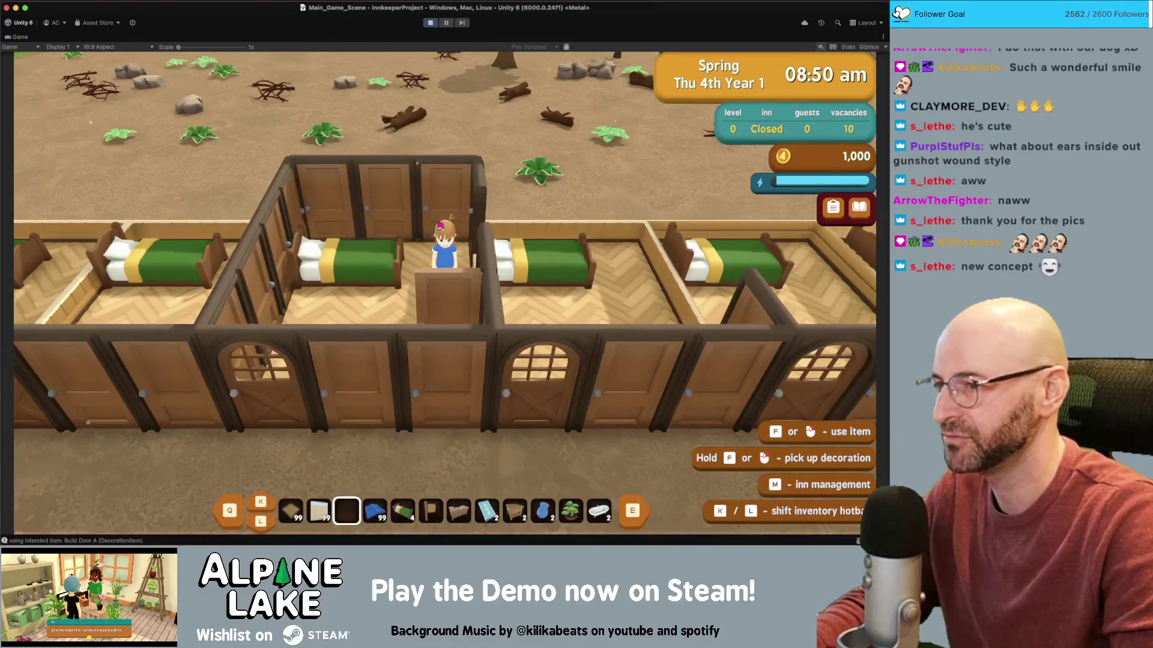
key("w")
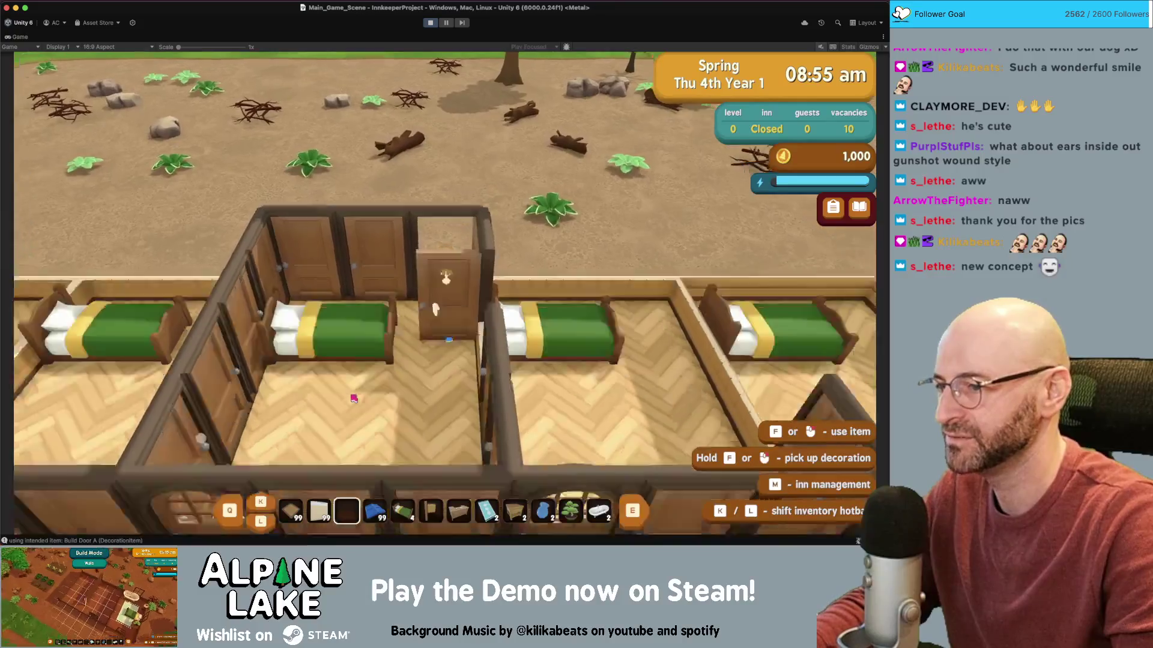
key("s")
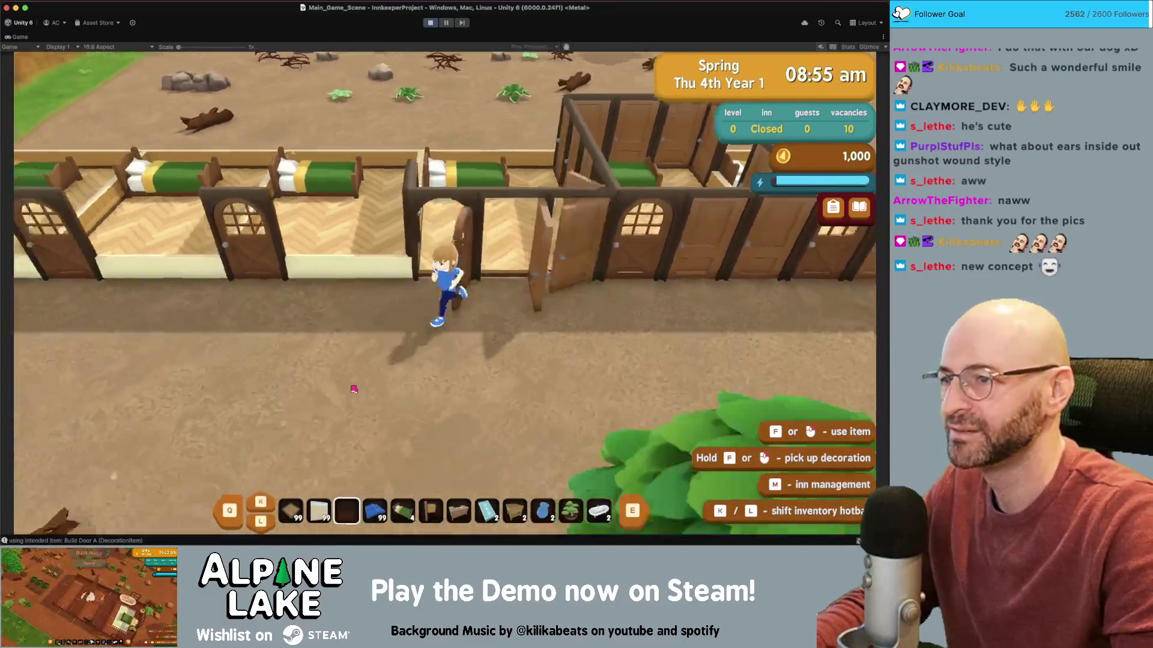
key("s")
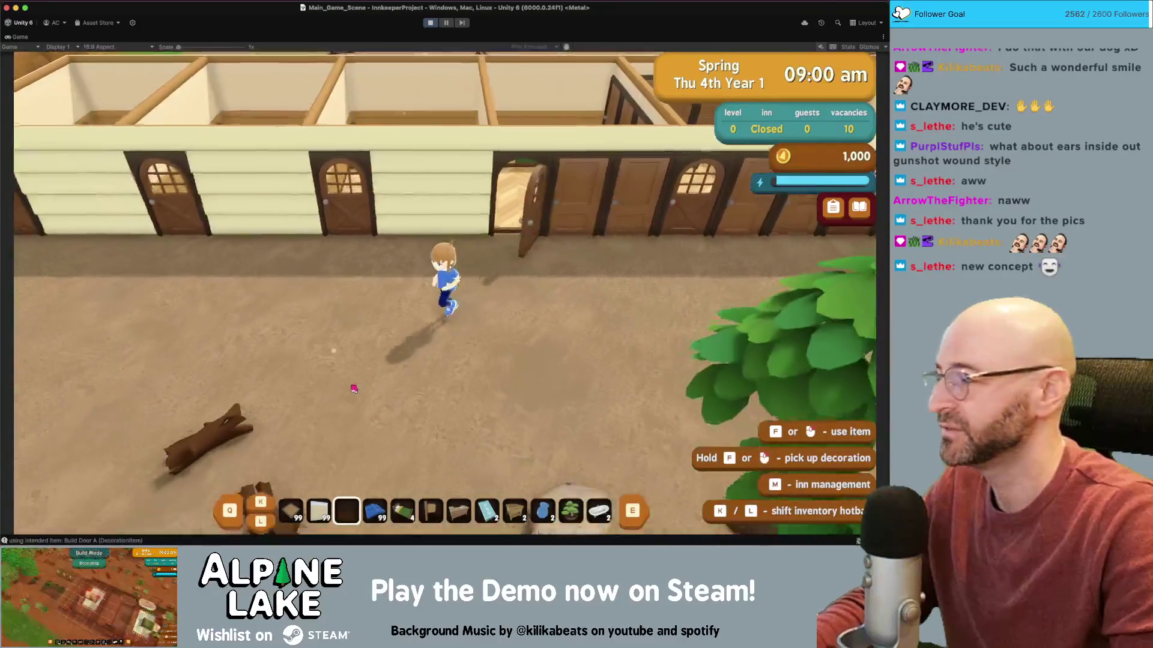
- Walk into another bedroom past its door, back out, and bring up demolishing mode
key("w")
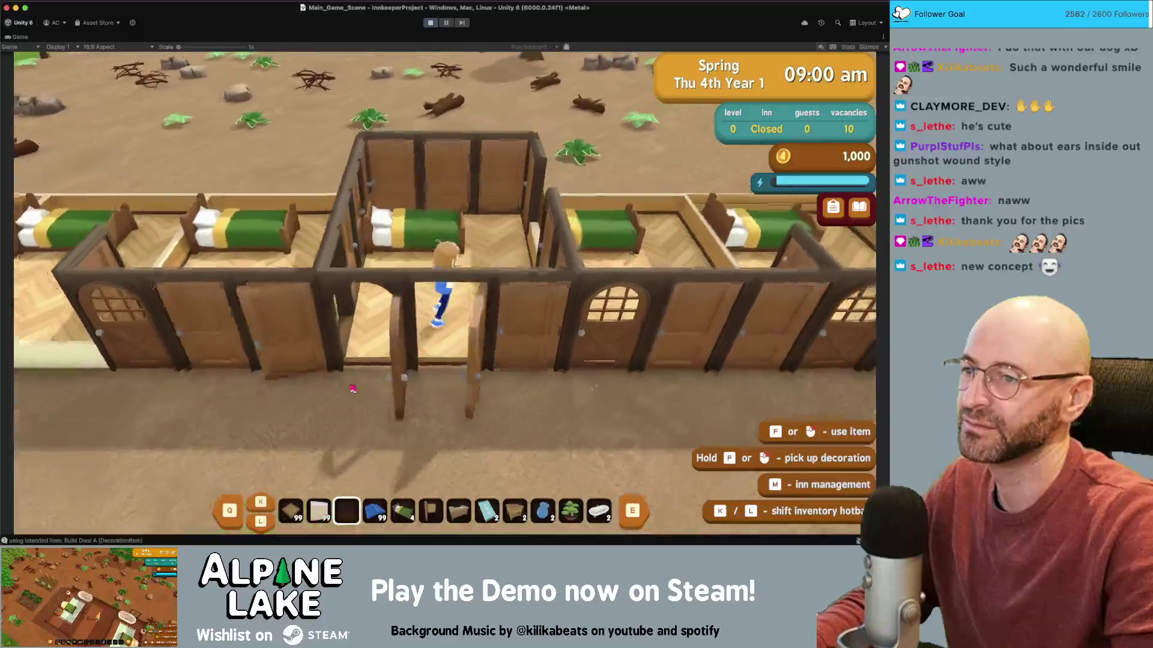
key("w")
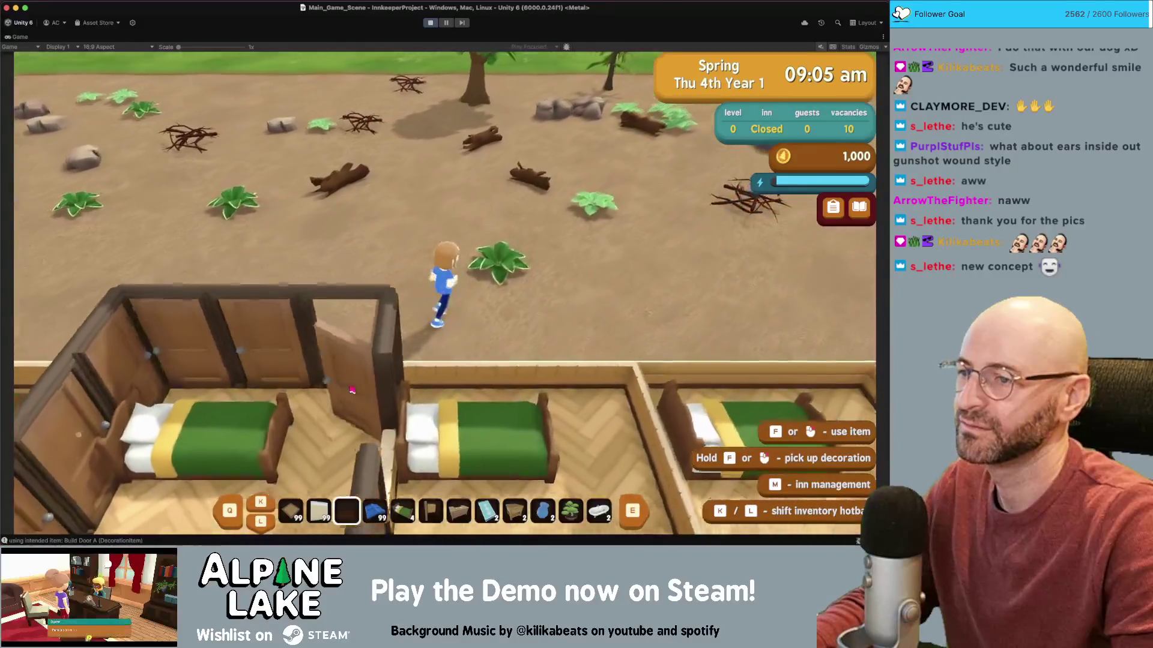
key("d")
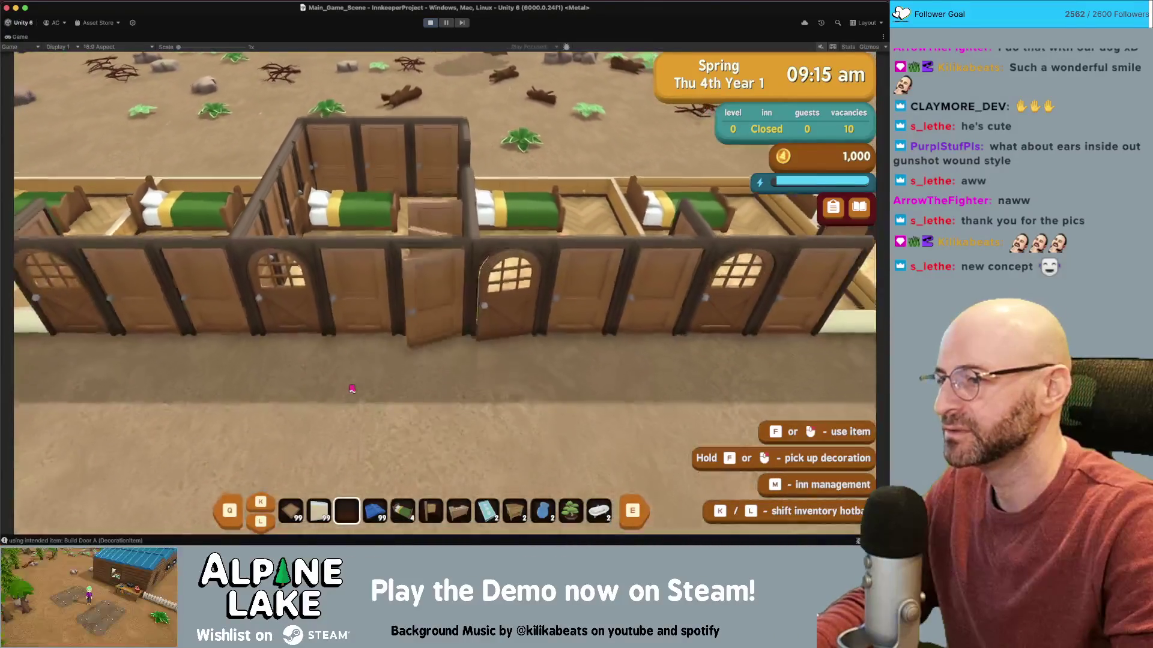
key("s")
key("l")
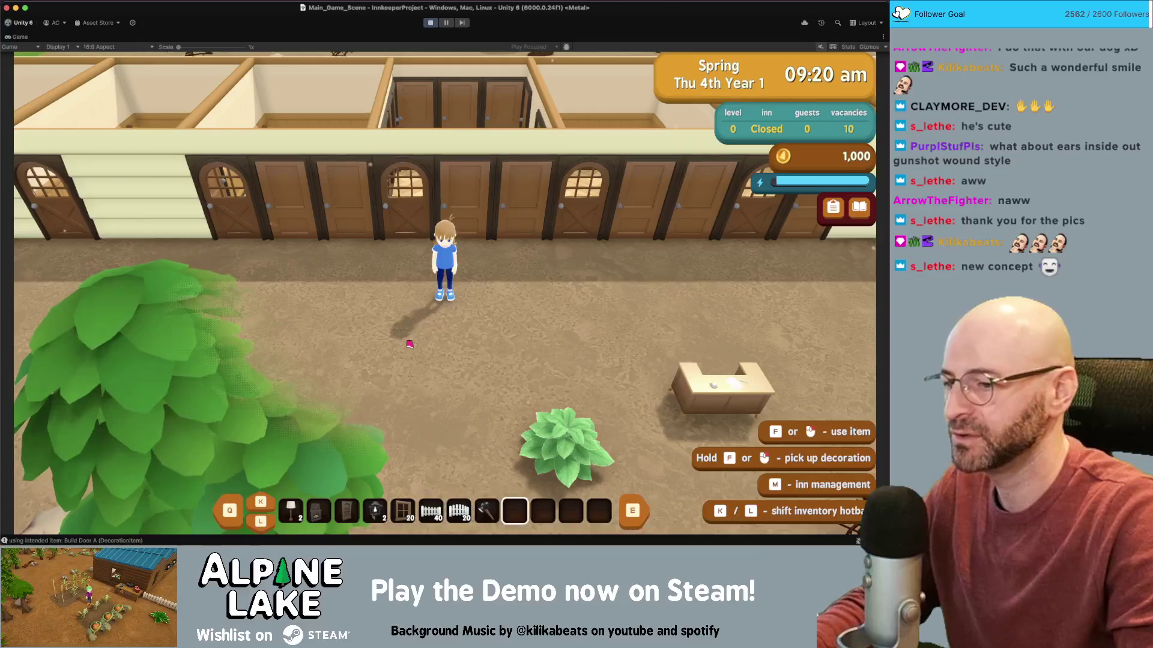
key("b")
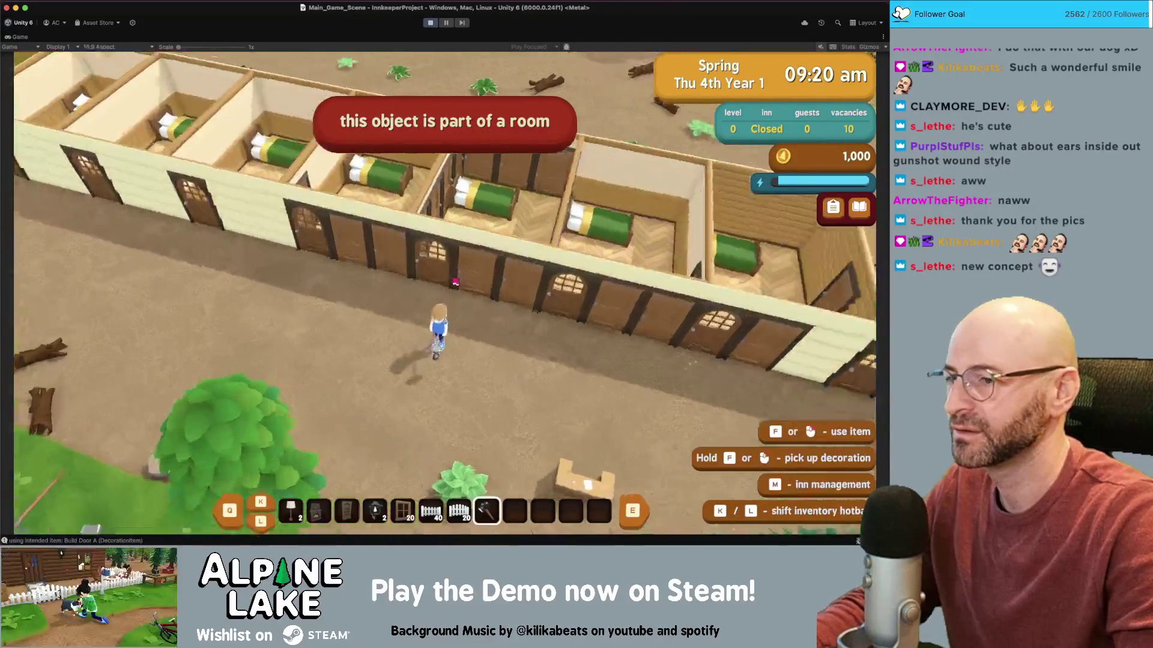
- Inspect a guest room's stats in Inn Management, then return to play in Demolishing mode
key("m")
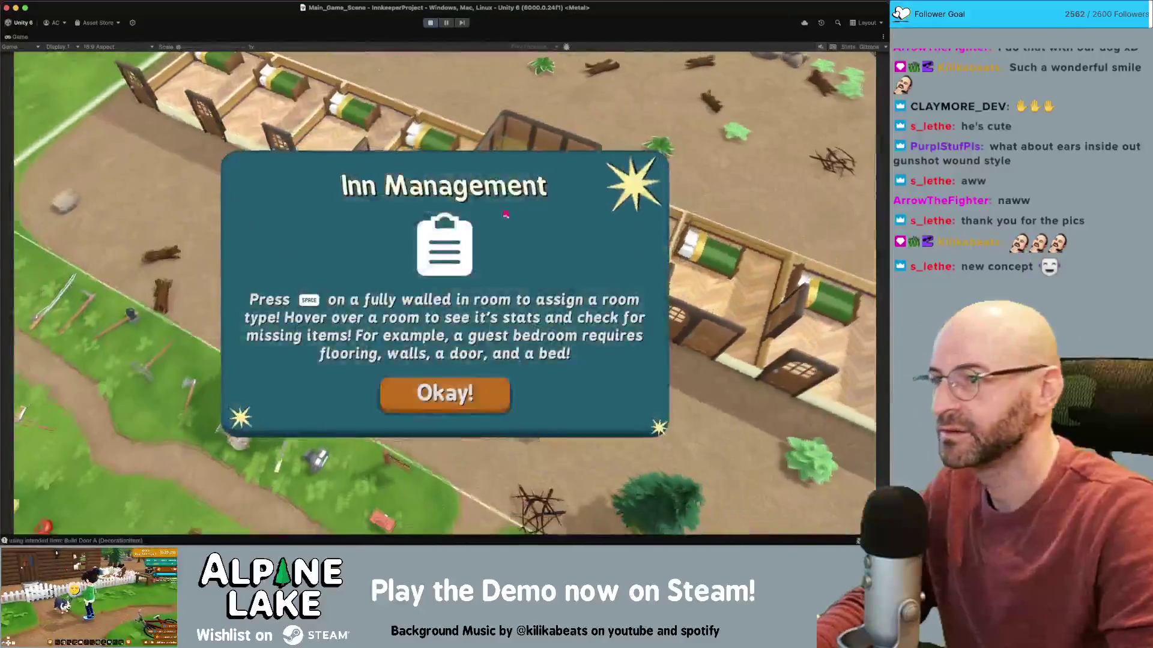
left_click(478, 399)
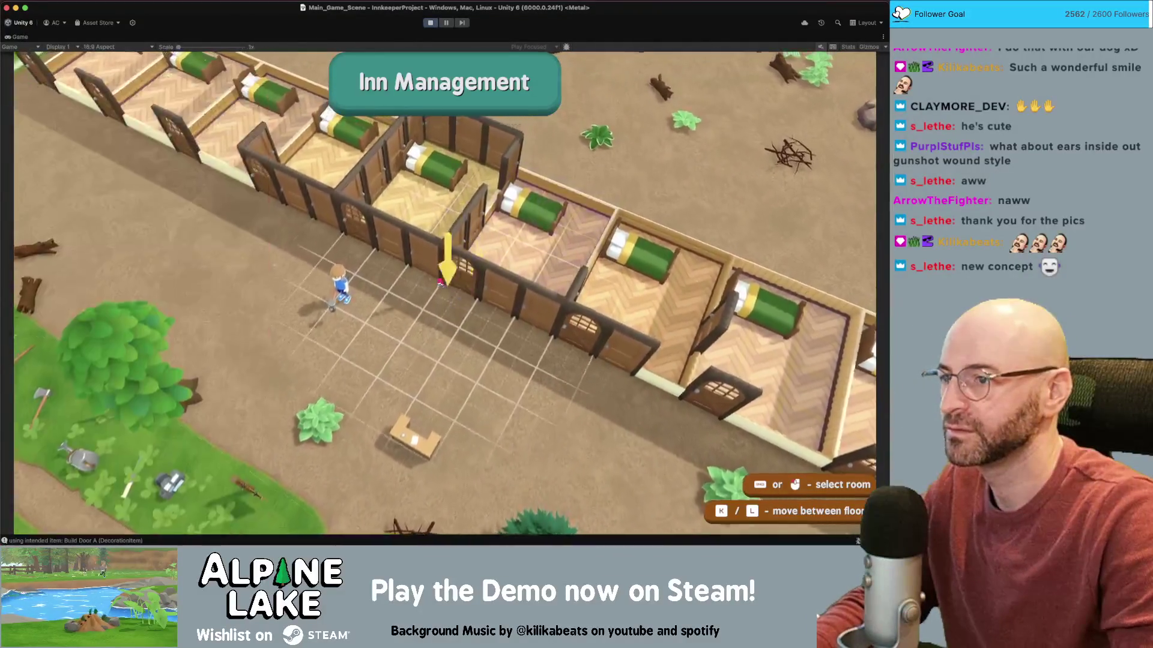
left_click(446, 243)
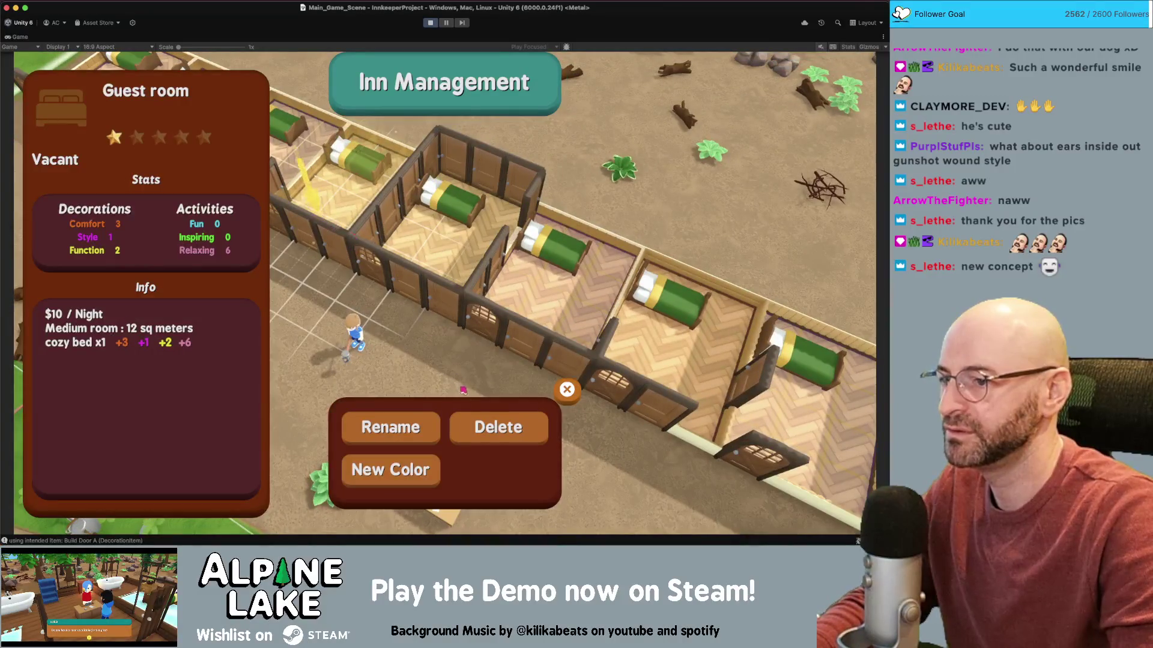
left_click_drag(529, 413, 318, 214)
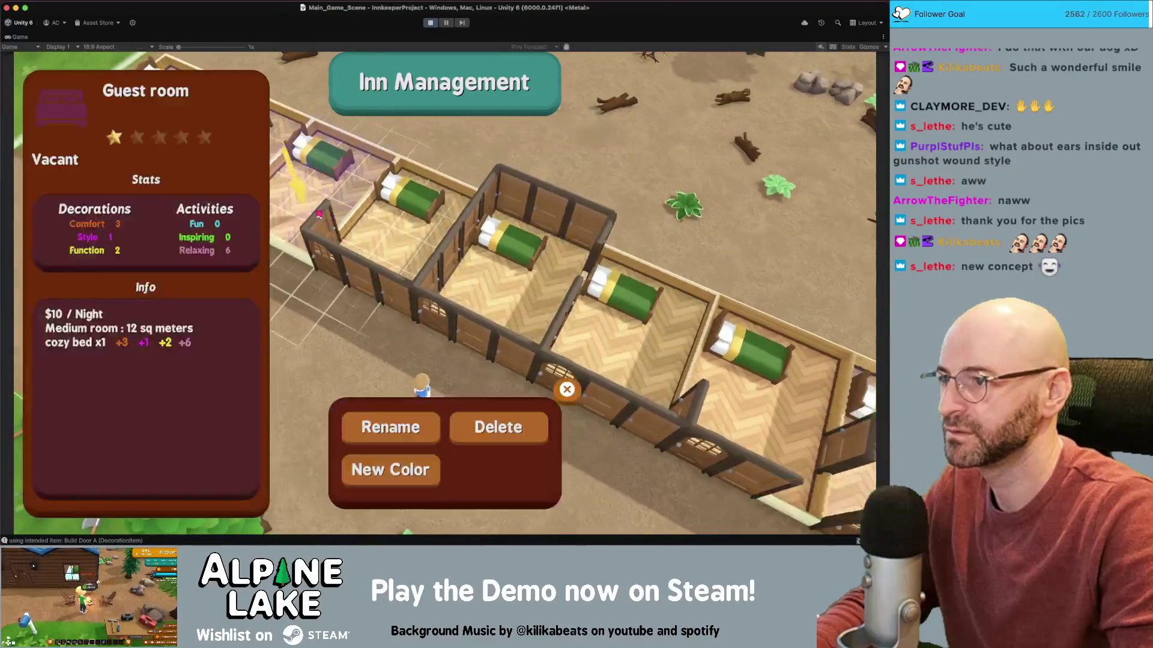
key("m")
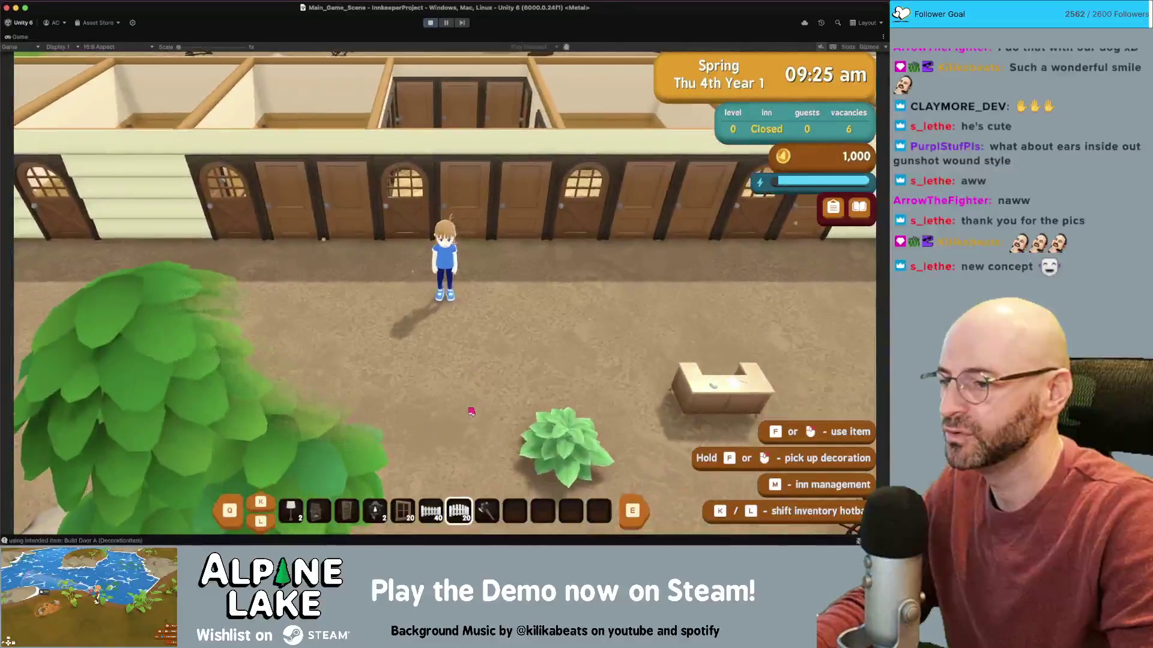
left_click(469, 409)
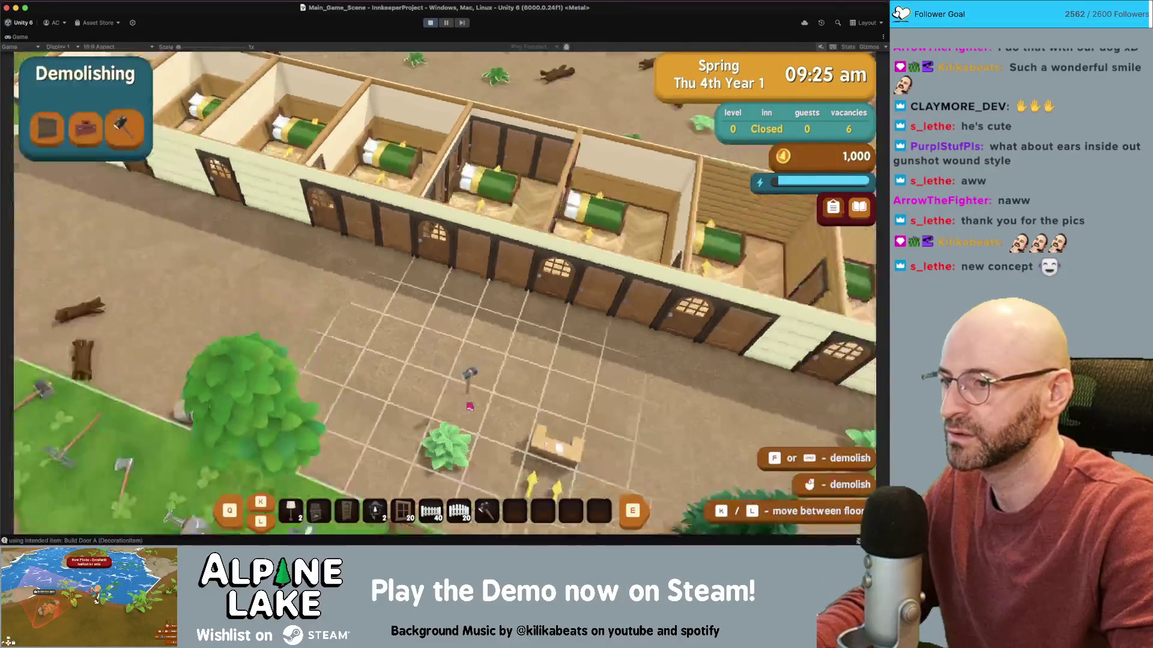
- End the current day and advance past the end-of-day summary and totals
key("Escape")
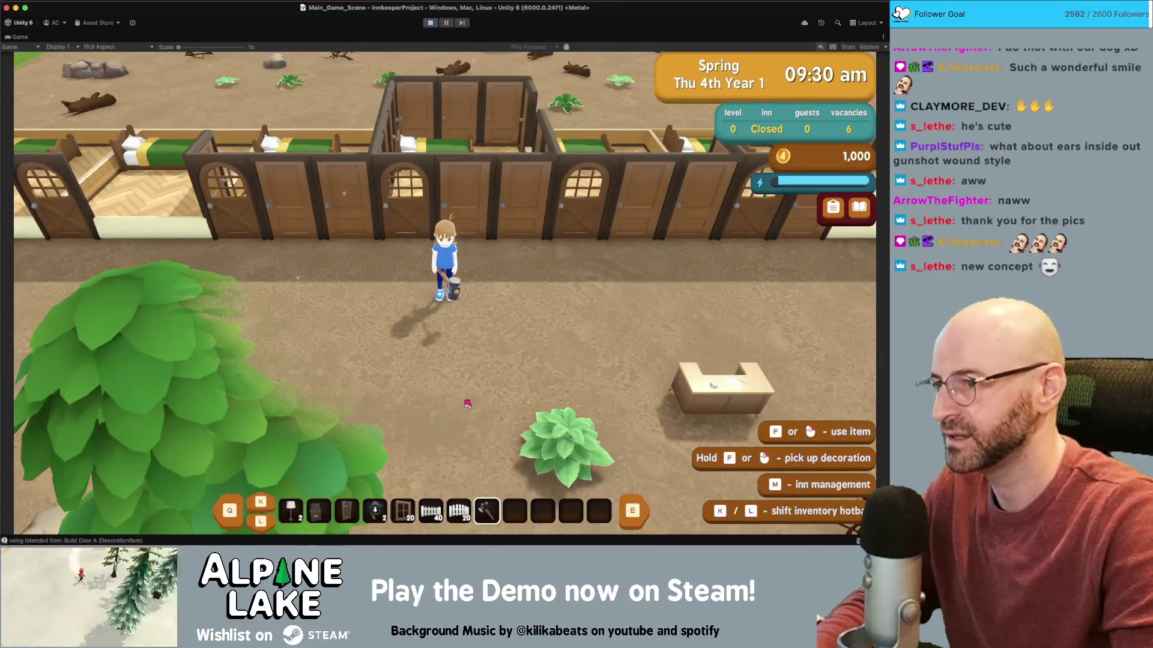
left_click(468, 404)
key("Escape")
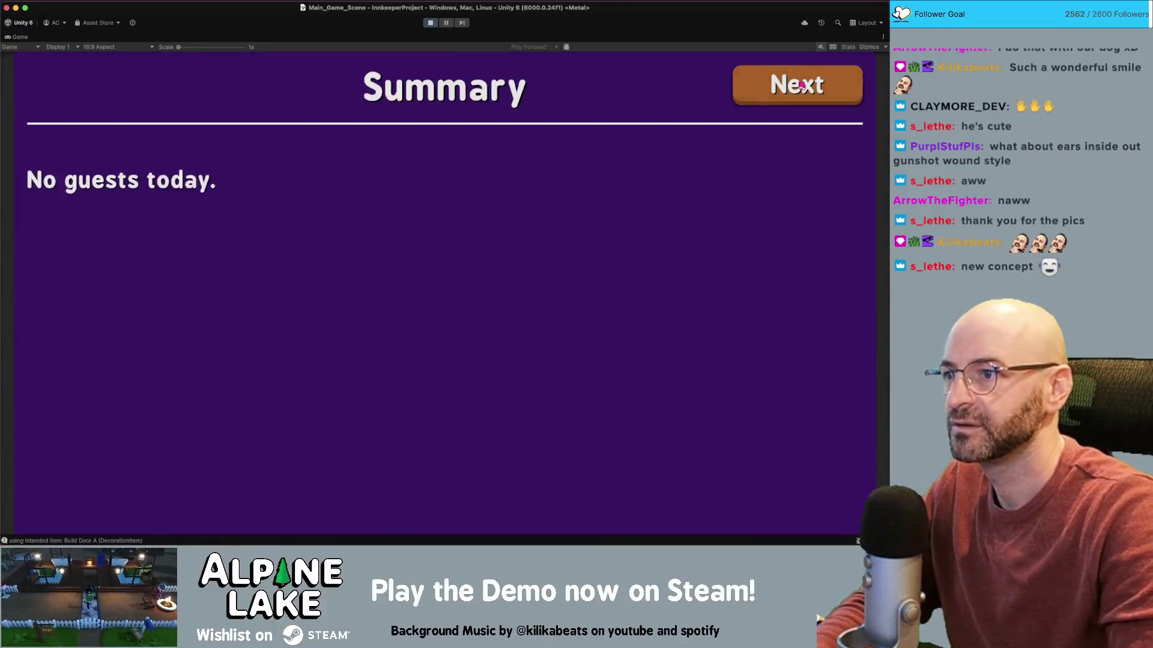
left_click(772, 97)
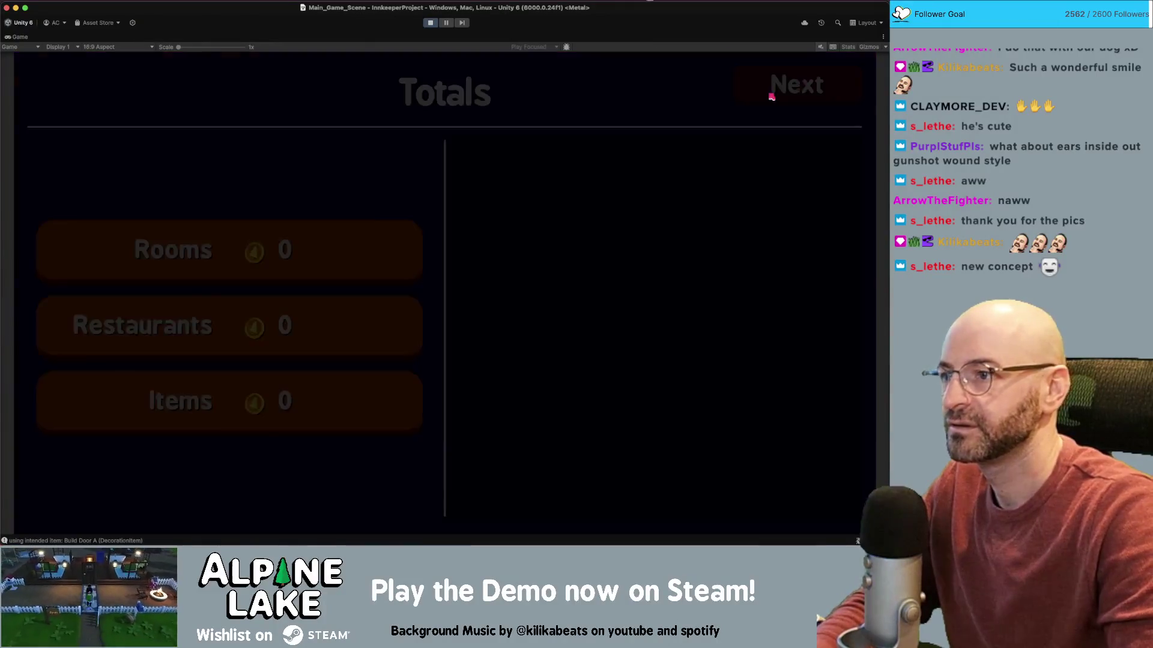
left_click(772, 97)
- Demolish two doors on the inn's outer front wall with the hammer
left_click(459, 264)
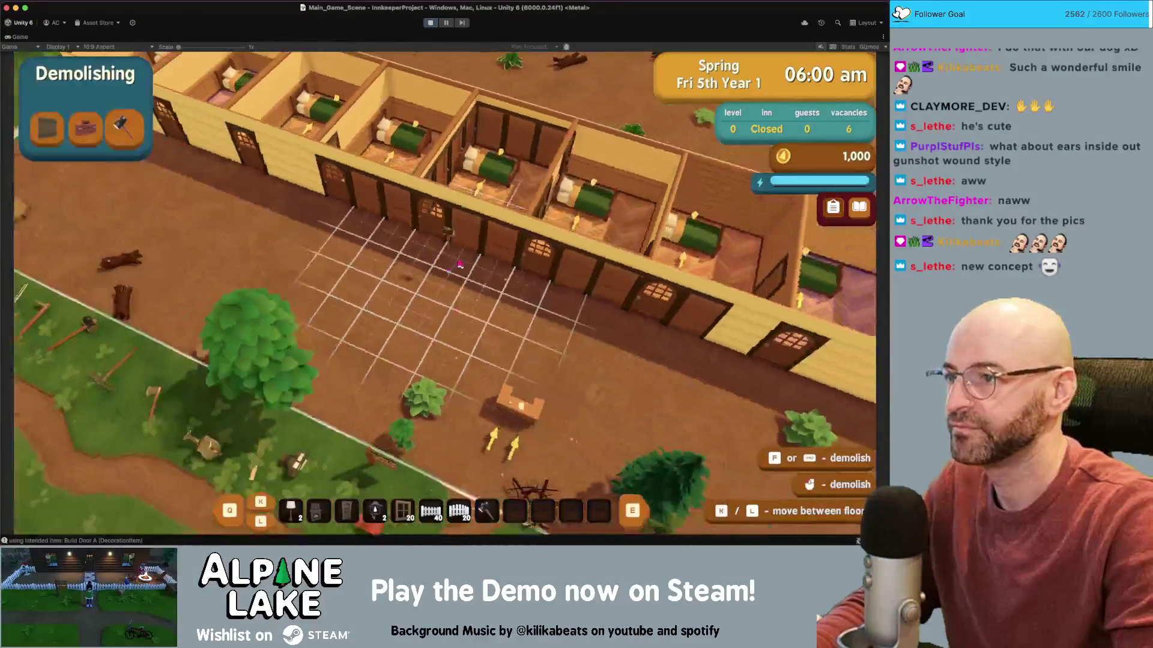
left_click(476, 225)
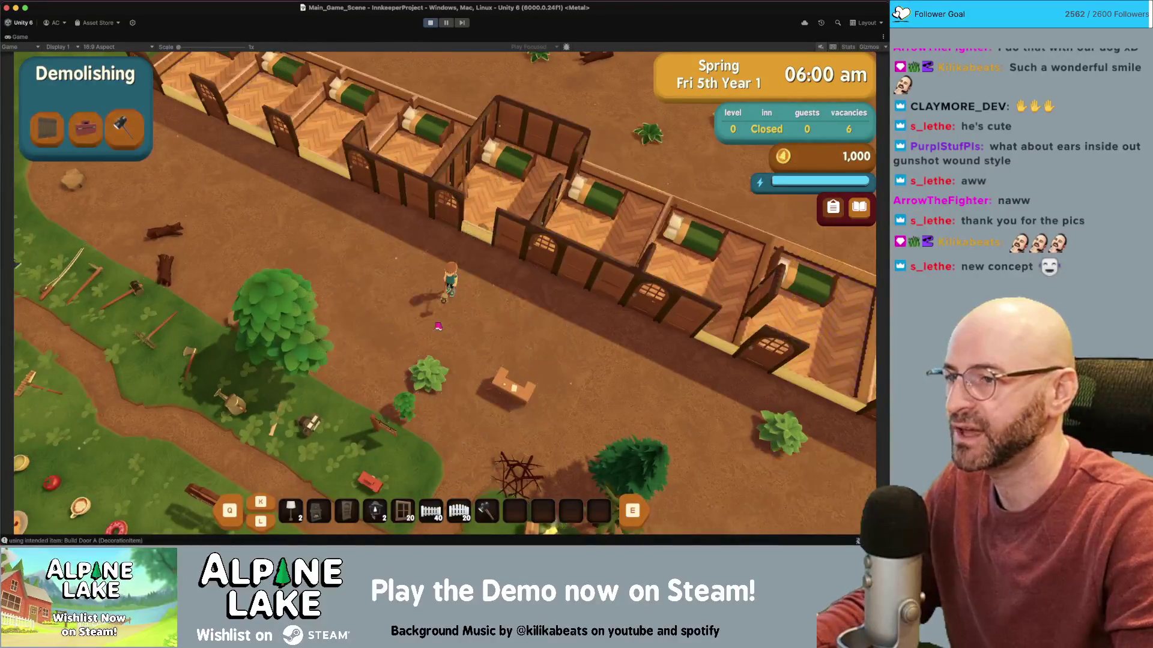
key("Escape")
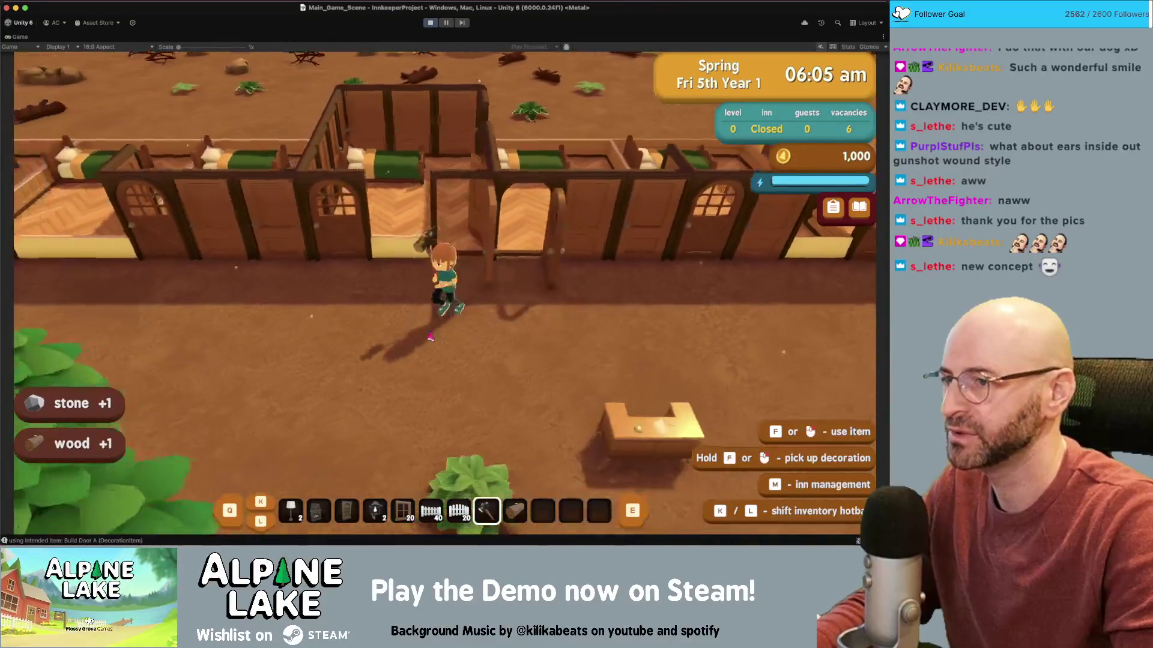
left_click(431, 337)
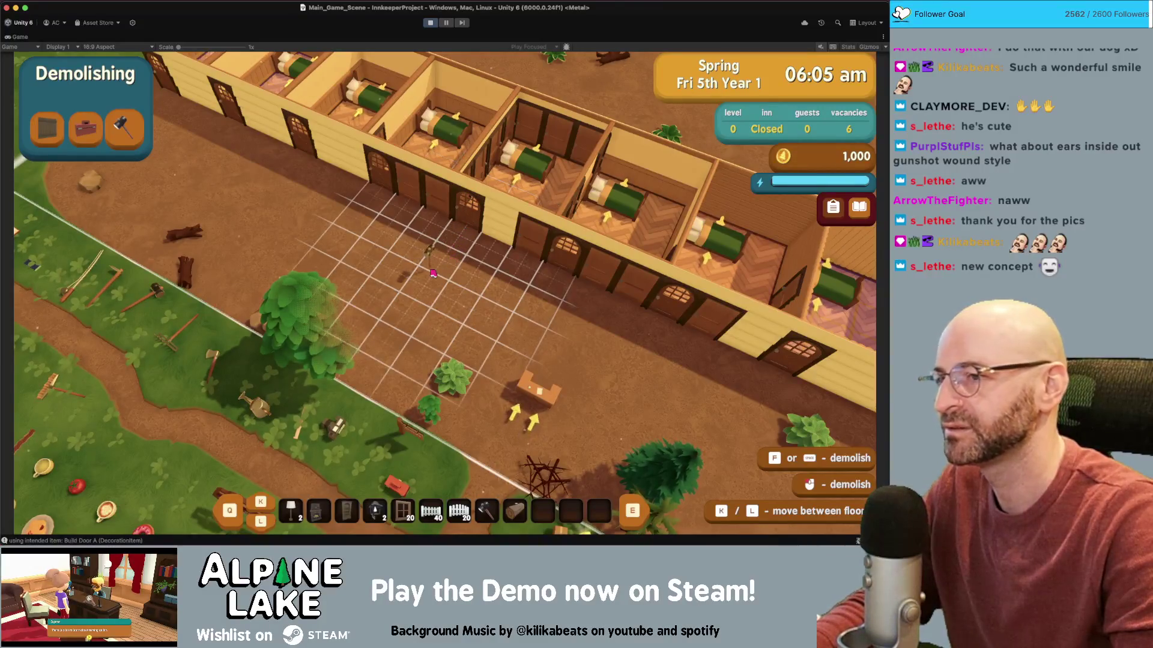
key("w")
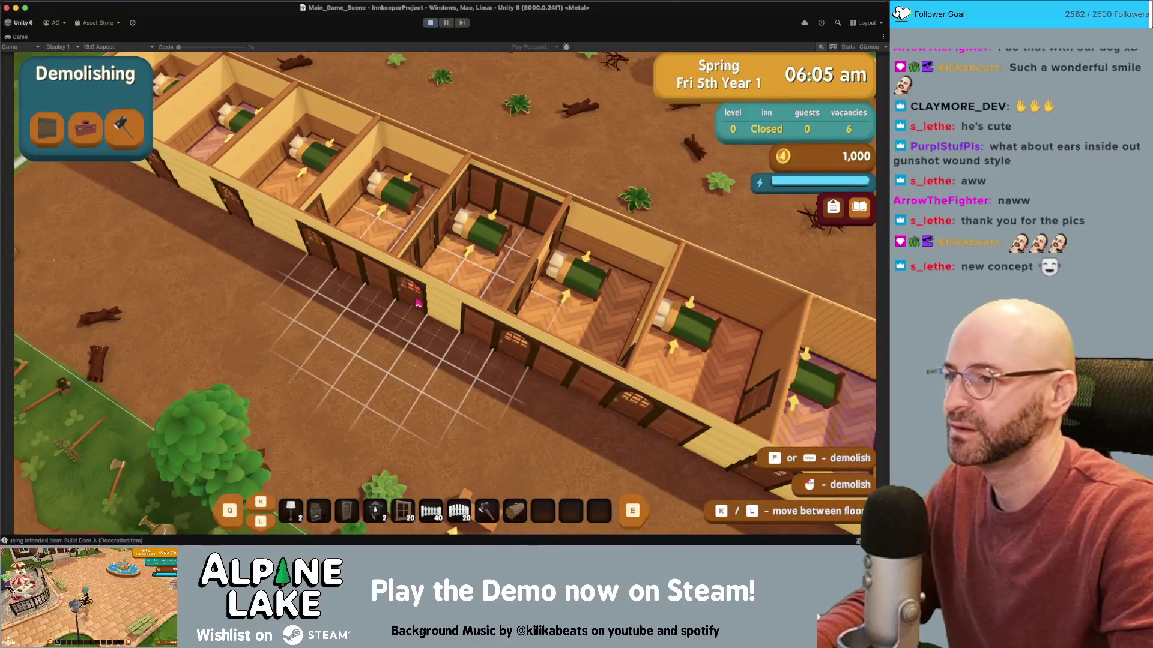
left_click(411, 298)
key("Escape")
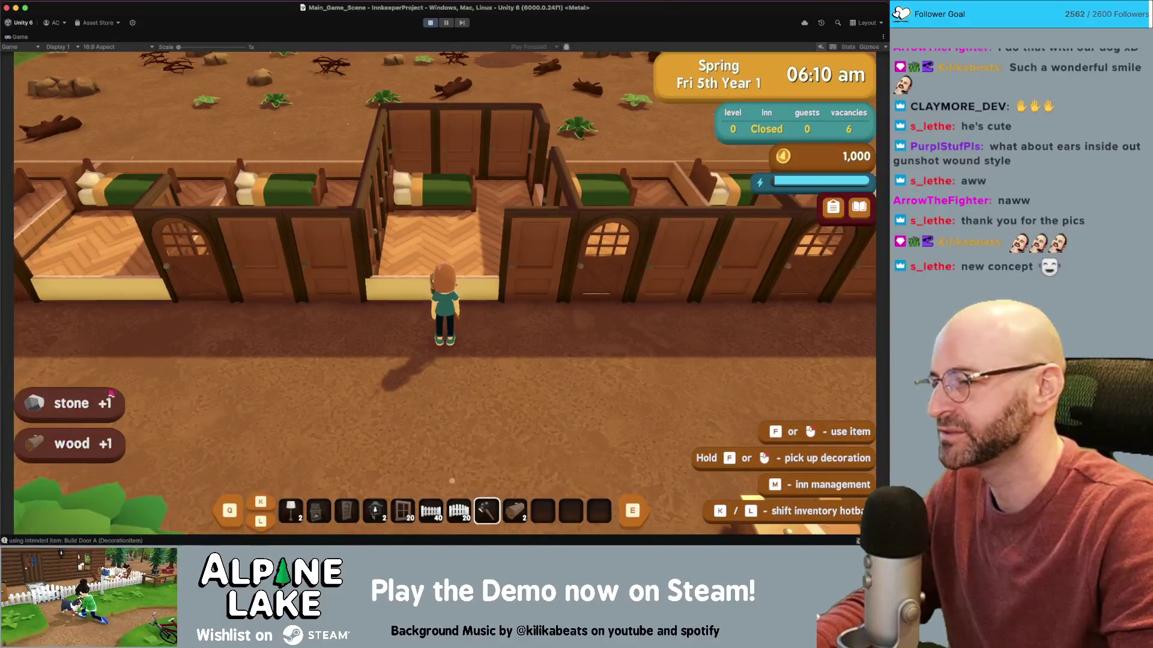
- Knock down a wall section beside a guest room, then return to the character
key("f")
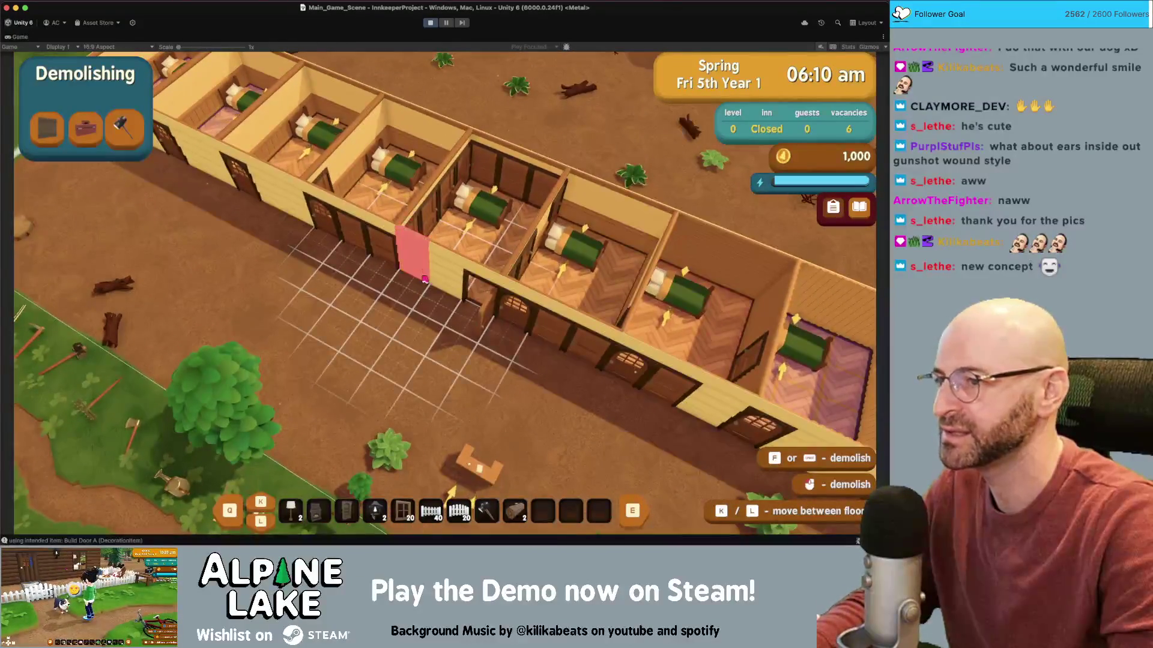
left_click(435, 325)
key("Escape")
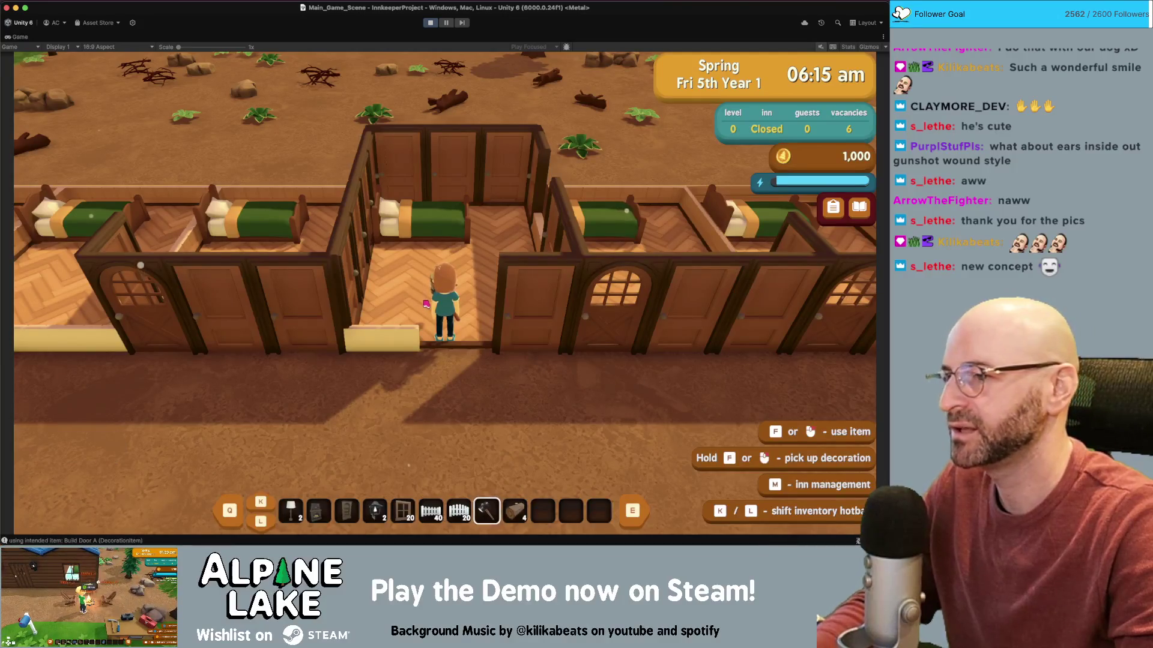
left_click(426, 304)
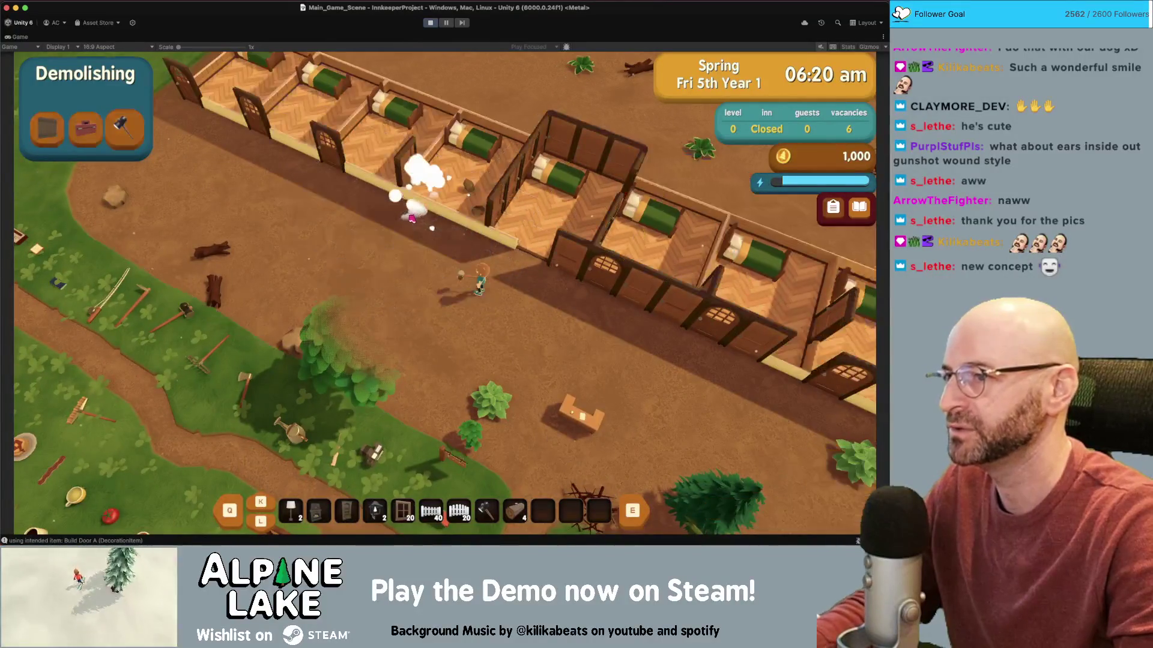
key("Escape")
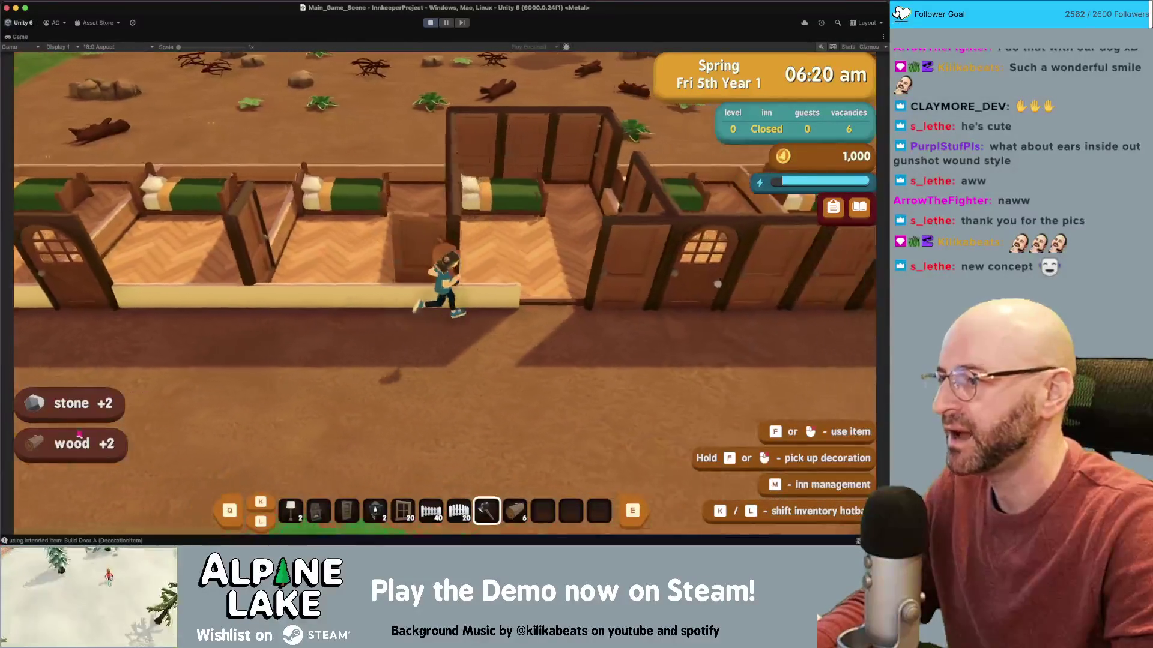
- Walk the innkeeper through a doorway into the third guest room and back out
key("s")
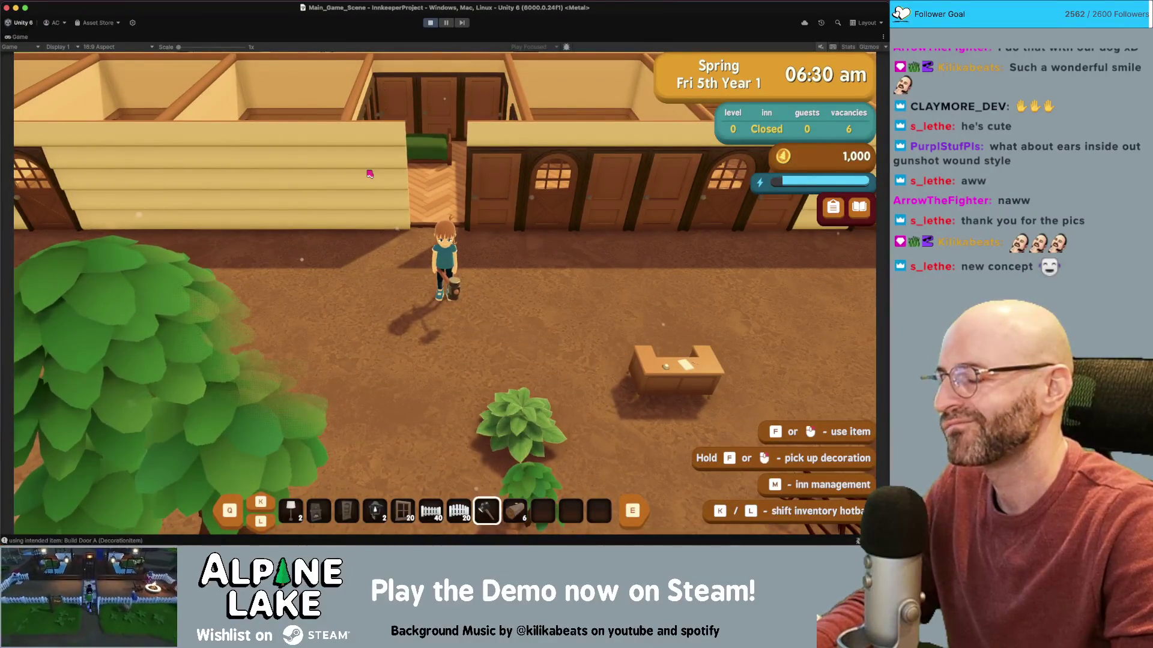
key("w")
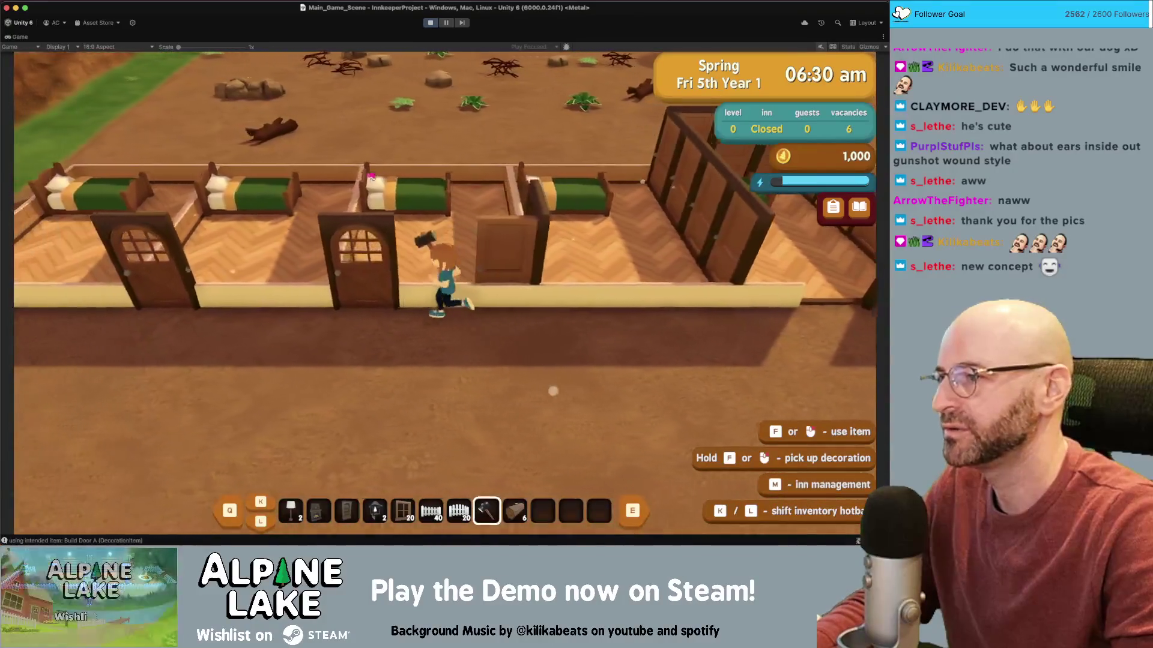
key("w")
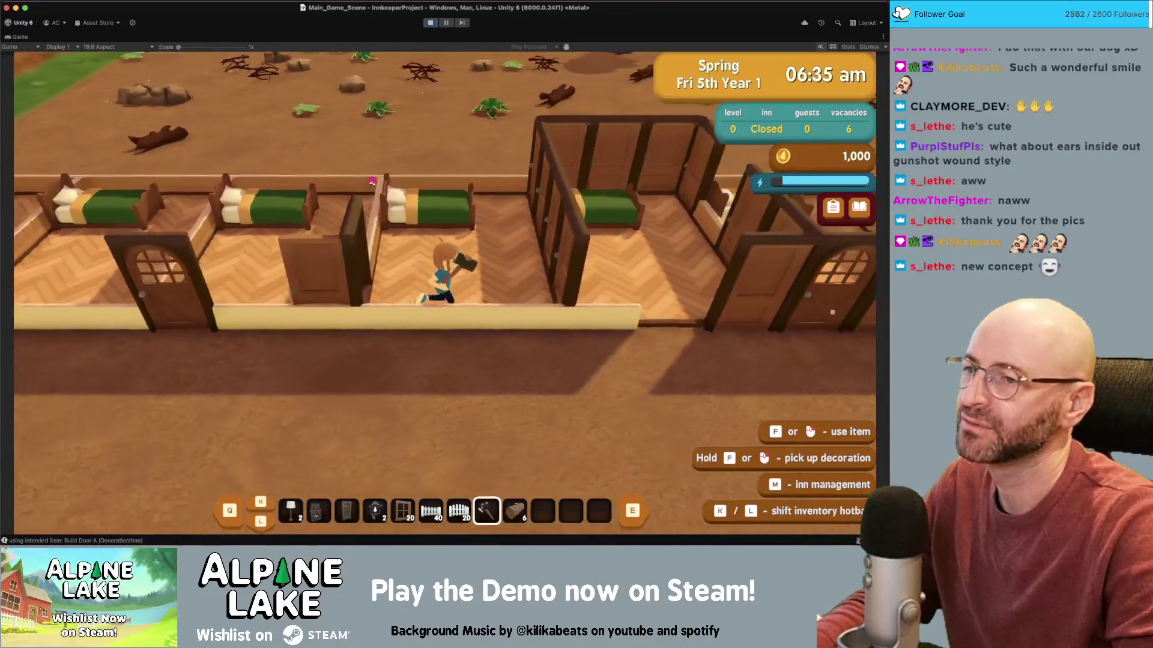
key("w")
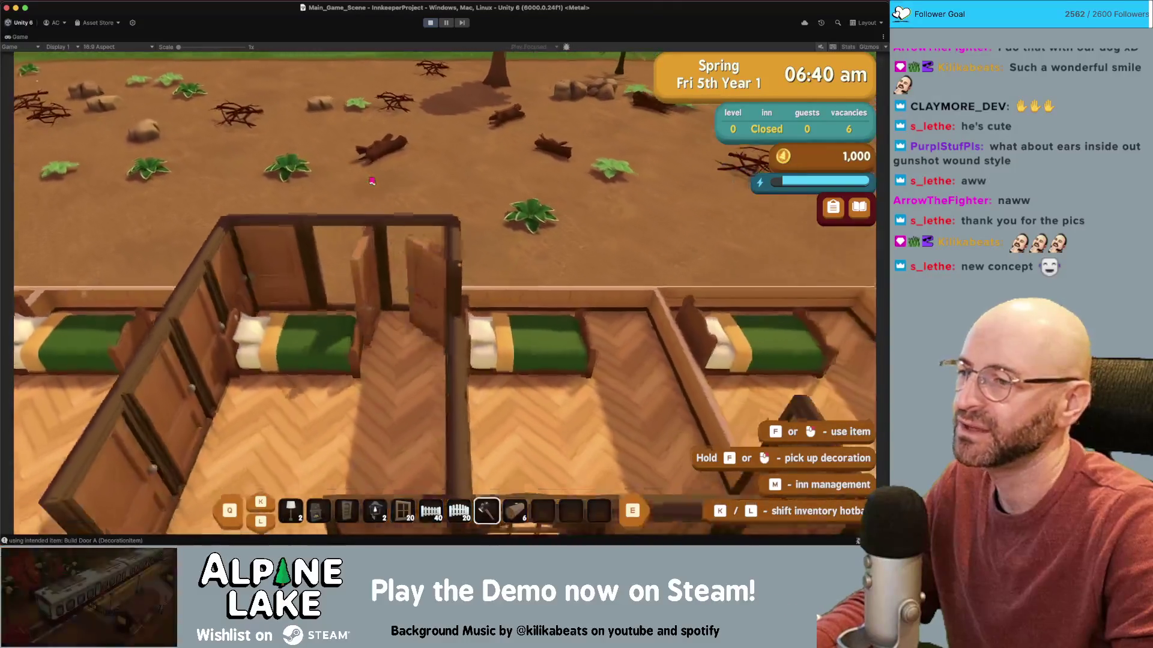
key("s")
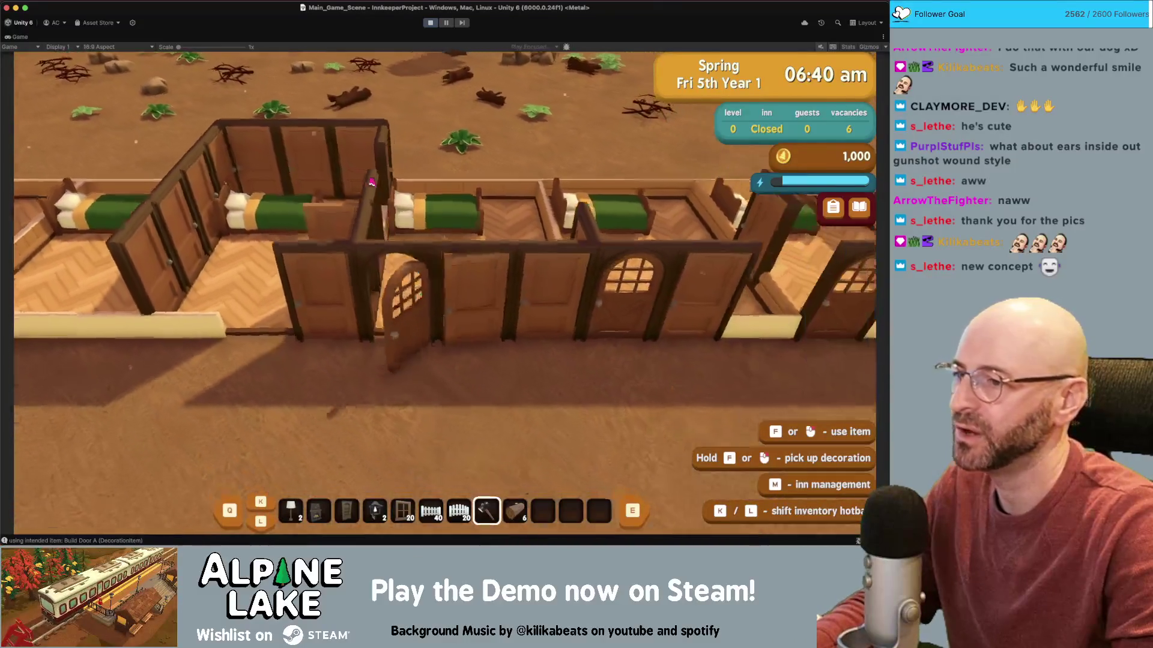
key("s")
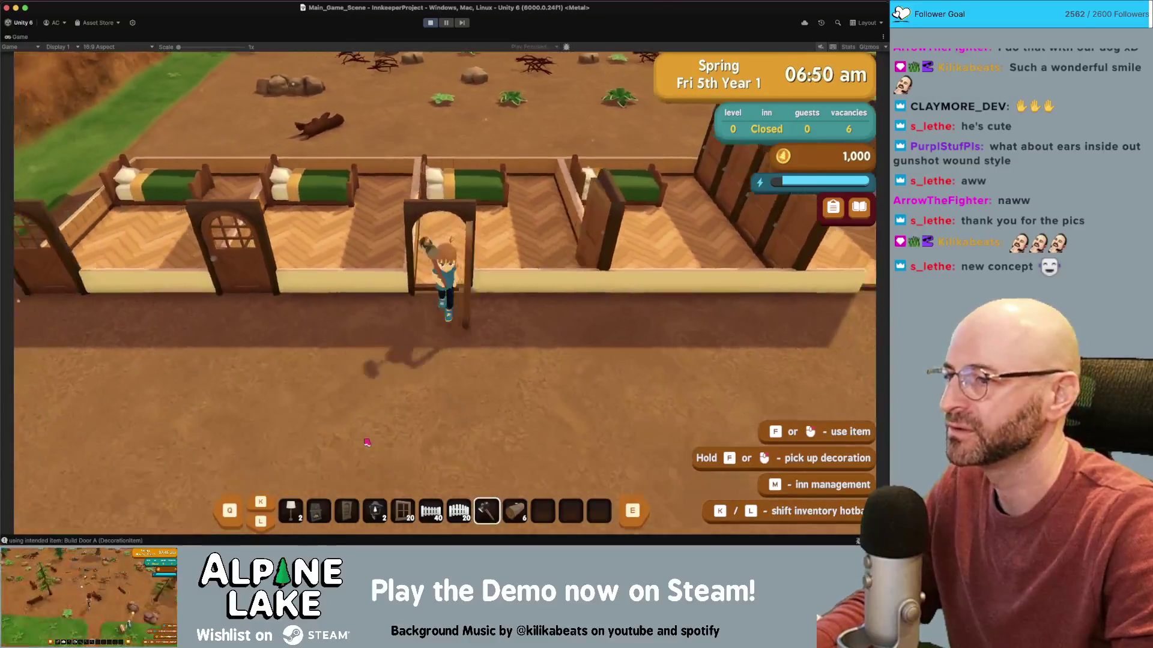
- Walk through the arched guest room door, back out, and over beside the welcome desk
key("d")
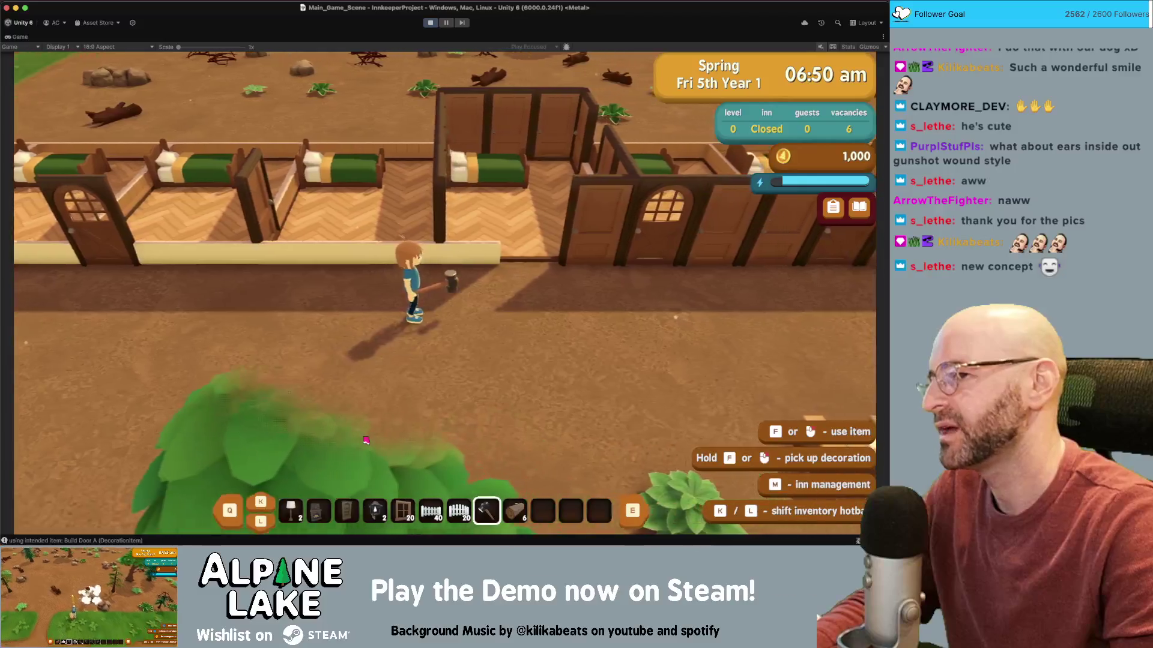
key("w")
key("d")
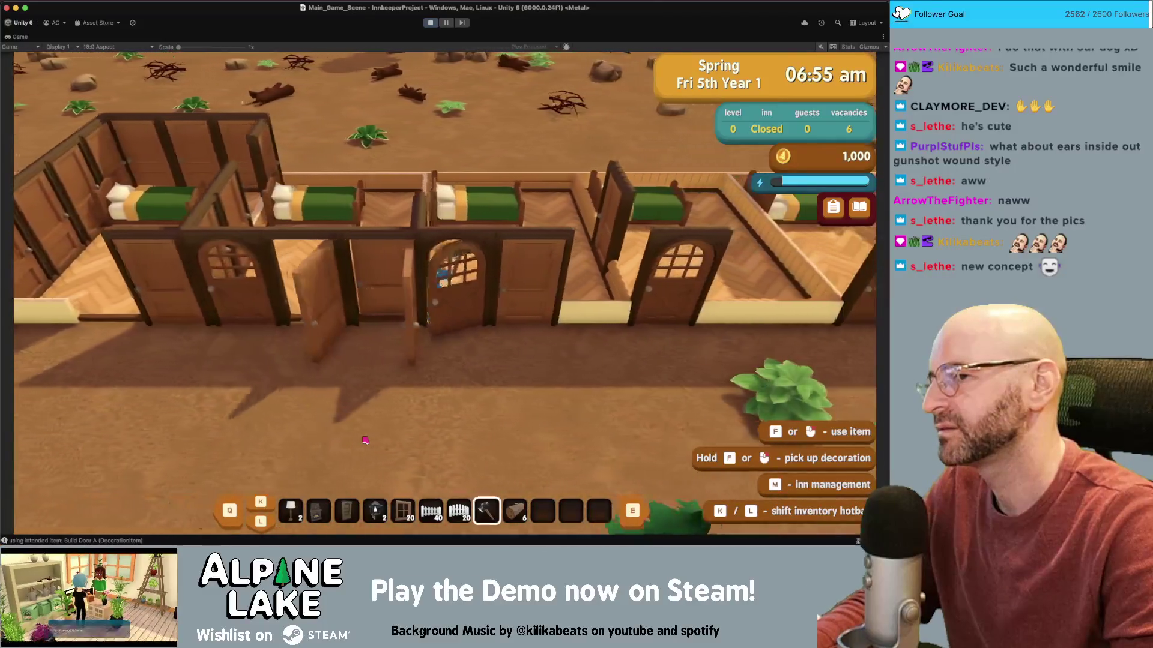
key("s")
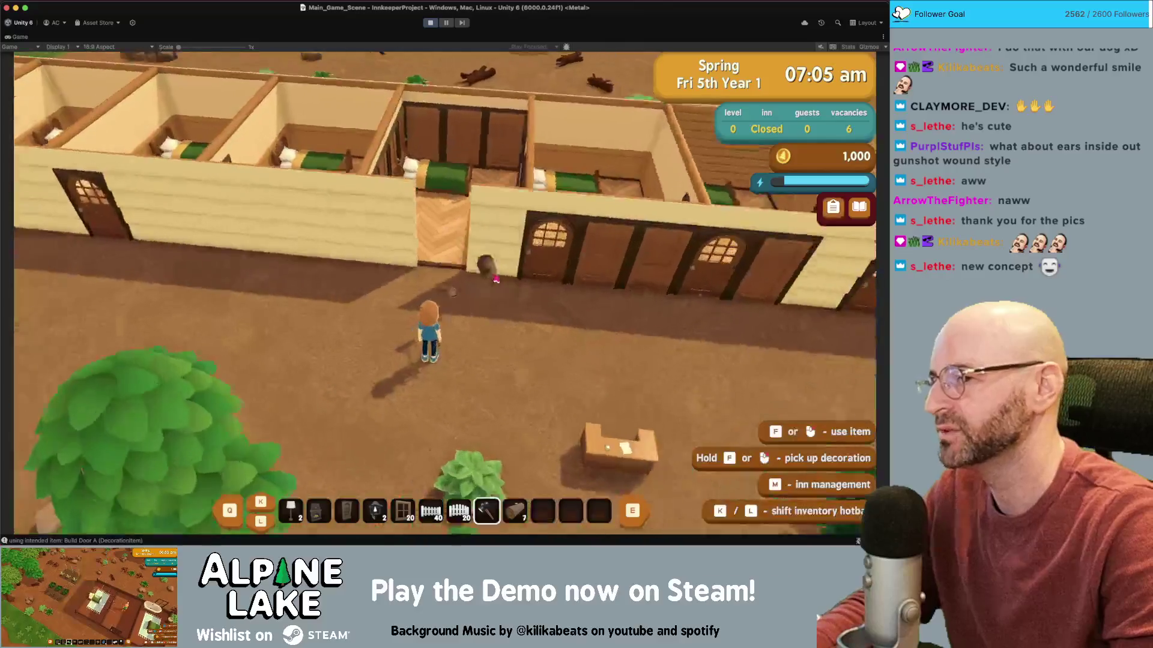
key("w")
key("s")
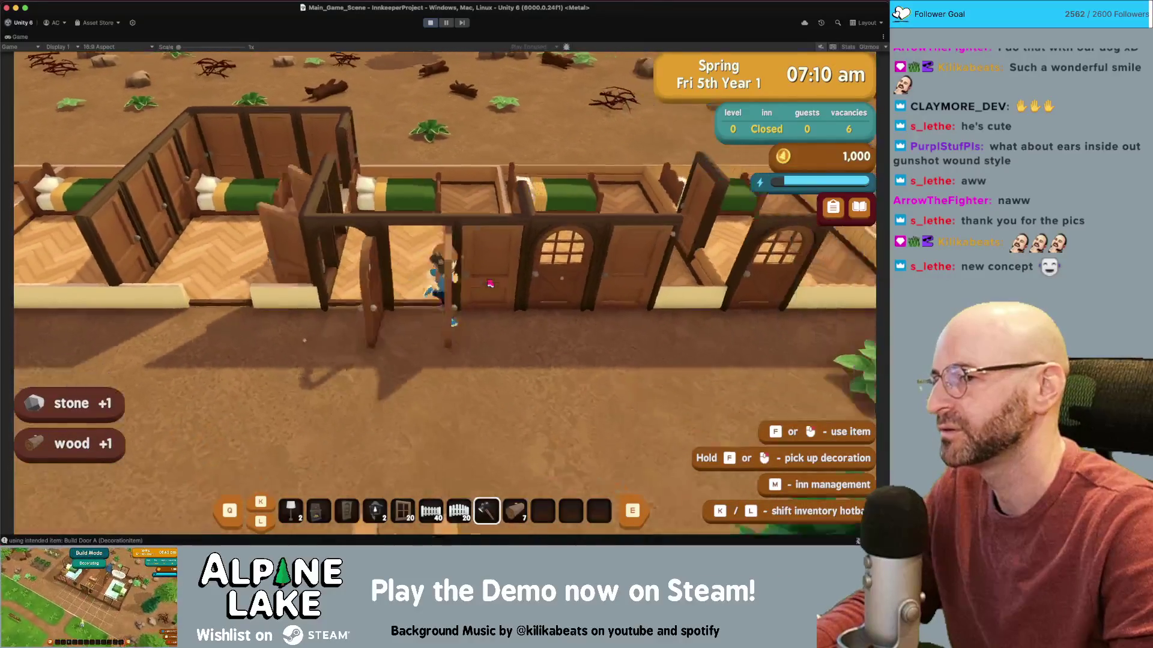
key("a")
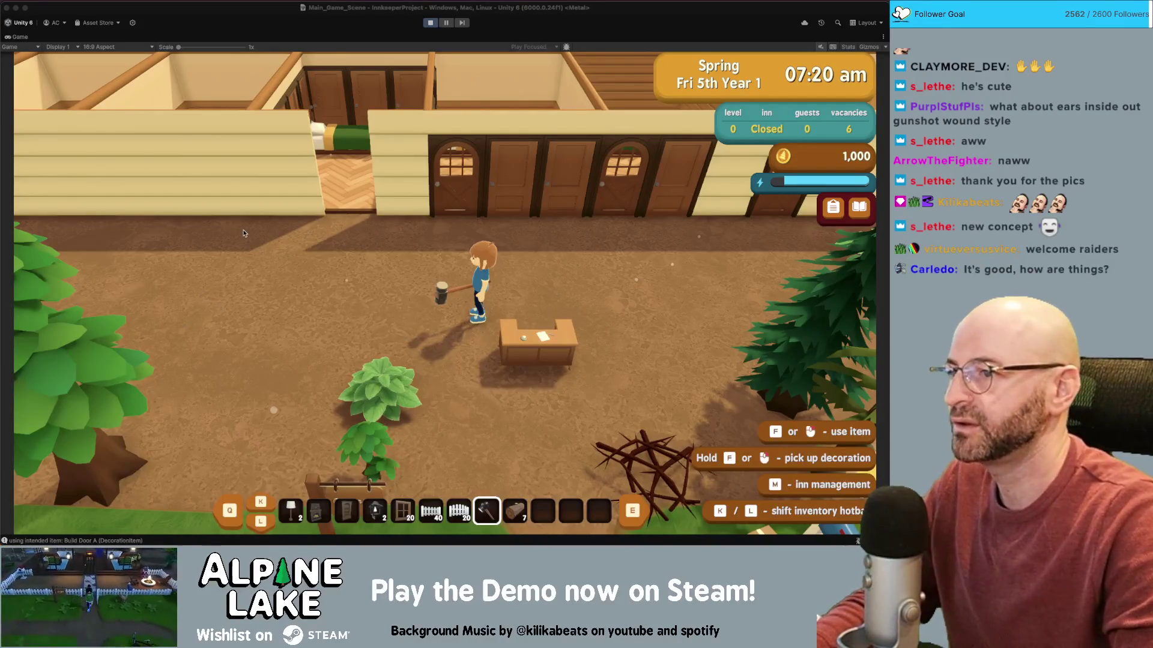
- Walk toward the guest rooms and enter build mode over the inn
key("w")
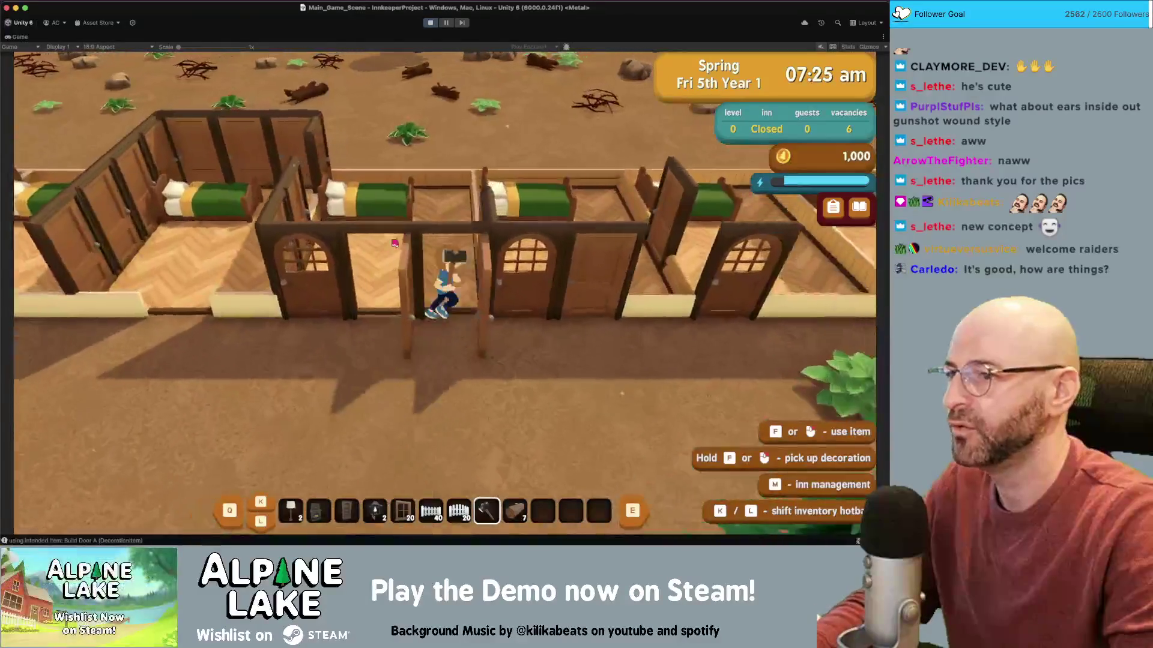
key("s")
key("f")
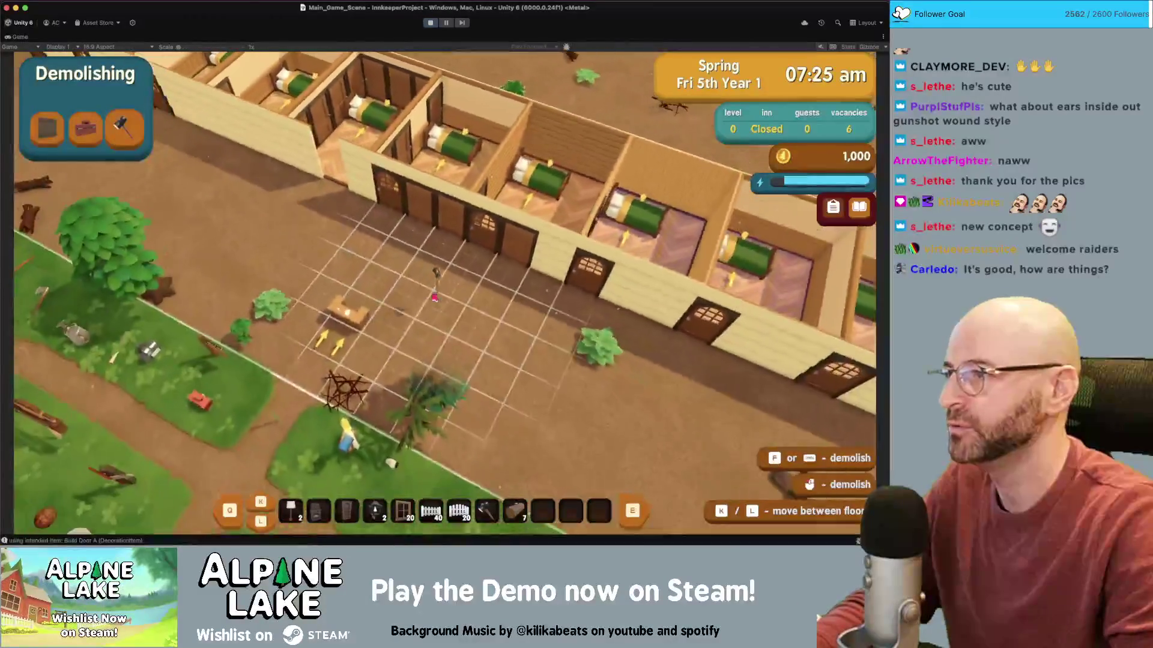
- Lay a large rectangle of brick Foundation floor tiles beside the inn
left_click(85, 128)
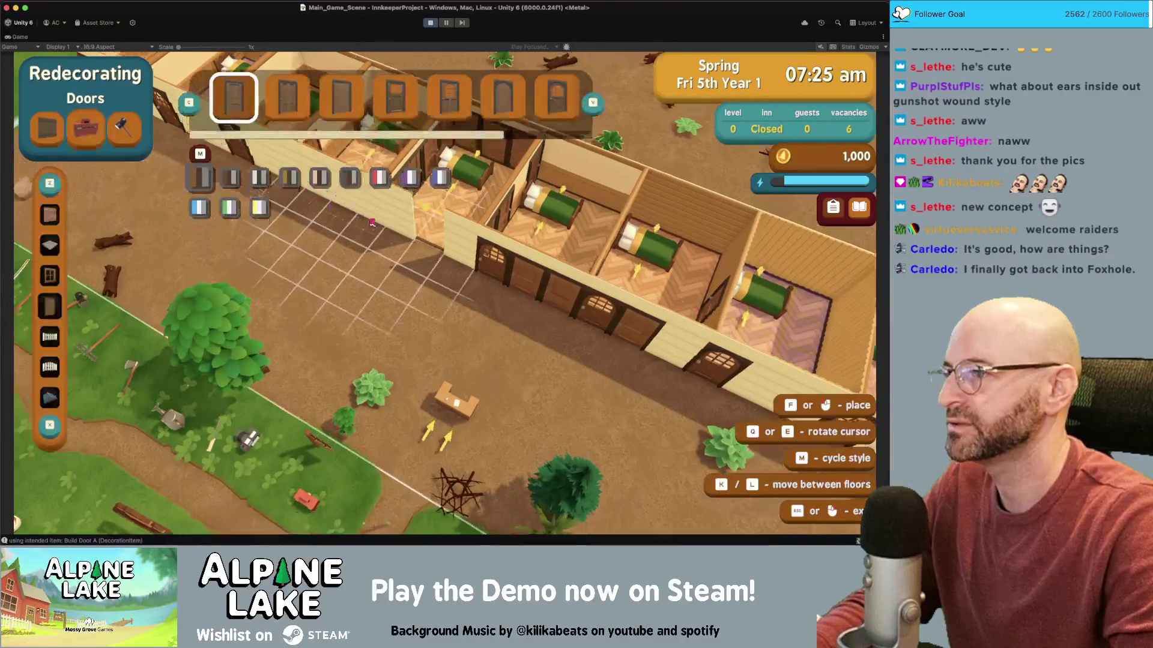
left_click(47, 127)
left_click(50, 245)
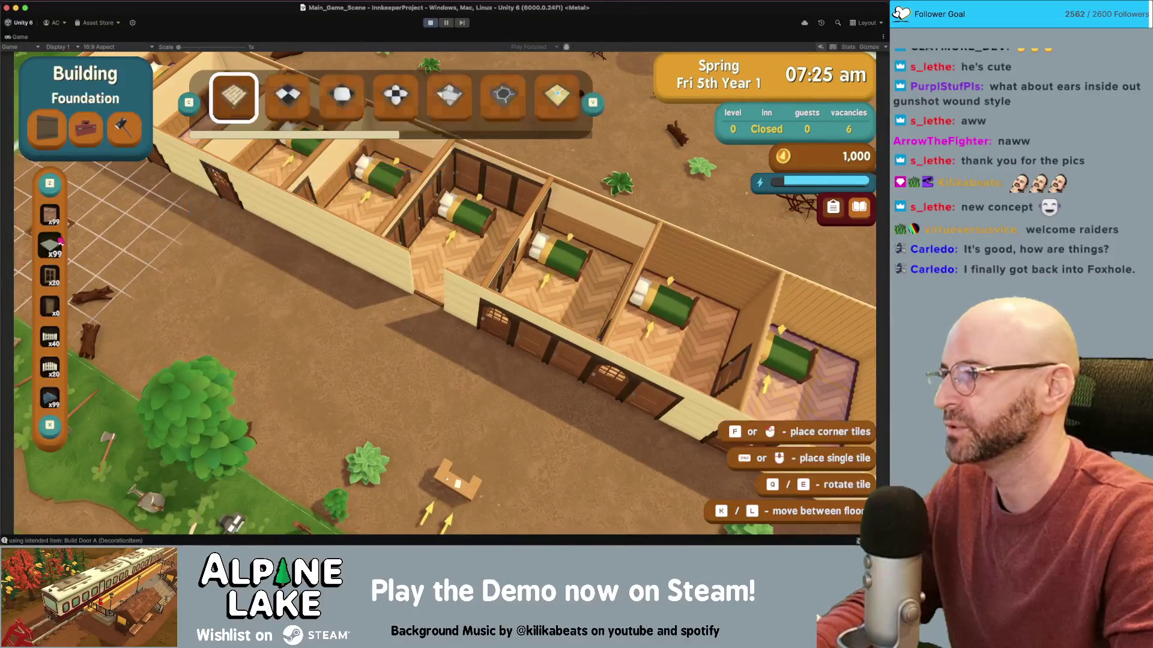
left_click(272, 276)
left_click(324, 402)
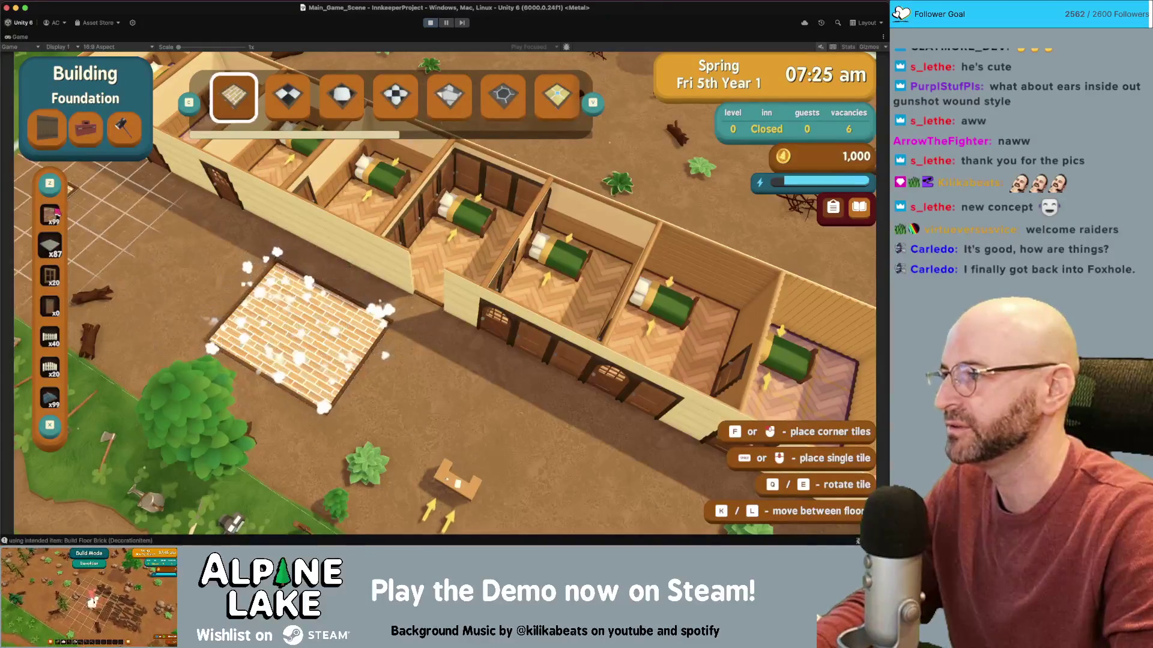
- Build walls around the brick floor, including the front wall, then leave build mode
key("z")
left_click(262, 264)
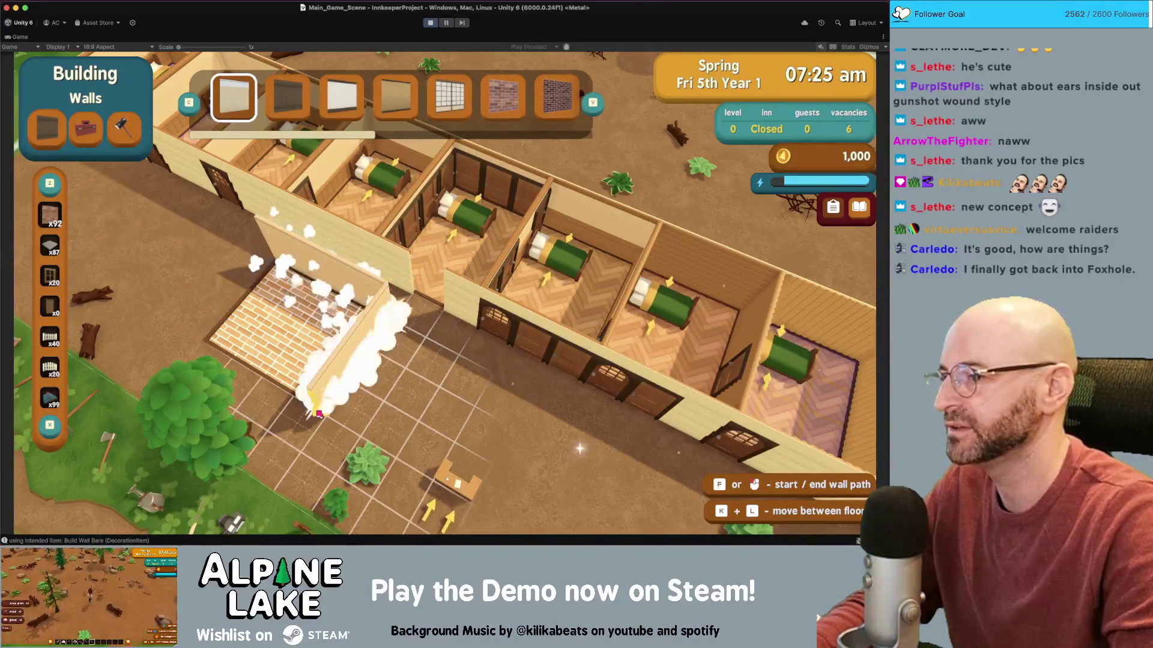
left_click(206, 334)
left_click(204, 335)
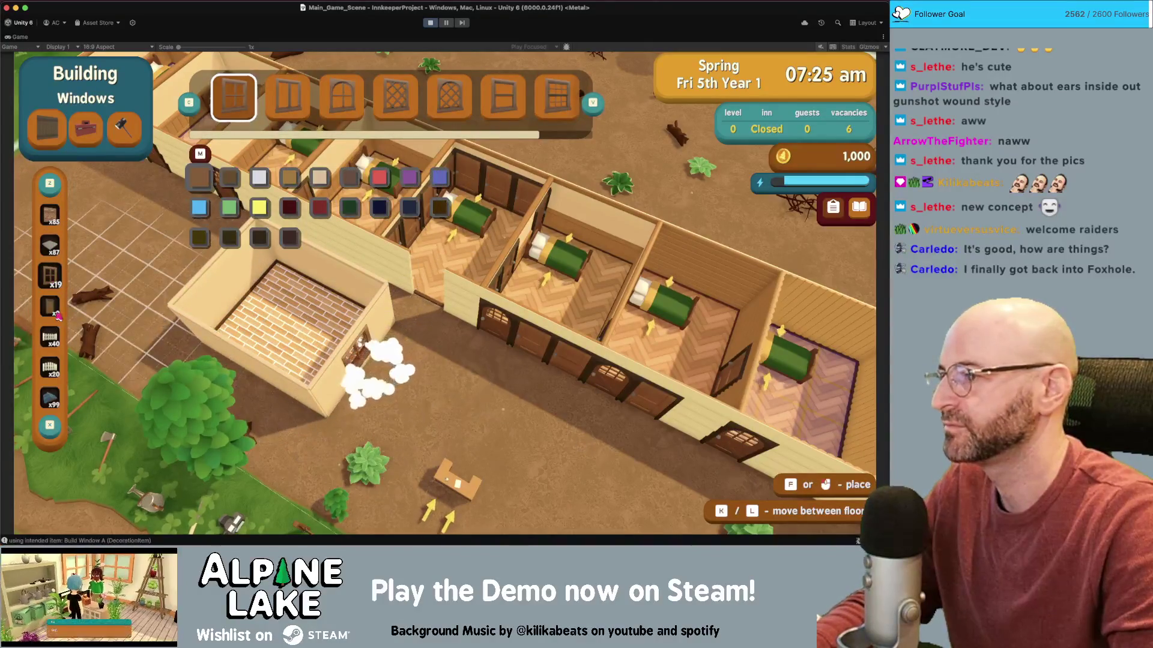
key("Escape")
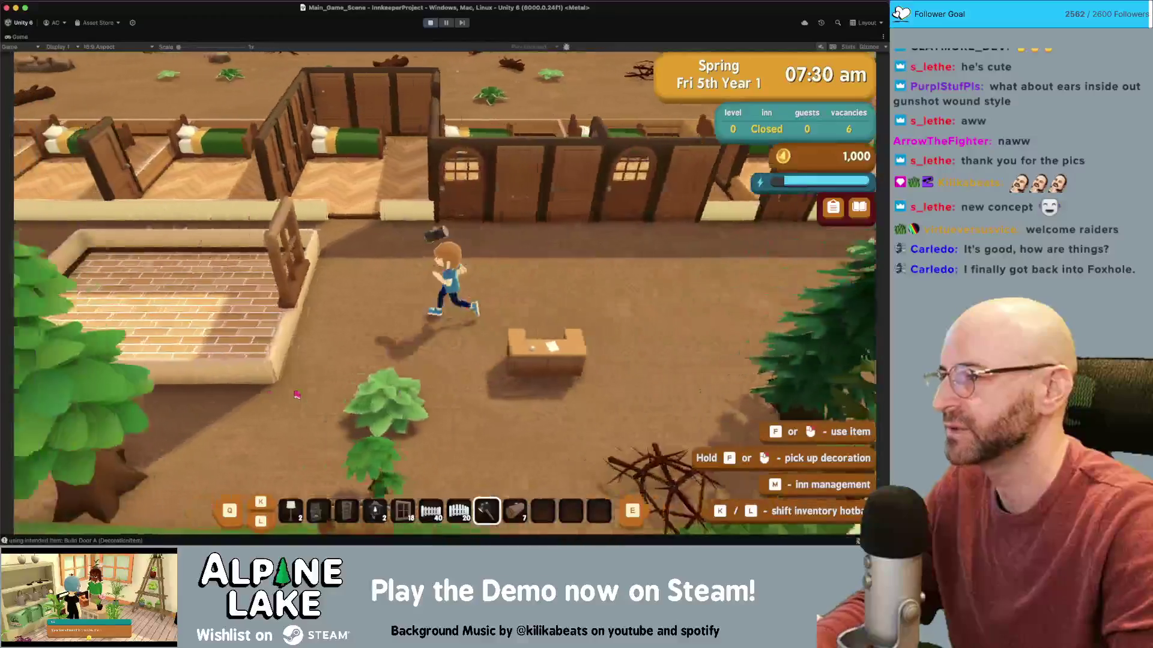
- Walk into the brick room and out, then run back and forth along the guest room doors
key("w")
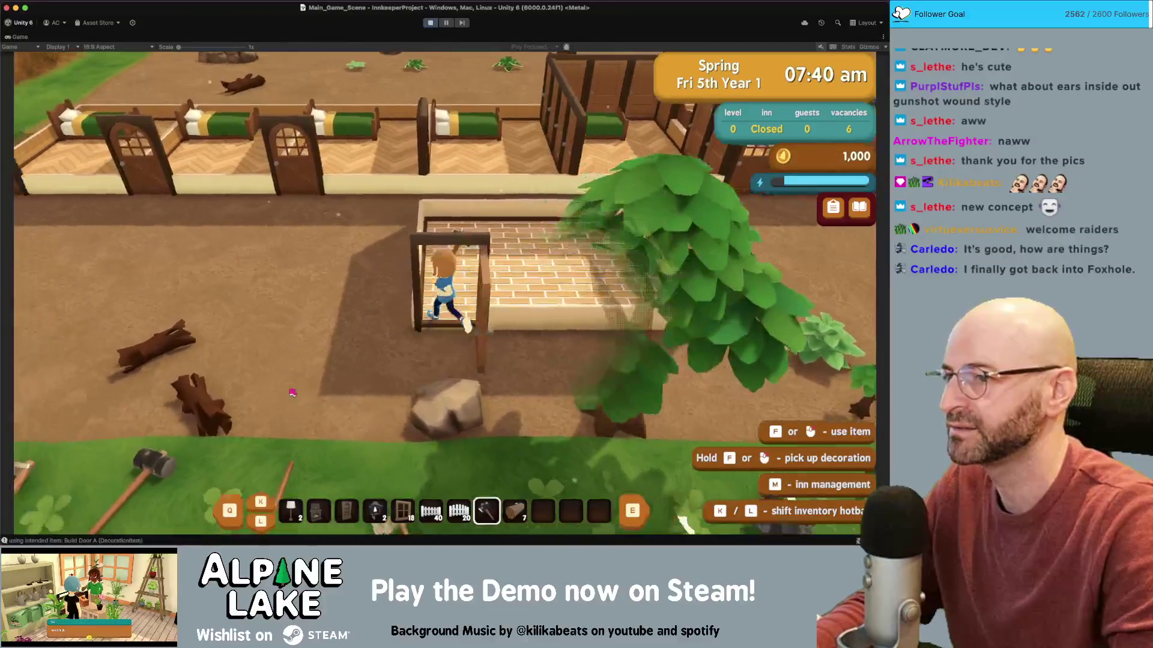
key("s")
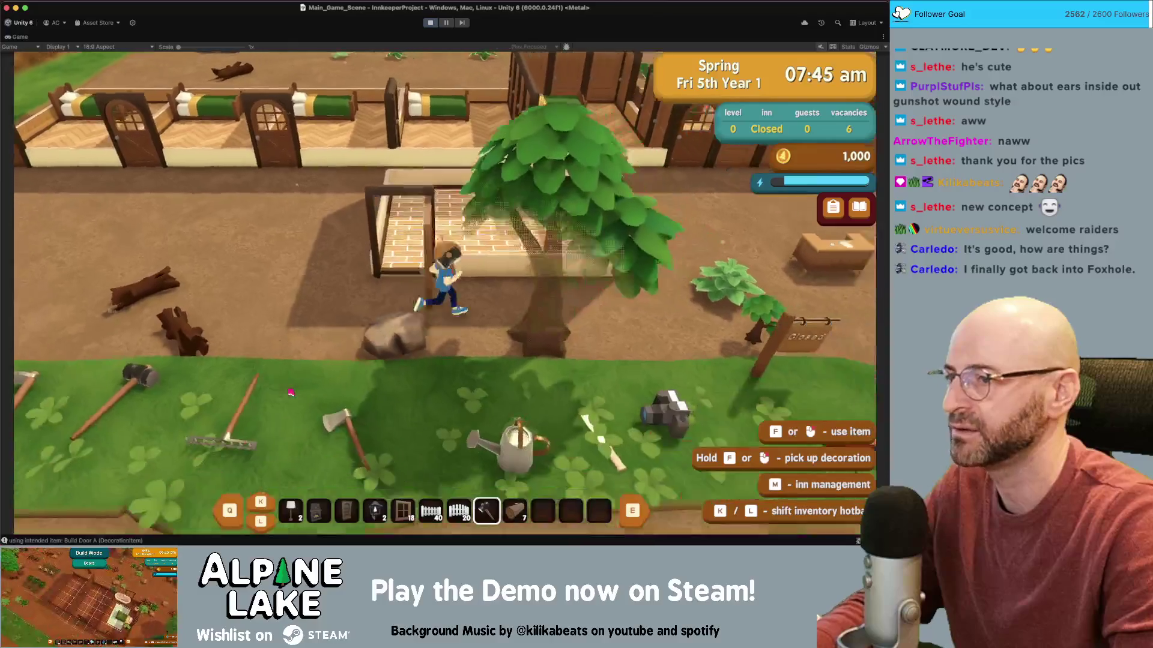
key("w")
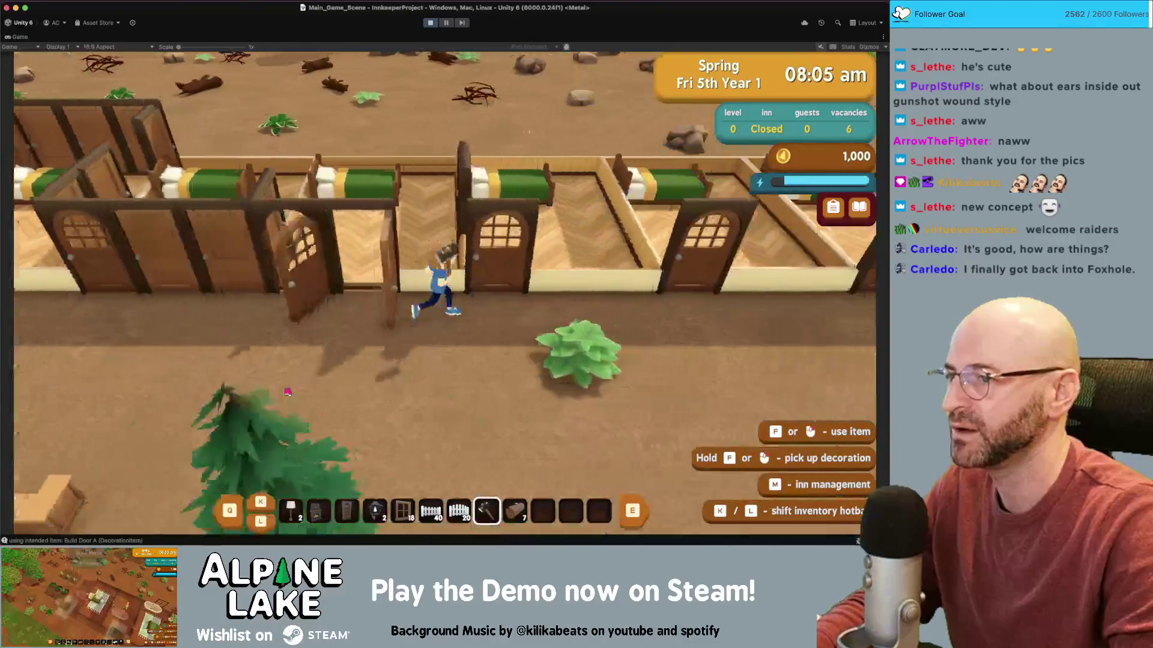
key("d")
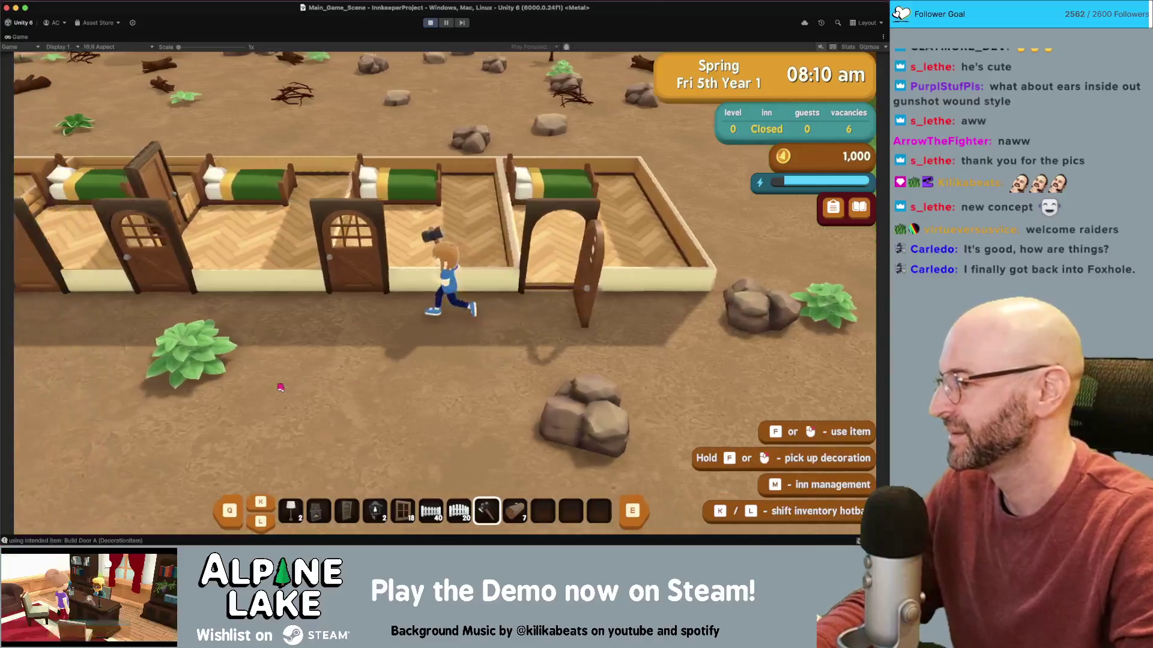
key("a")
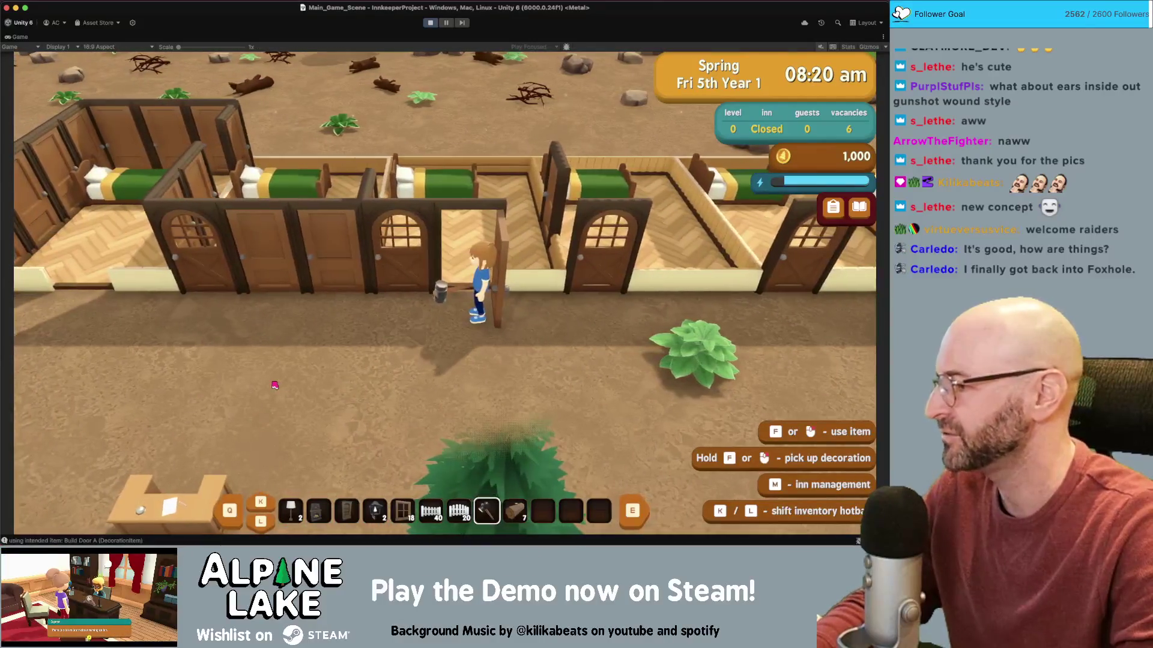
key("a")
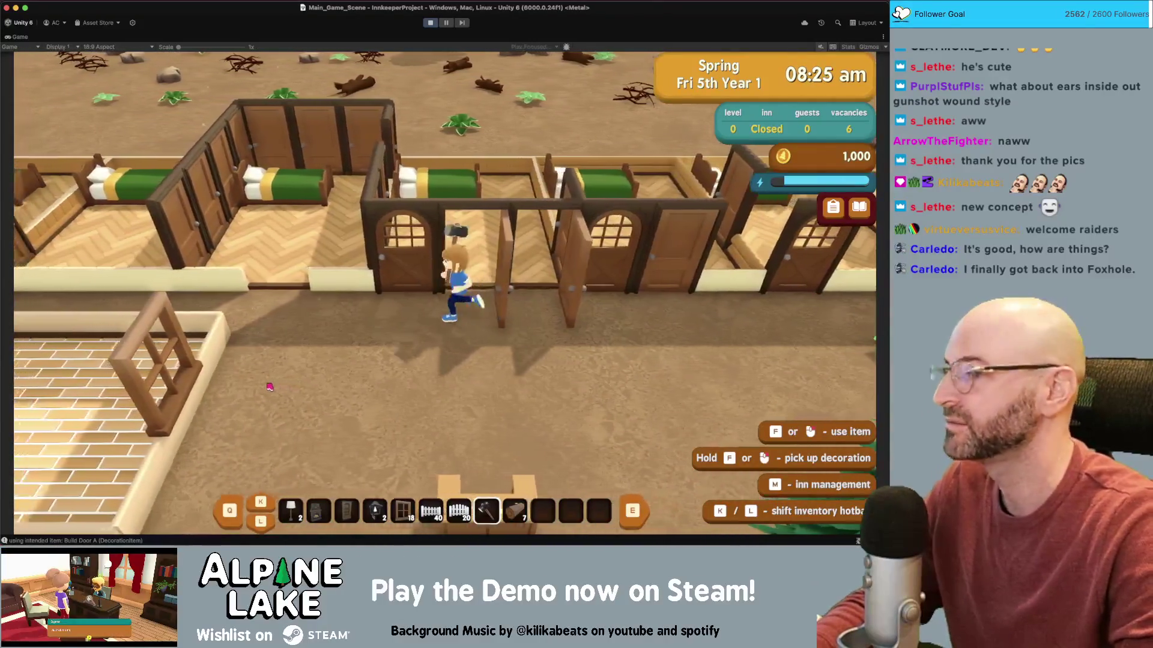
key("a")
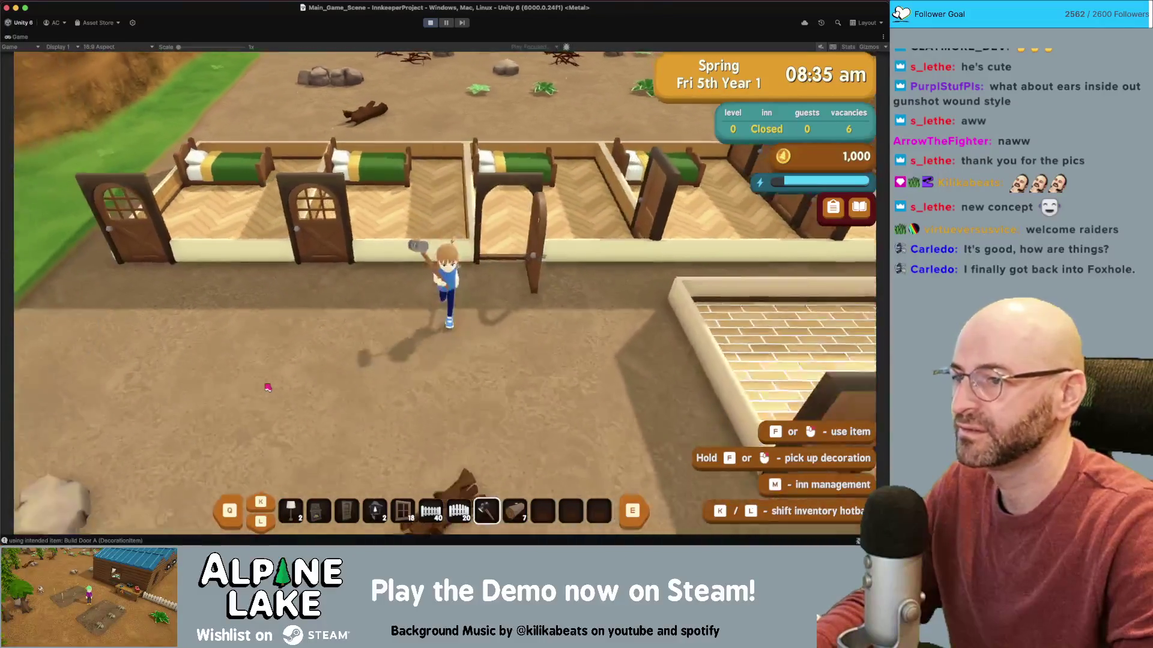
- Run past the welcome desk, through a guest room door and out, then along the door row
key("w")
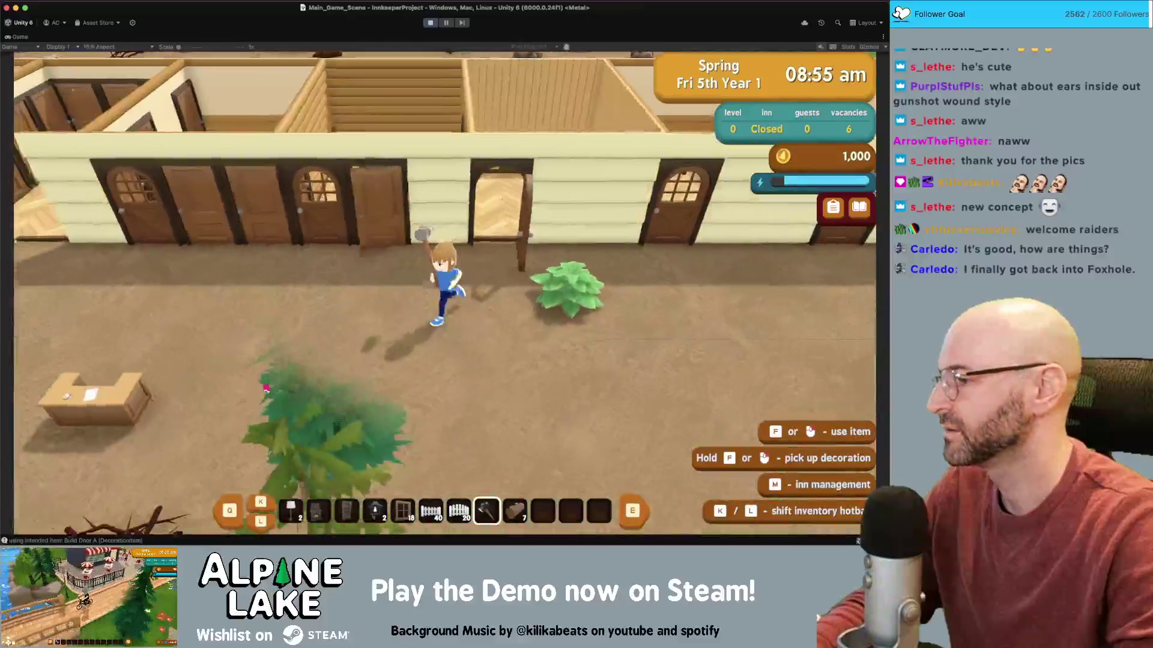
key("a")
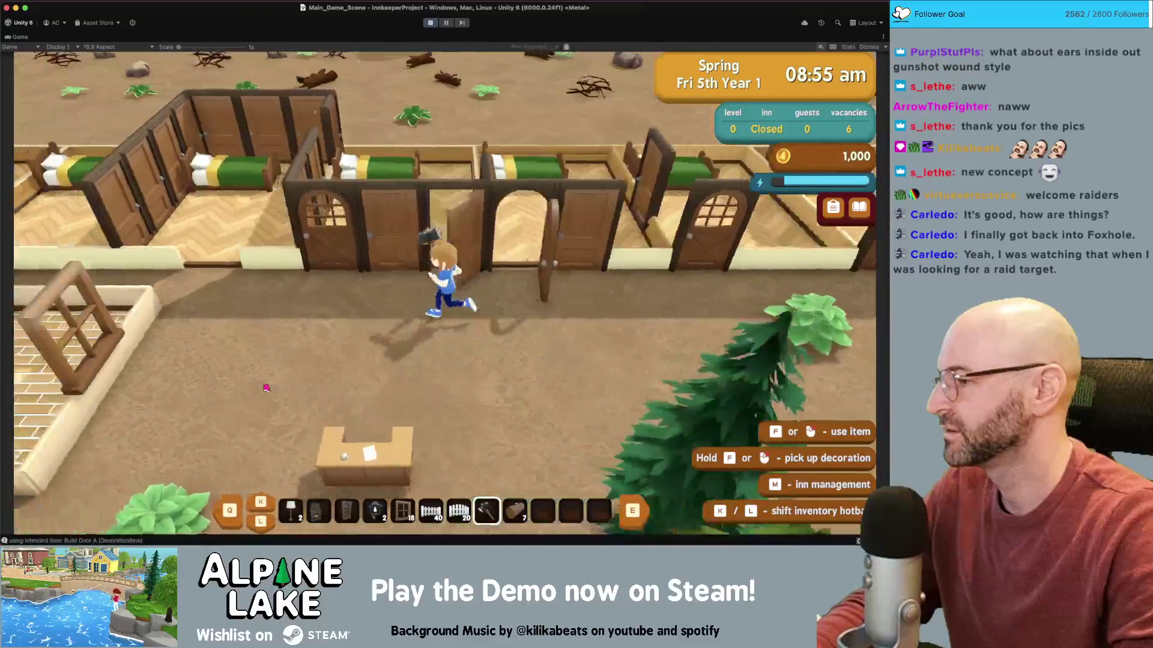
key("s")
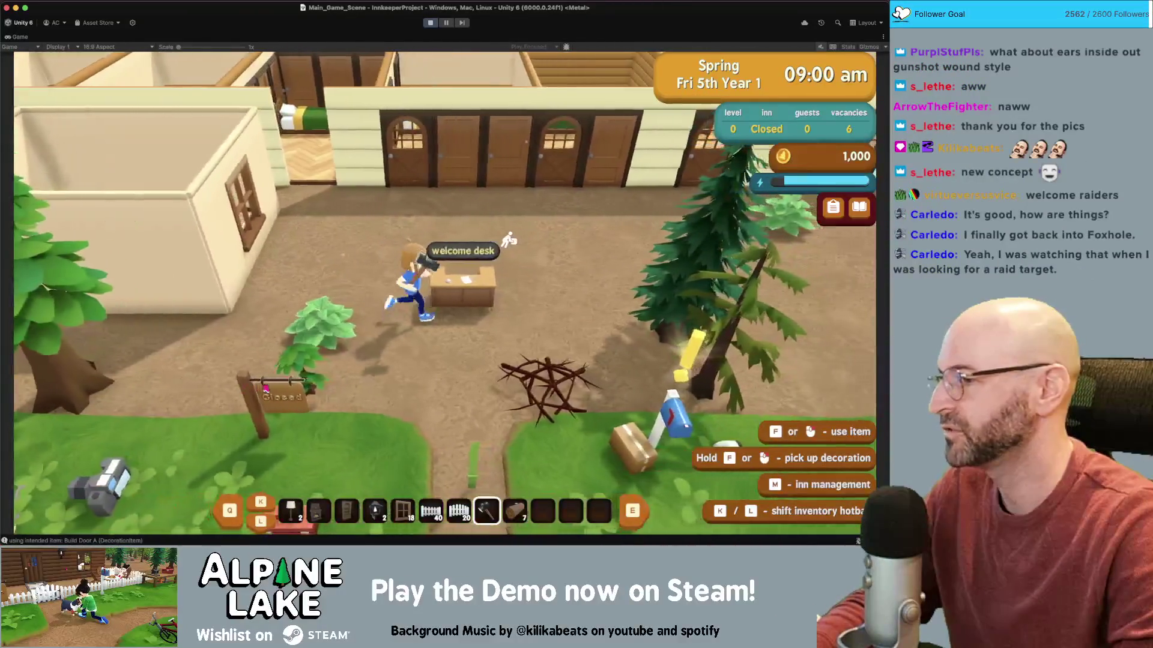
key("d")
key("w")
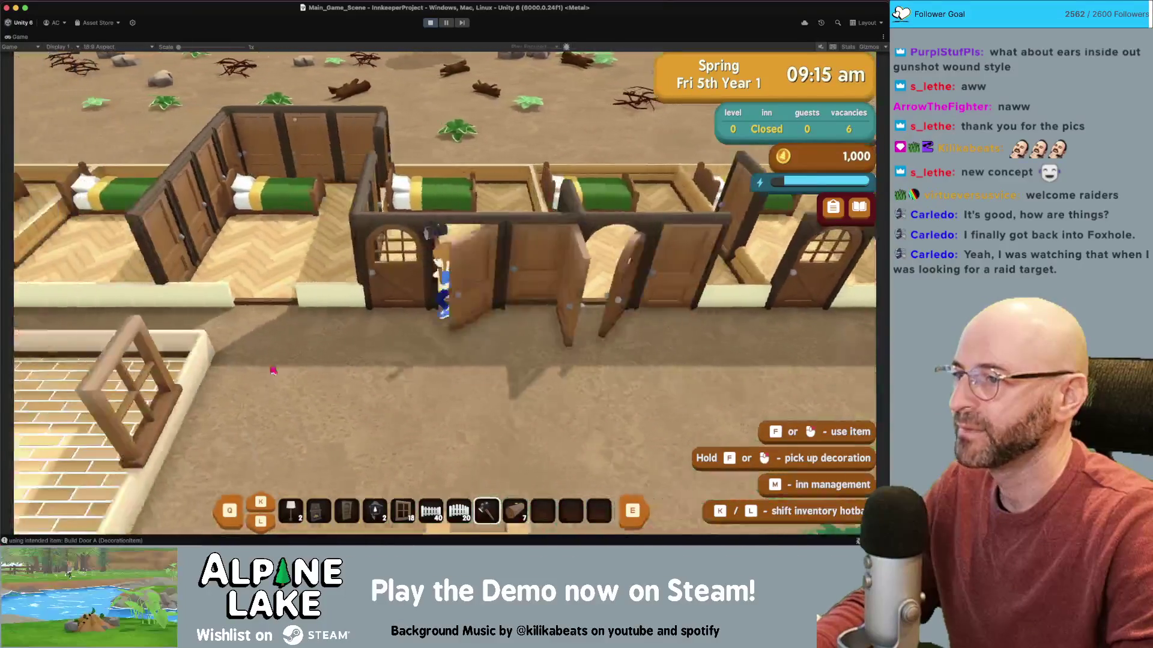
key("s")
key("a")
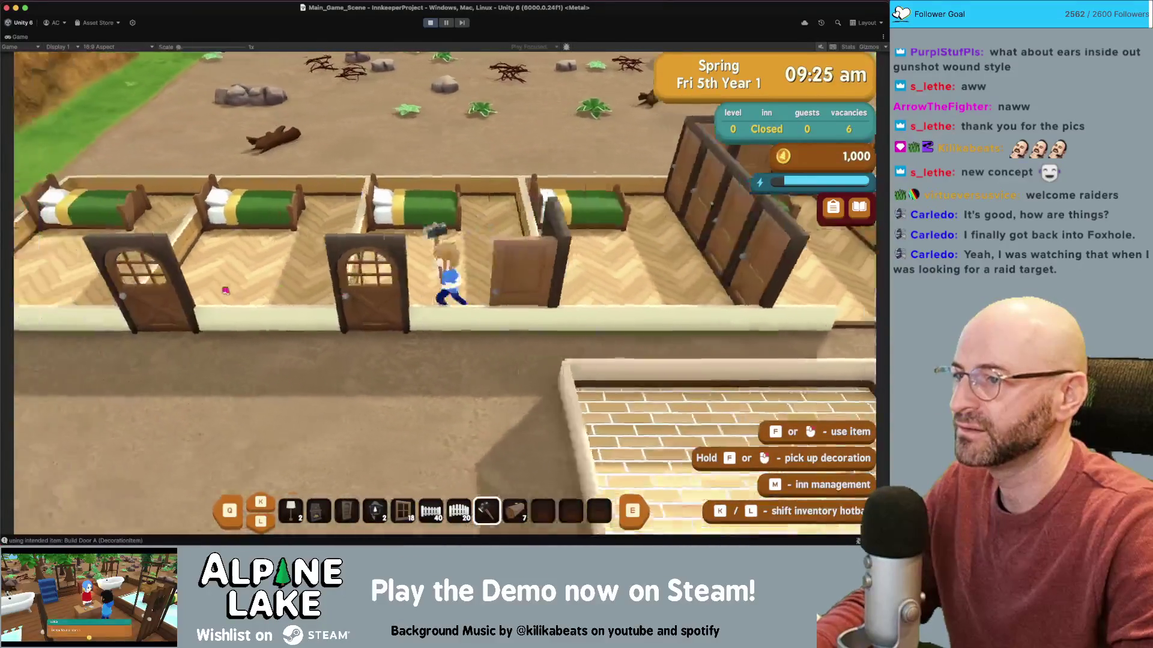
key("d")
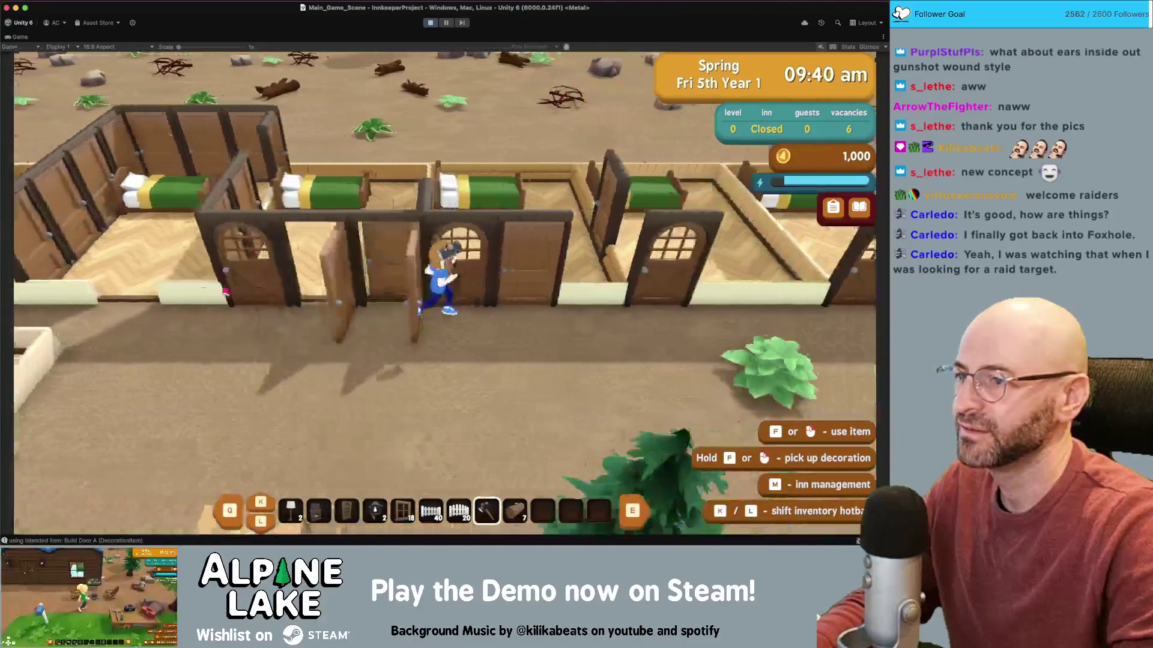
key("d")
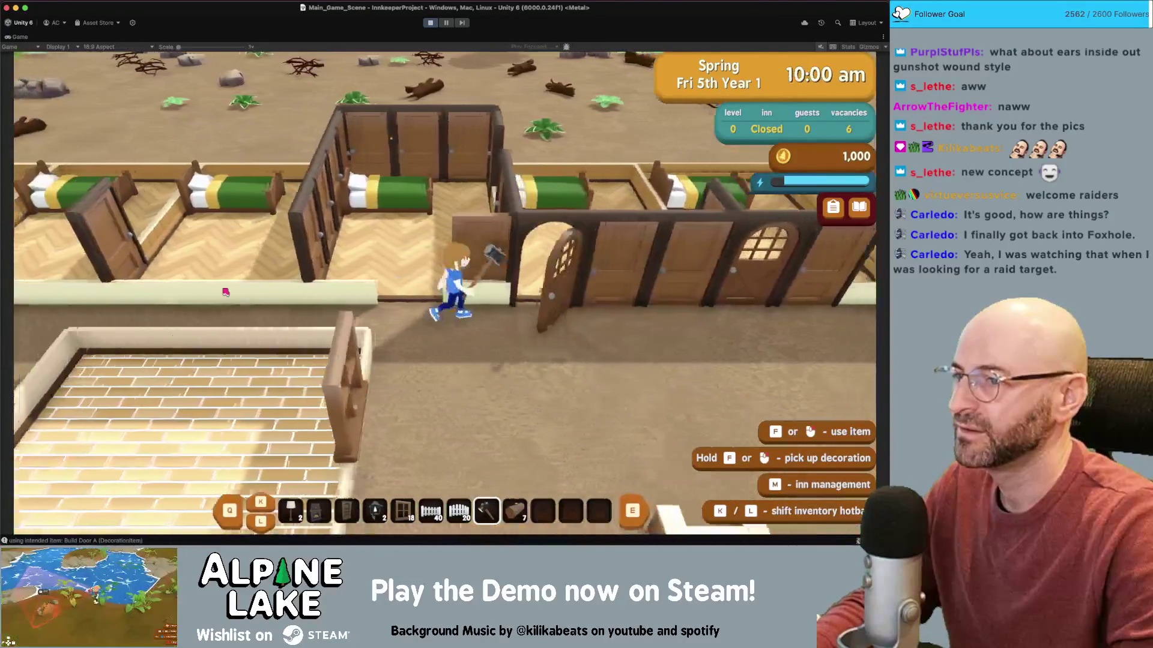
- Return to the brick-floored room, put the hammer away, and chop the tree beside it
key("s")
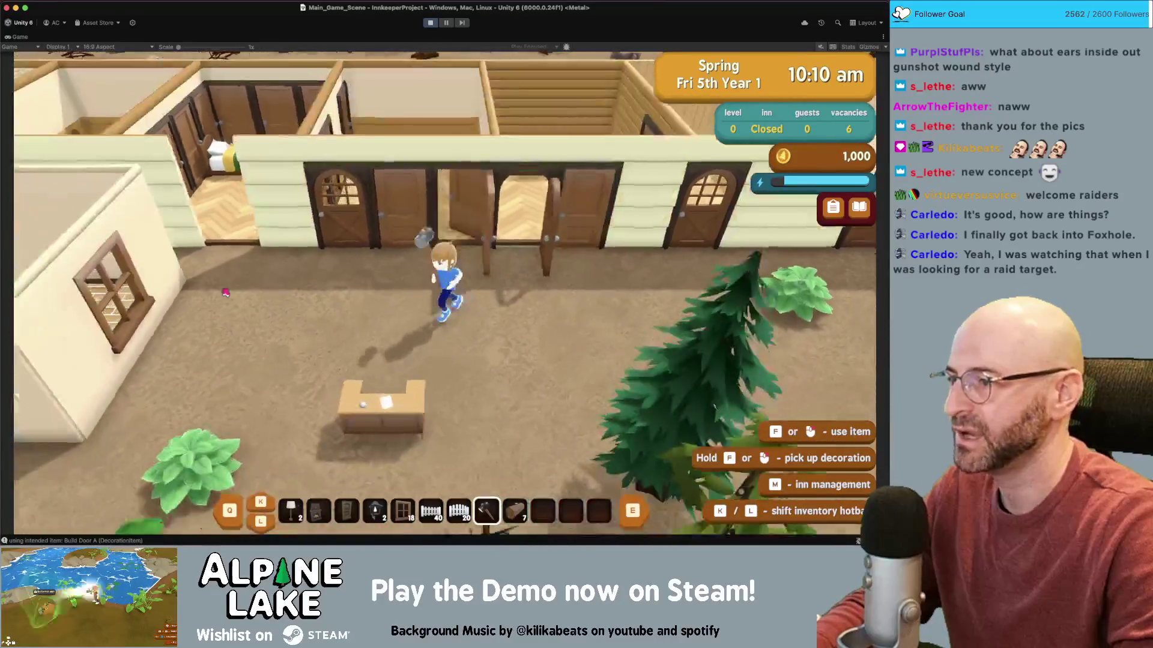
key("a")
key("a")
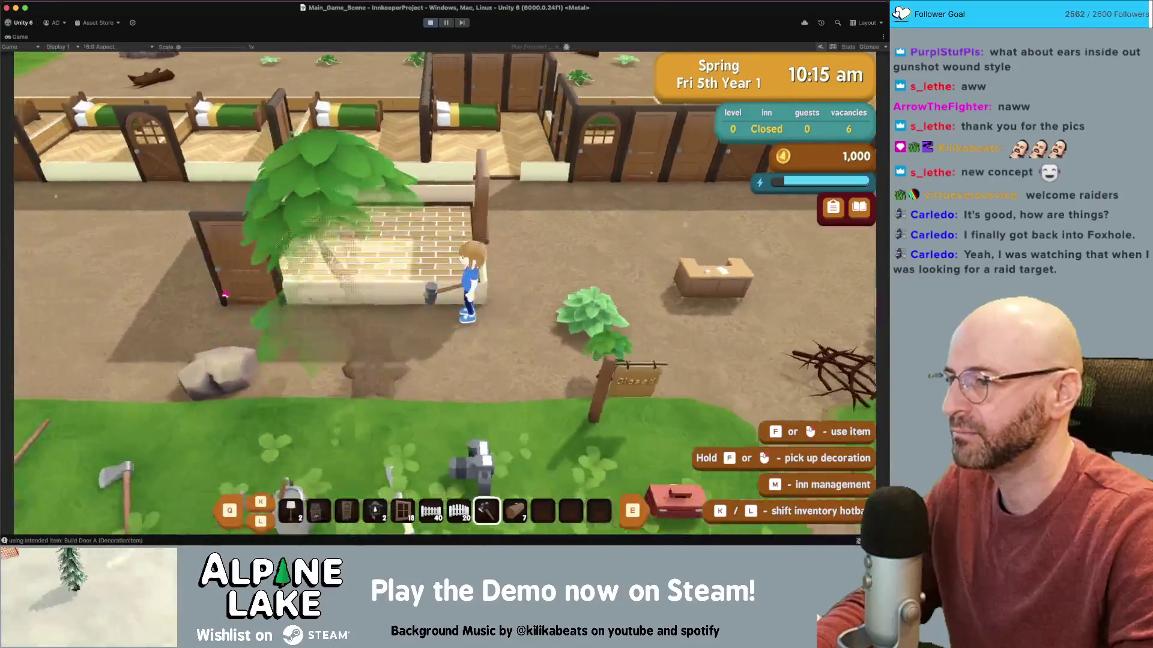
key("a")
key("l")
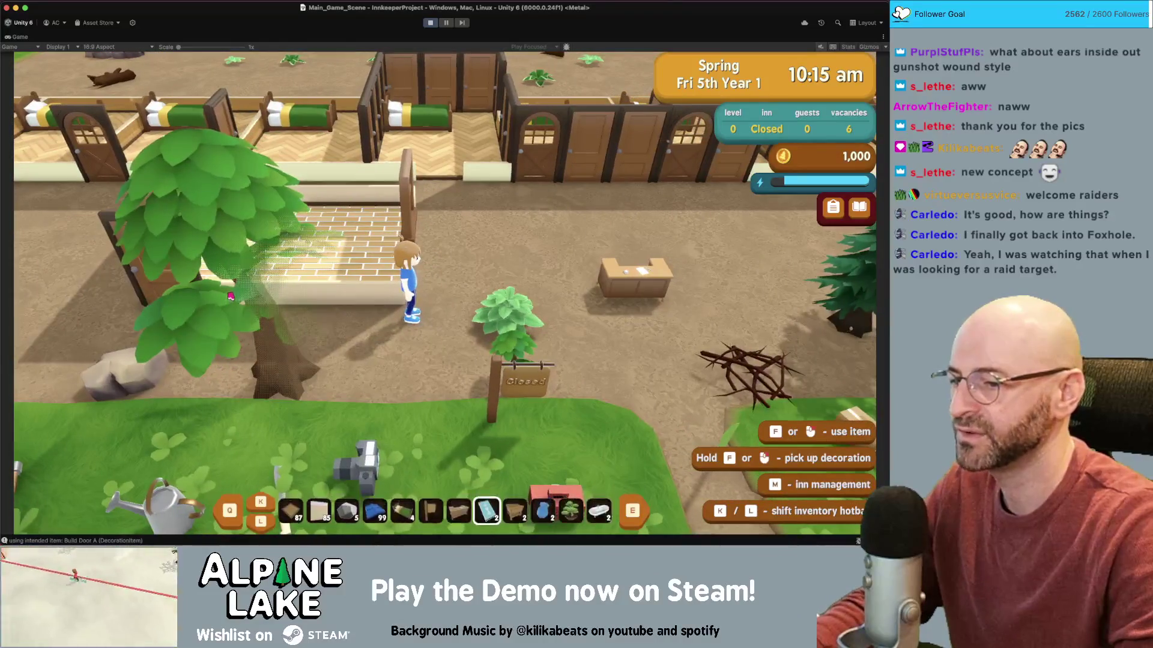
key("s")
key("d")
key("w")
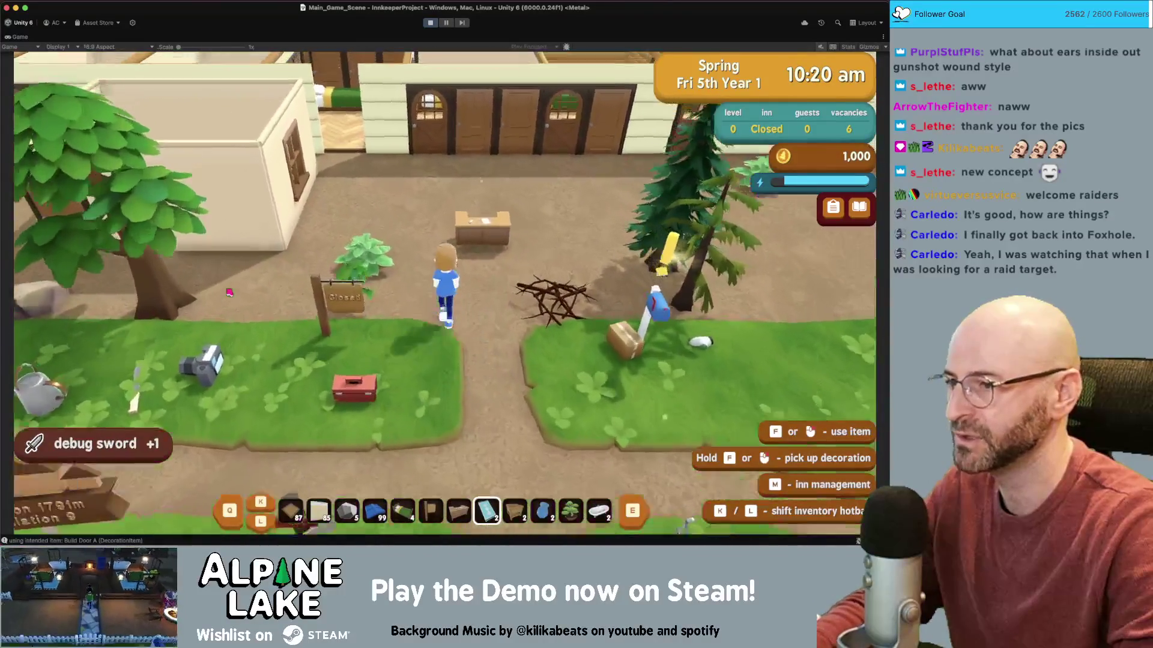
key("a")
key("l")
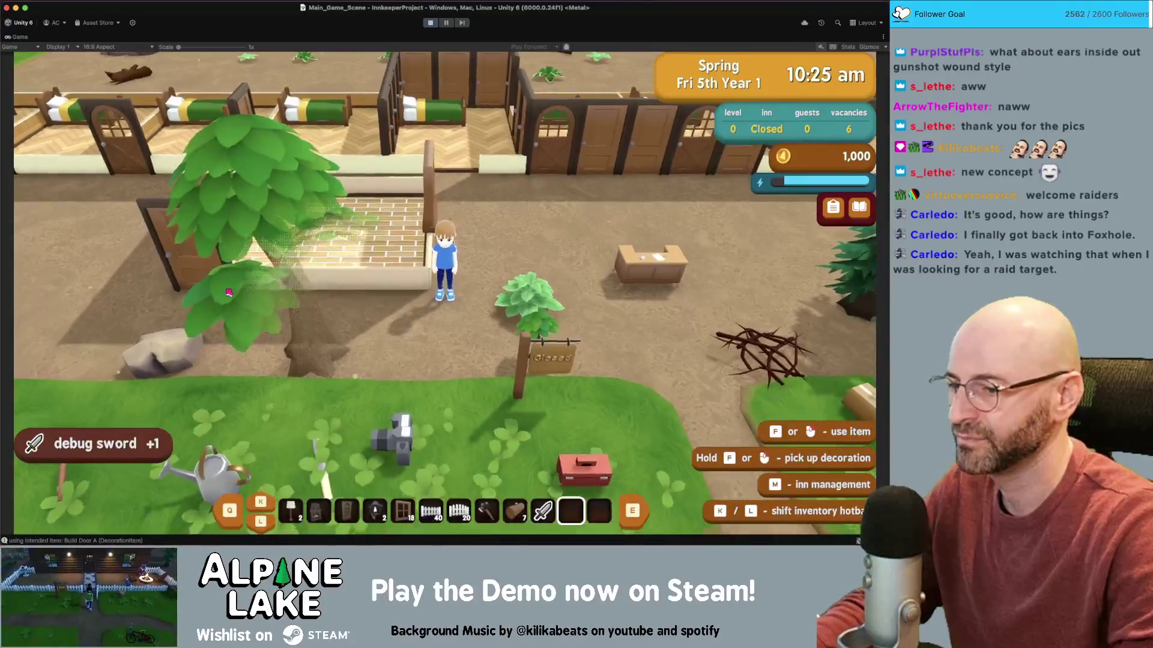
key("a")
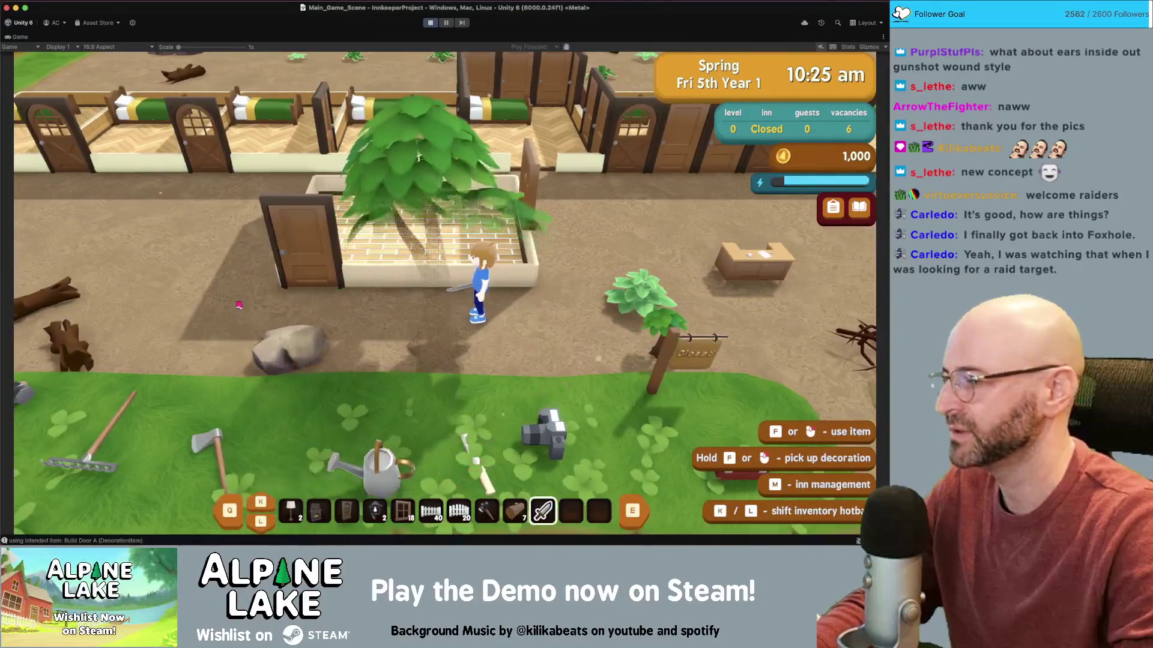
key("f")
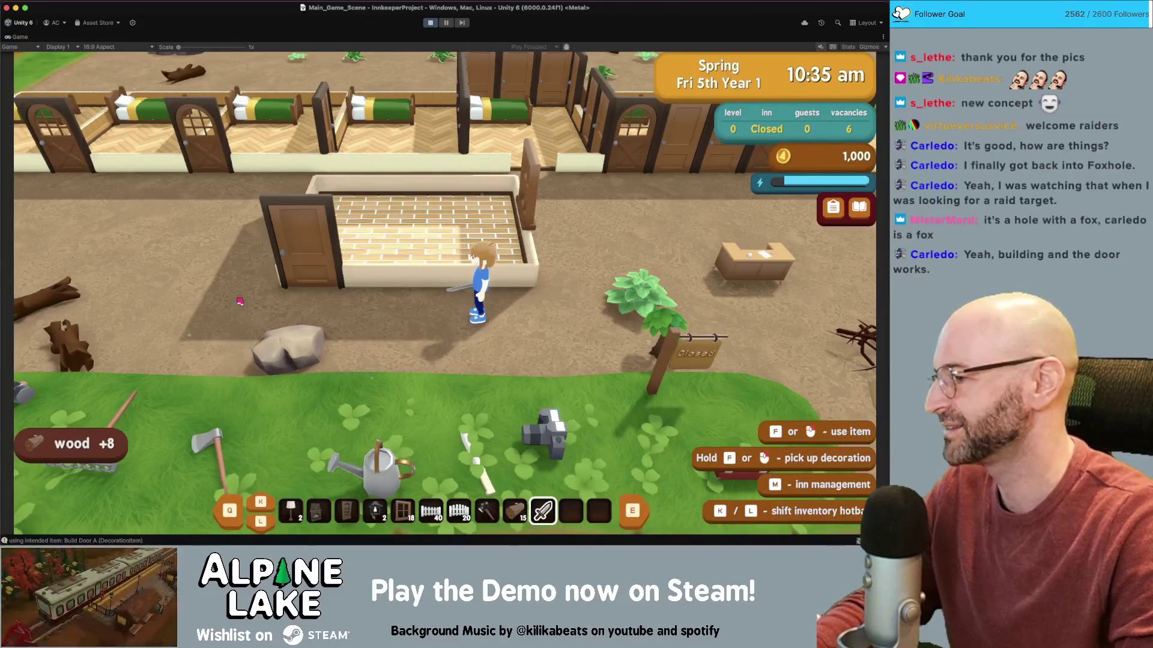
- Walk through the brick room's new door and back out to test it opening
key("a")
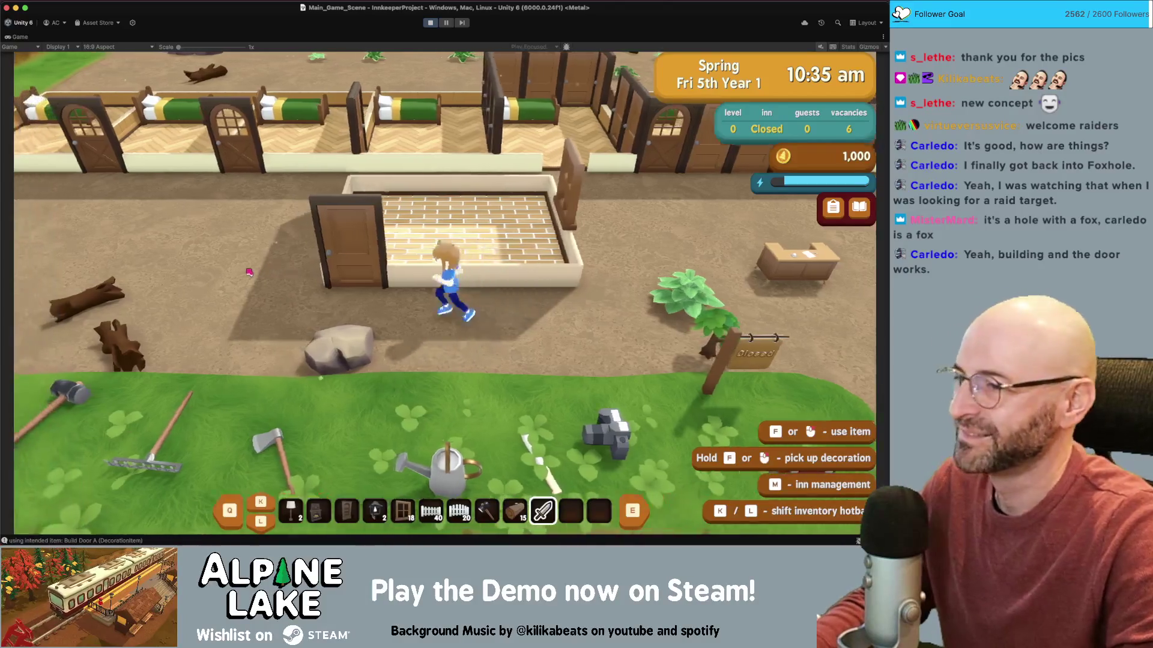
key("w")
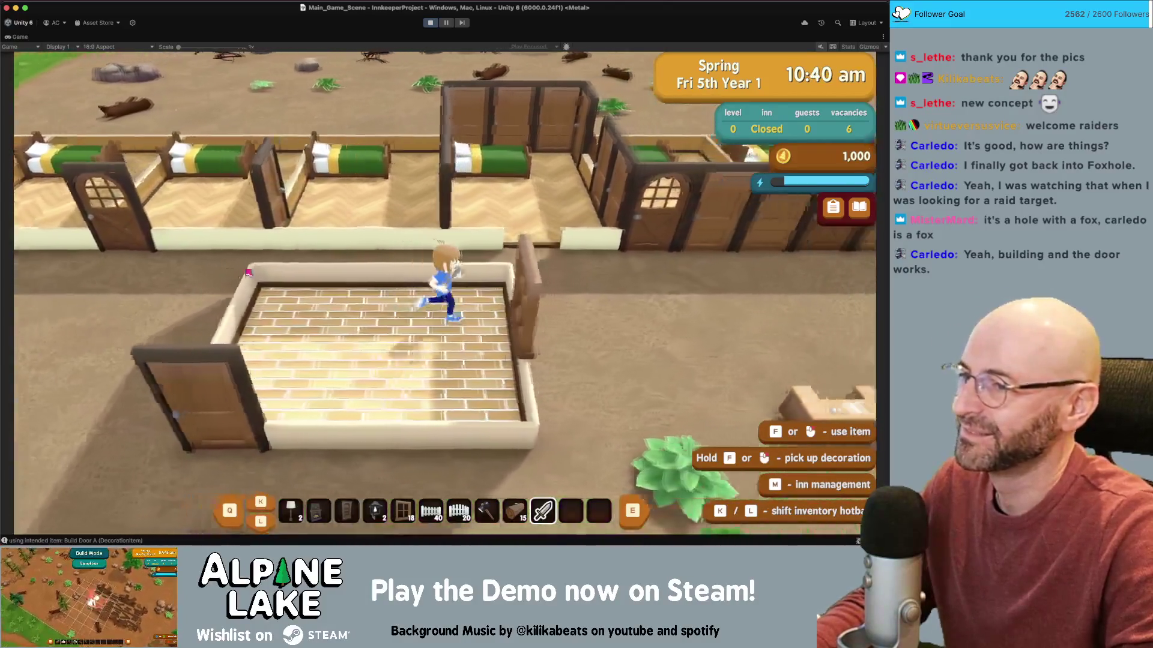
key("s")
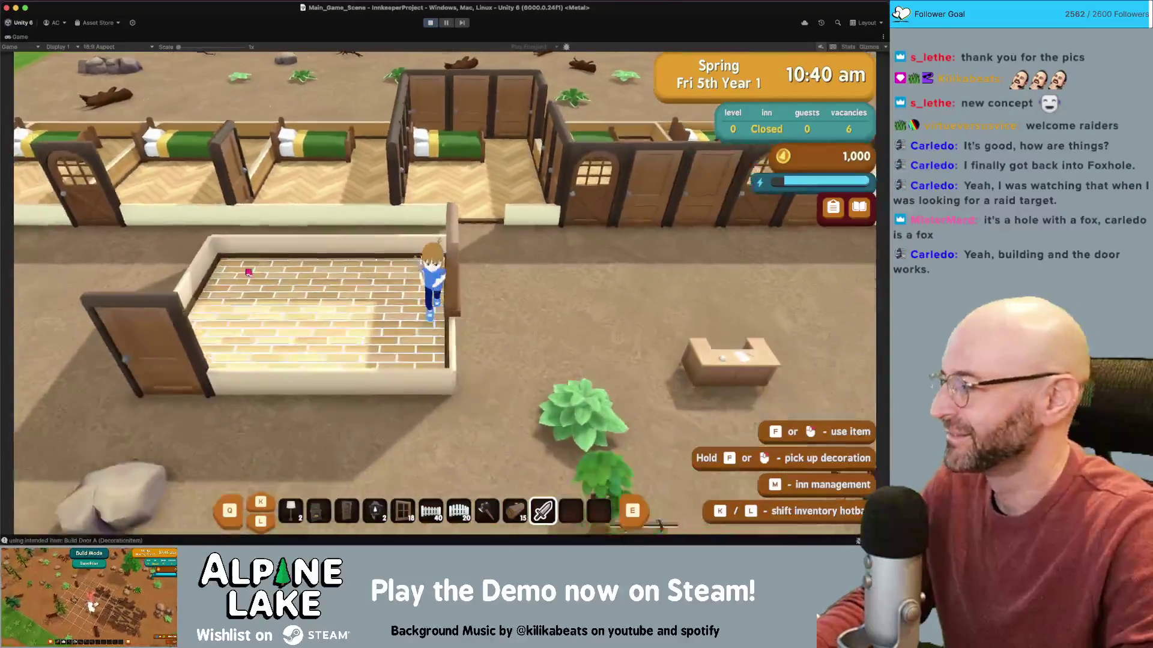
key("s")
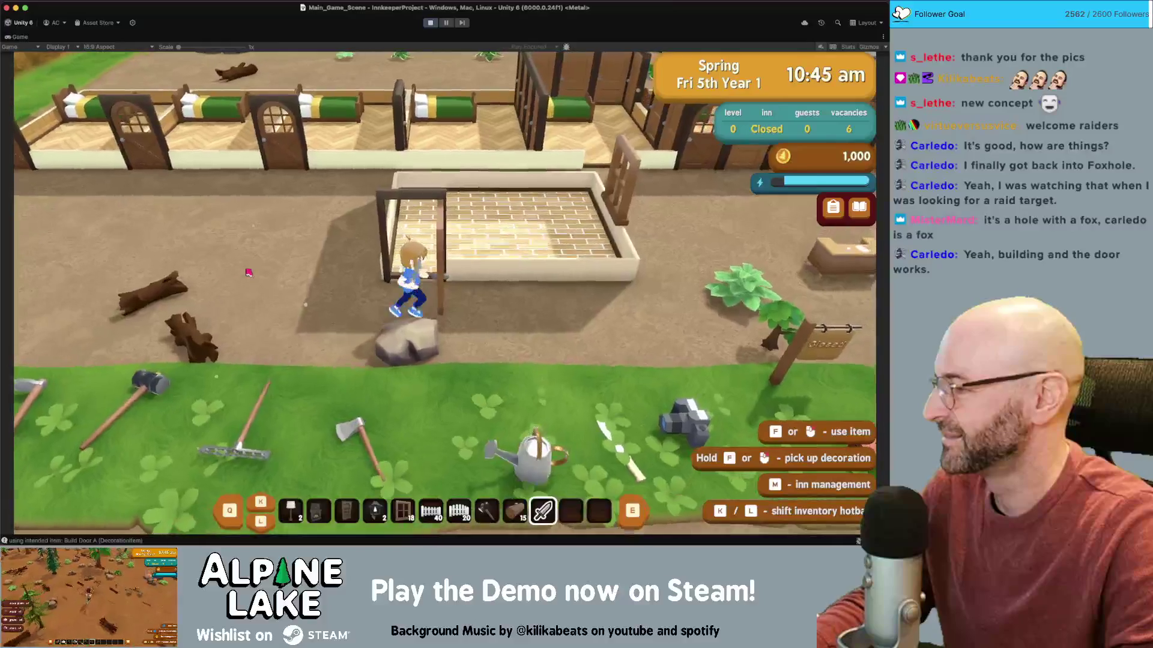
- Gather tea leaf, plant fiber, wood from trees and a log pile, and stone
key("w")
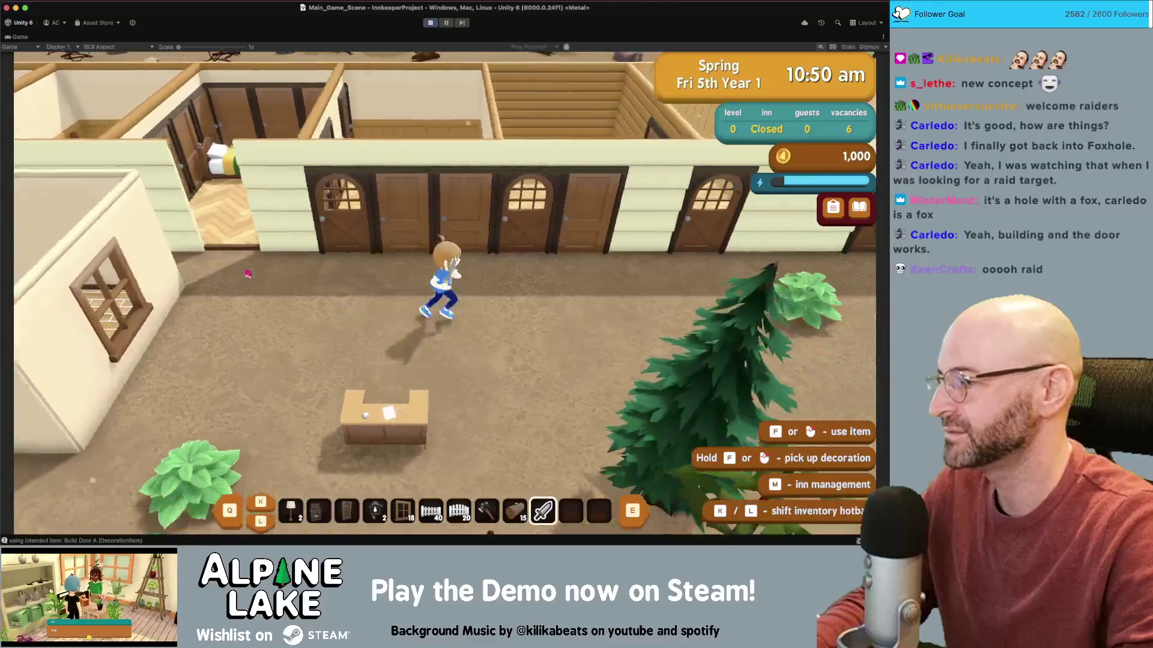
key("d")
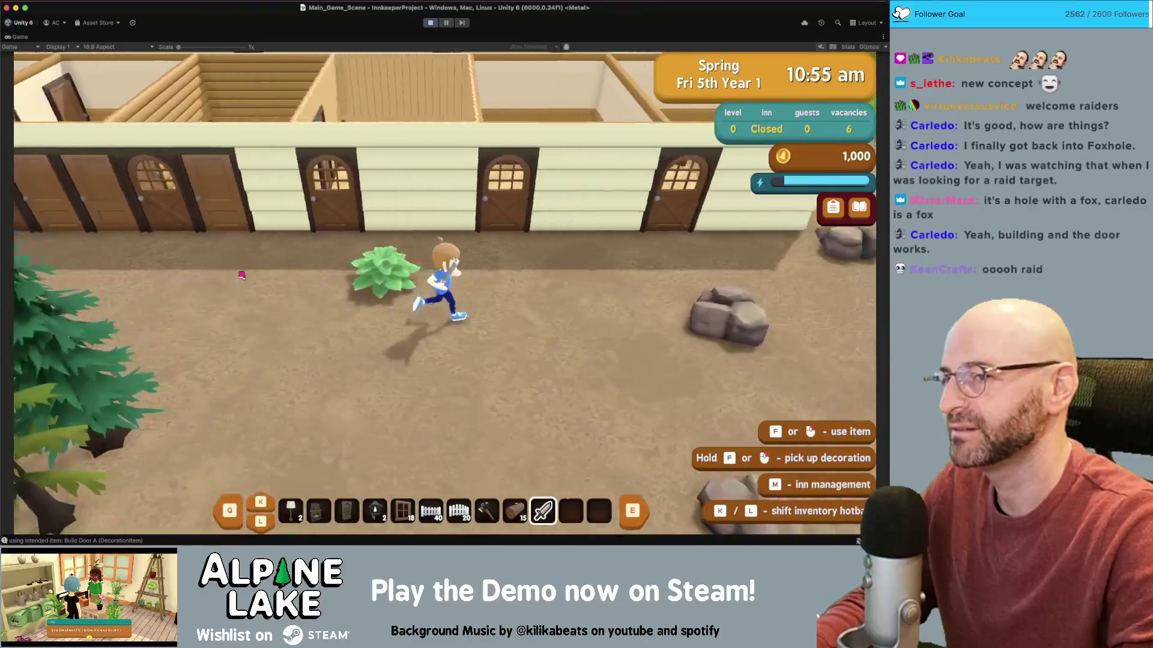
key("d")
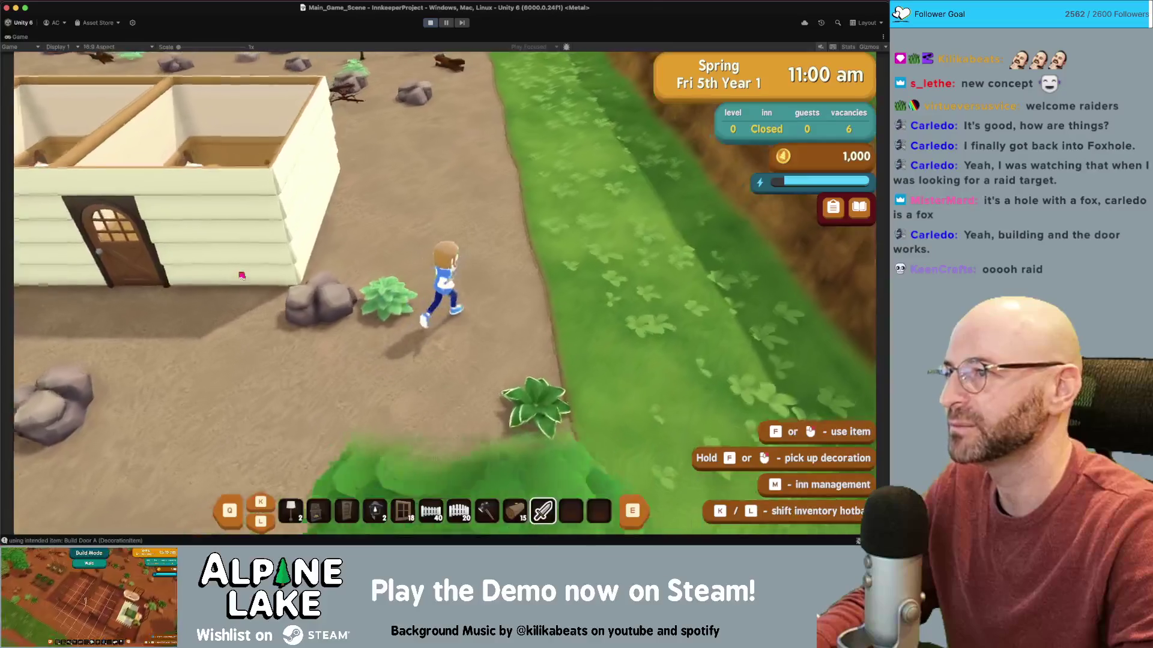
key("w")
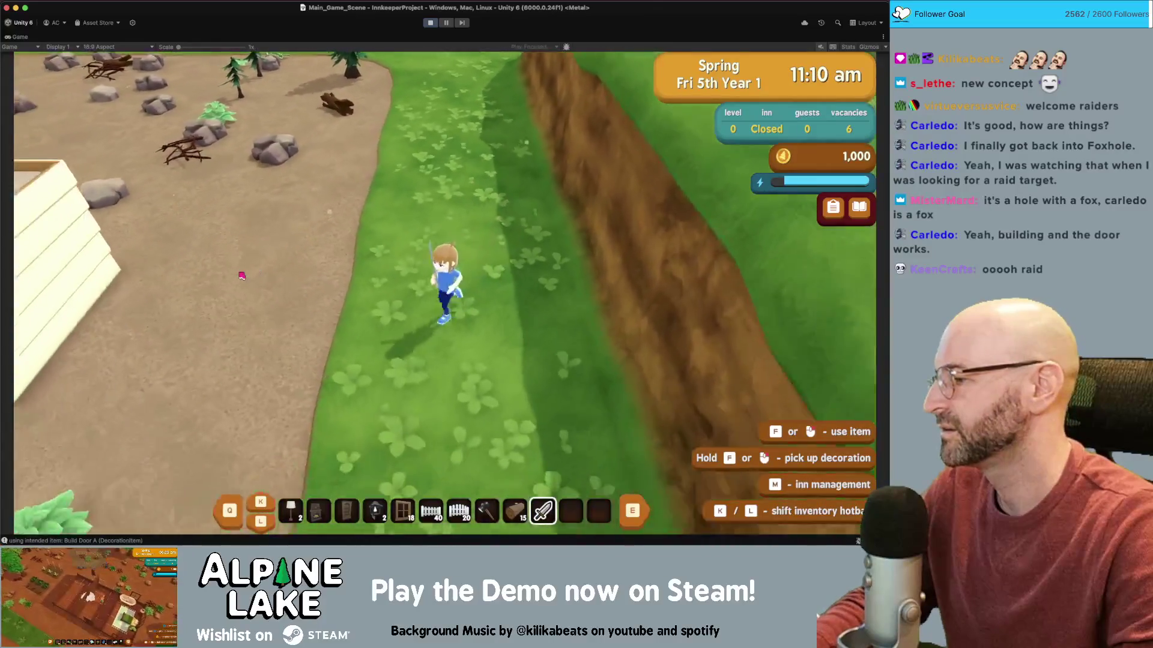
key("s")
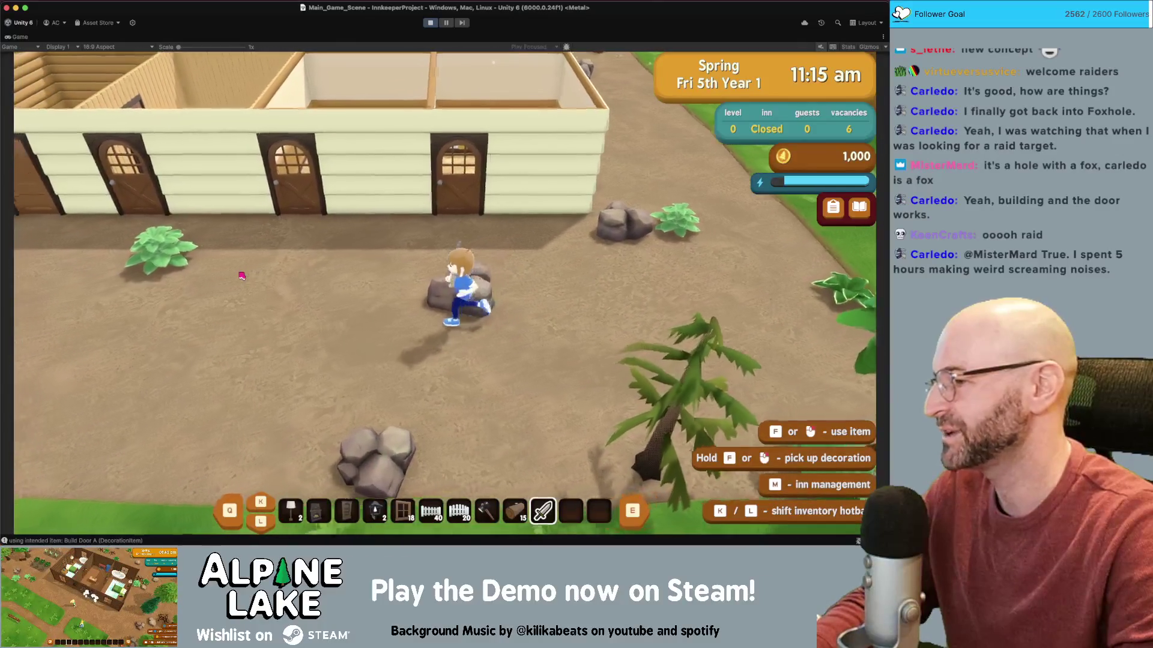
key("a")
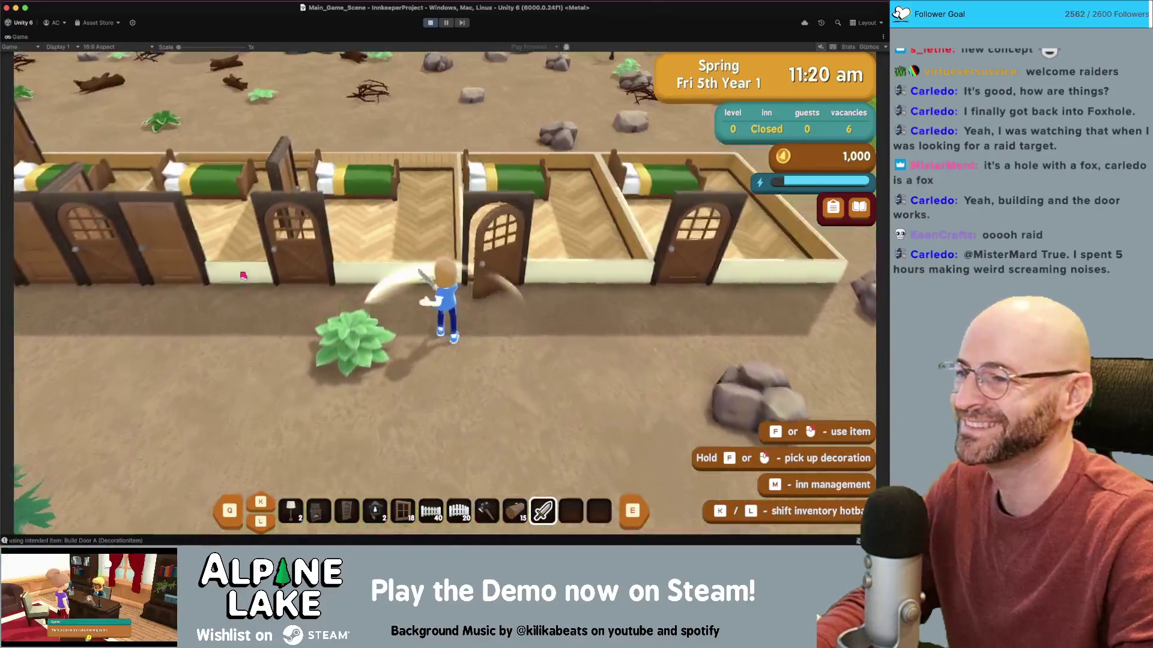
key("a")
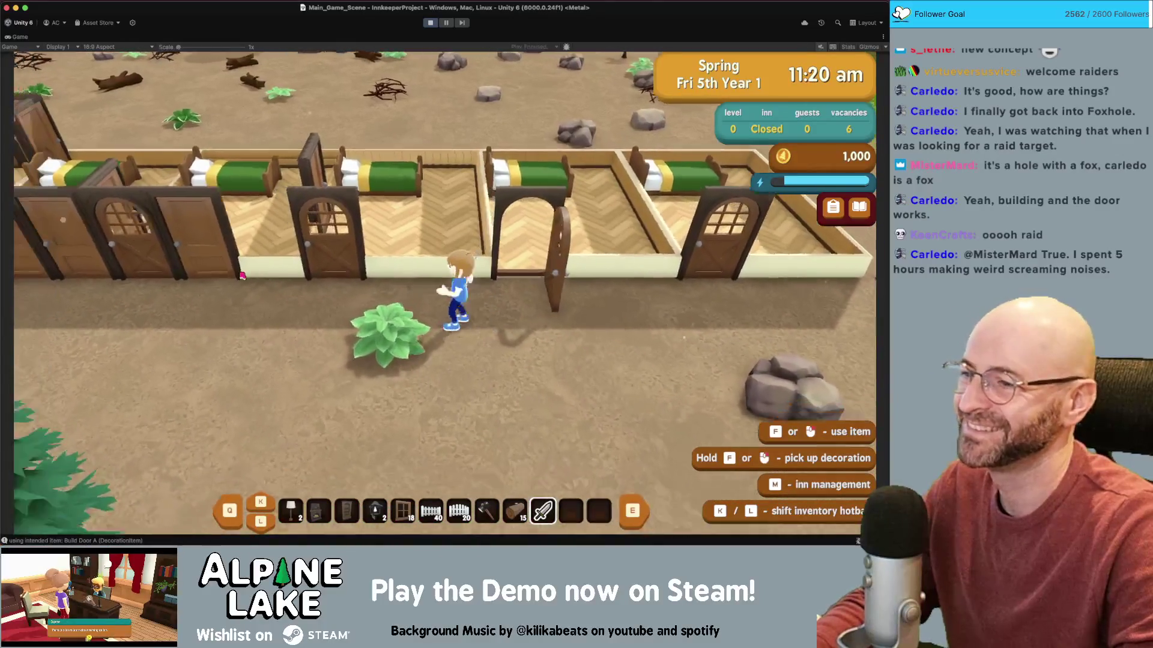
key("s")
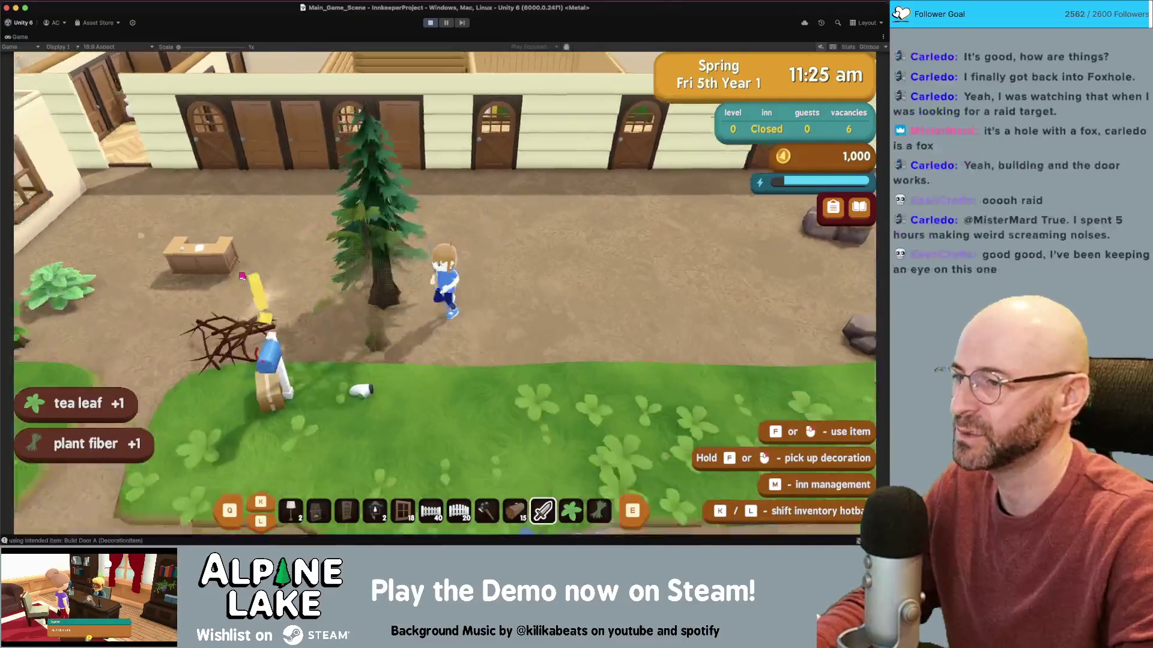
key("a")
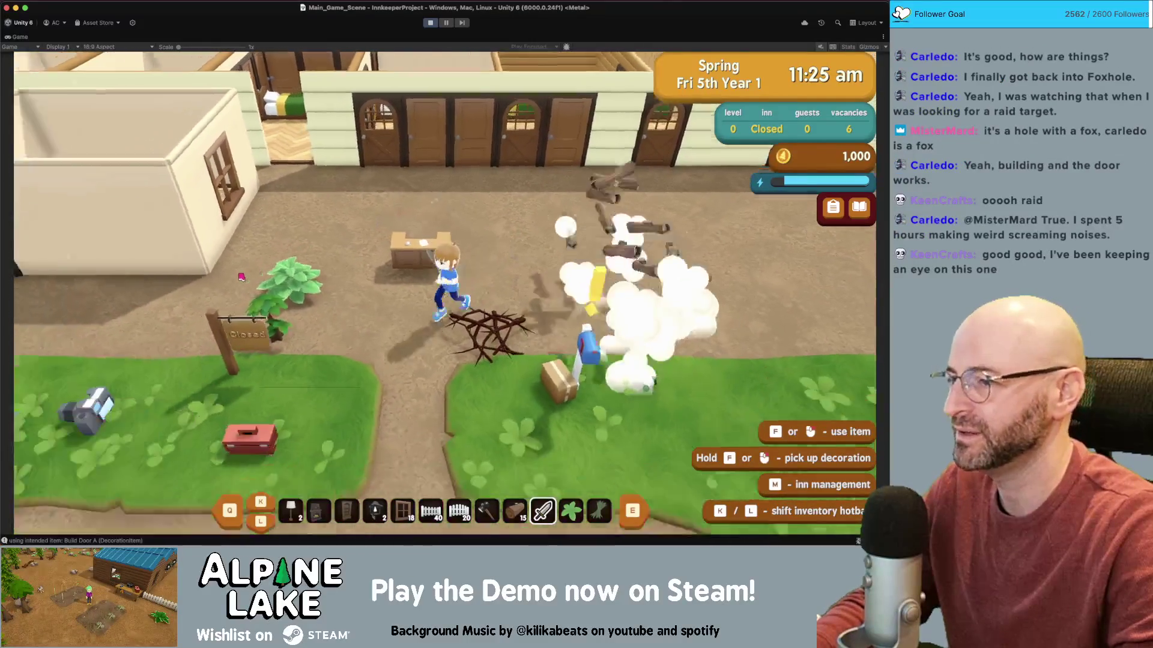
key("a")
key("f")
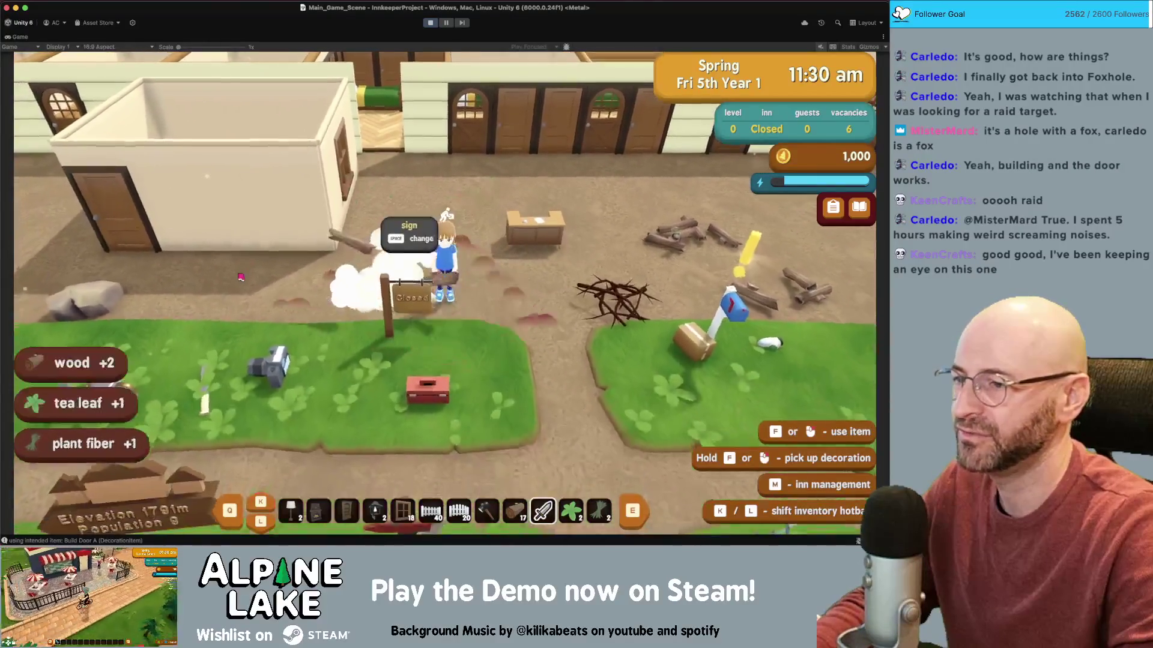
key("d")
key("f")
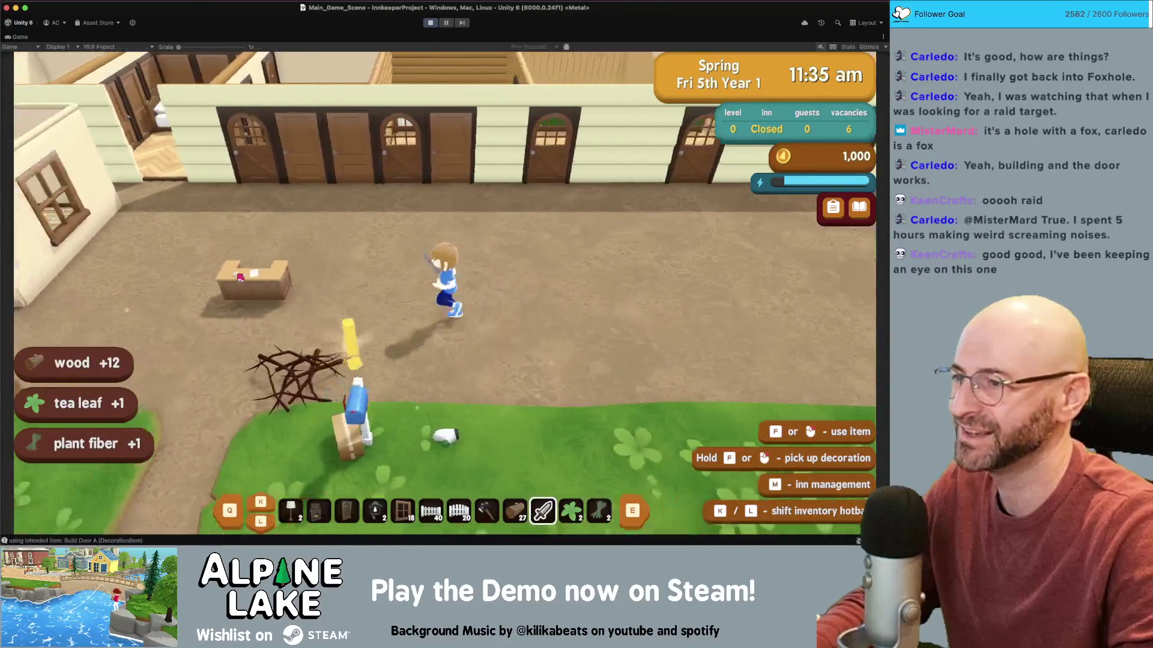
key("a")
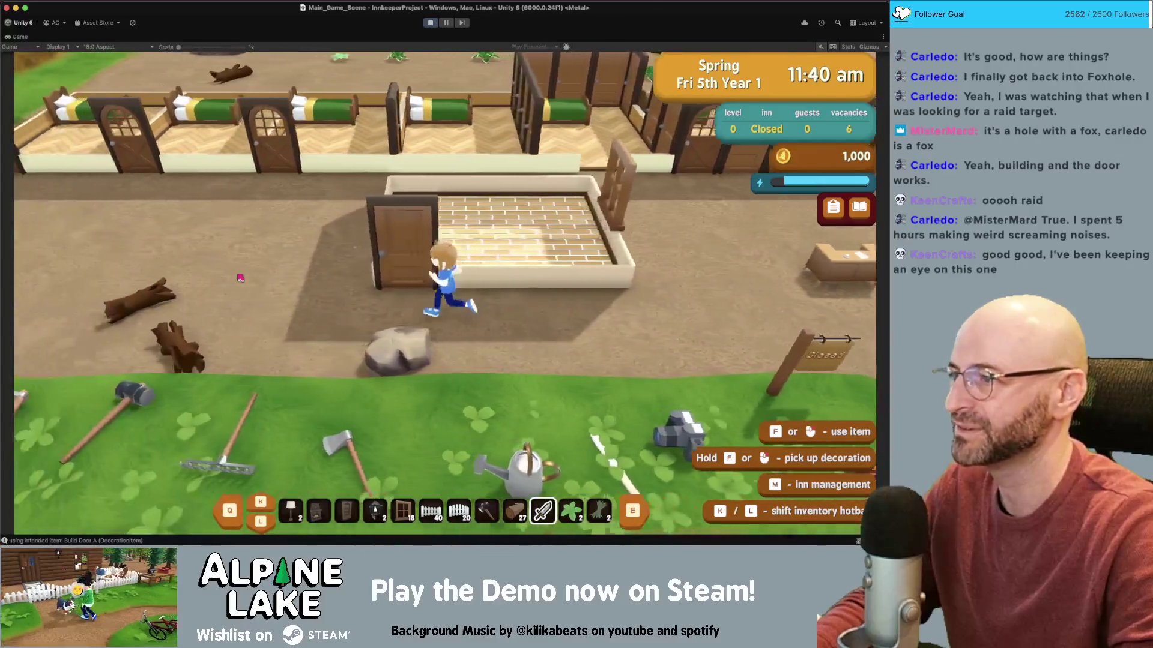
key("a")
key("f")
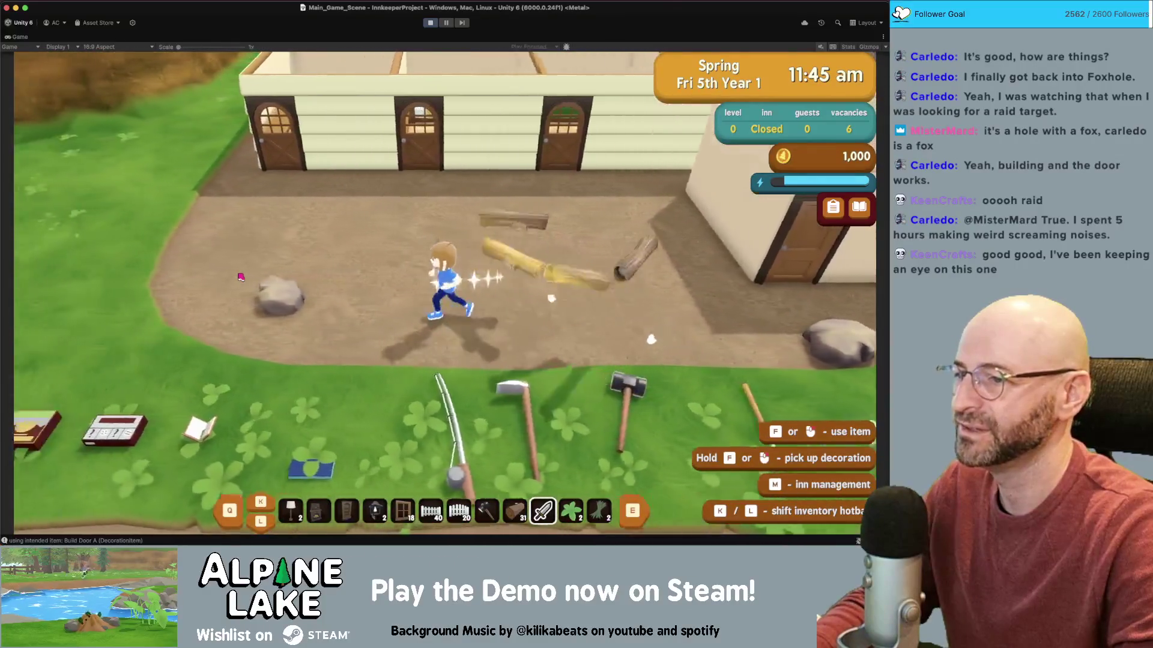
key("d")
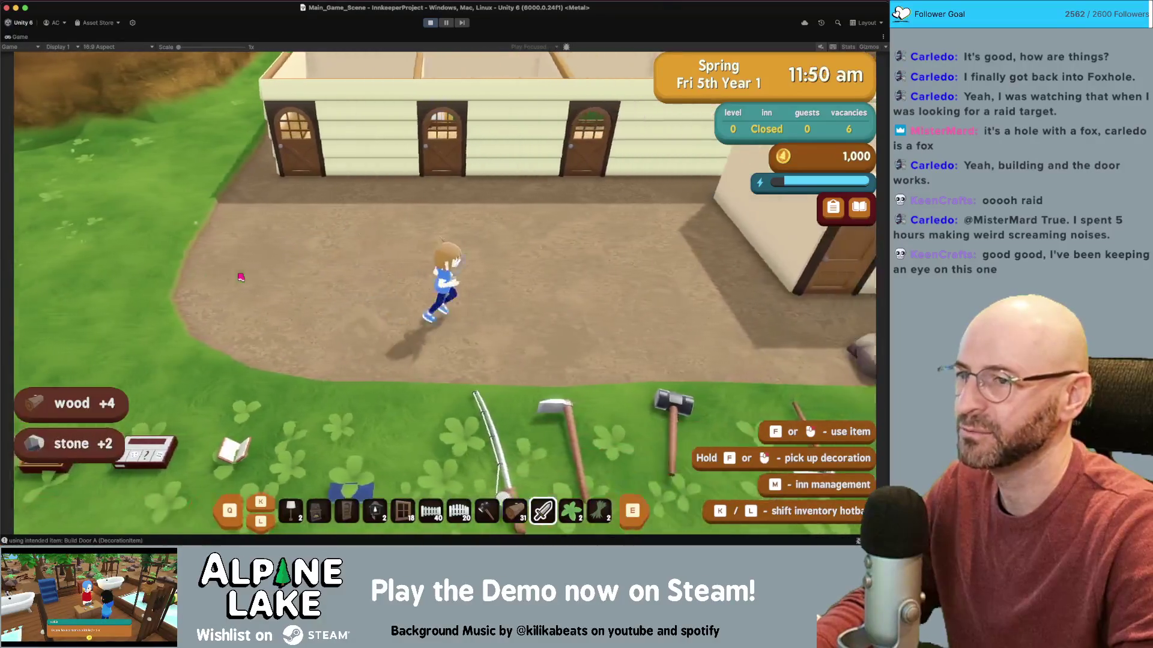
key("d")
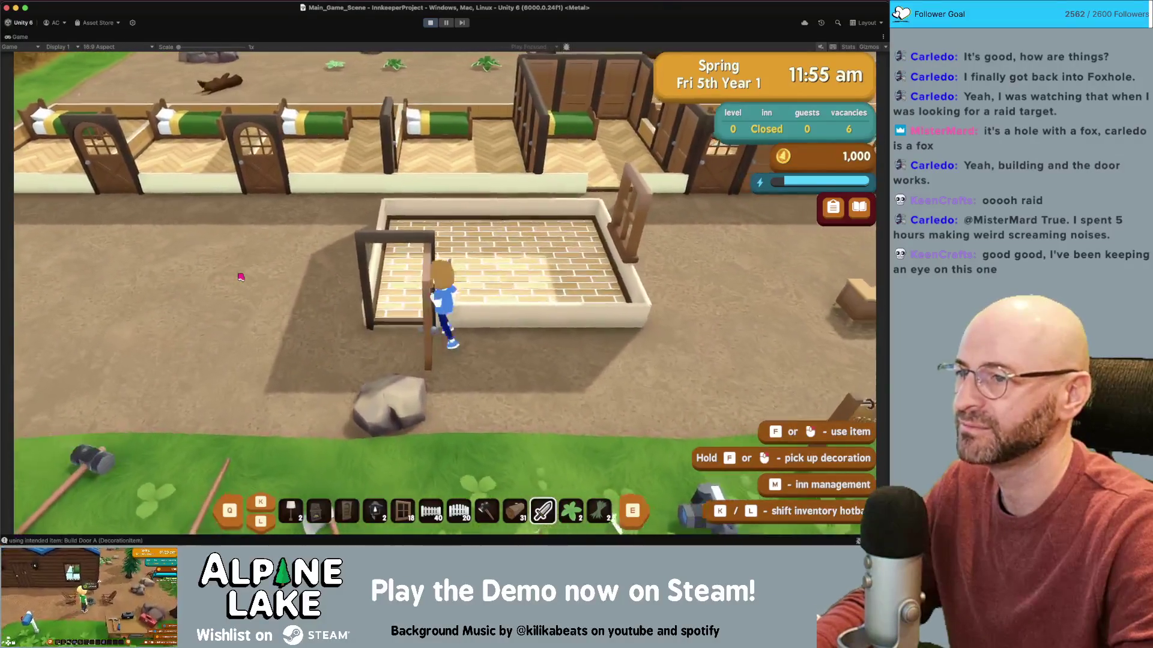
- Walk through the doorway onto the brick floor and back out toward the inn
key("w")
key("a")
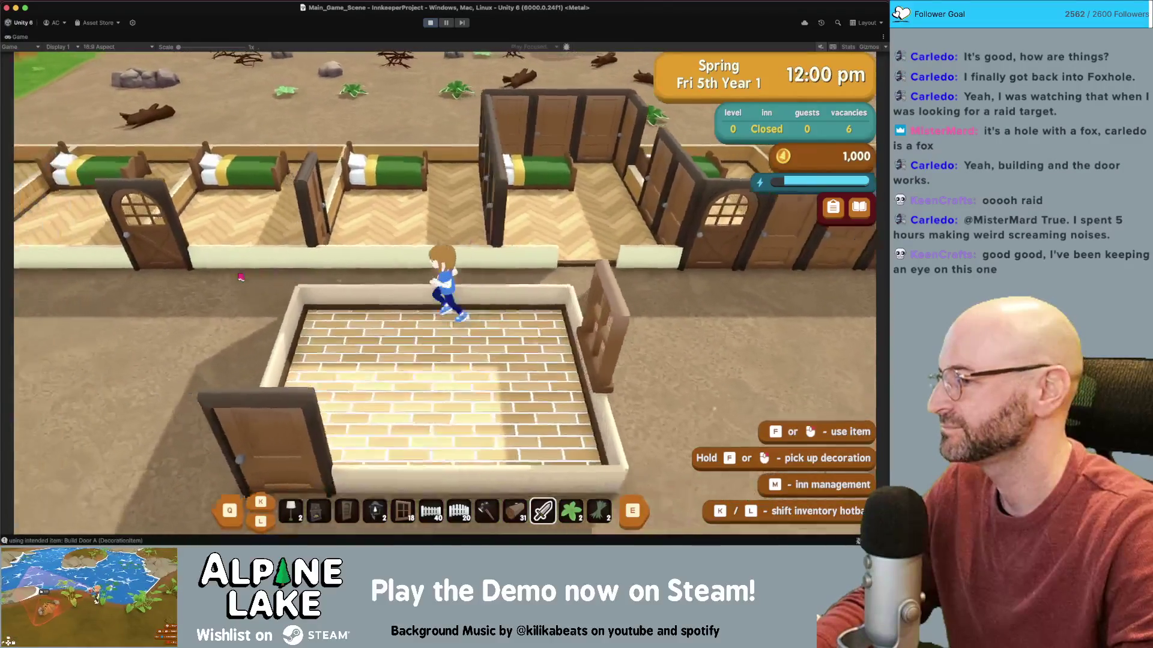
key("s")
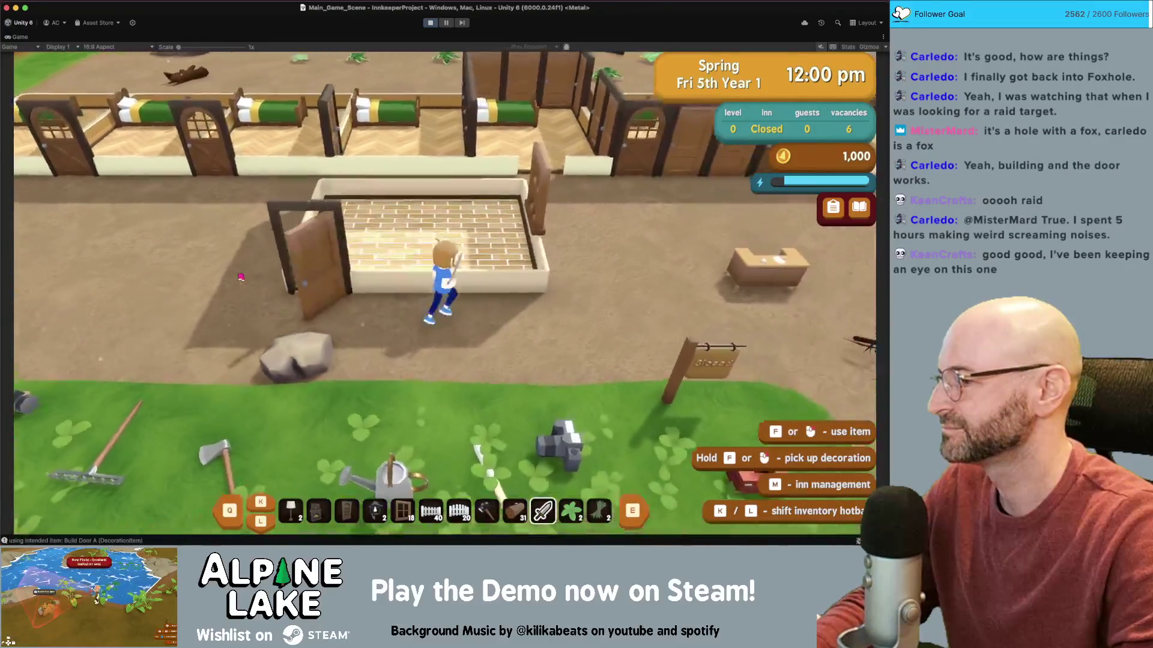
key("d")
- Walk through the arched guest room doors into the bedrooms and back out
key("w")
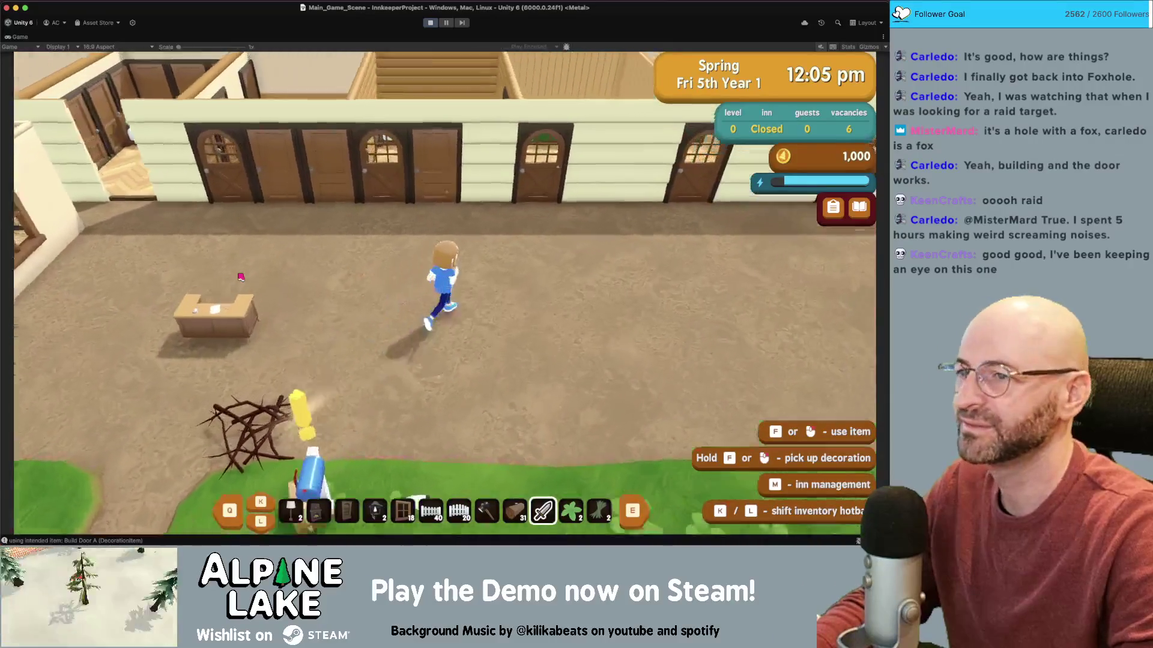
key("w")
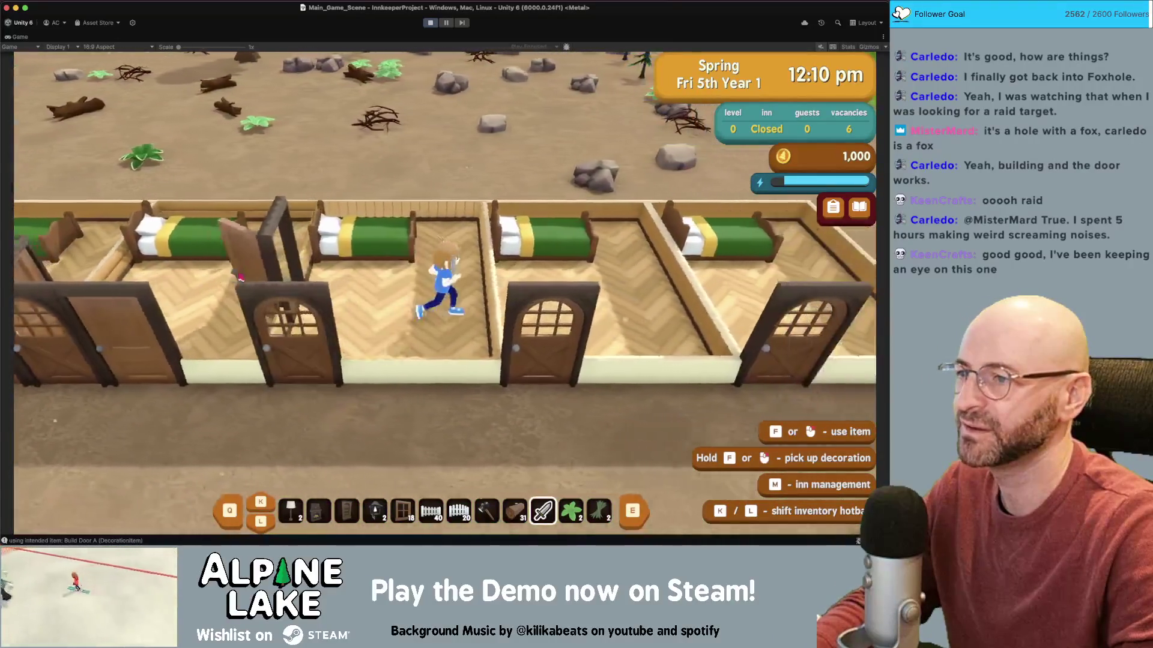
key("s")
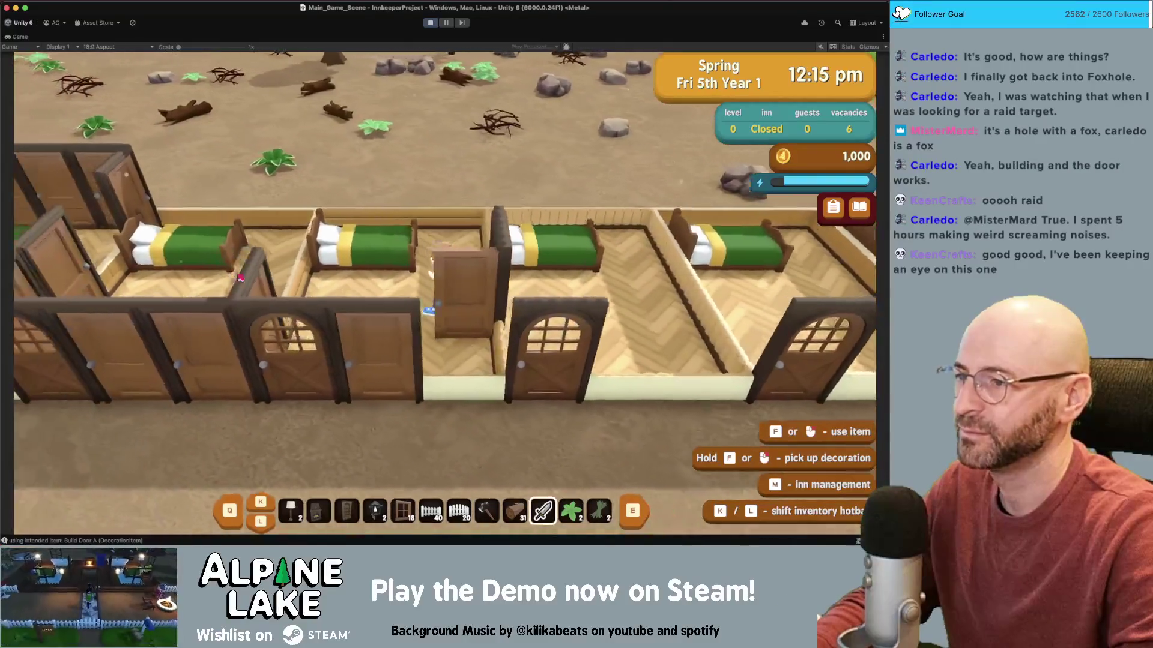
key("s")
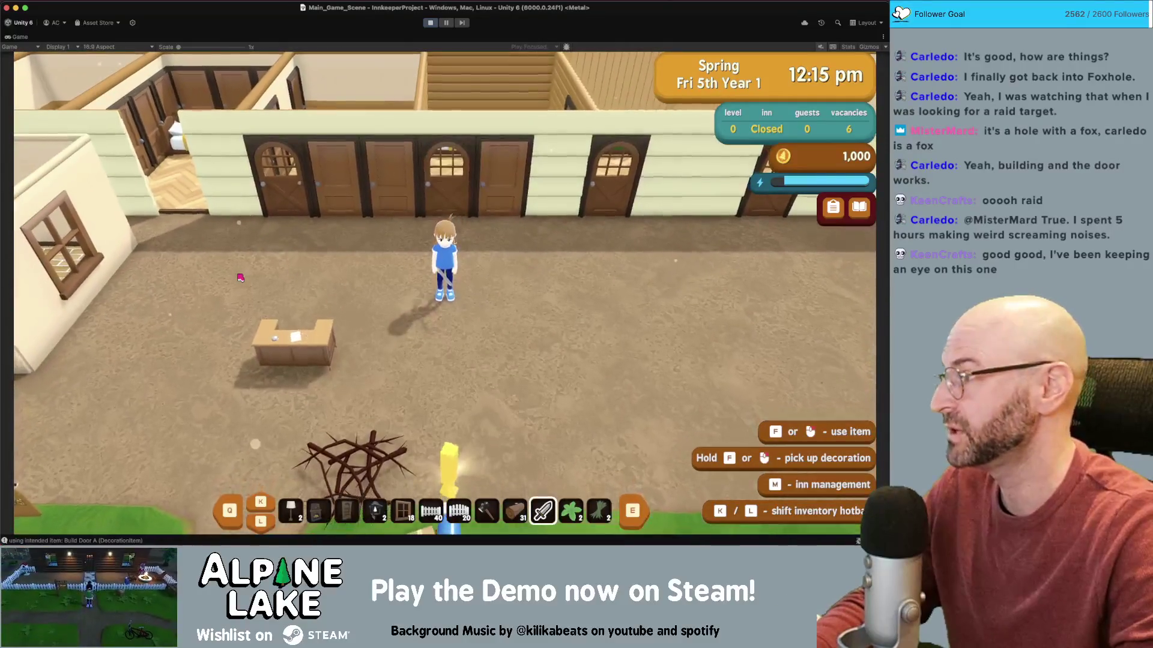
key("w")
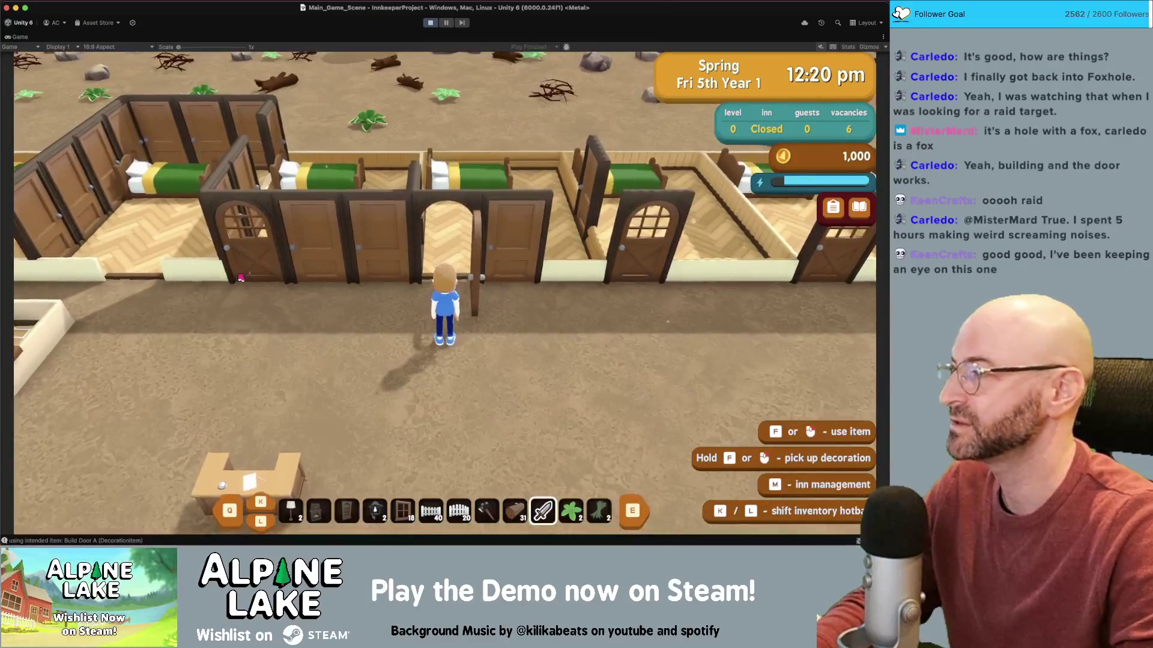
key("w")
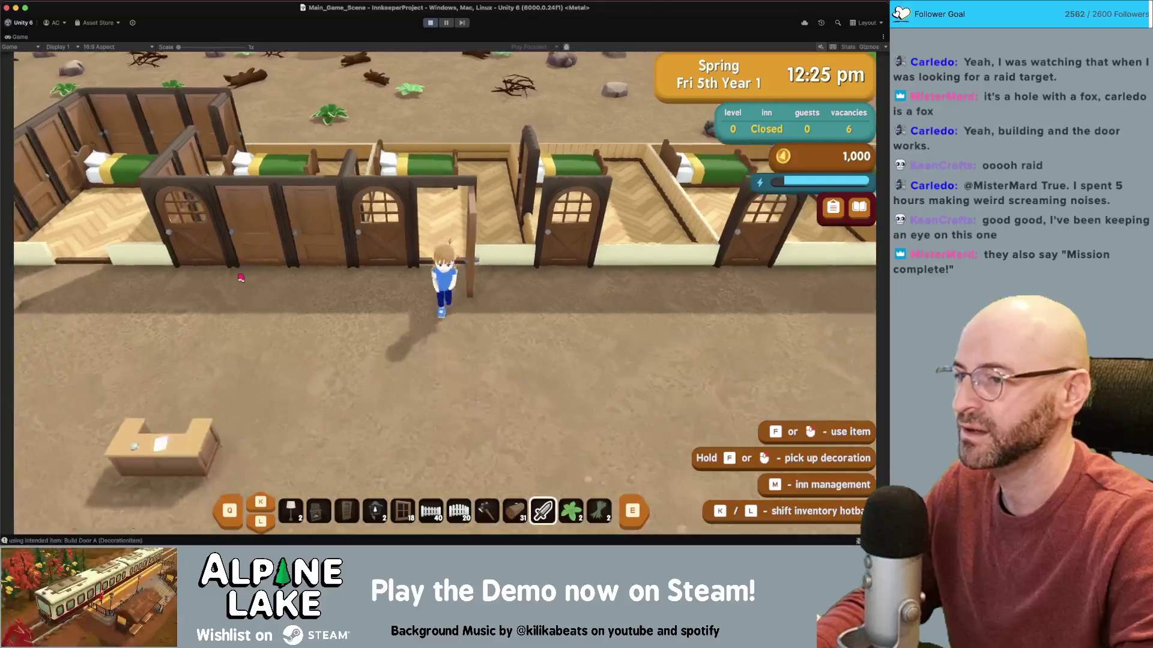
key("s")
key("d")
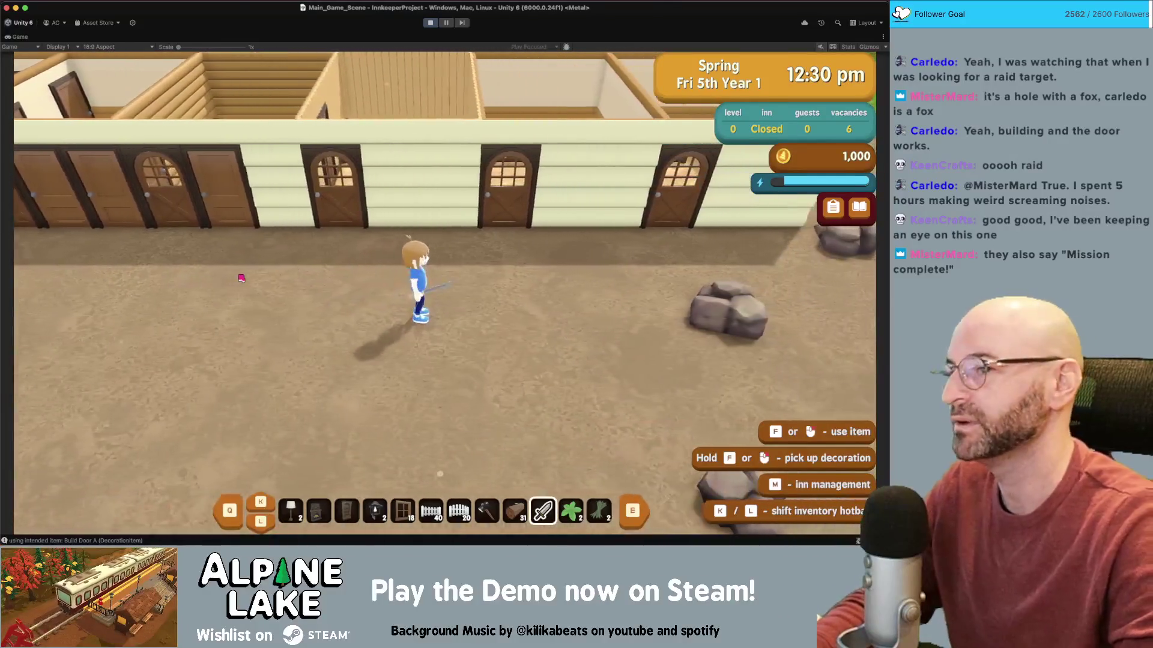
key("w")
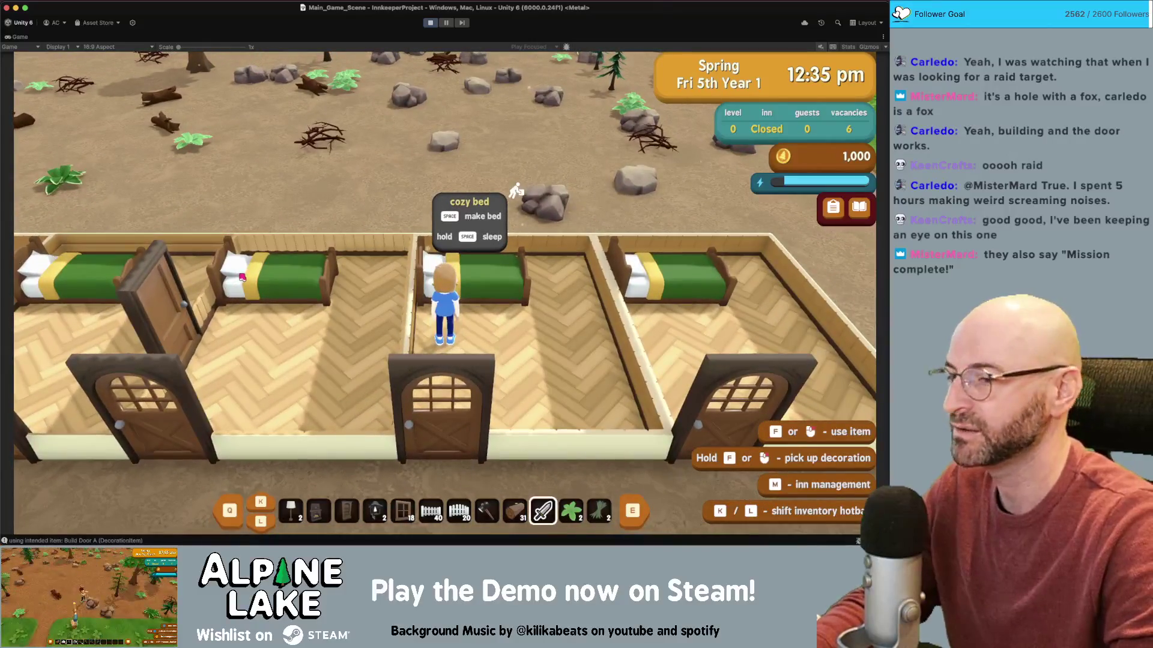
- Walk out of the bedroom, pick up a log for wood, and run along the row of doors
key("s")
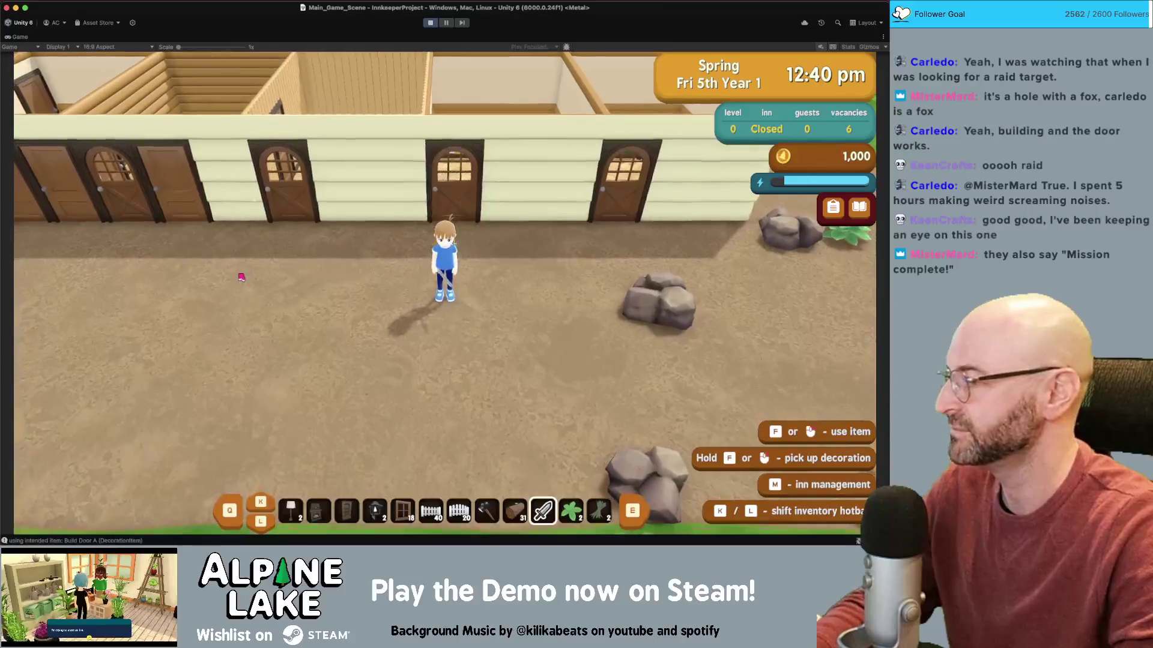
key("a")
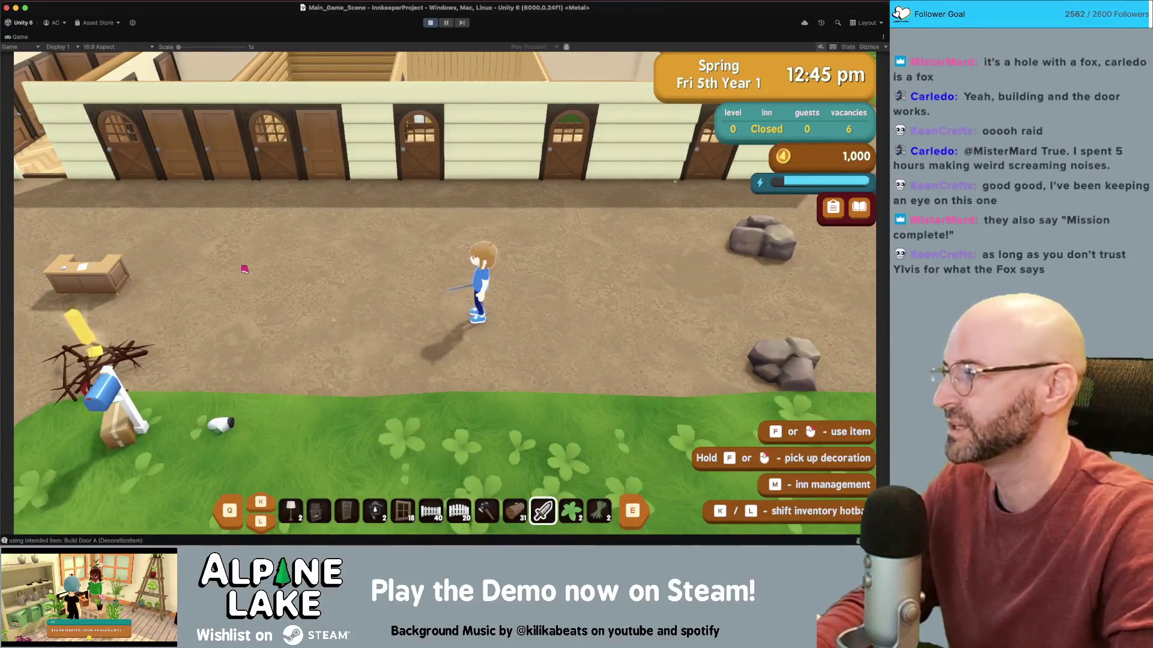
key("d")
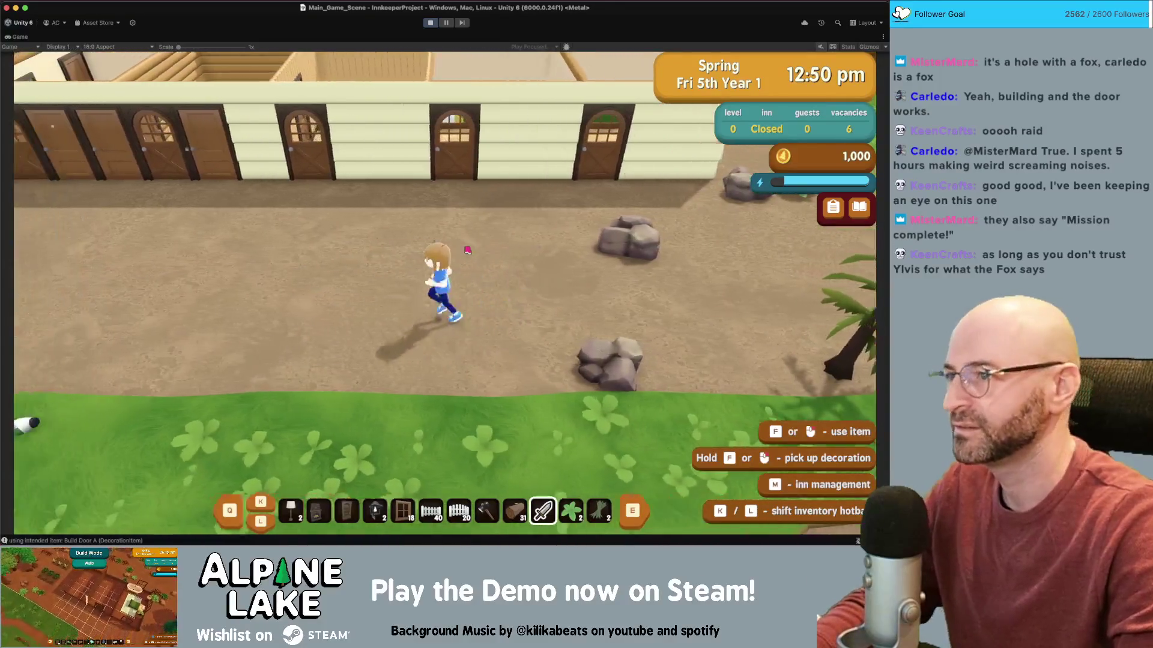
key("a")
key("a")
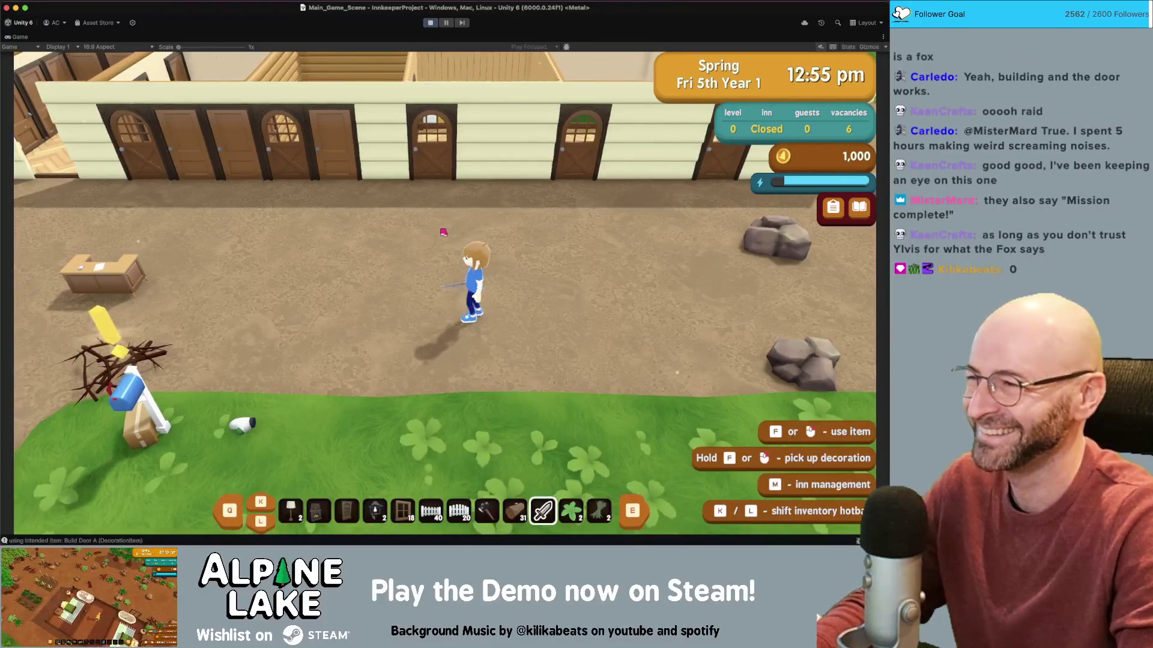
key("a")
key("w")
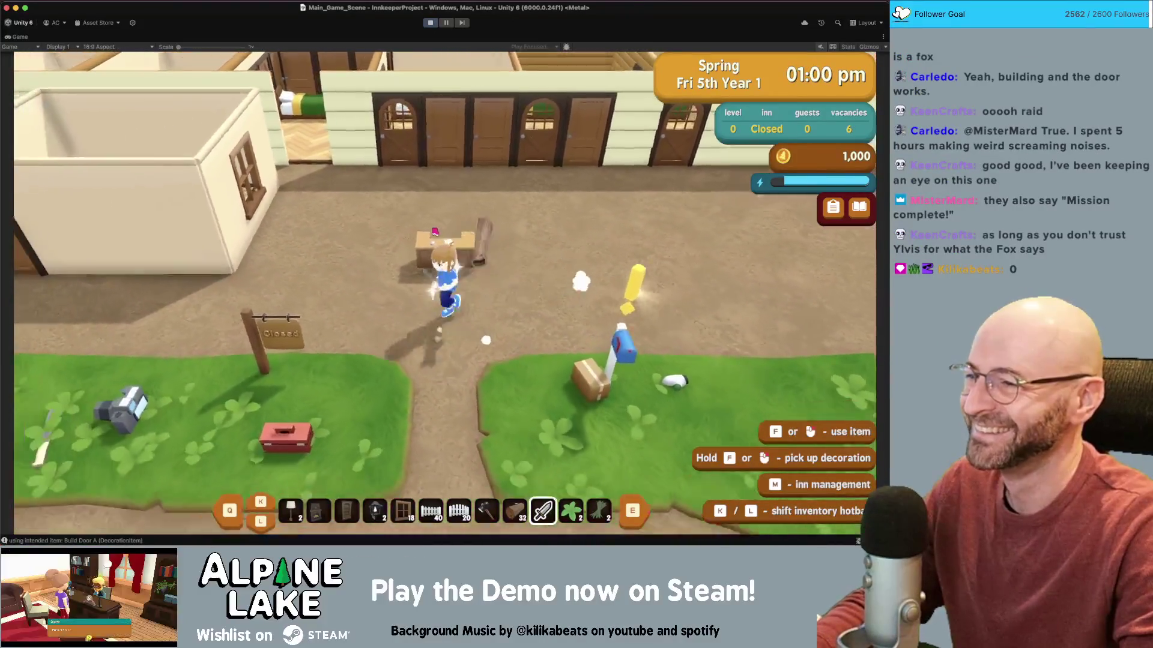
key("w")
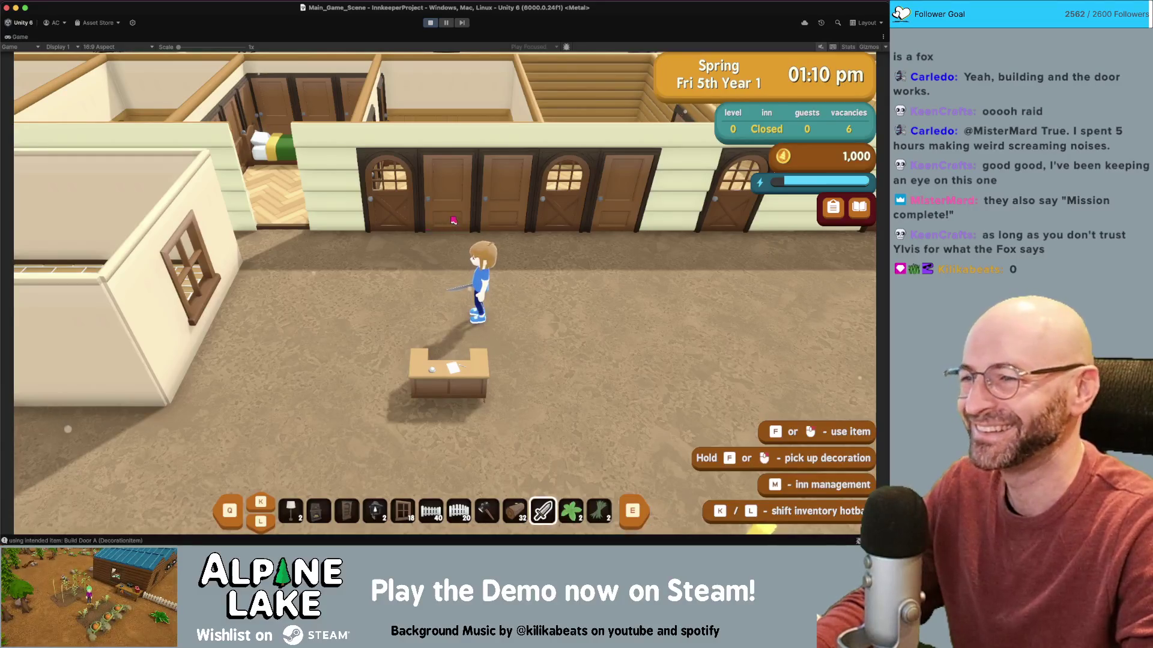
key("a")
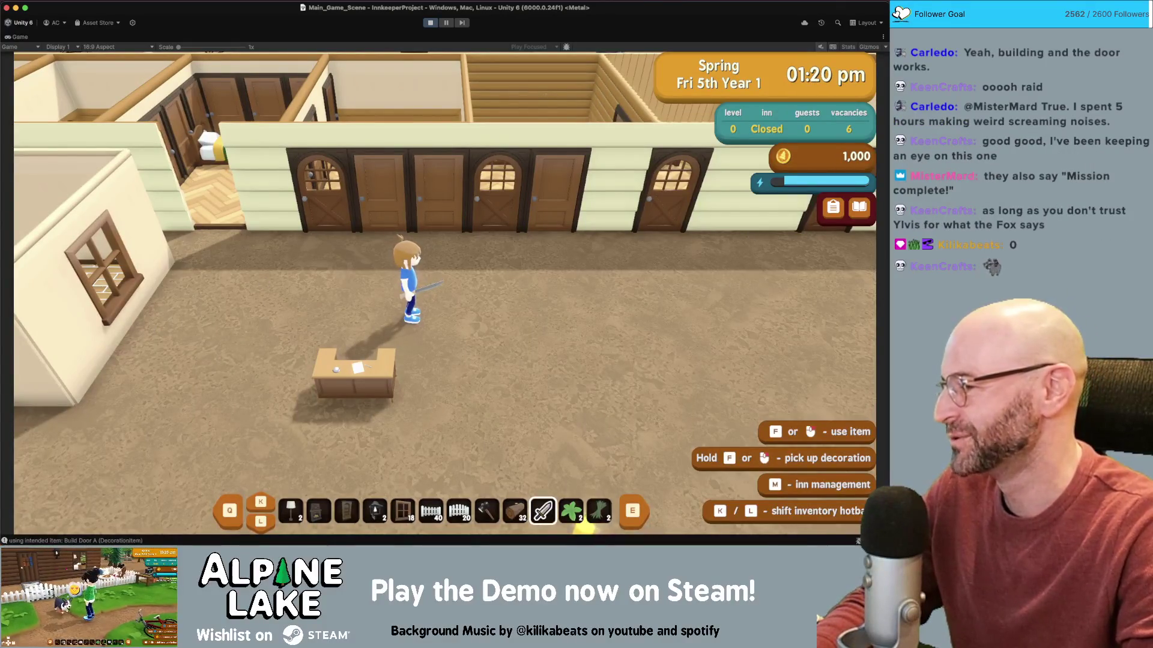
- Run south across the lawn to collect the delicate glove, then head back toward the inn
left_click(437, 277)
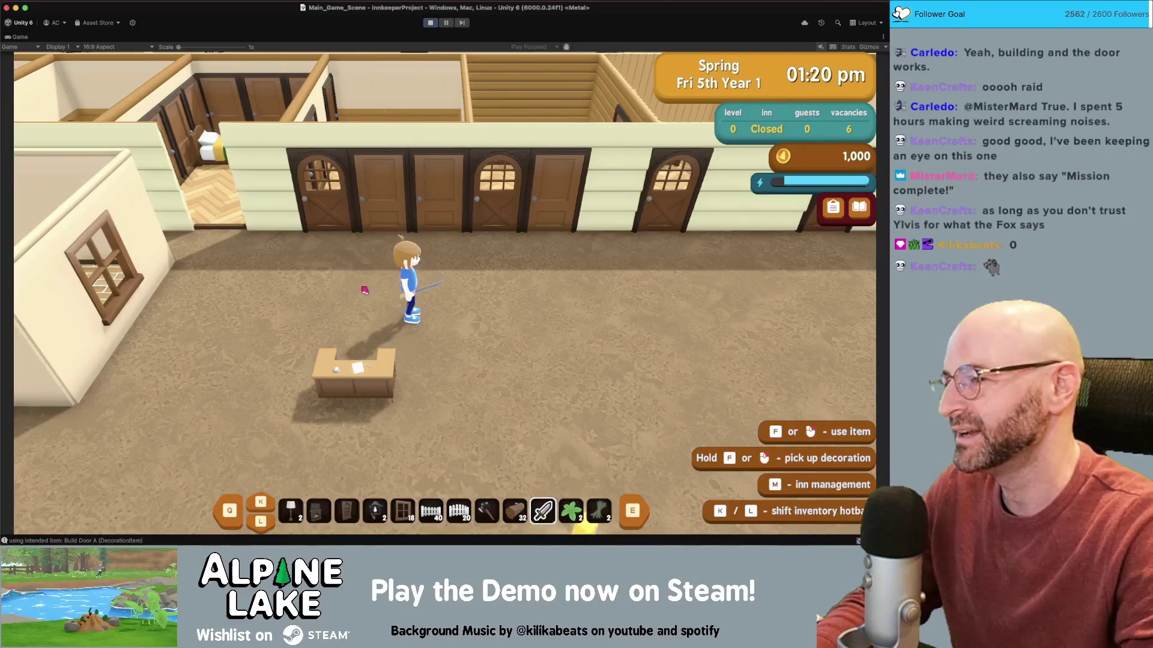
key("s")
key("d")
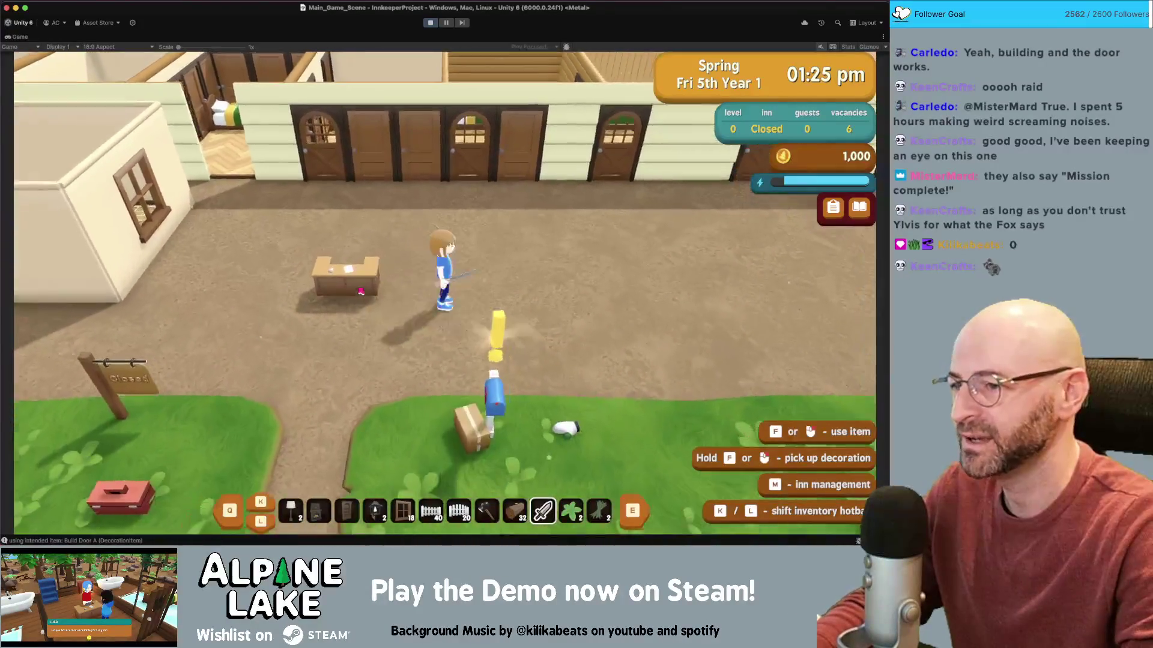
key("w")
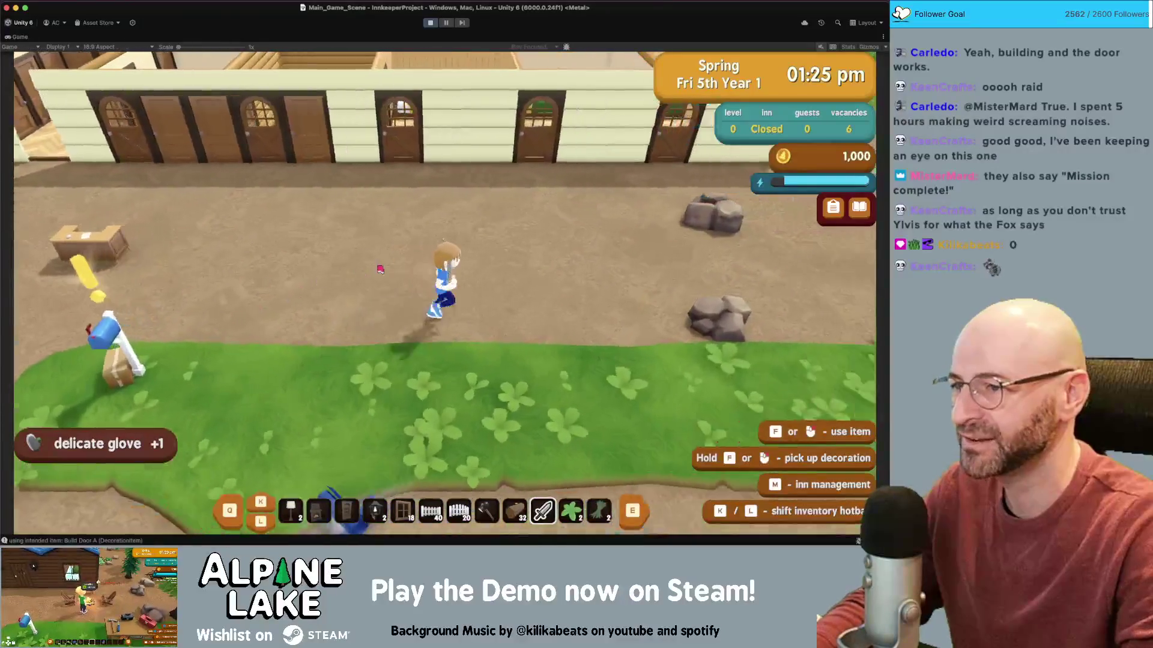
key("a")
- Scroll through the hotbar items, then stop the running game
scroll(448, 324, "up", 1)
scroll(462, 315, "up", 7)
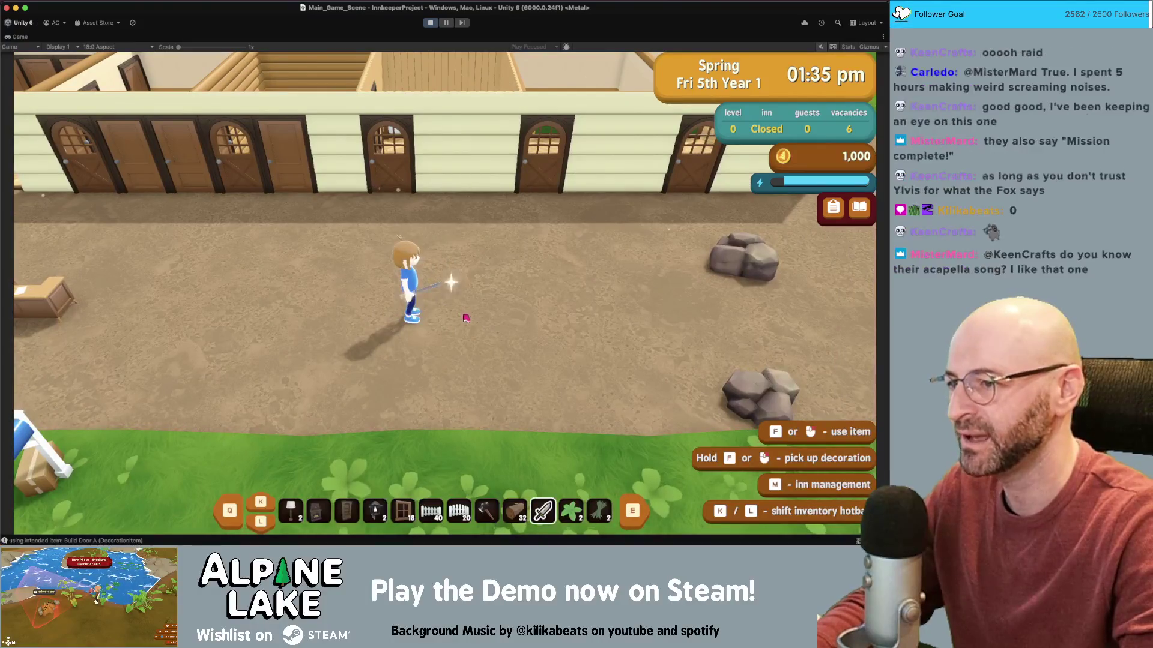
scroll(455, 315, "up", 1)
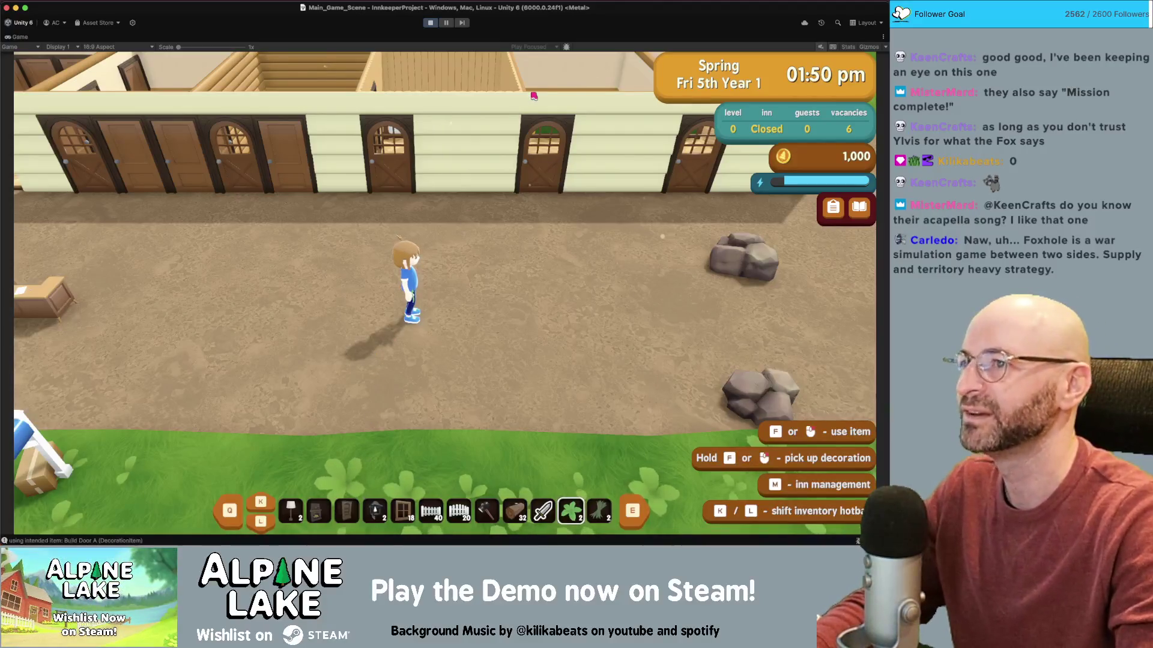
scroll(446, 288, "down", 1)
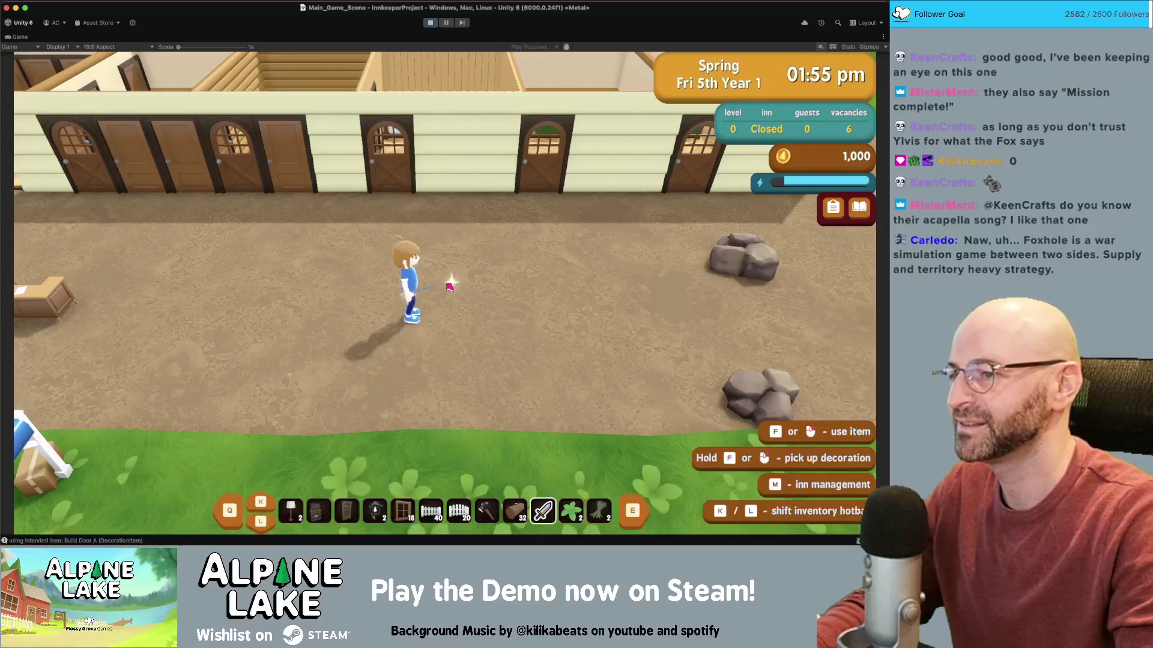
scroll(447, 288, "down", 1)
left_click(429, 23)
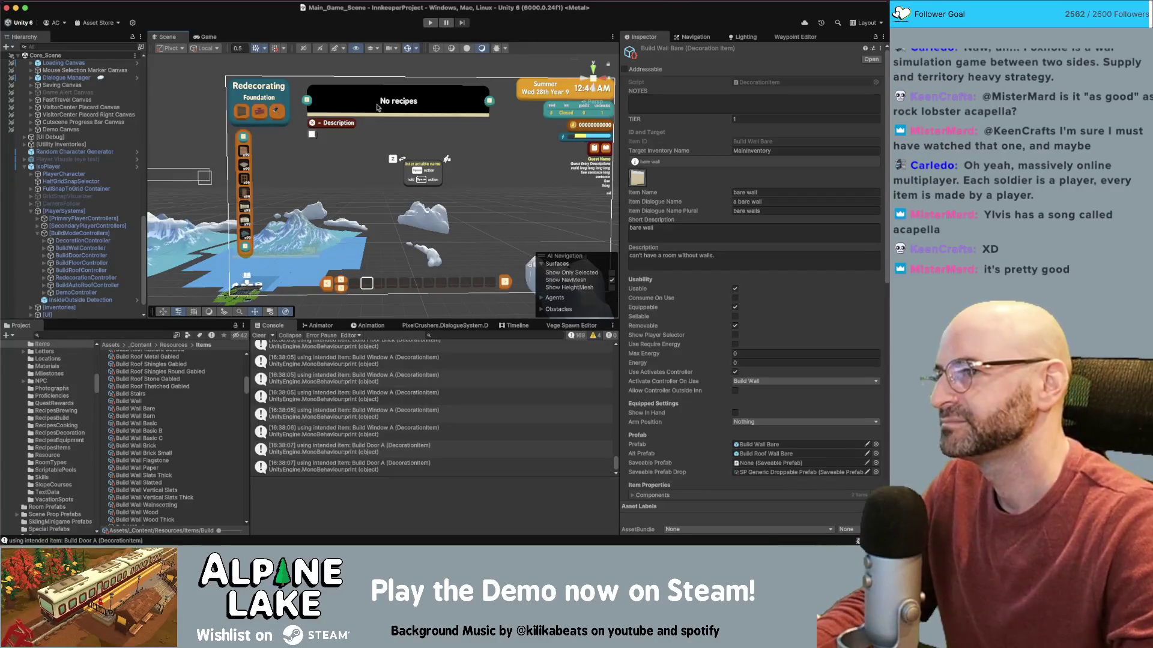
- Open the script that printed a 'using intended item: Build Window A' console message
double_click(357, 386)
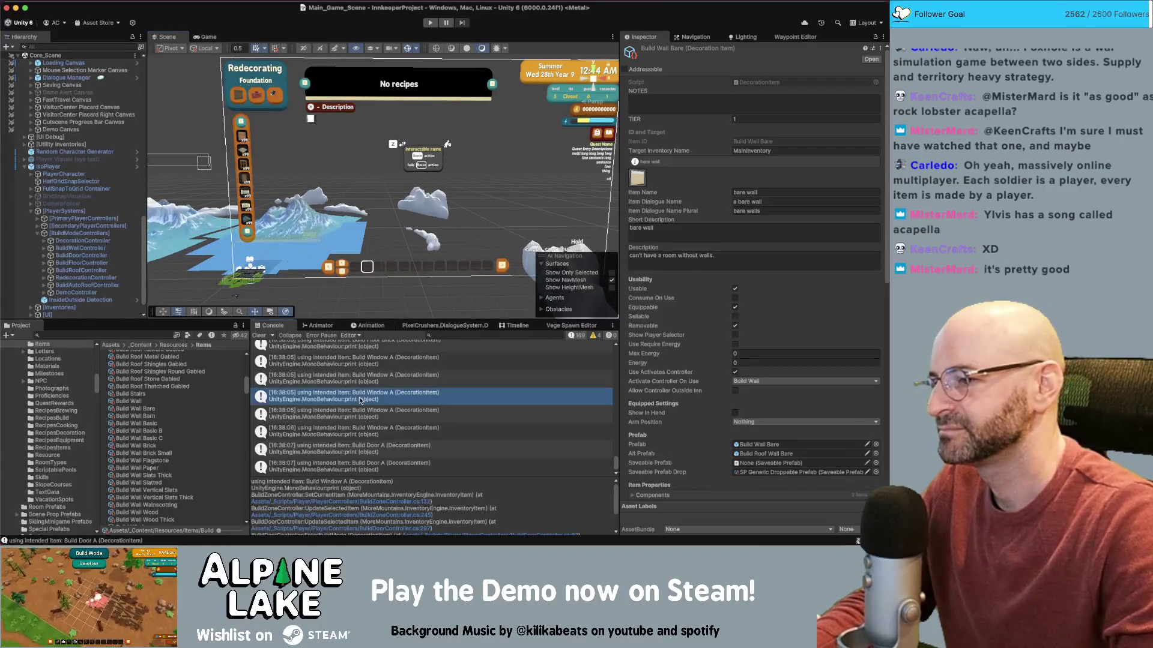
- Comment out the intended-item, type-finding and found-style print lines in SetCurrentItem, then return to Unity
key("super+slash")
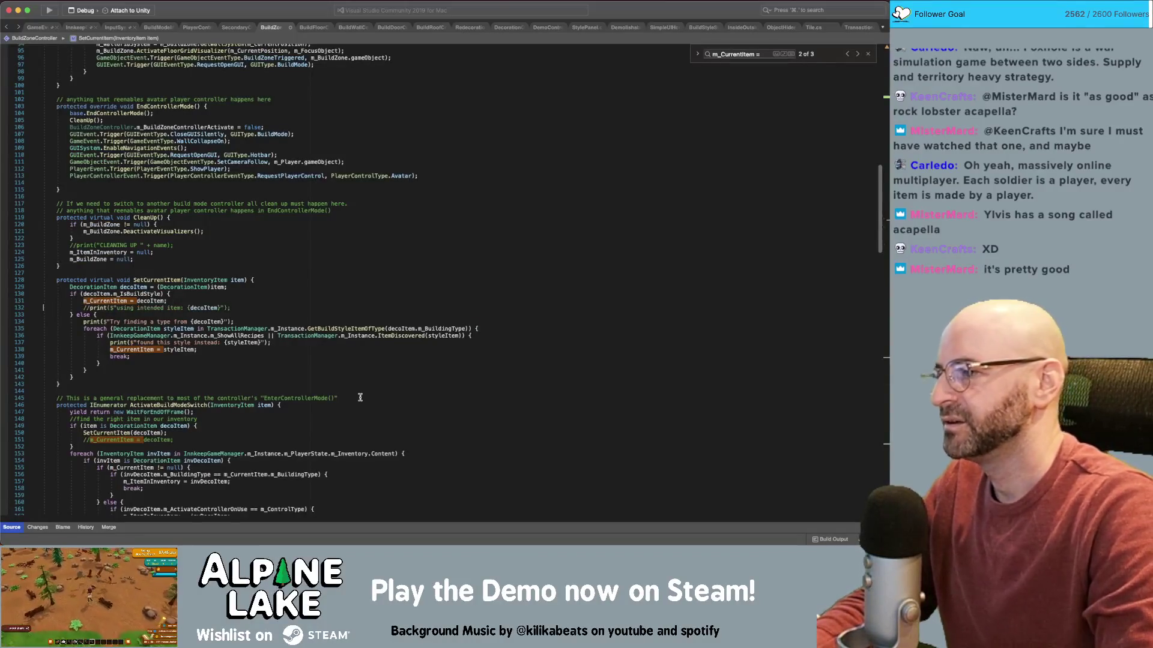
key("super+slash")
left_click(43, 342)
key("super+slash")
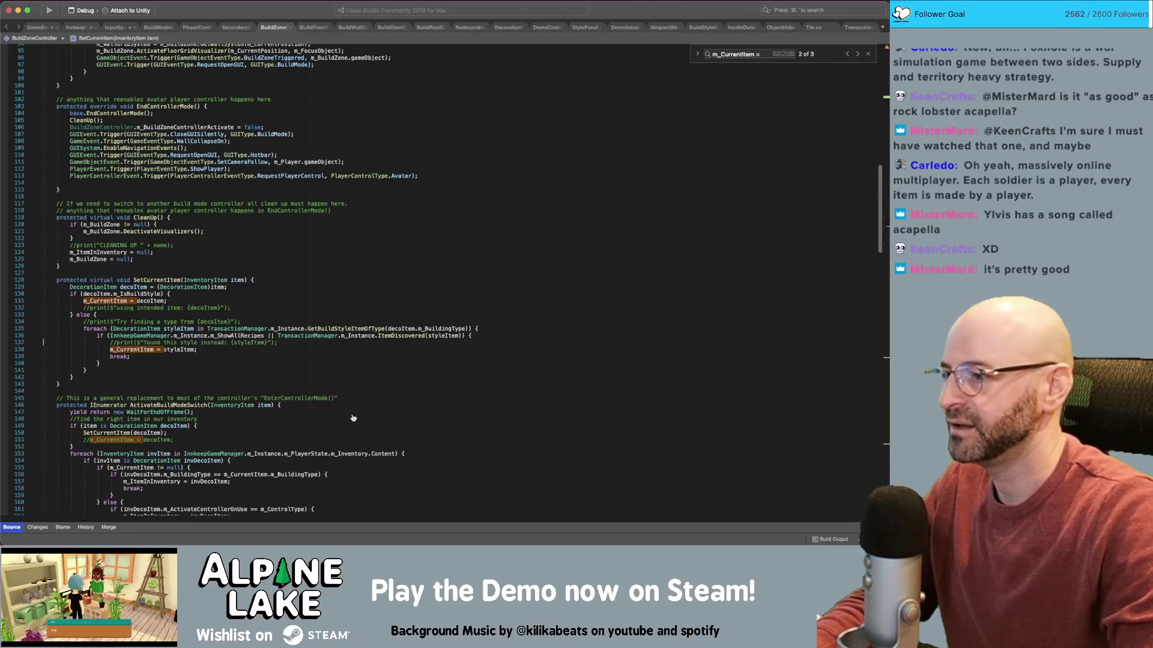
left_click(335, 445)
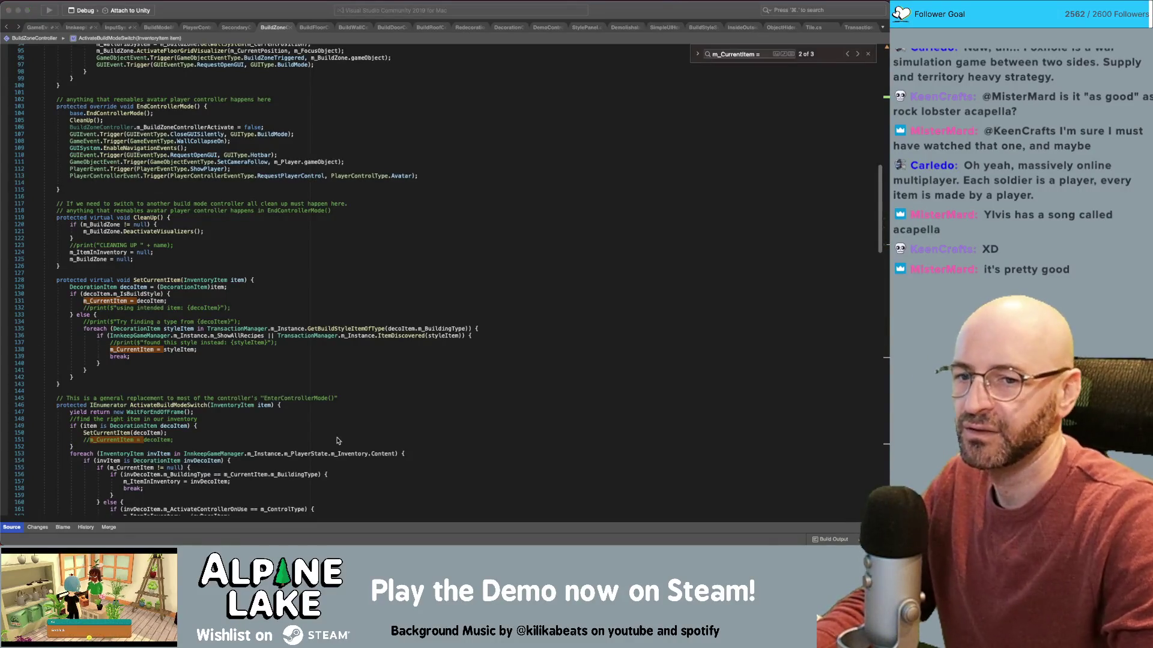
key("super+Tab")
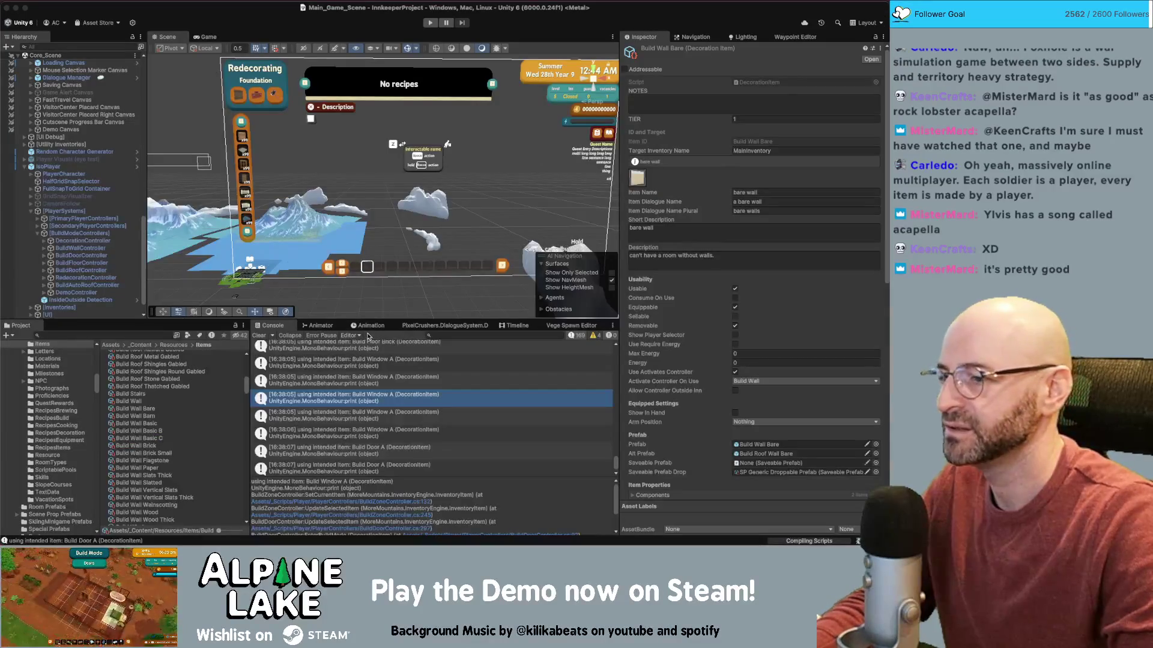
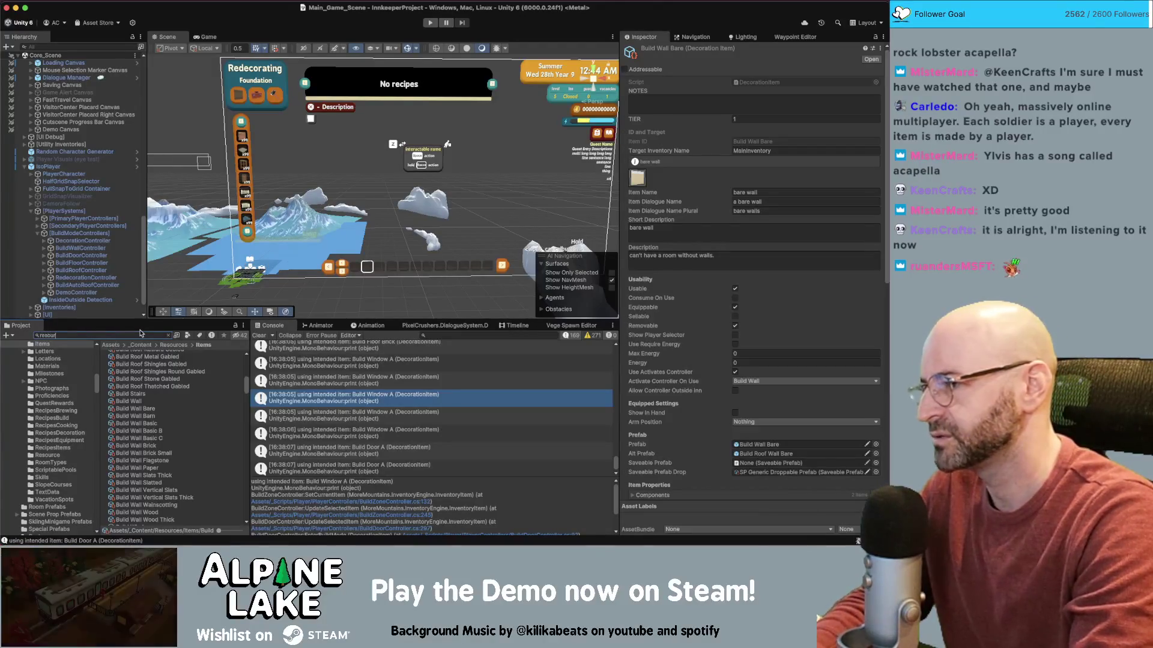
- Duplicate the Resource Wood prefab and rename the copy Build Floor Pickup
type("ood")
key("Down")
key("Down")
key("Down")
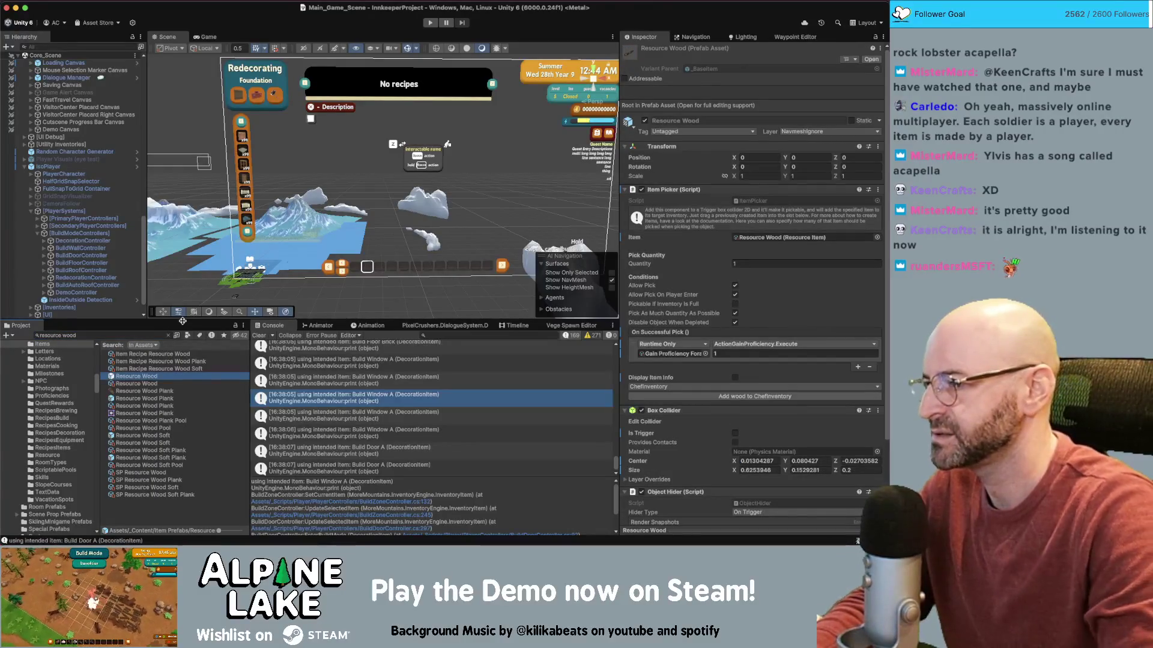
key("ctrl+d")
key("shift+alt+Left")
key("shift+alt+Left")
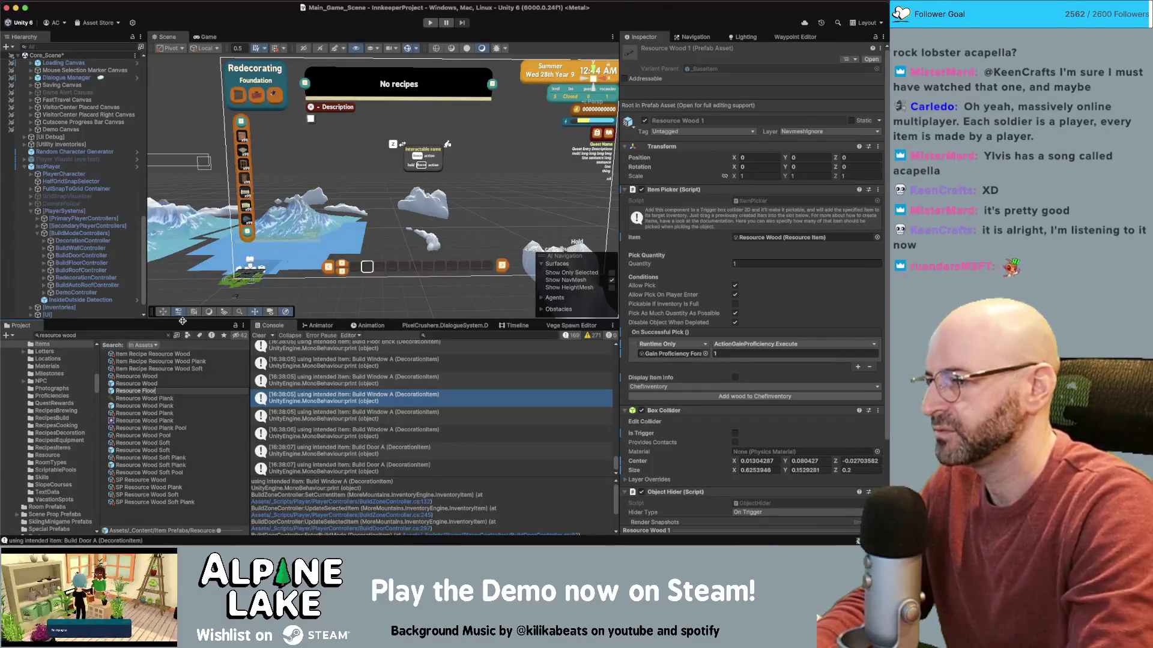
key("alt+Left")
key("shift+alt+Left")
type("Build")
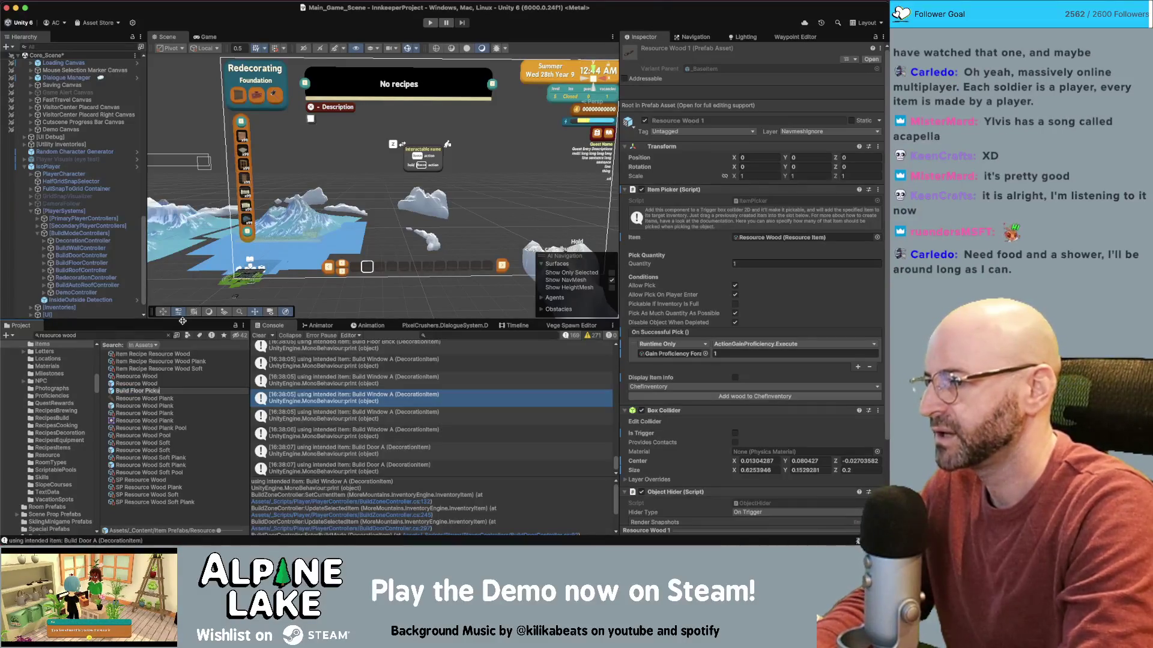
key("Return")
- Search for 'build floor pick up' and open Build Floor Pickup in Prefab Mode
left_click(110, 337)
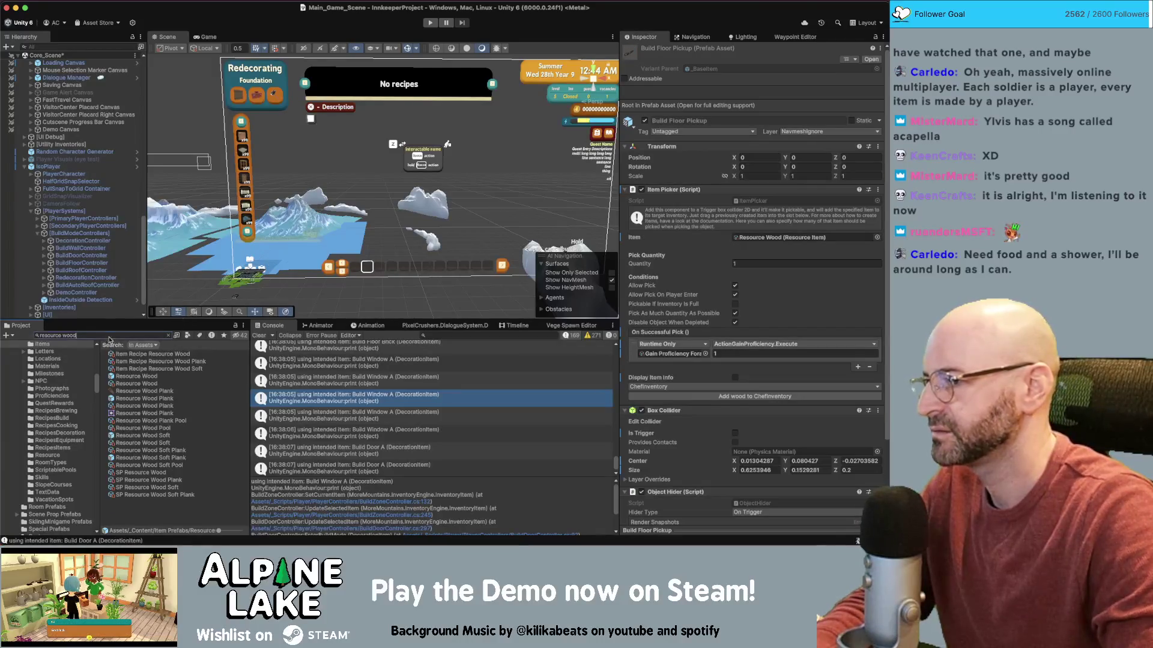
type("build floor pick up")
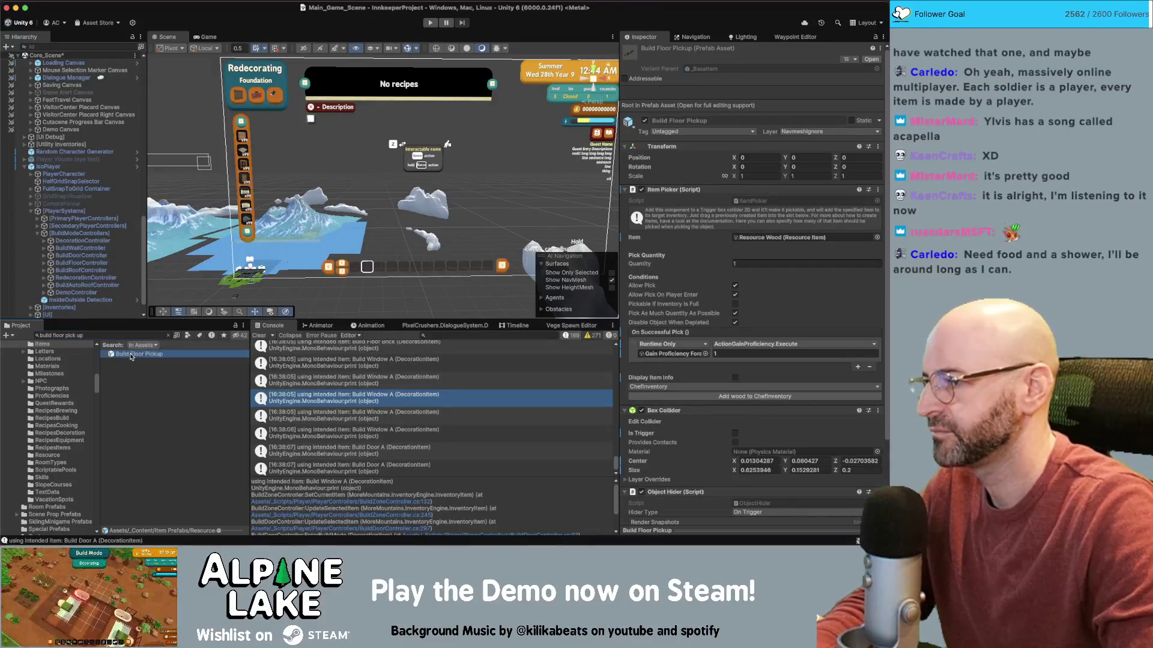
double_click(139, 354)
- Add the Build Floor Bare Foundation prefab into the pickup prefab's hierarchy
mouse_move(384, 208)
left_mouse_down()
mouse_move(395, 212)
mouse_move(397, 192)
left_mouse_up()
left_click(91, 335)
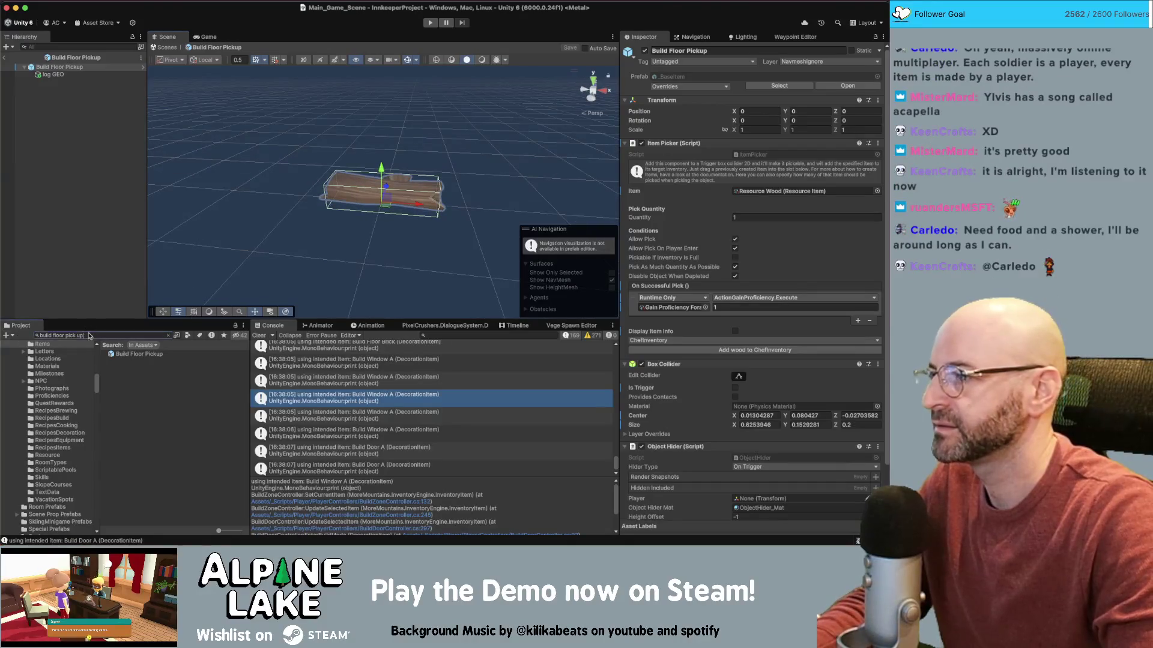
type("build foundation")
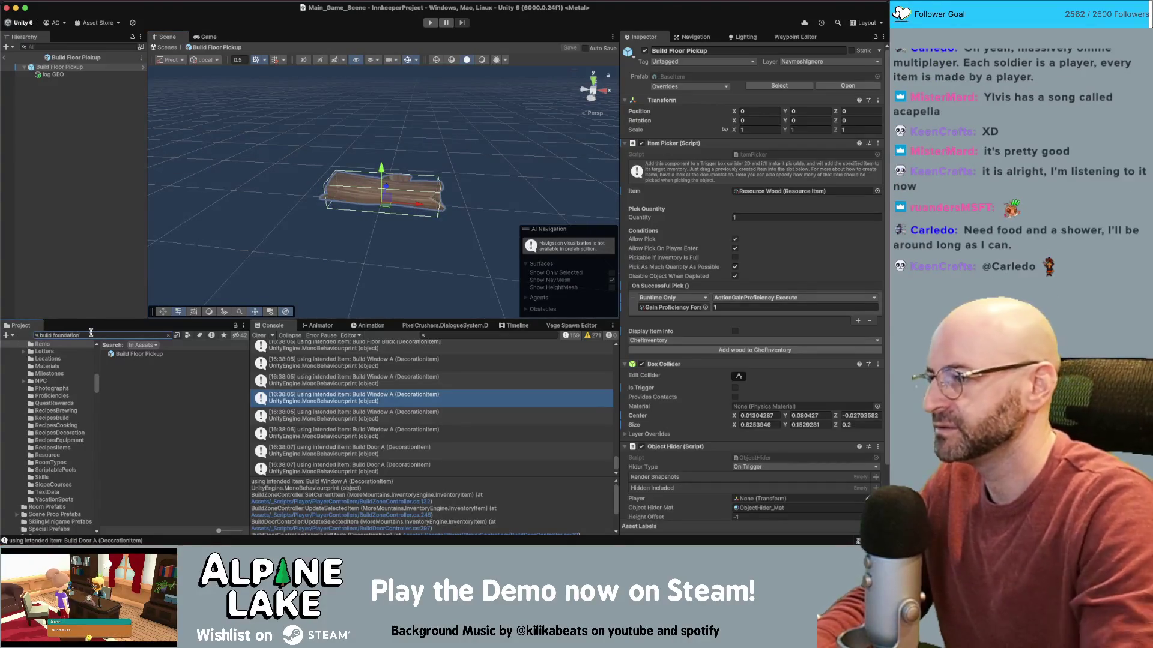
mouse_move(141, 368)
left_mouse_down()
mouse_move(97, 186)
mouse_move(71, 150)
left_mouse_up()
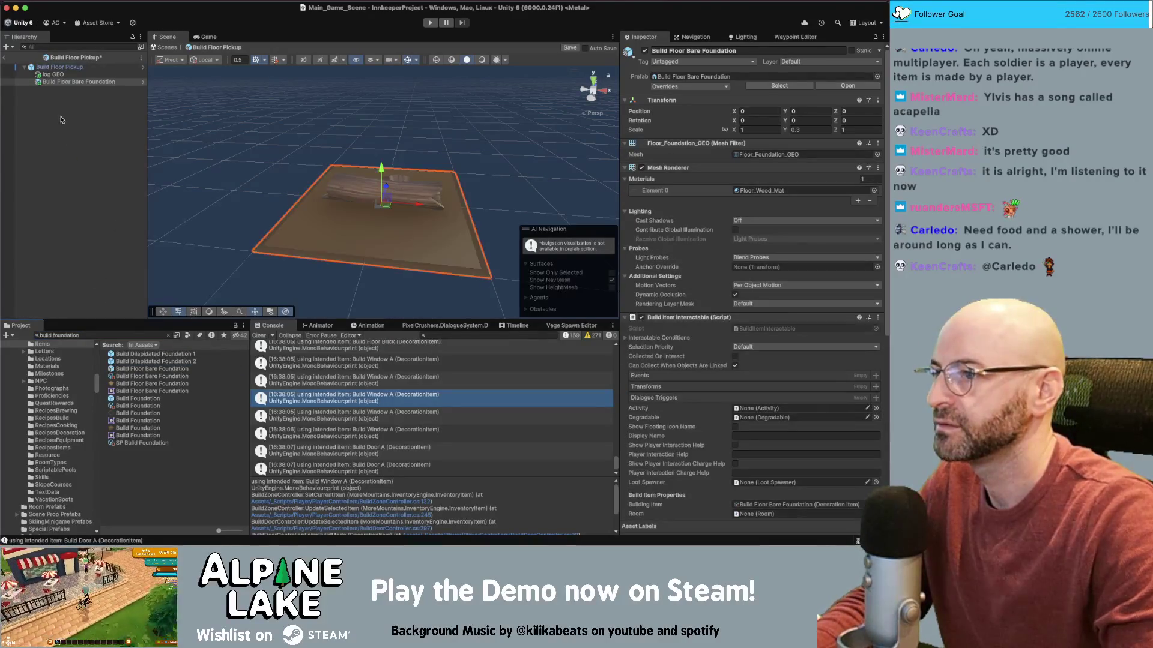
key("f")
- Unpack the floor piece, delete the log GEO model, and begin scaling the floor down
left_click(51, 85)
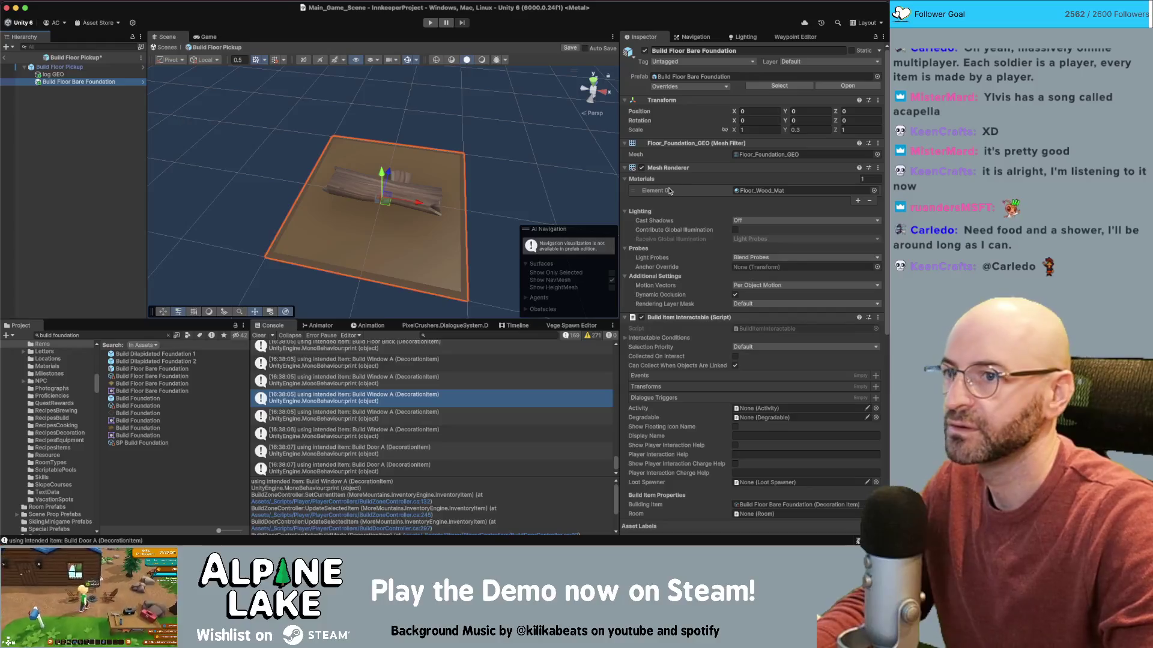
right_click(102, 82)
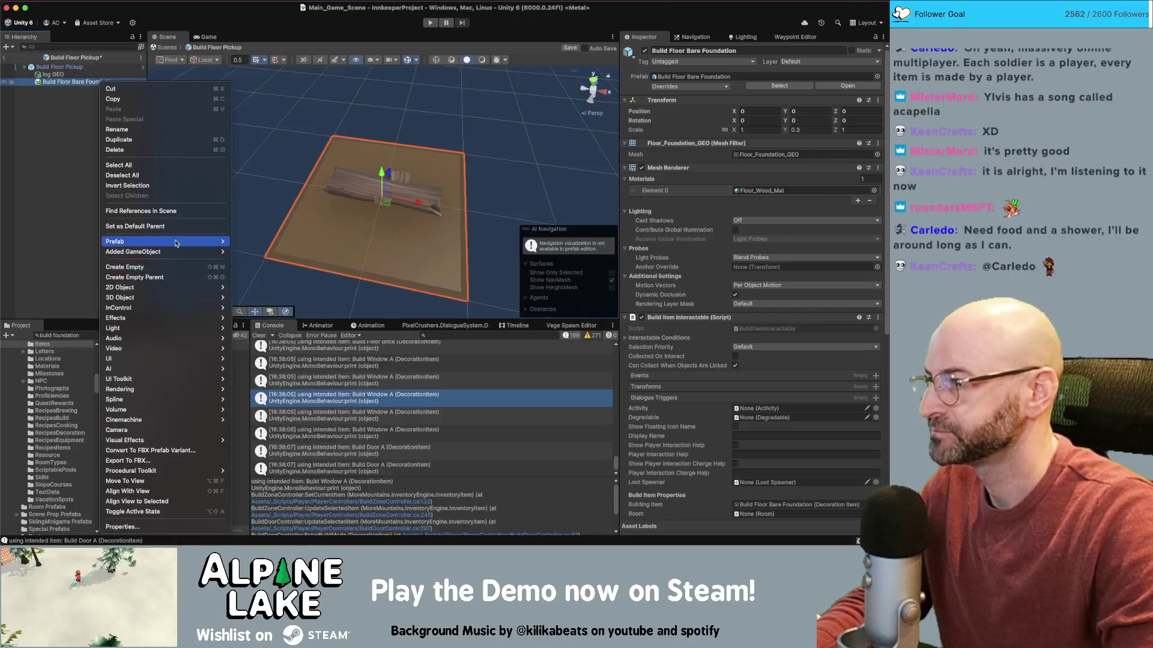
mouse_move(198, 241)
left_click(271, 316)
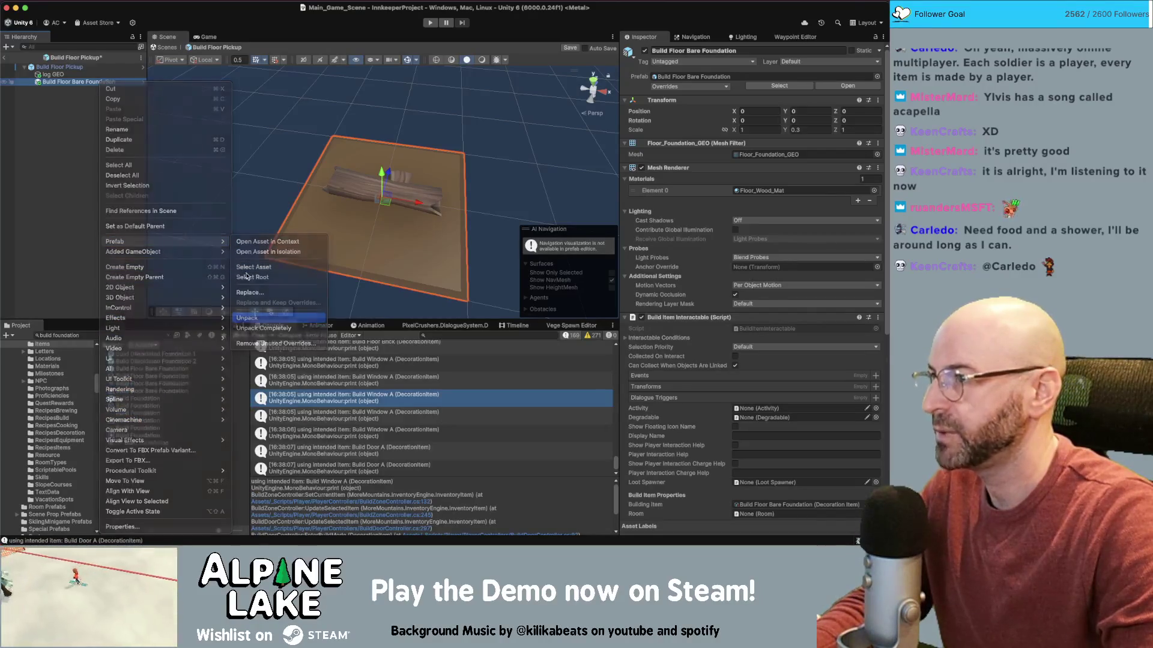
left_click(60, 74)
key("Delete")
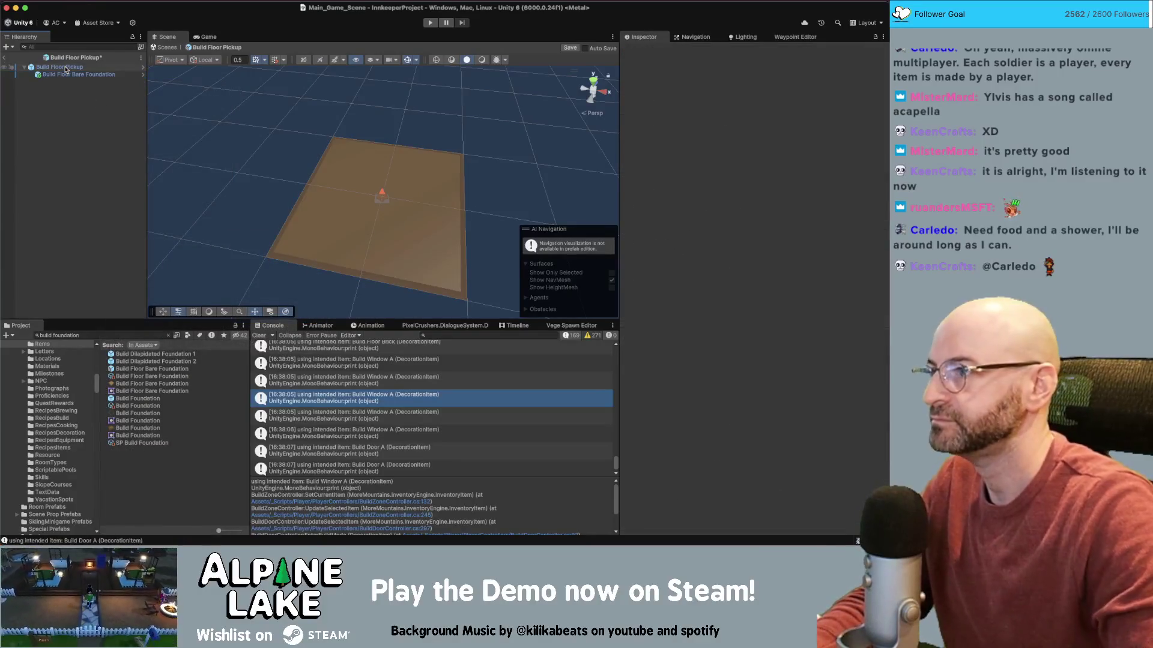
left_click(378, 204)
left_click_drag(378, 204, 371, 216)
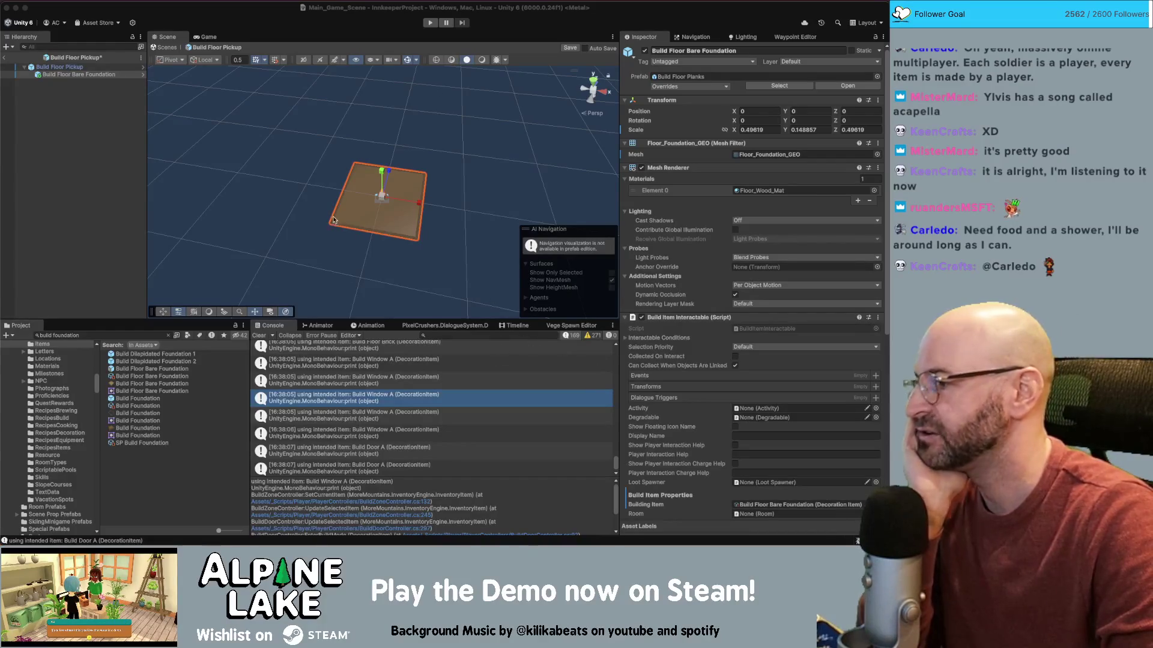
- Reselect the floor foundation object and unpack it from its prefab again
left_click(266, 23)
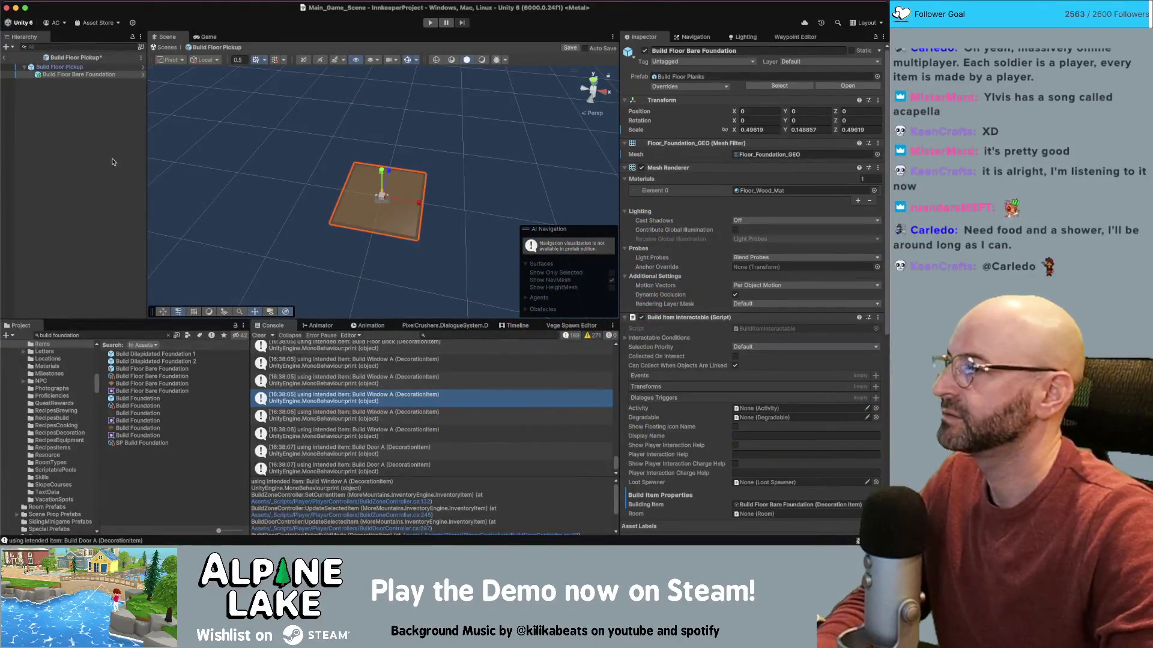
left_click(100, 75)
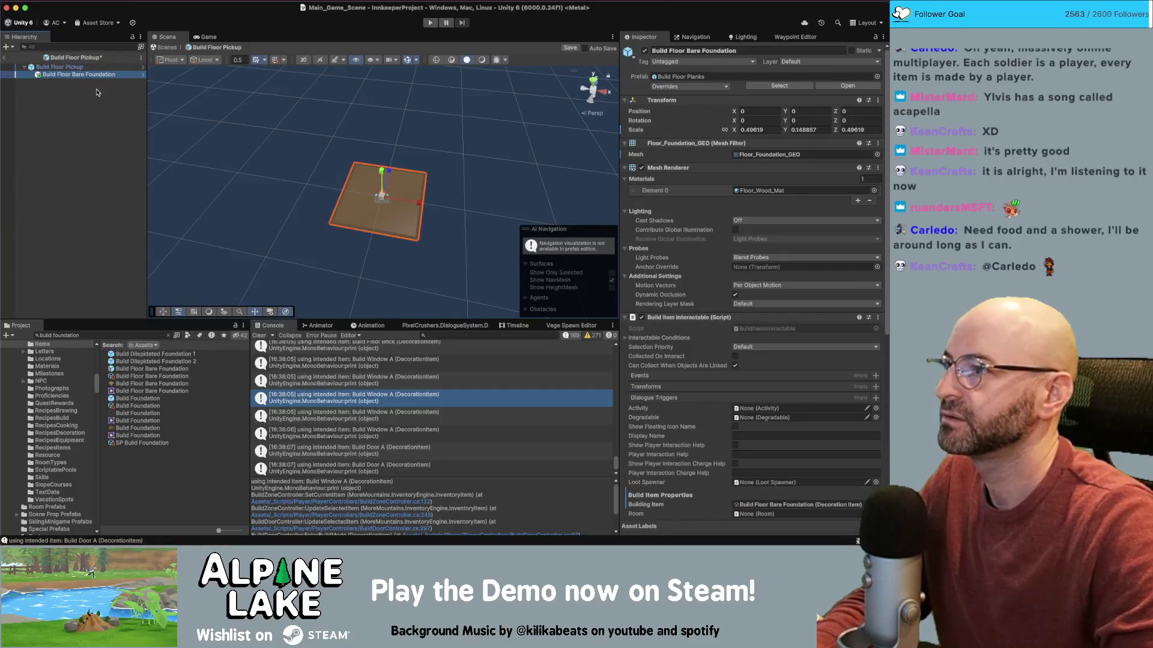
key("Up")
left_click(111, 81)
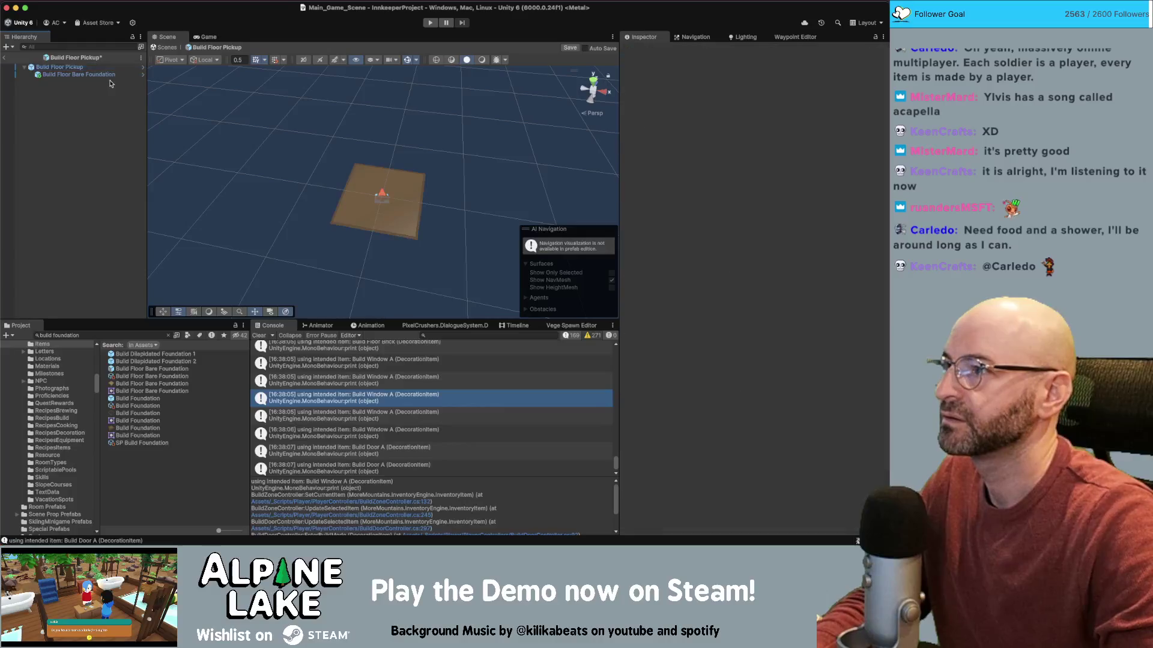
left_click(105, 77)
right_click(105, 77)
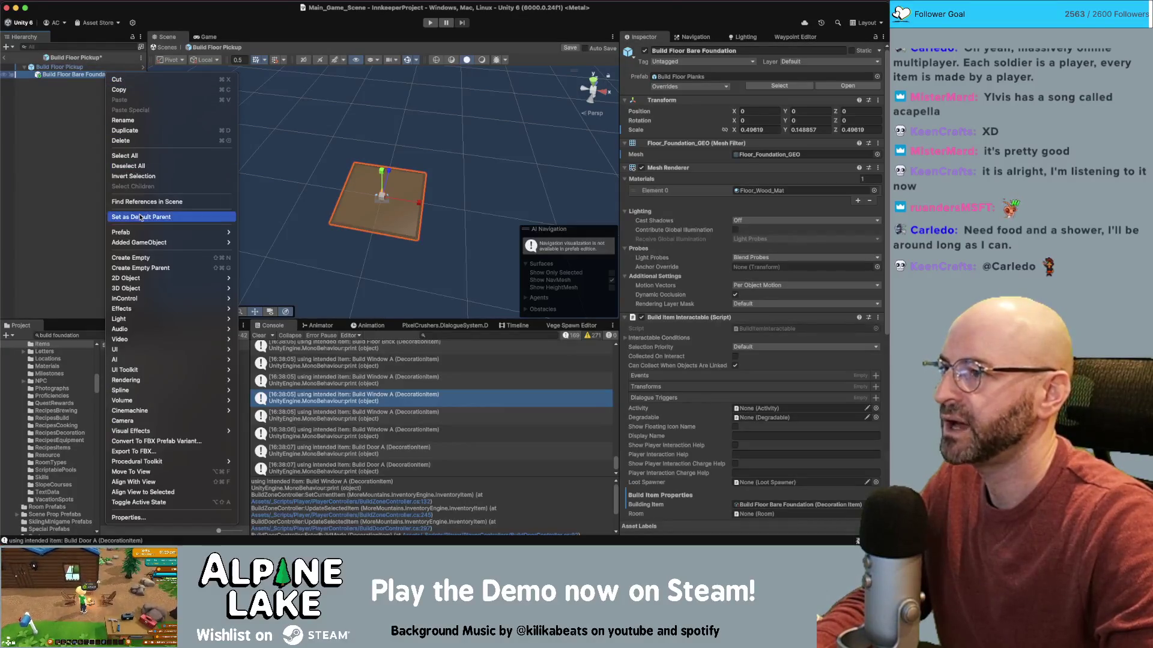
mouse_move(142, 232)
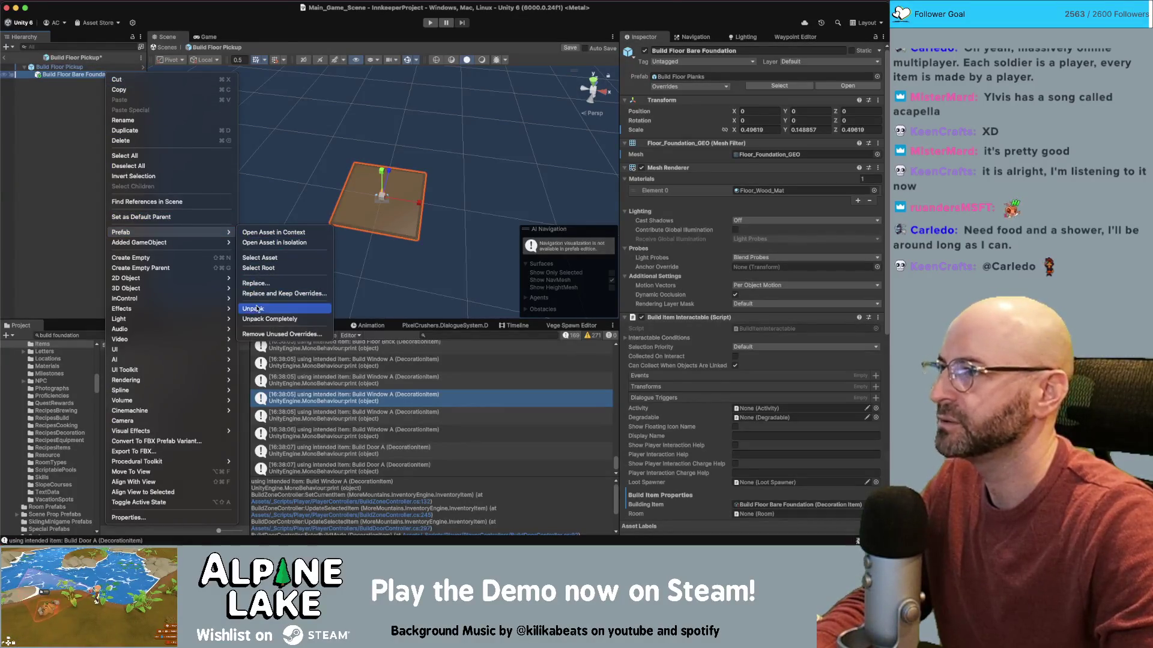
left_click(71, 86)
- Remove the Build Item Interactable, Style Customization and Demolishable scripts from the floor piece
left_click(71, 74)
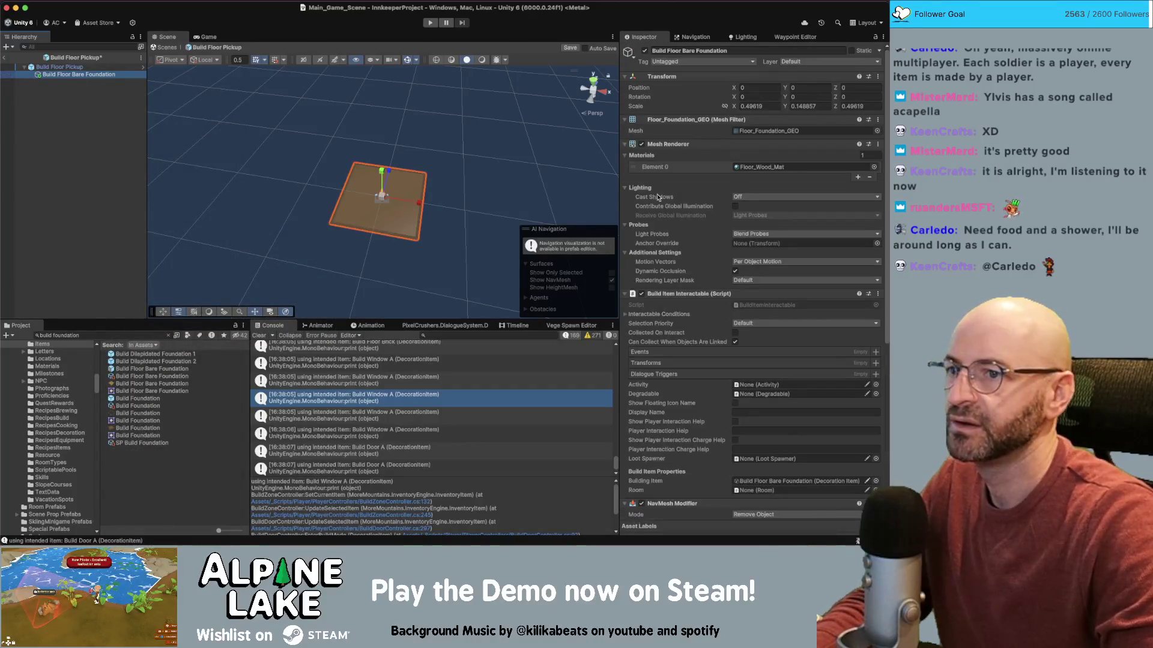
scroll(676, 276, "down", 5)
right_click(670, 158)
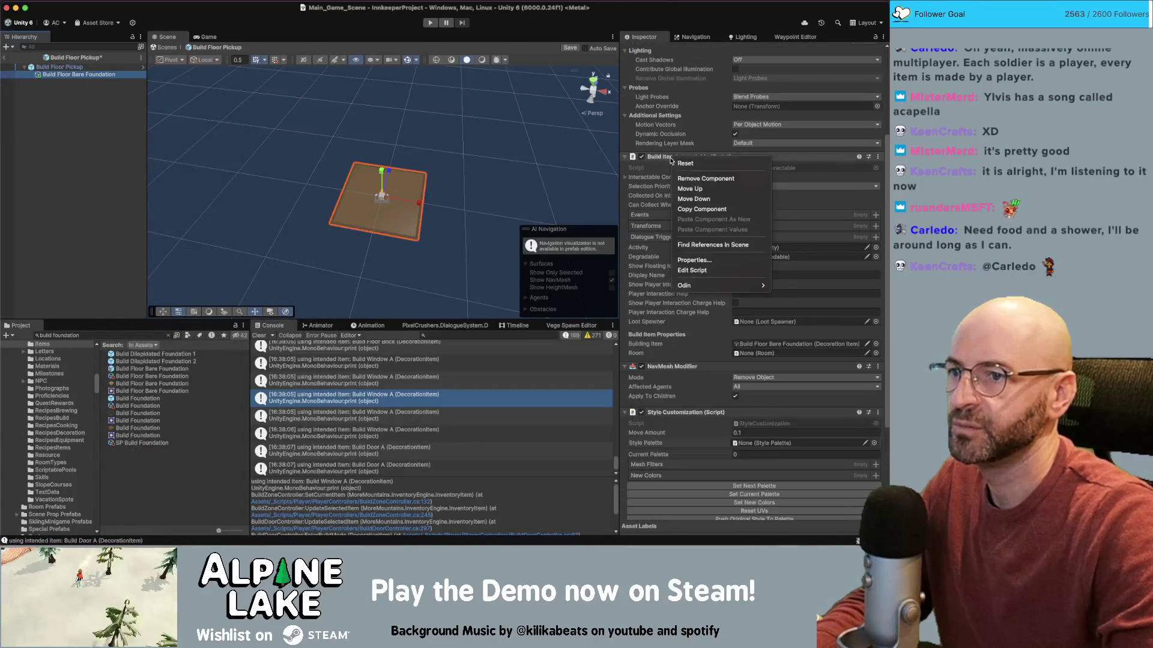
left_click(744, 178)
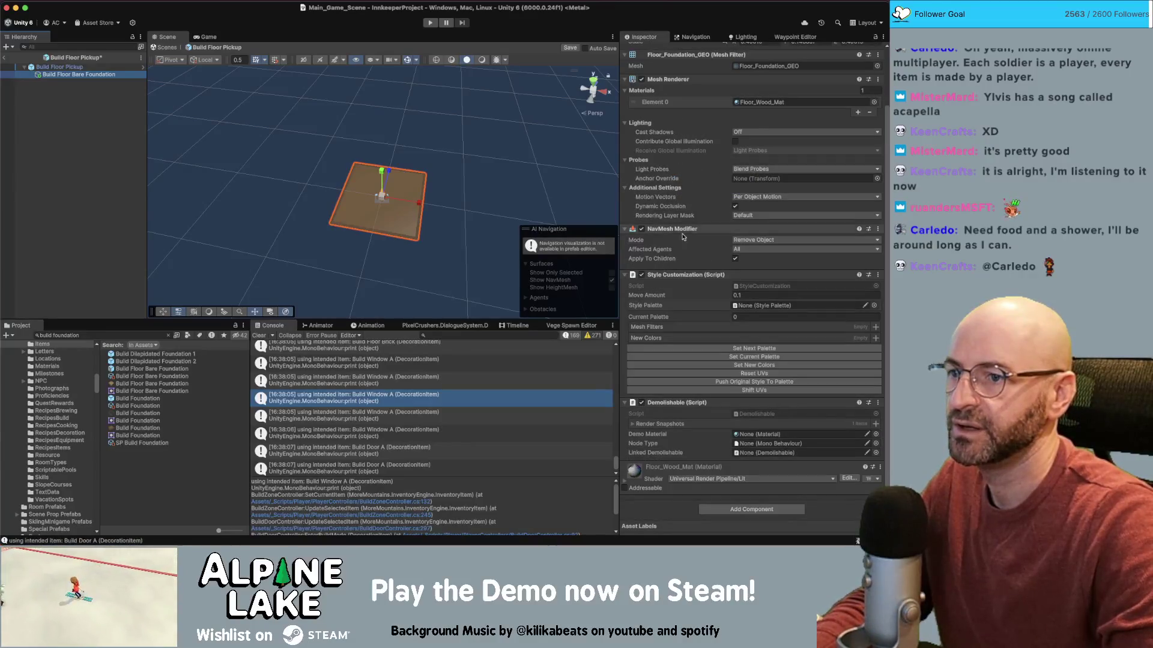
right_click(677, 275)
left_click(711, 290)
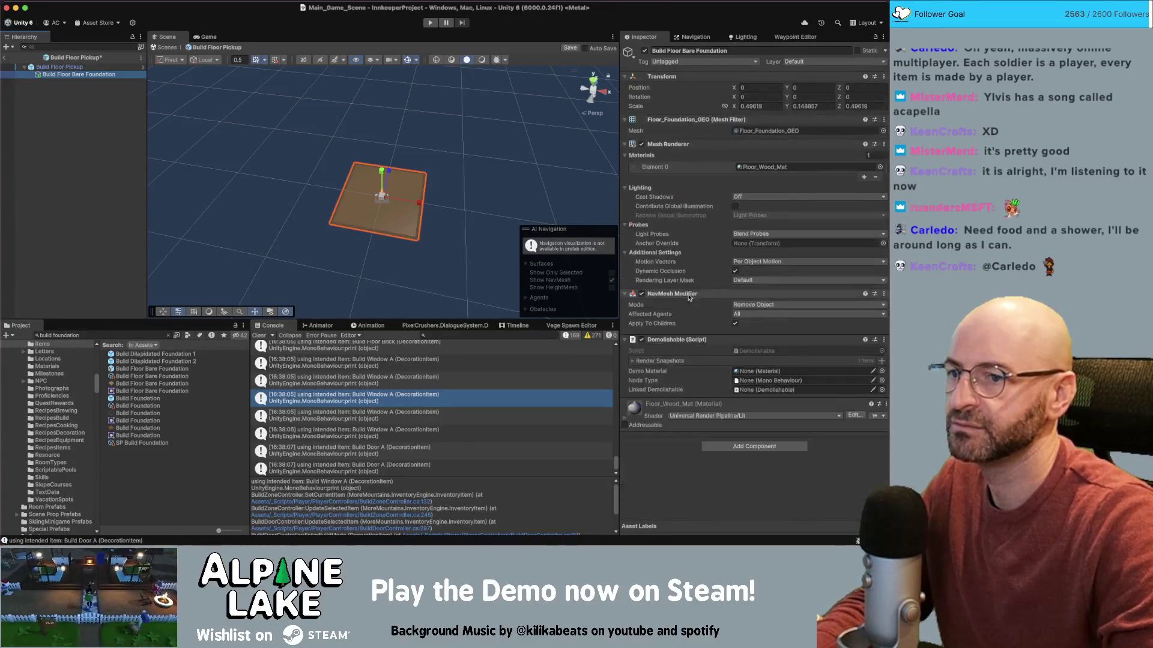
right_click(667, 340)
left_click(699, 363)
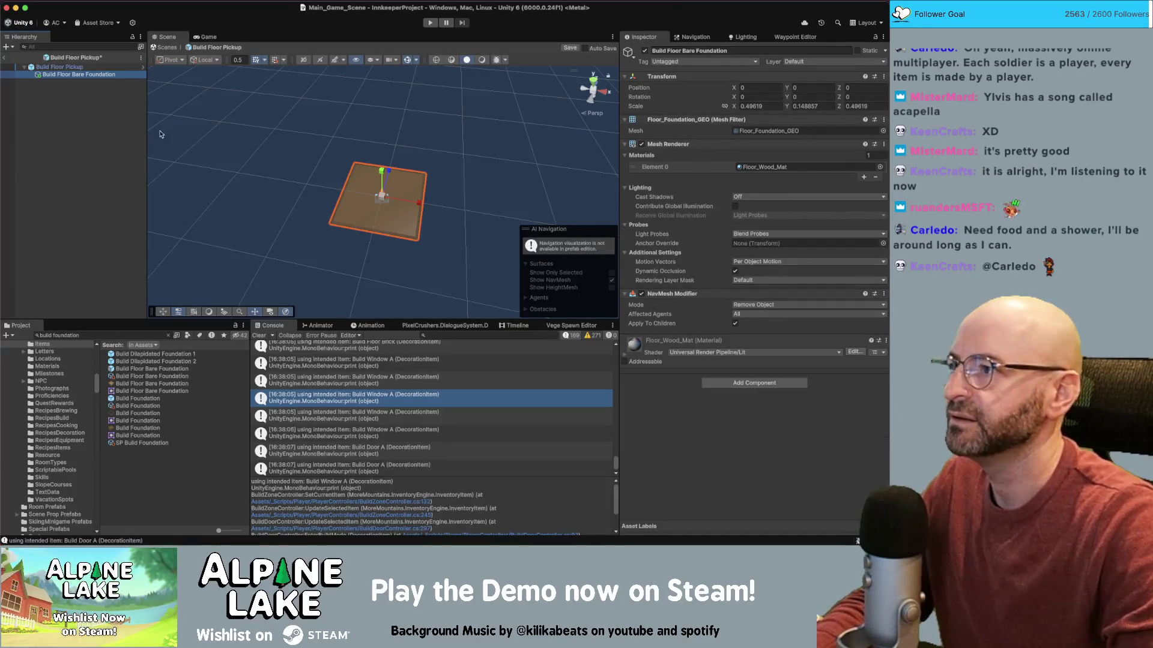
- Select the Build Floor Pickup root and bring up its inventory item list
left_click(54, 98)
left_click(59, 66)
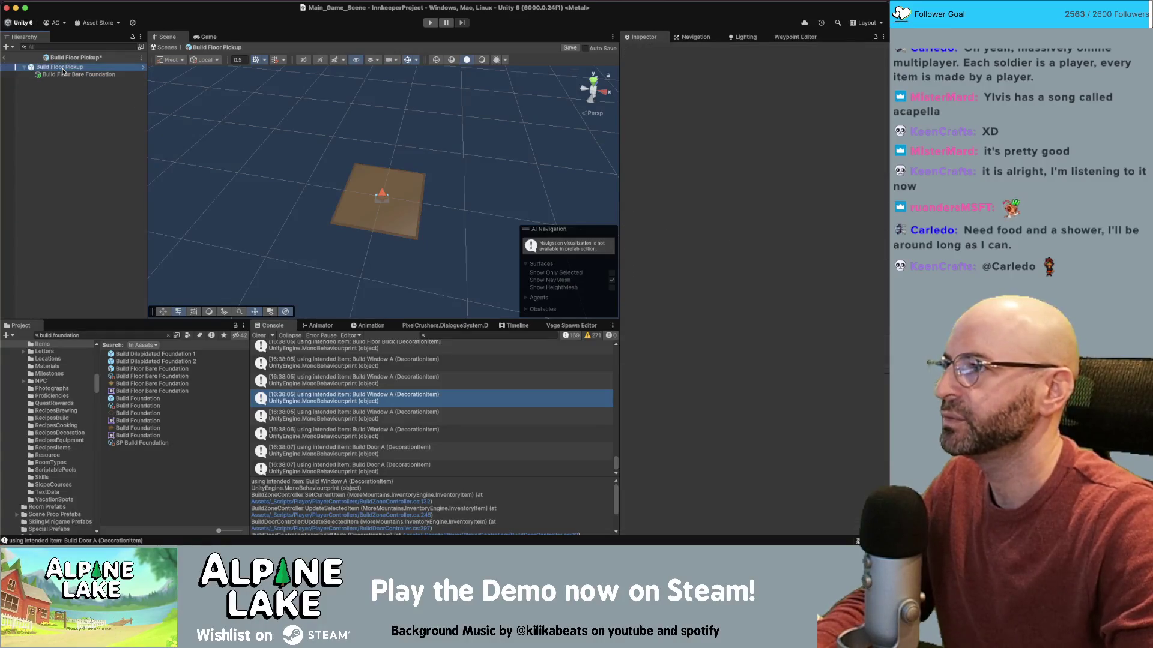
left_click(877, 191)
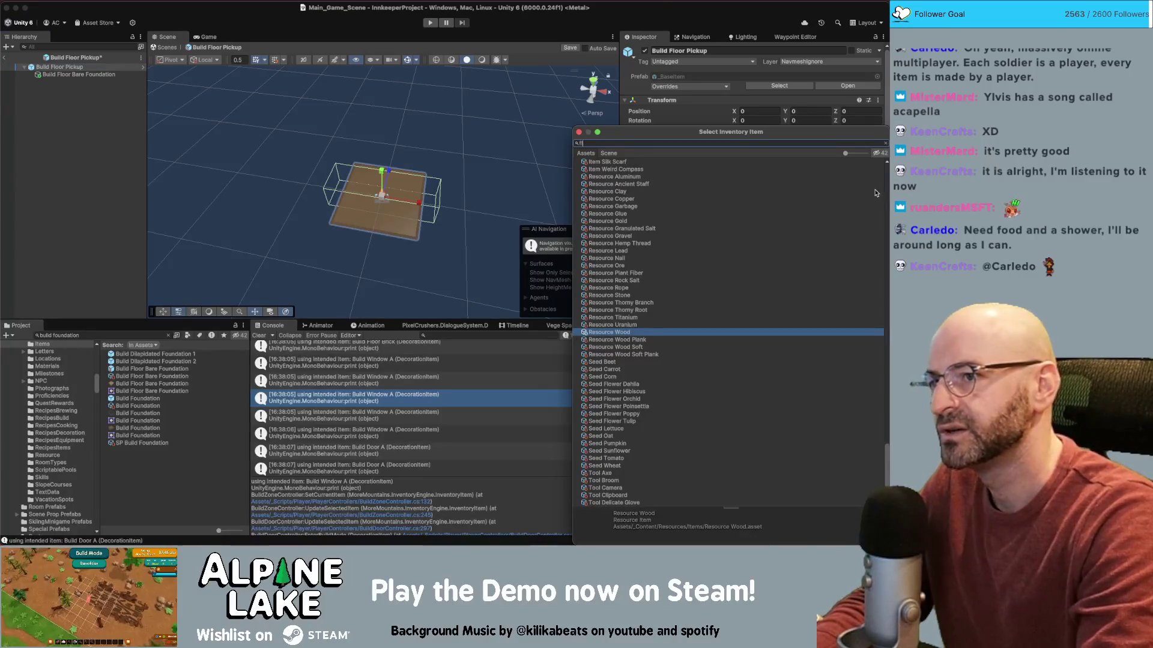
- Set the pickup item to Build Floor Bare Foundation and remove the proficiency-gain pick event
type("floor")
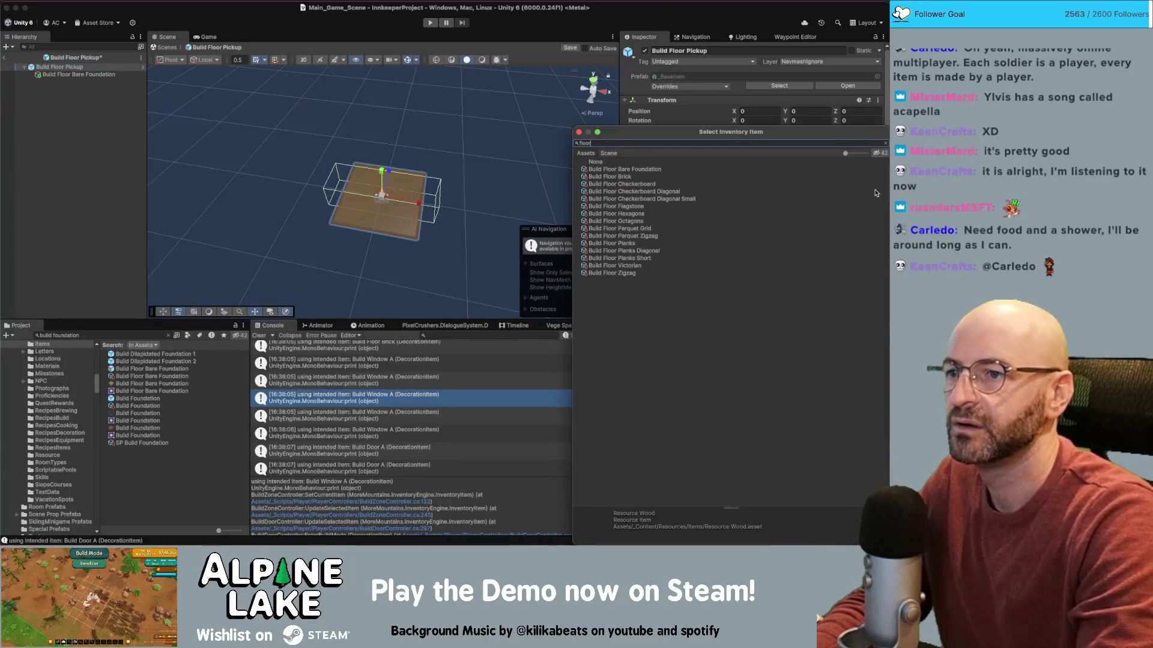
double_click(659, 169)
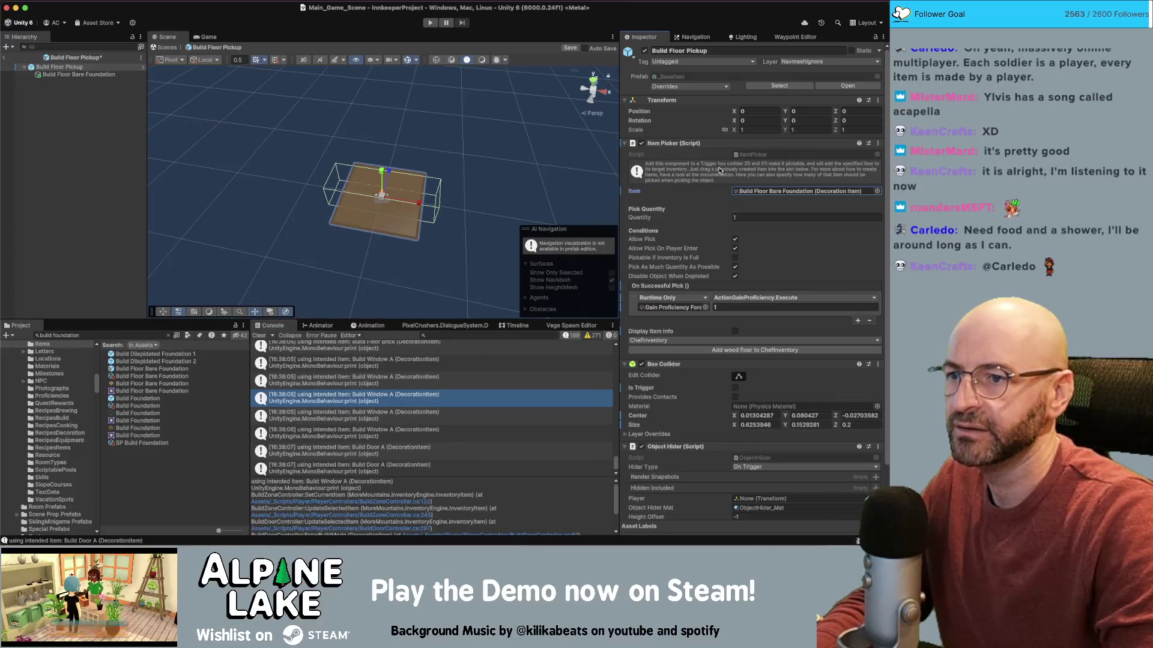
left_click(868, 322)
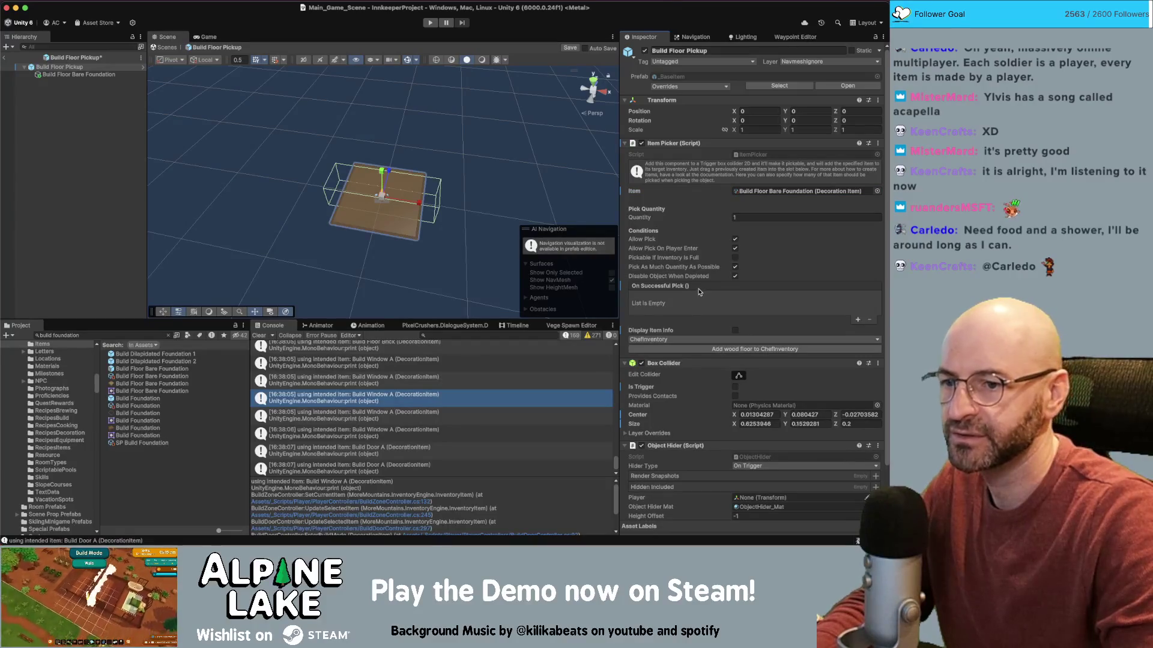
scroll(700, 290, "down", 3)
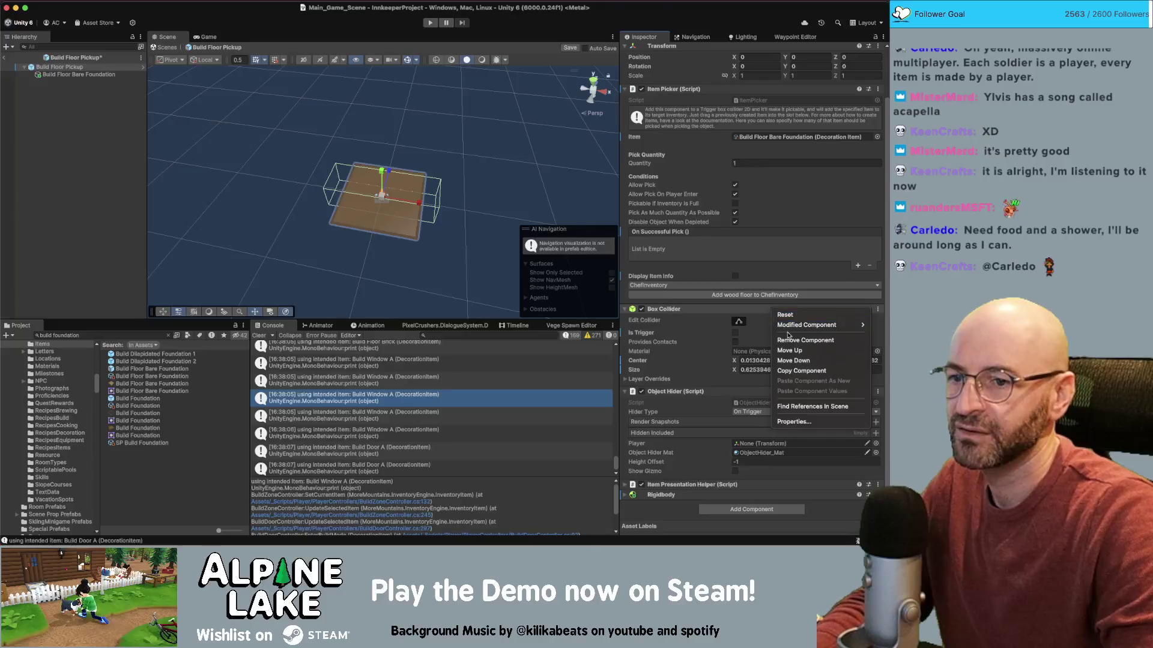
- Reset the box collider size and set its Y height to 0.03
key("ctrl+z")
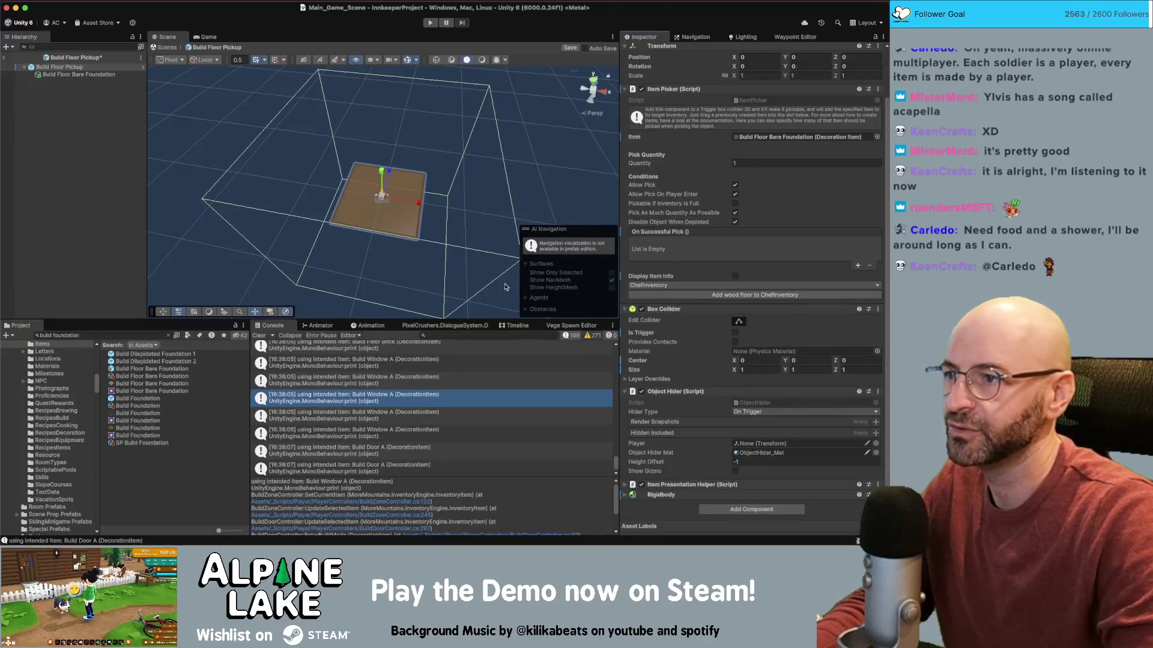
left_click_drag(474, 279, 414, 102)
left_click(757, 370)
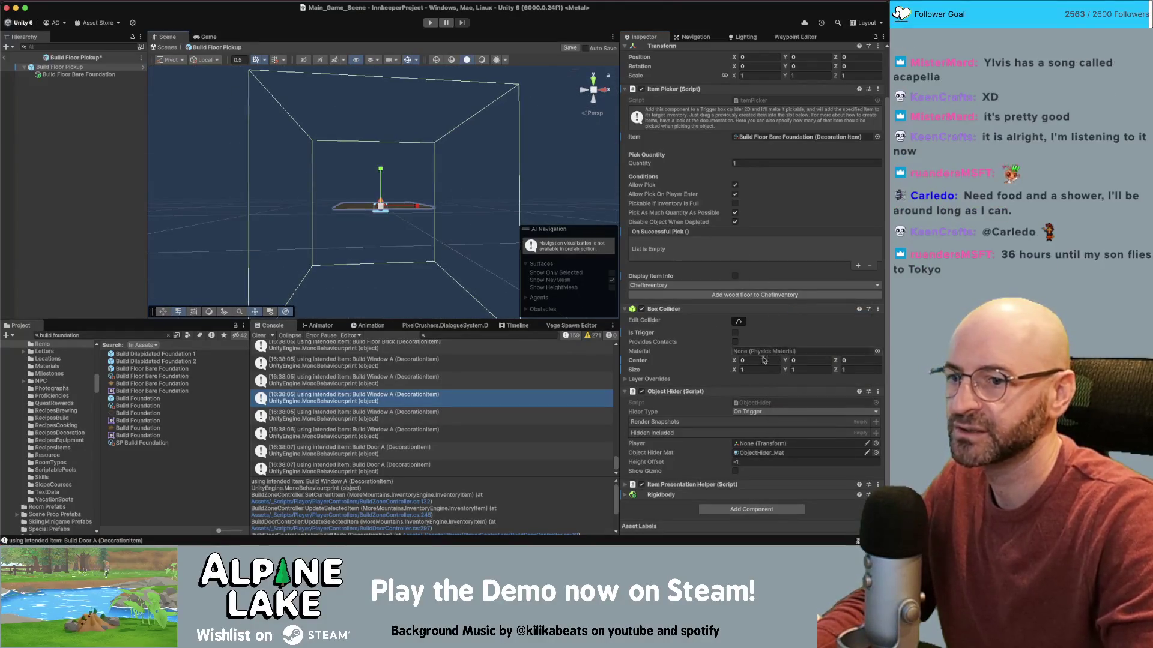
key("shift+Tab")
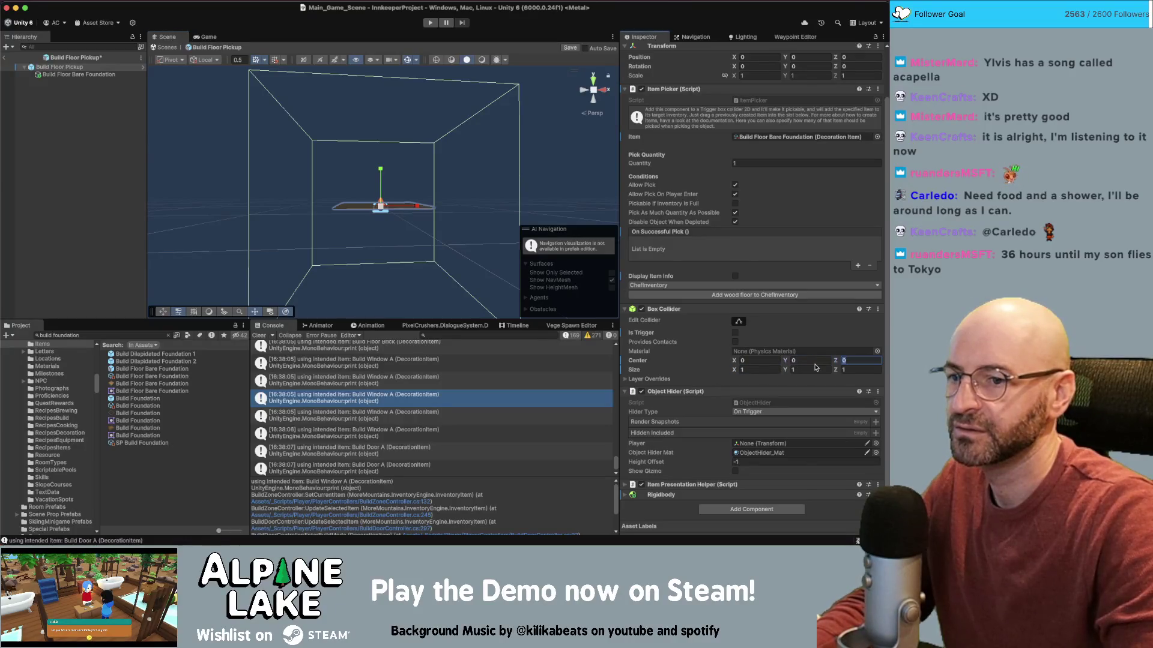
left_click(805, 368)
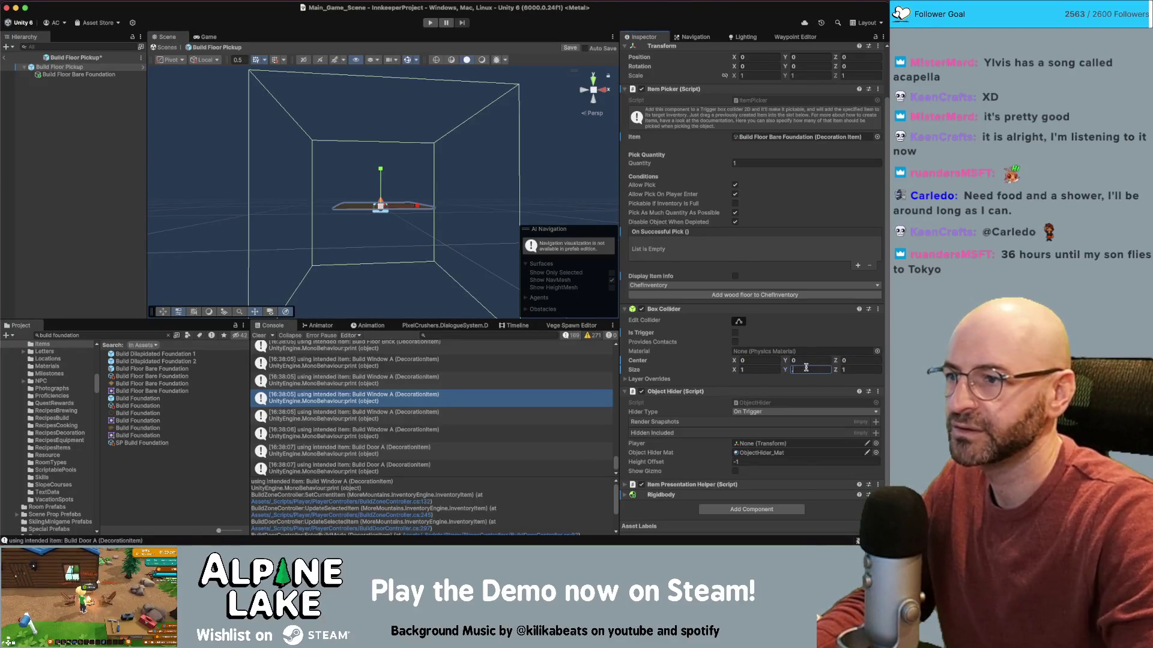
type(".1")
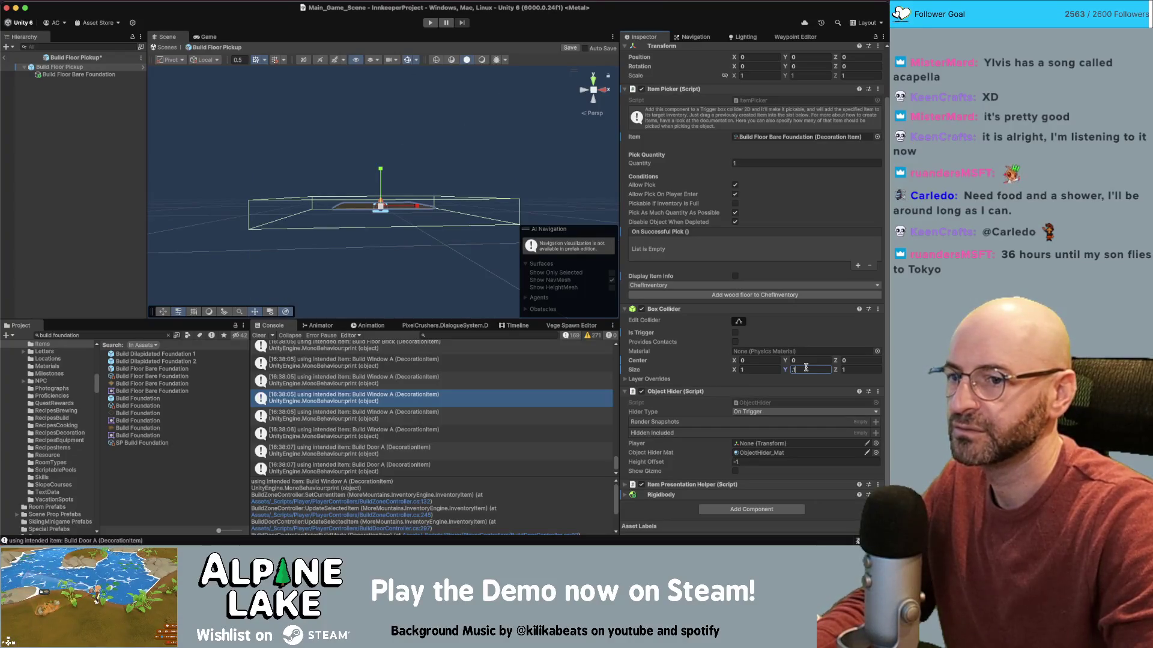
type("0")
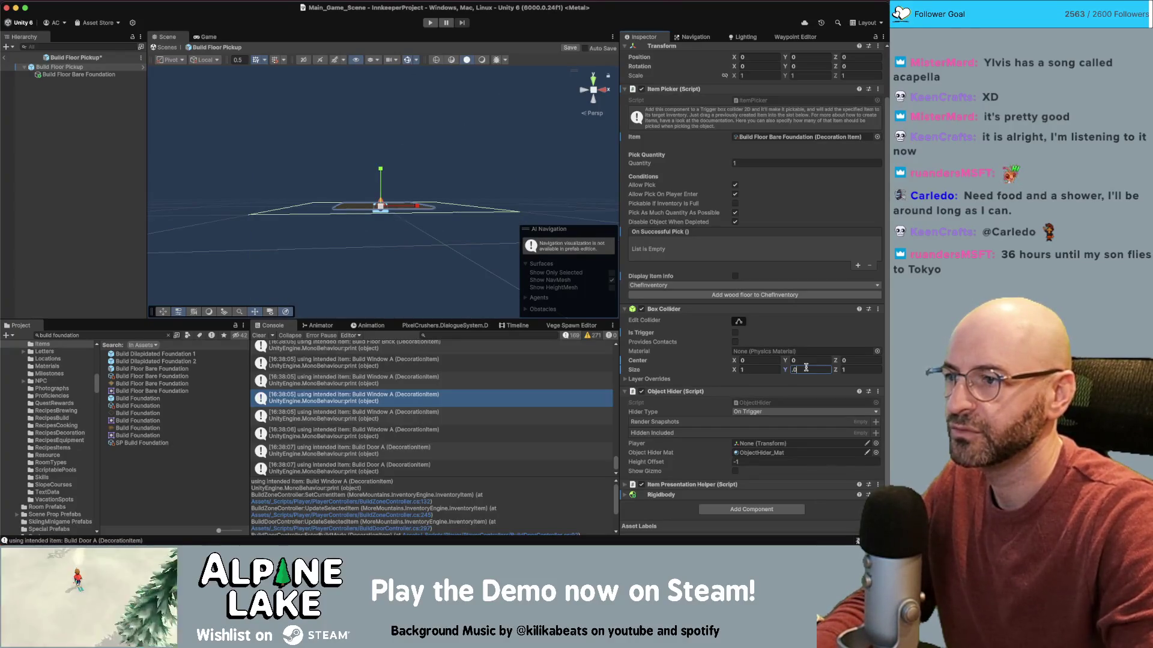
type("3")
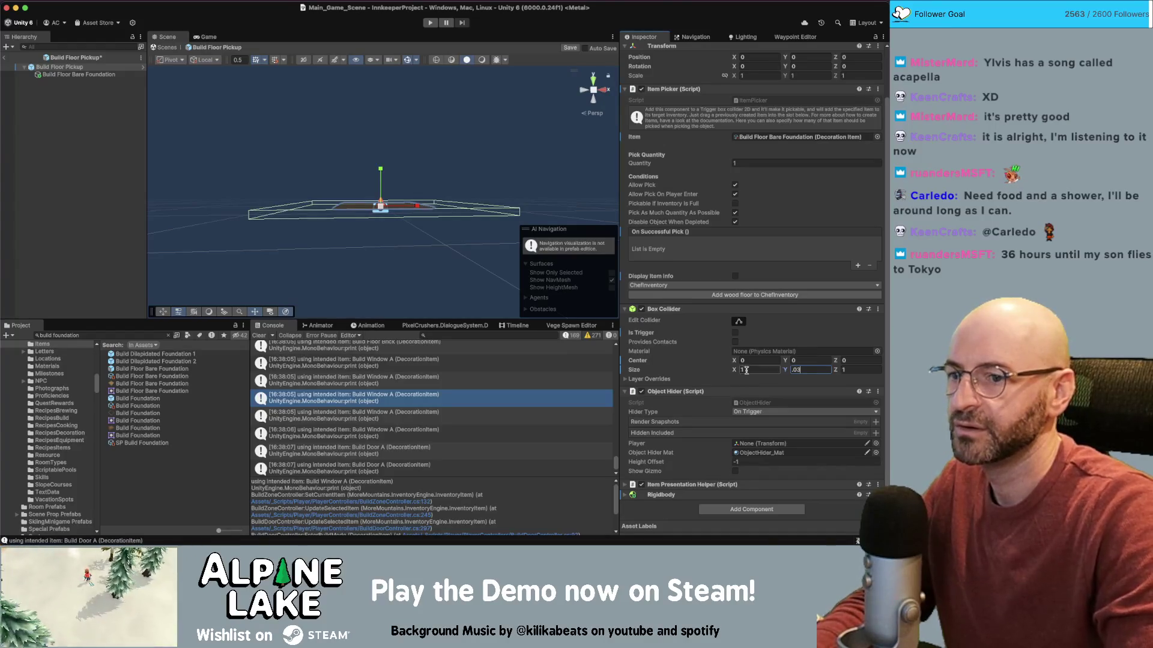
- Set the box collider's X and Z sizes to 0.3 each
left_click_drag(490, 220, 490, 258)
left_click(760, 369)
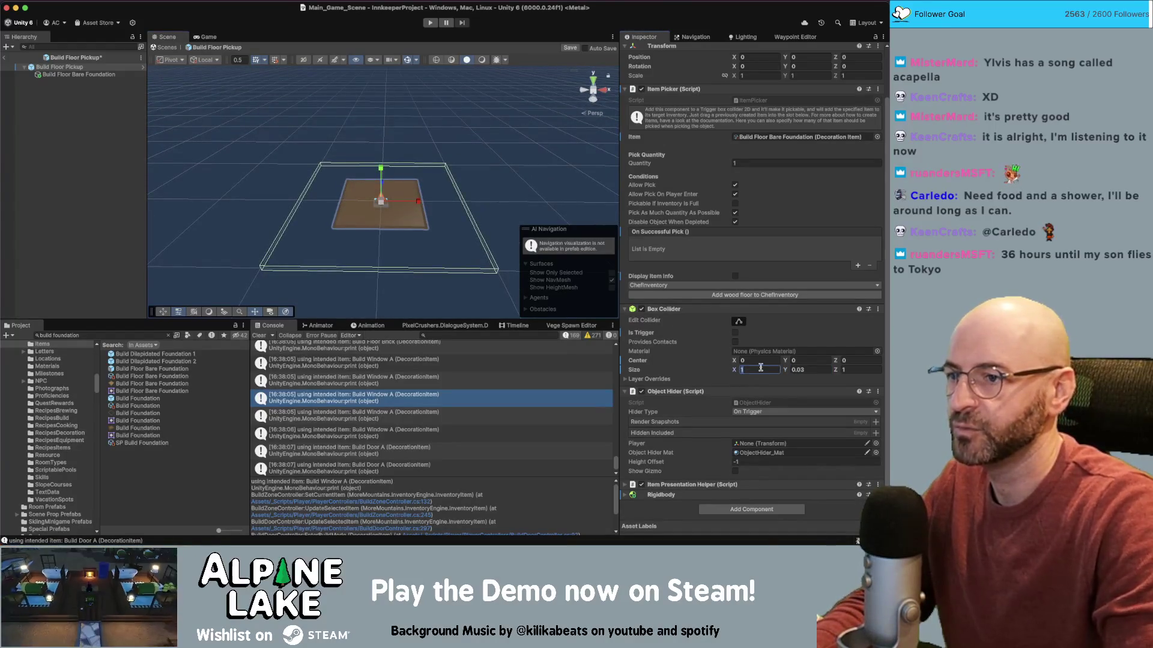
type(".5")
key("Return")
key("BackSpace")
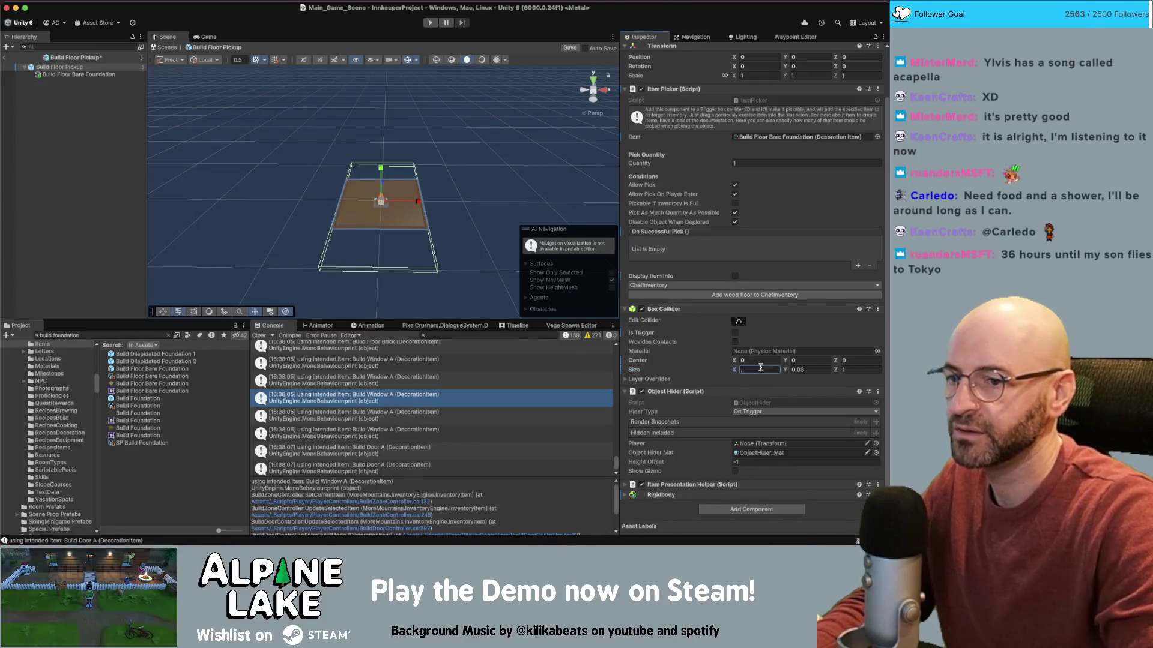
type(".3")
key("Tab")
type(".3")
key("Return")
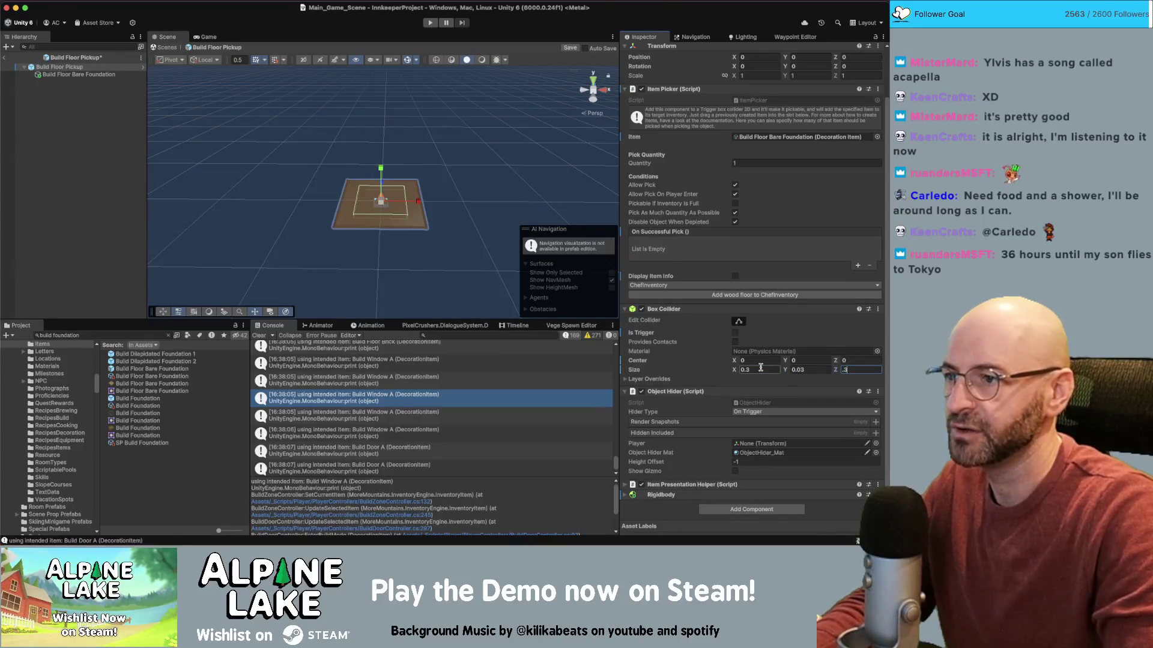
left_click(105, 75)
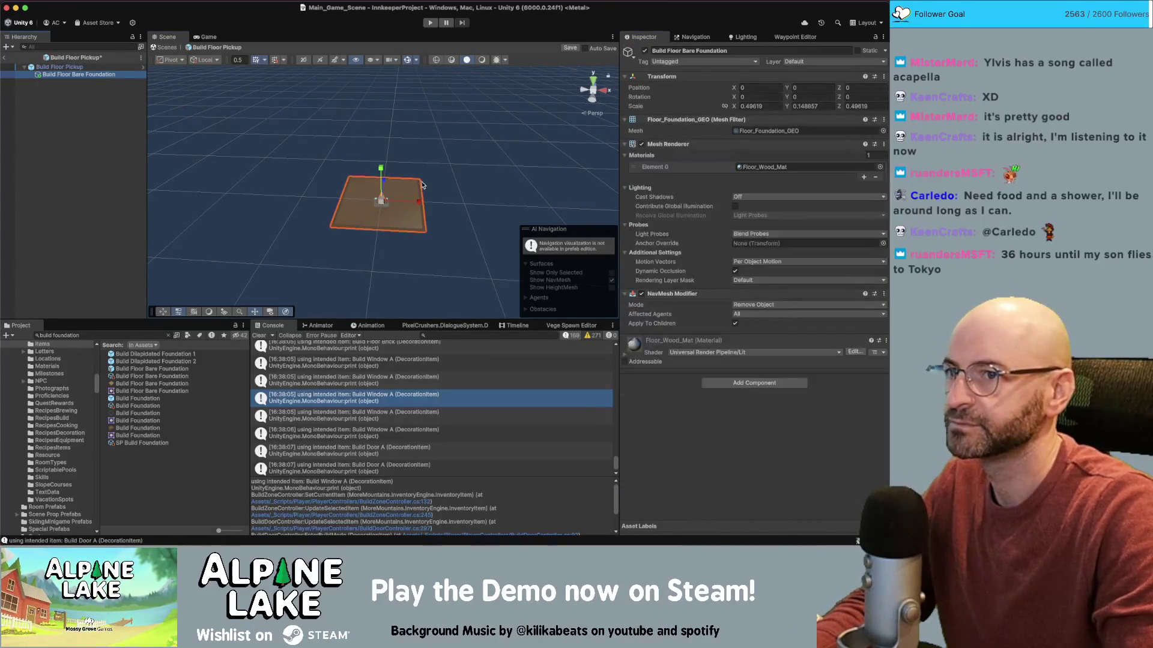
- Scale the floor foundation piece uniformly to 0.3
left_click_drag(745, 107, 741, 110)
left_click(742, 106)
type(".320762")
key("Tab")
type(".3")
key("Tab")
type(".3")
left_click(451, 184)
scroll(497, 148, "up", 2)
mouse_move(497, 147)
left_mouse_down()
mouse_move(501, 180)
mouse_move(510, 150)
mouse_move(529, 162)
mouse_move(522, 123)
mouse_move(396, 127)
left_mouse_up()
- Duplicate the floor piece and rotate the copy 180 degrees around Z
left_click(66, 74)
key("ctrl+d")
key("e")
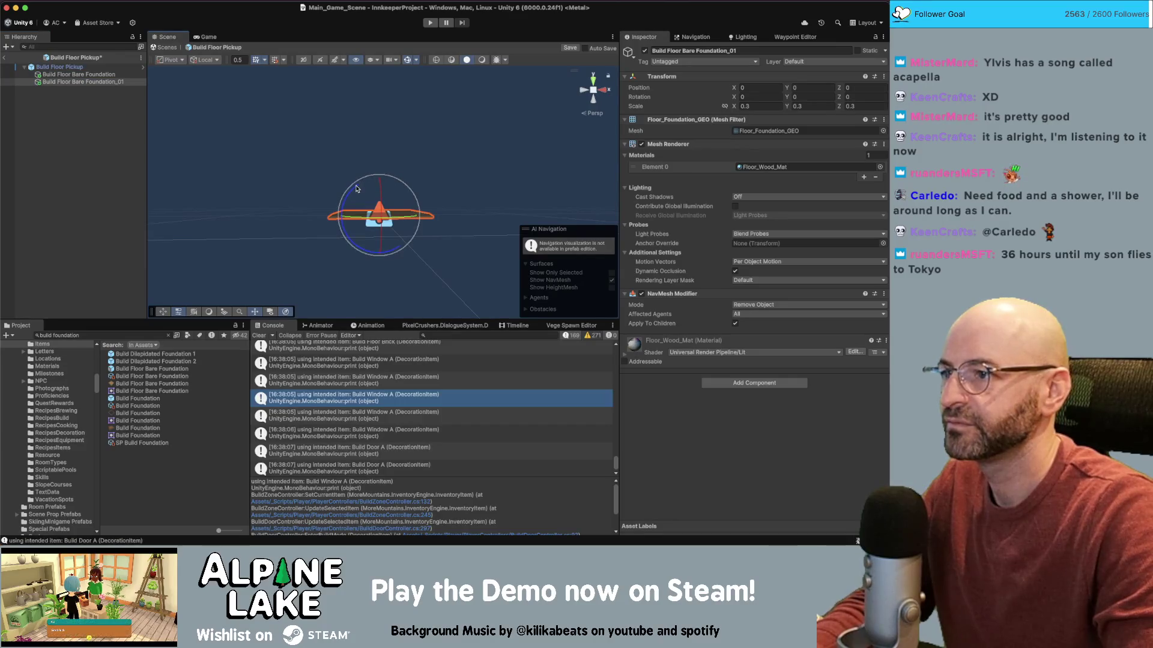
left_click_drag(319, 244, 336, 264)
left_click(865, 96)
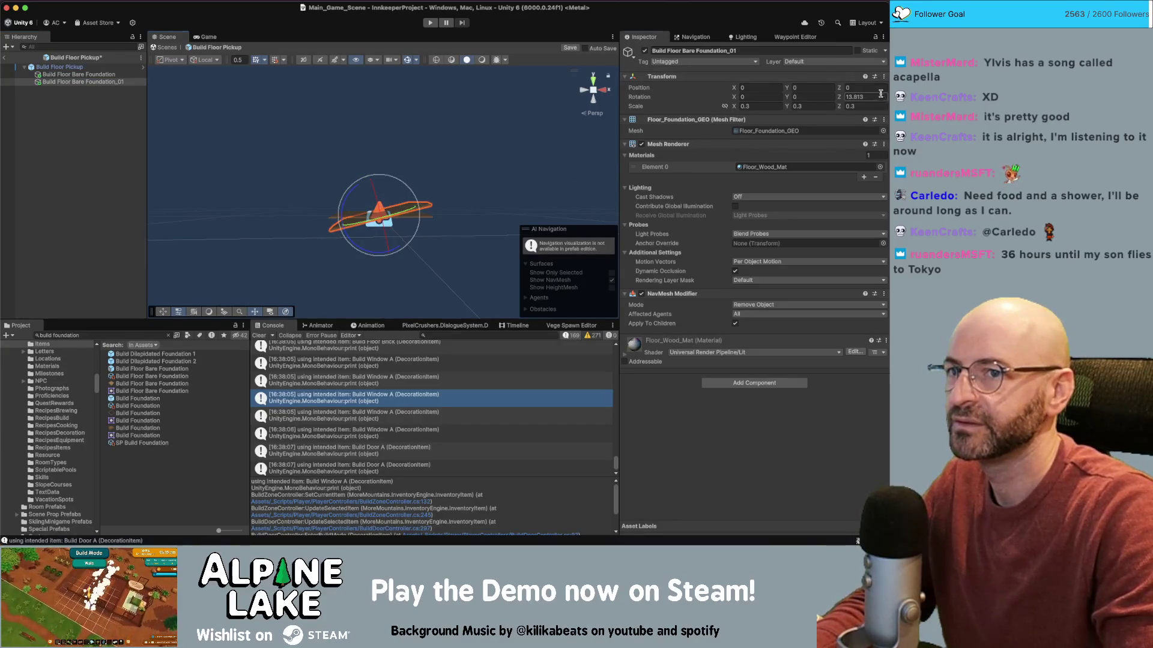
type("90")
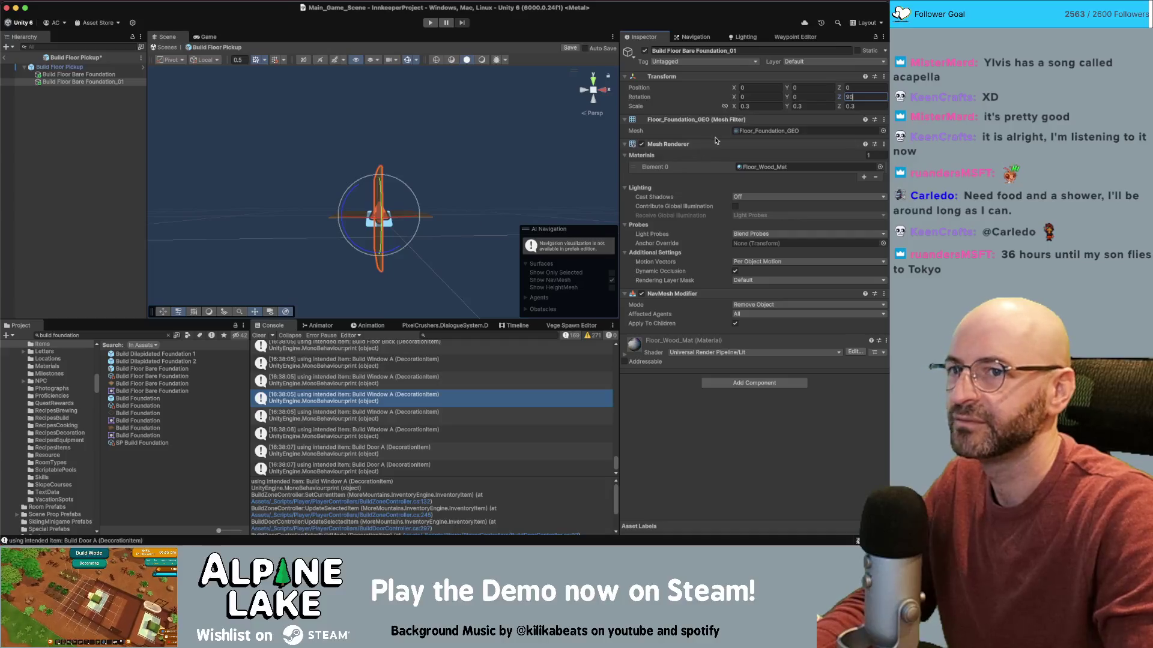
type("180")
key("Return")
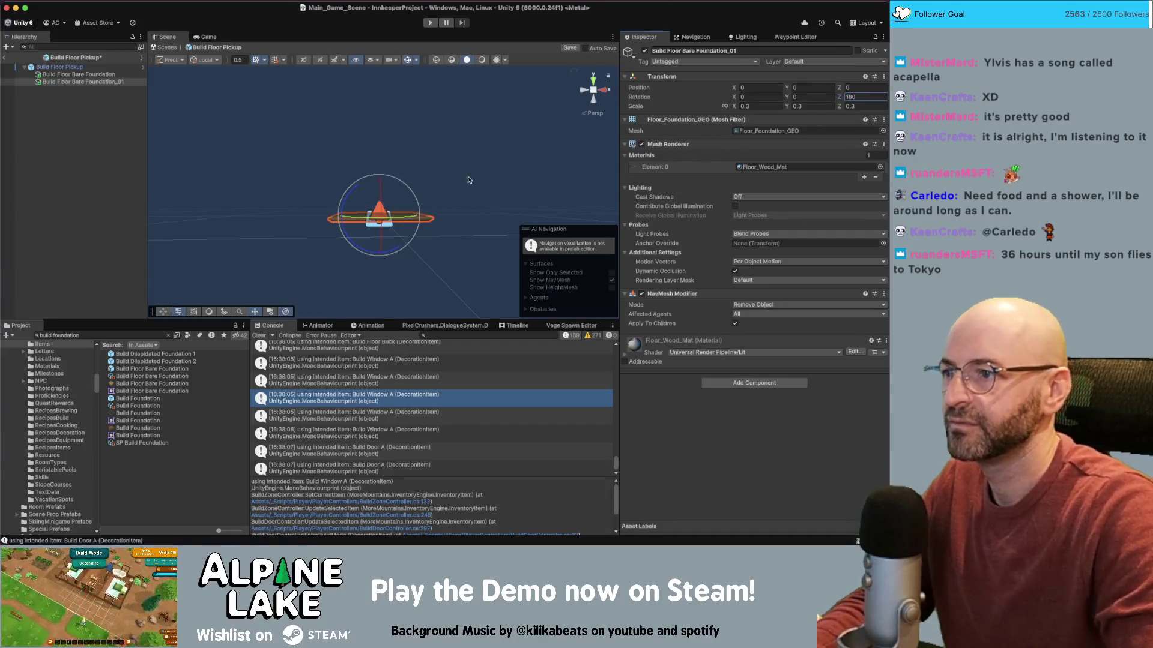
- Flatten the Build Floor Bare Foundation_01 copy to a Y scale of 0.01
left_click(817, 106)
type("1")
left_click(555, 158)
mouse_move(540, 180)
left_mouse_down()
mouse_move(490, 271)
mouse_move(529, 174)
left_mouse_up()
left_click(379, 213)
left_click(817, 106)
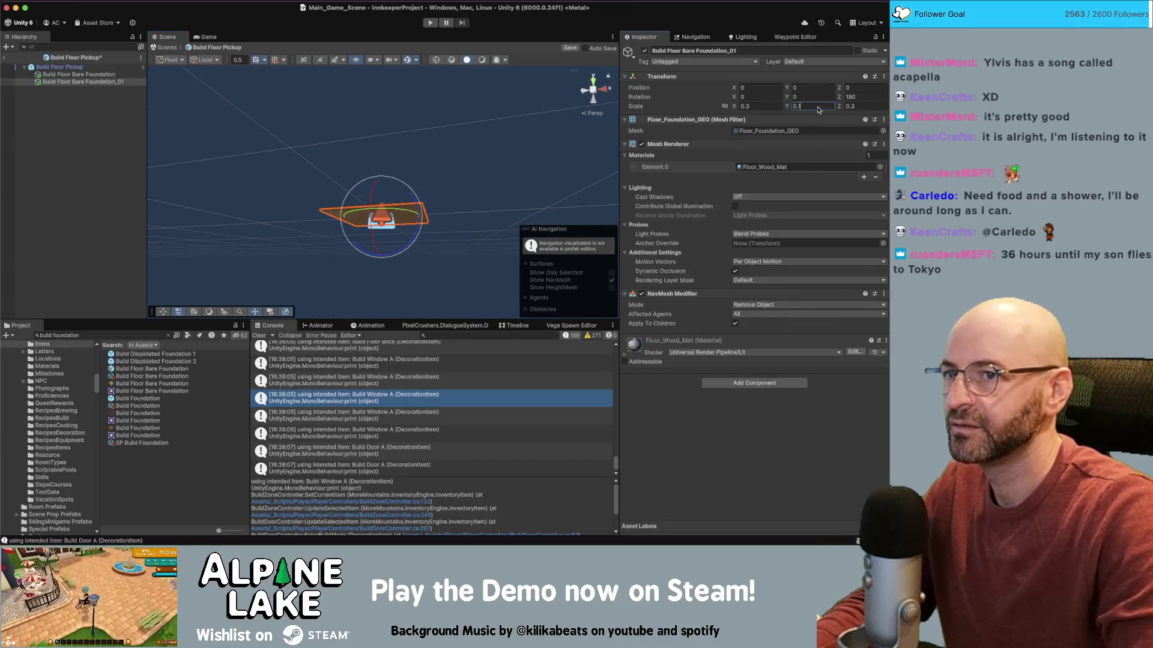
type(".01")
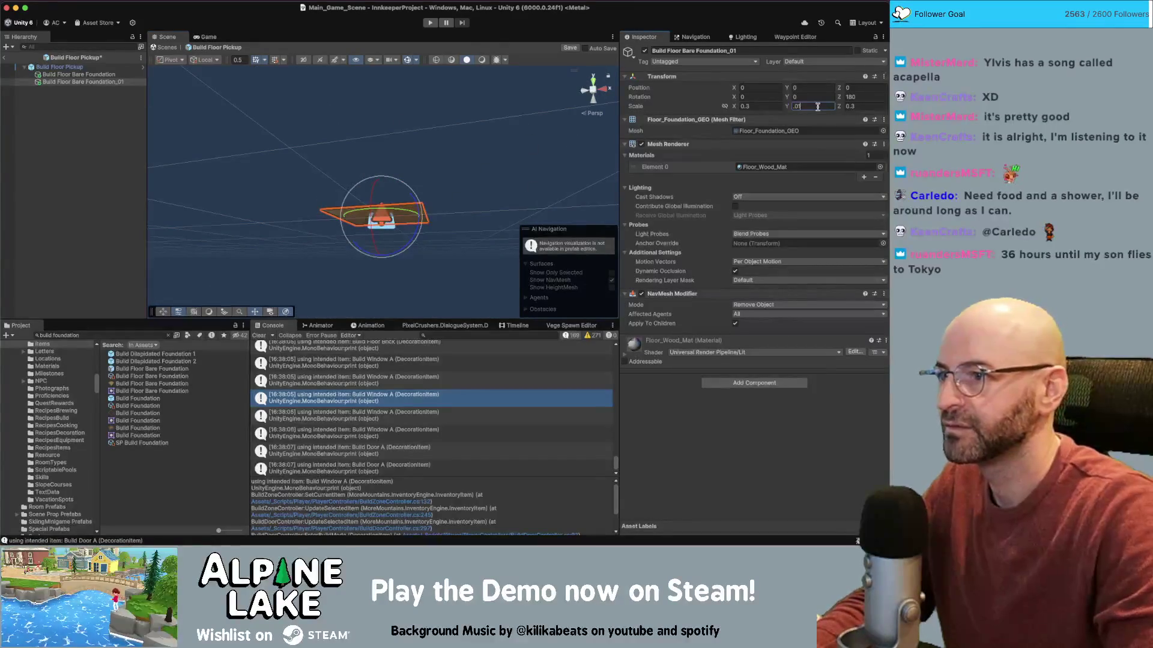
left_click(490, 164)
left_click_drag(480, 198, 463, 310)
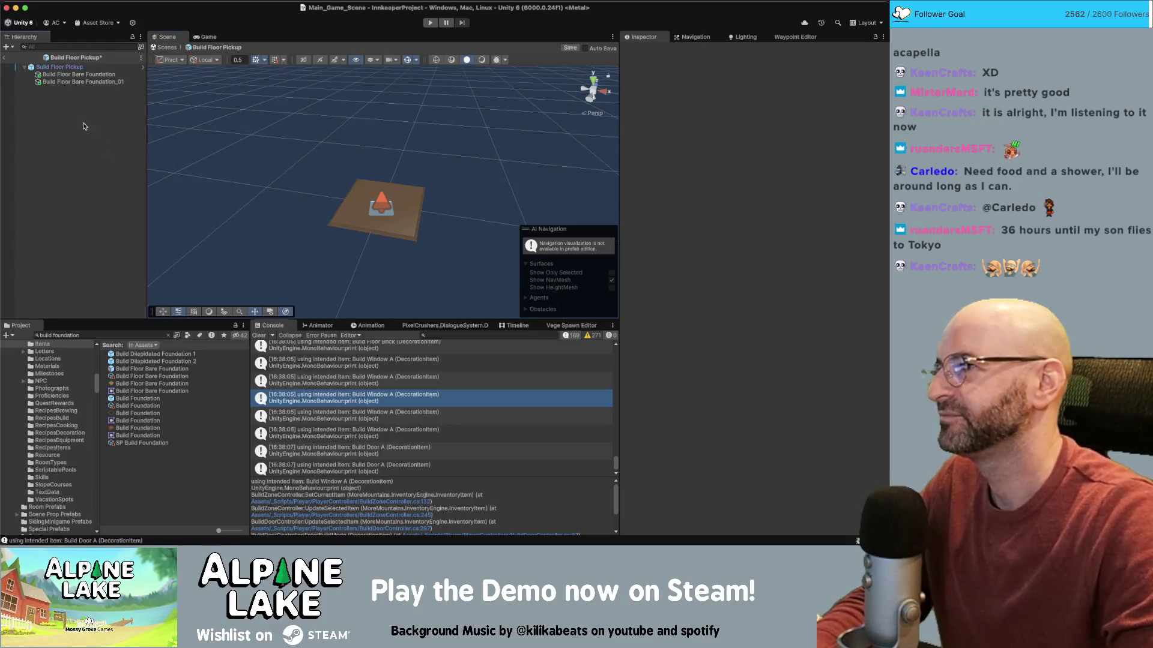
- Save the Build Floor Pickup prefab containing its two floor pieces
key("ctrl+s")
left_click(212, 113)
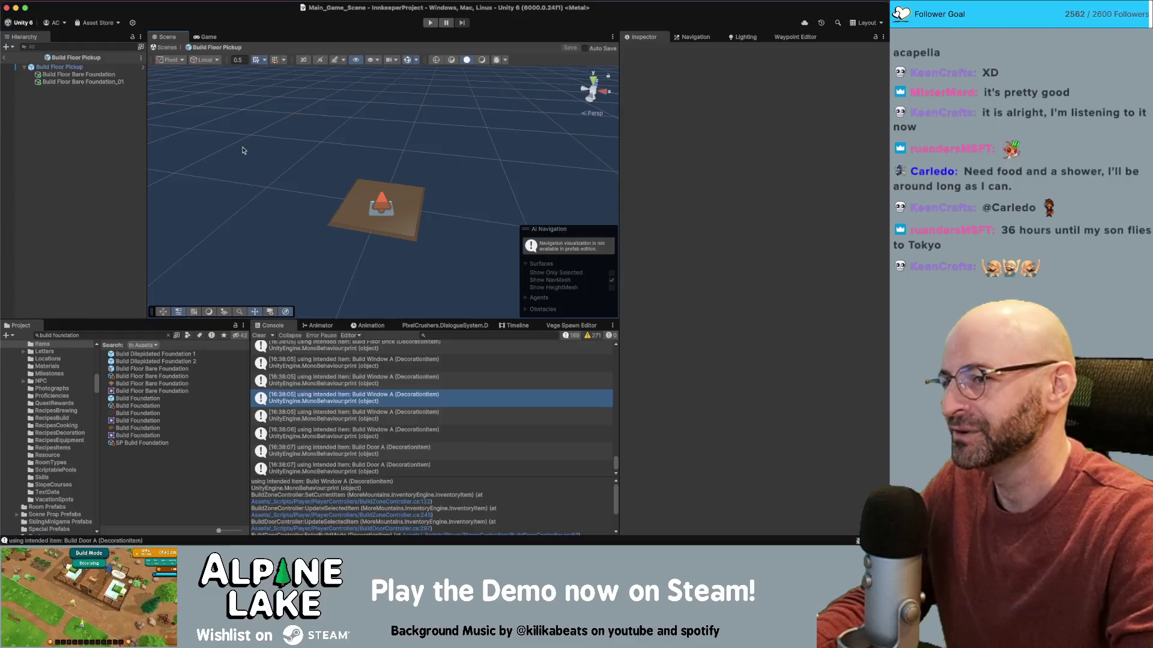
left_click(58, 112)
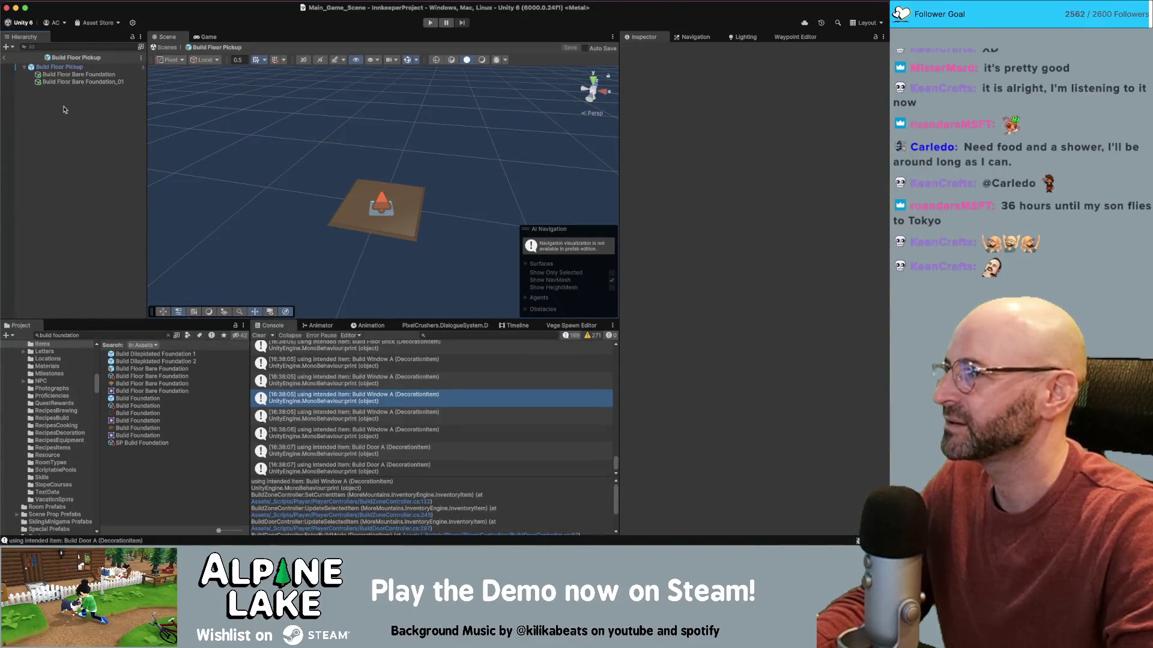
- Leave Prefab Mode and find the Build Floor Bare Foundation prefab via 'build foundation'
left_click(4, 58)
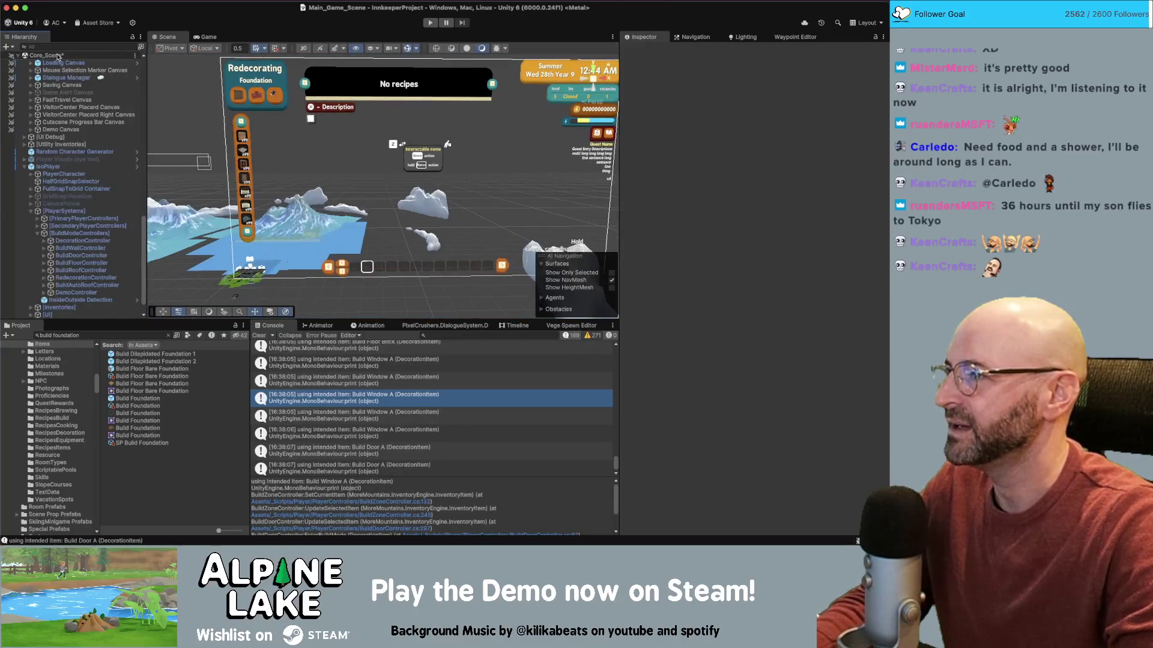
left_click(130, 337)
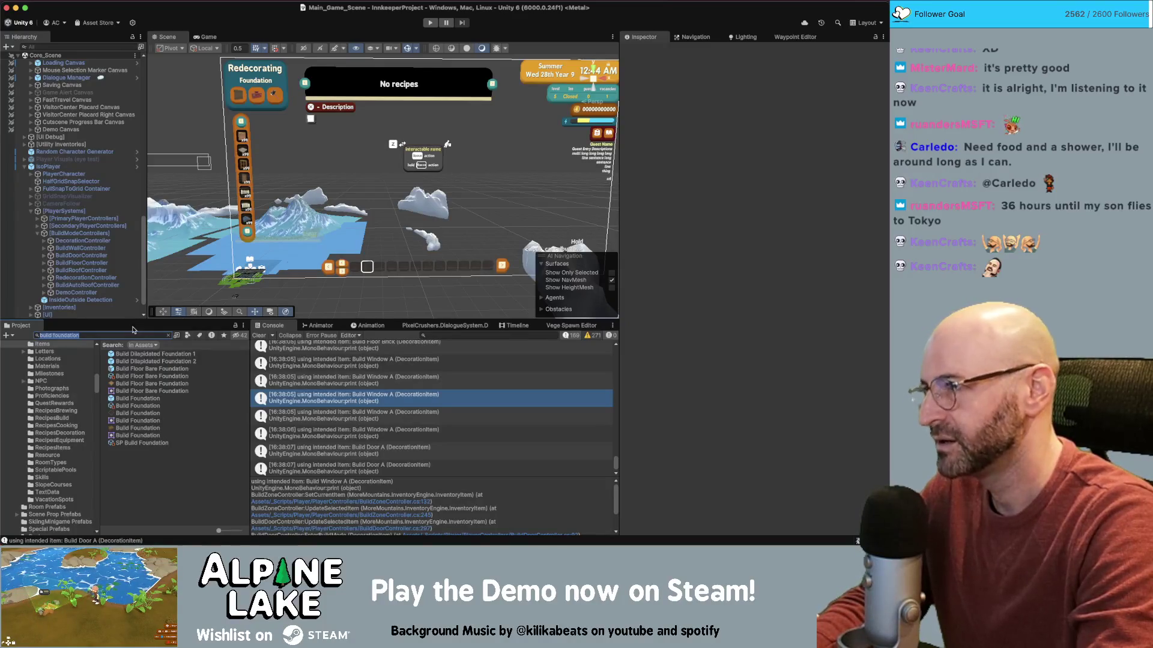
type("b")
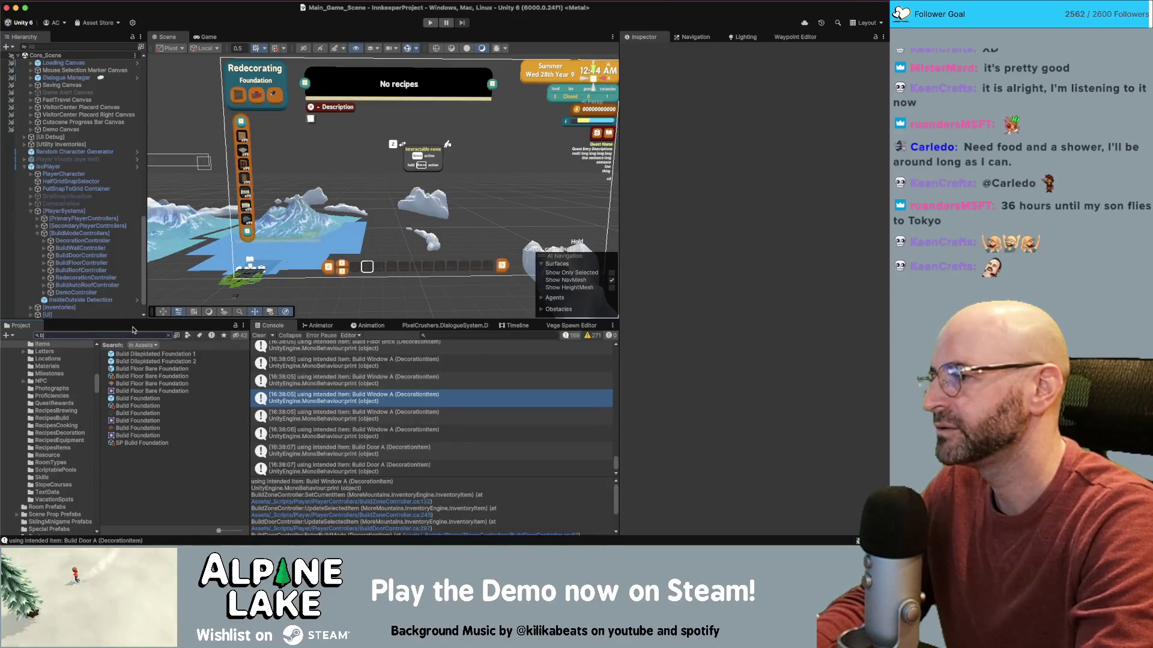
type("uild foundation")
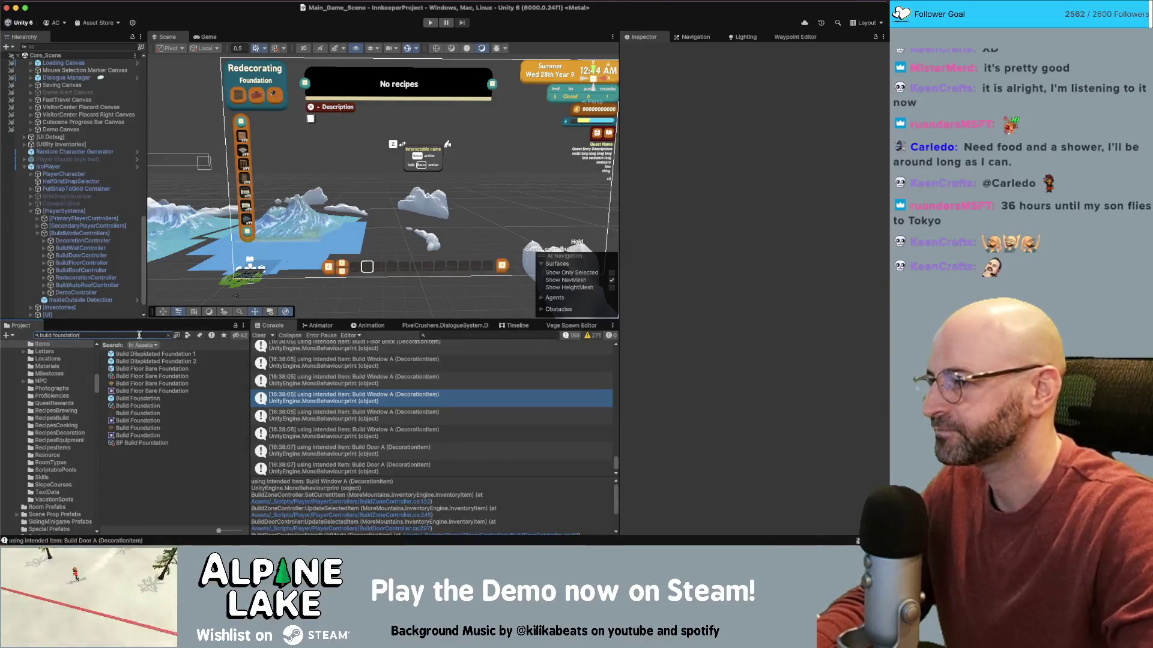
left_click(152, 368)
- Open the Build Floor Bare Foundation prefab and its Demolishable script in Visual Studio
scroll(673, 377, "down", 5)
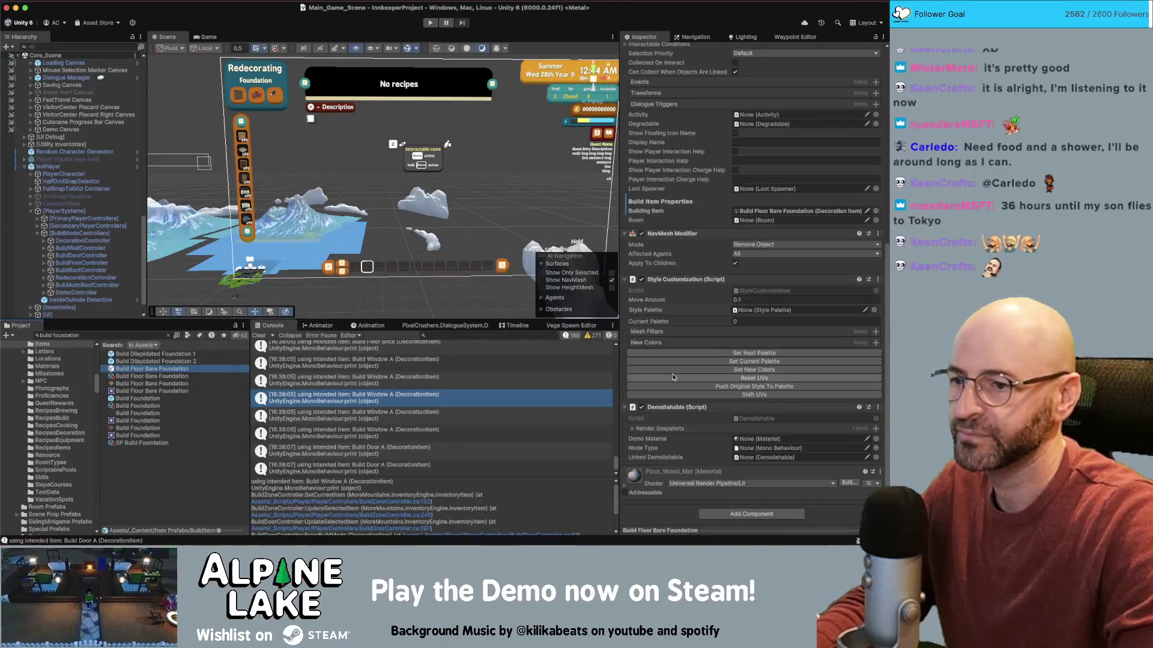
scroll(664, 416, "up", 2)
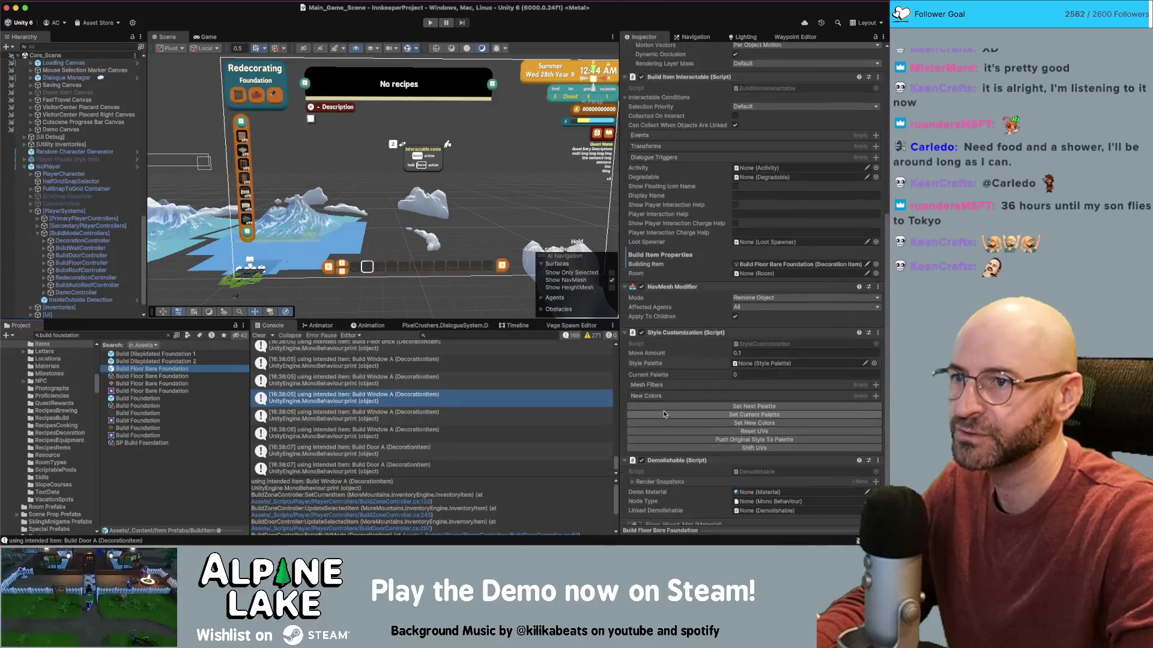
scroll(665, 414, "up", 4)
scroll(665, 413, "down", 6)
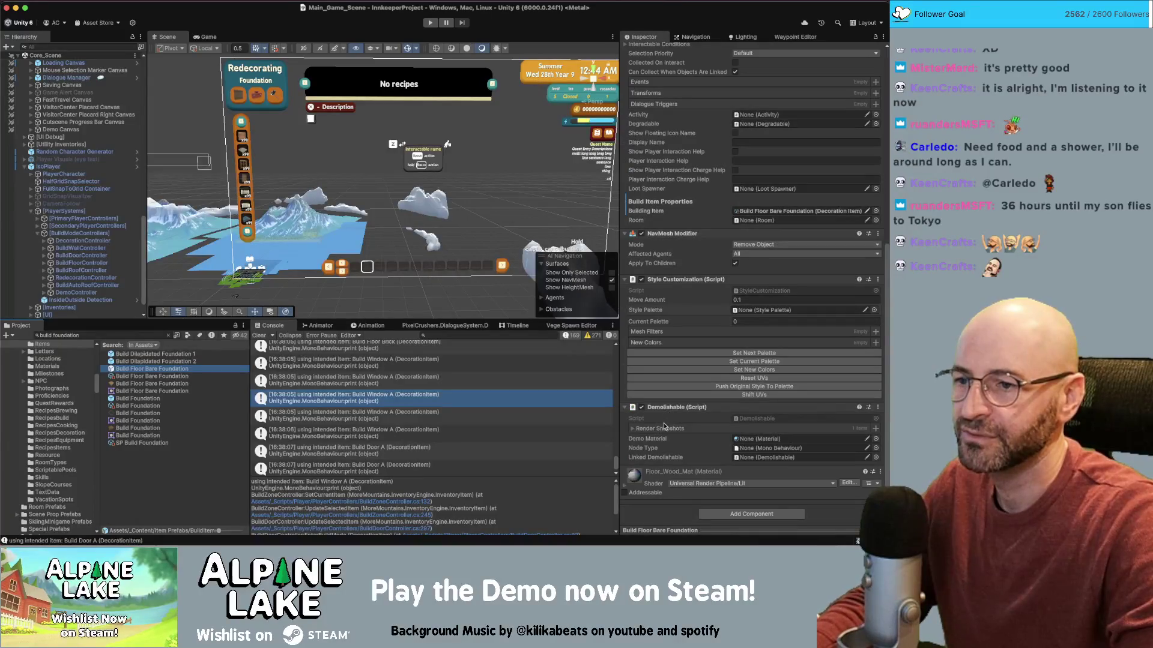
scroll(675, 427, "up", 4)
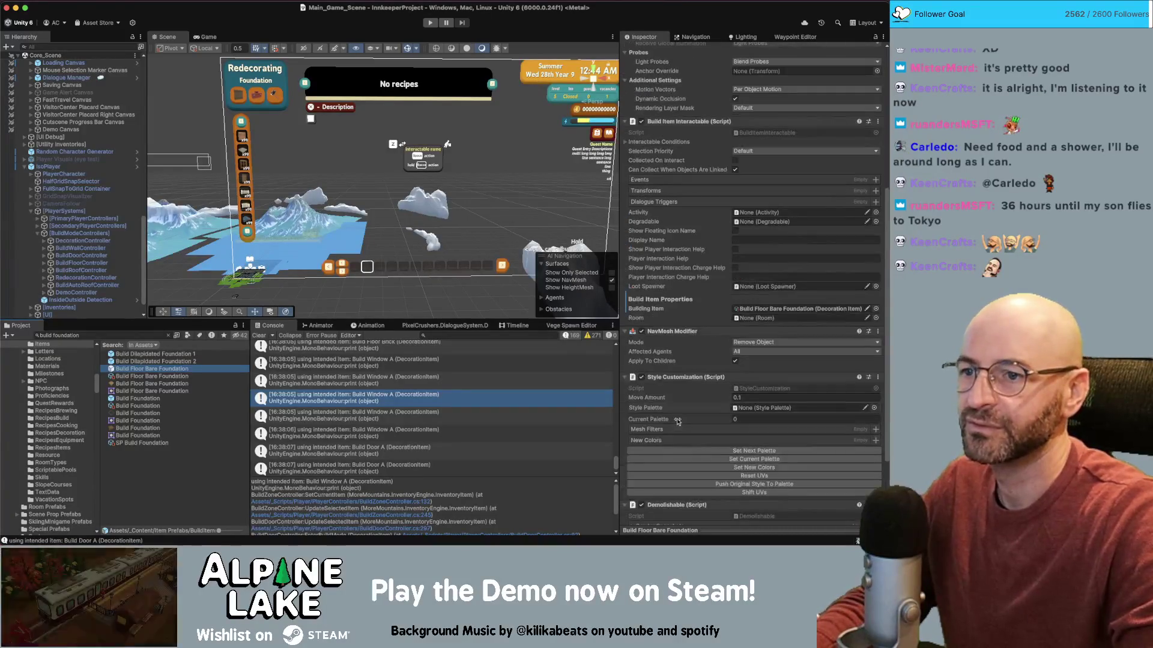
scroll(679, 414, "up", 6)
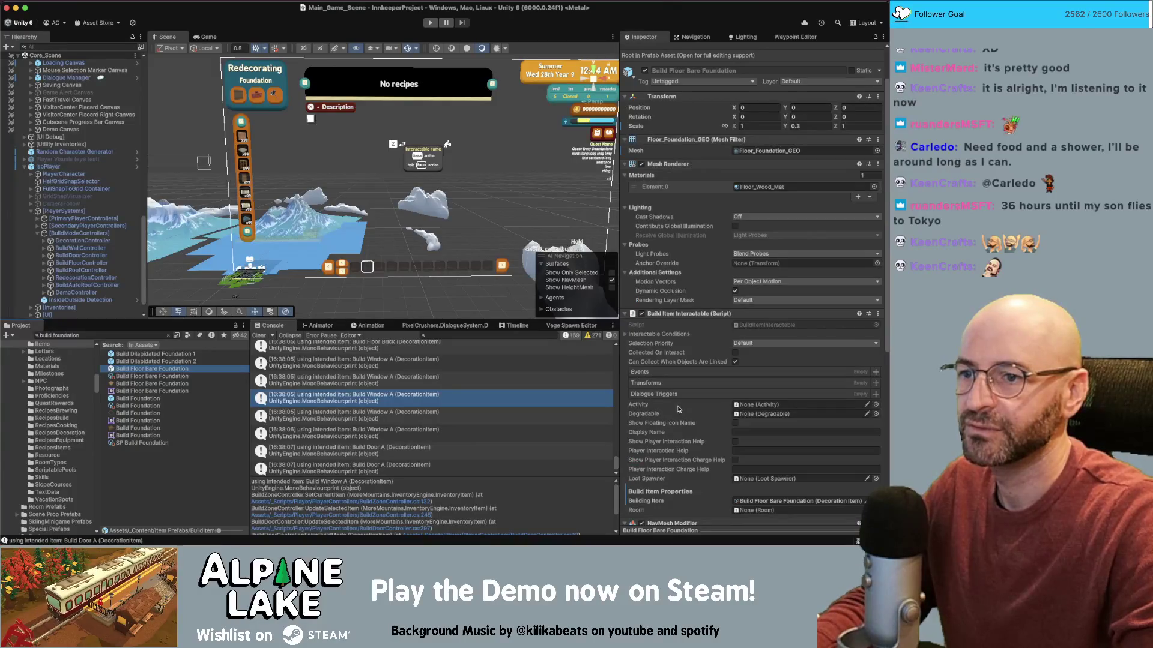
scroll(678, 409, "down", 1)
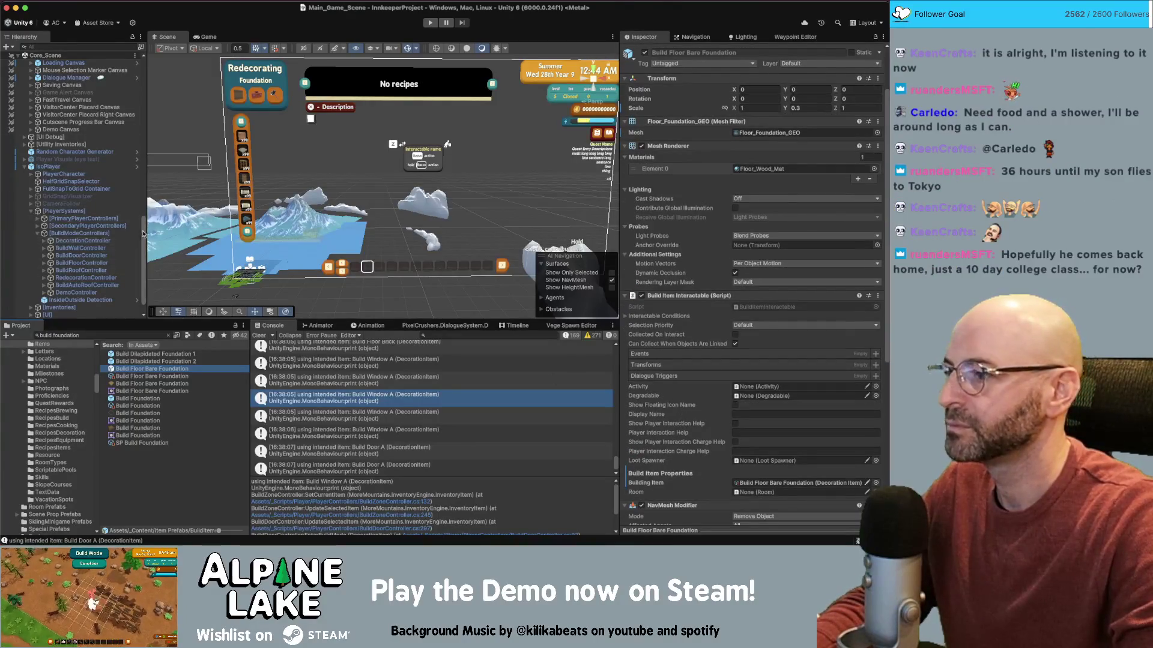
double_click(133, 370)
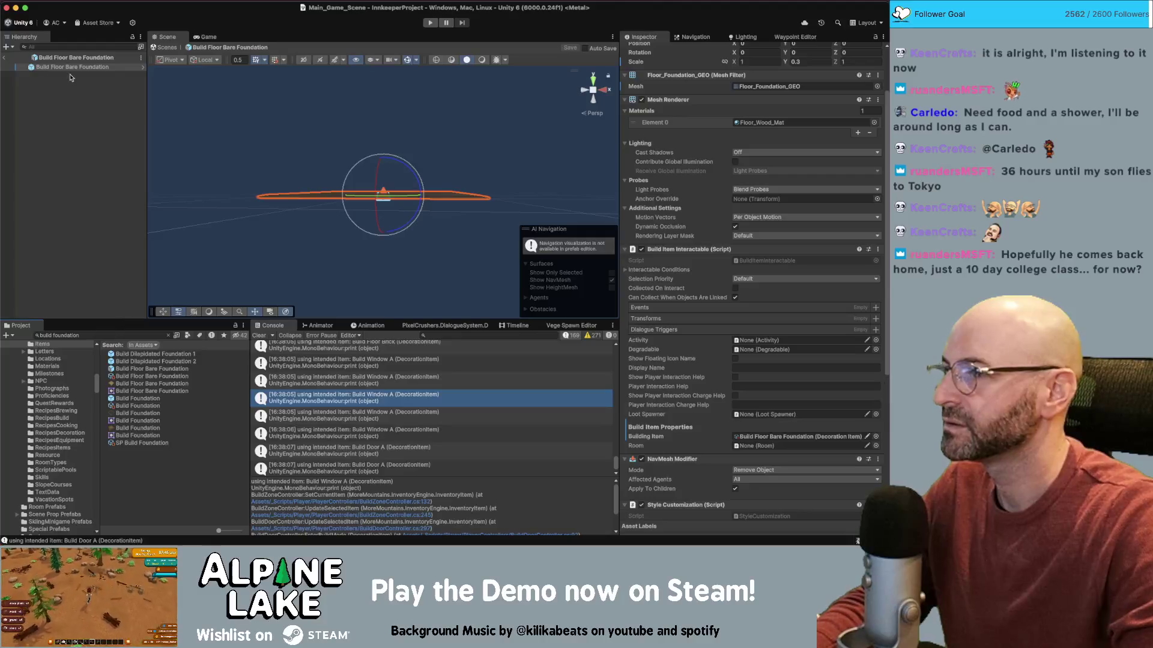
scroll(668, 215, "down", 10)
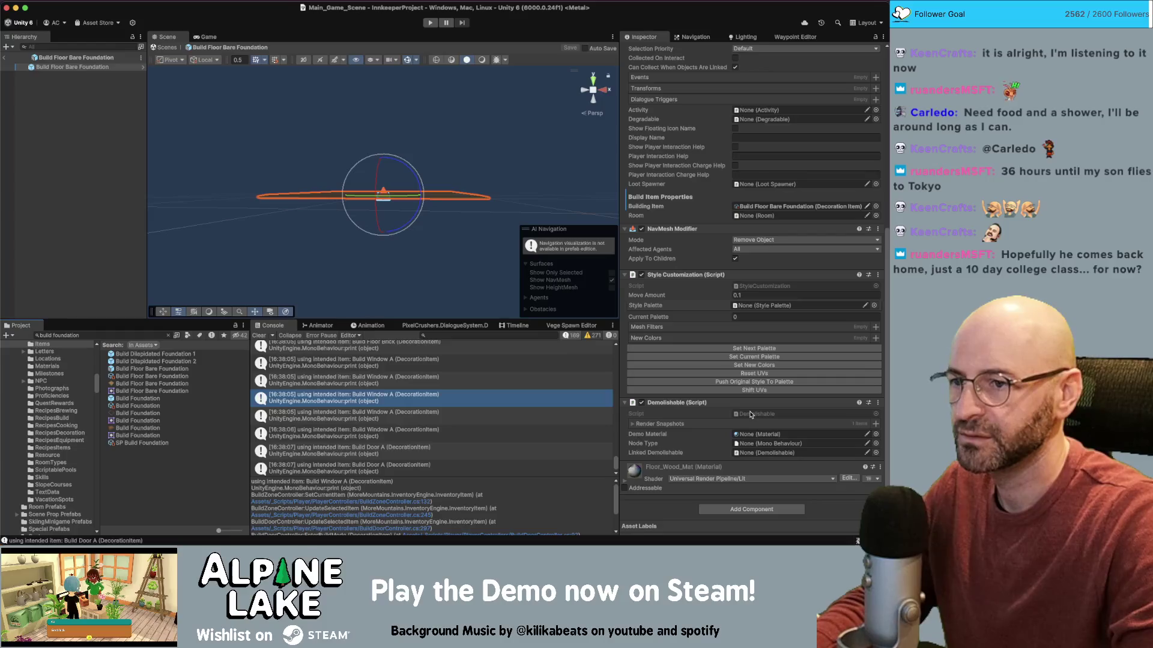
double_click(749, 414)
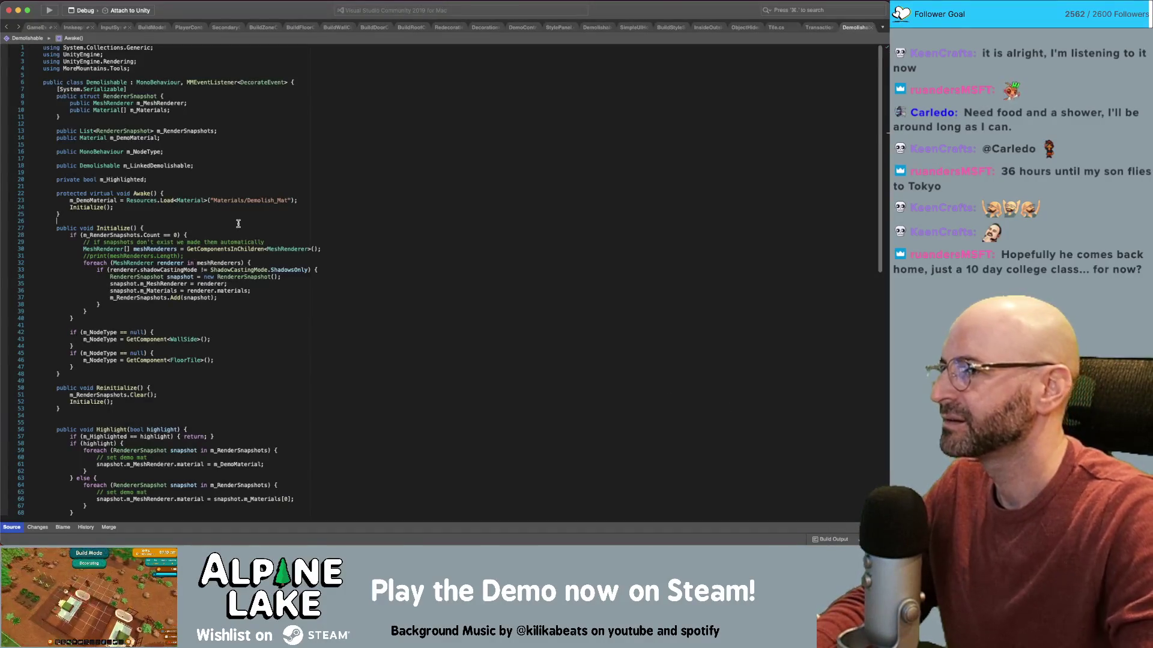
- Search the Demolishable script for 'loot', then clear the search
key("super+f")
type("loot")
key("BackSpace")
key("BackSpace")
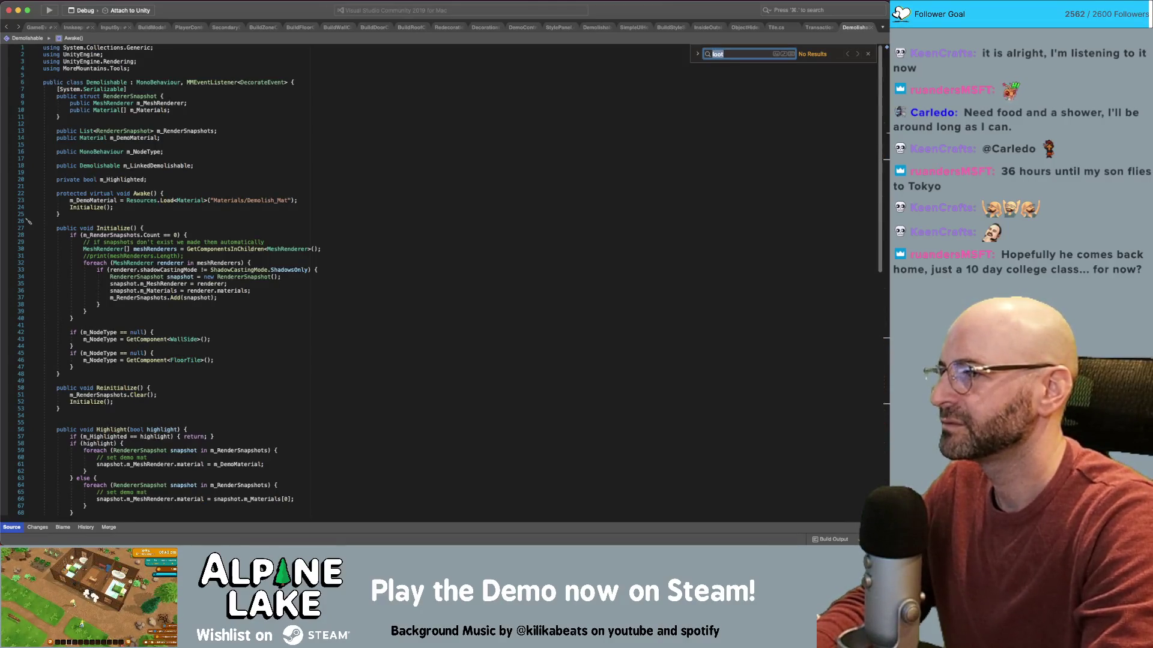
type("adou")
key("super+a")
key("BackSpace")
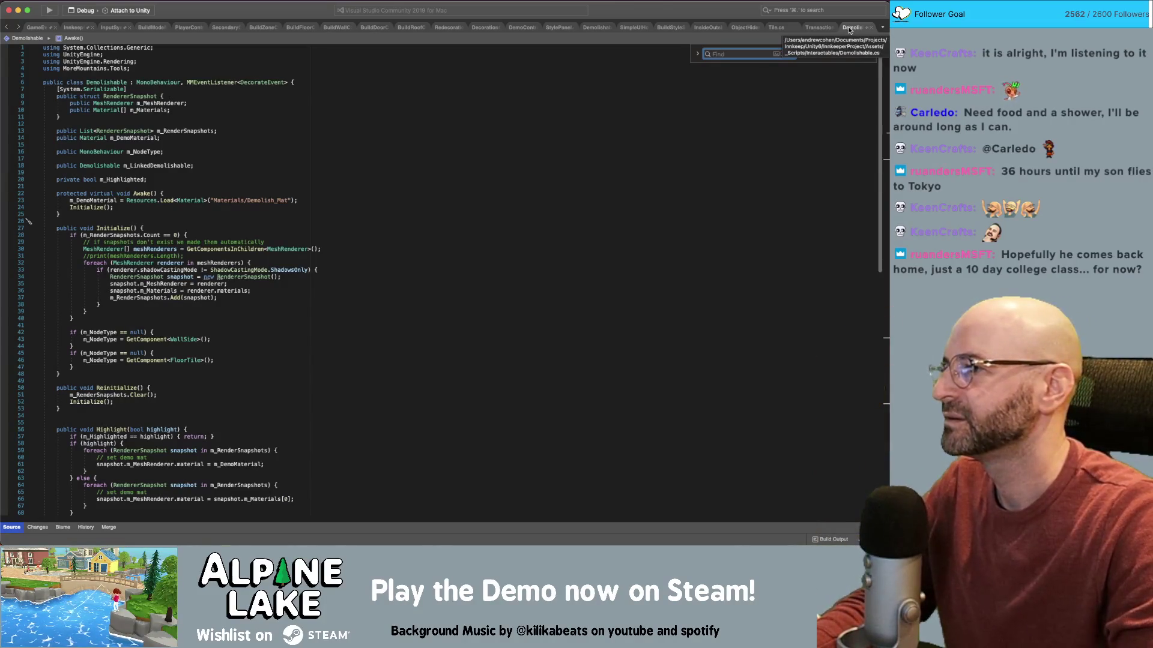
- Find uses of m_LinkedDemolishable, then close Demolishable.cs
double_click(171, 166)
key("super+f")
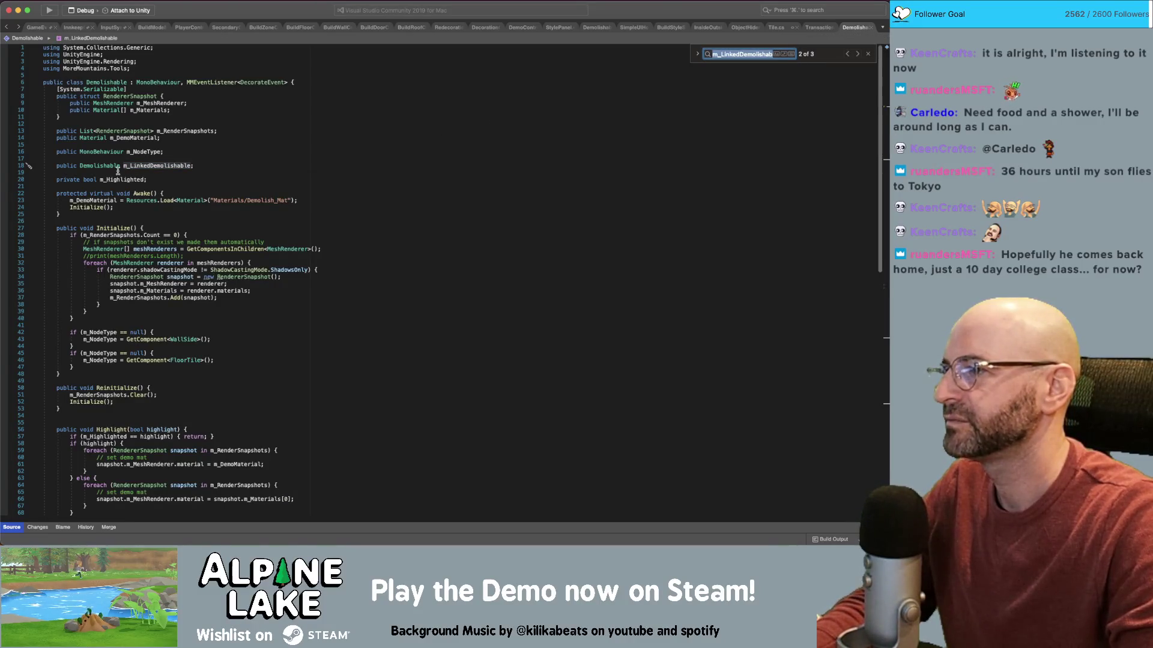
left_click(118, 169)
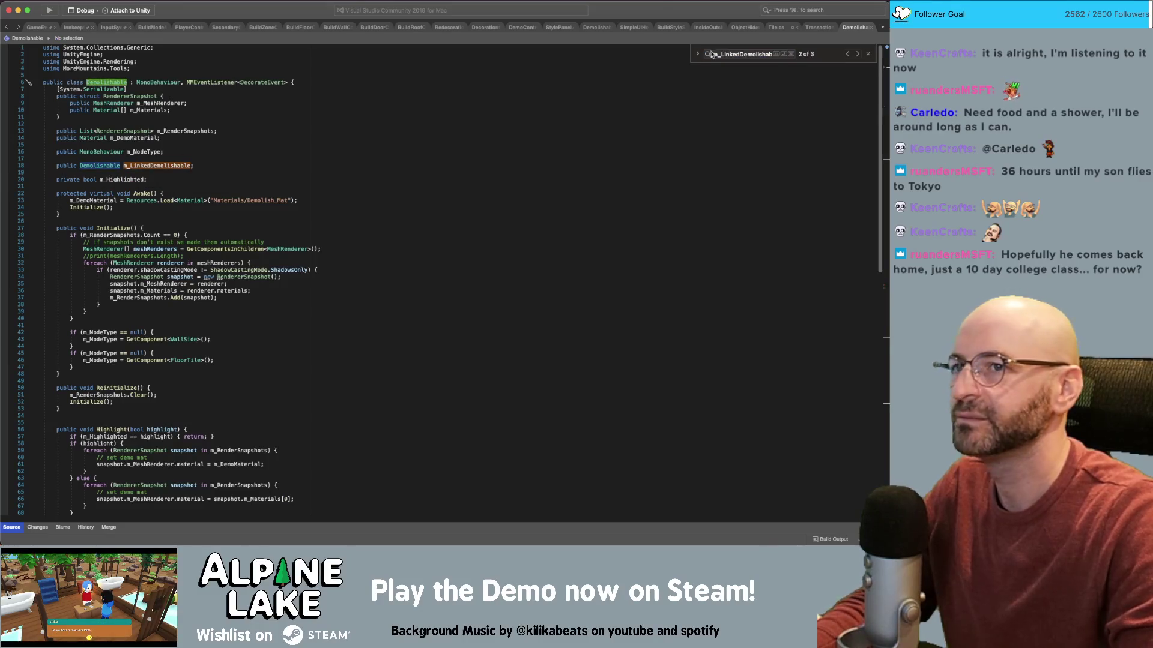
left_click(867, 27)
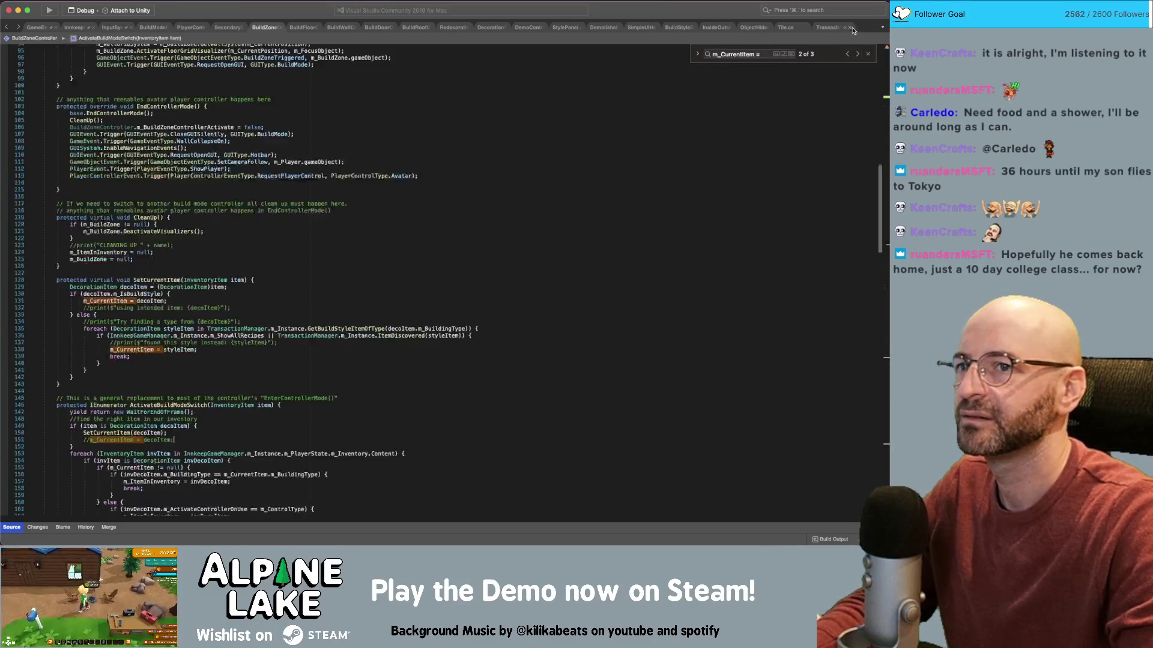
- Delete the blank line before EndControllerMode's closing brace
left_click(545, 159)
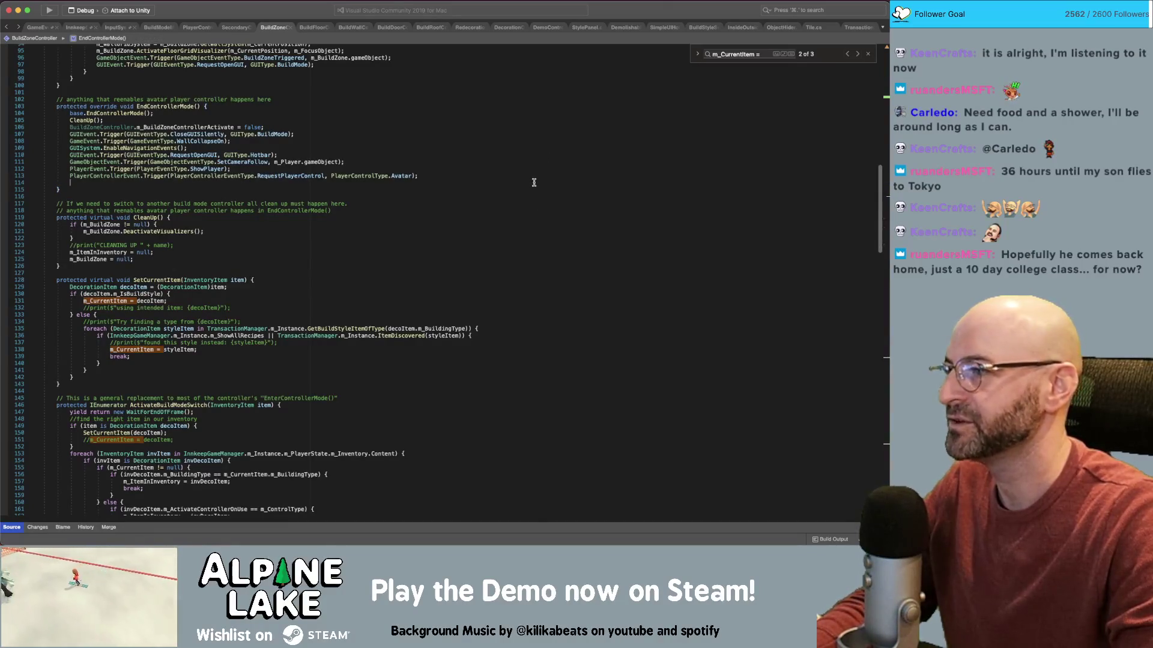
key("BackSpace")
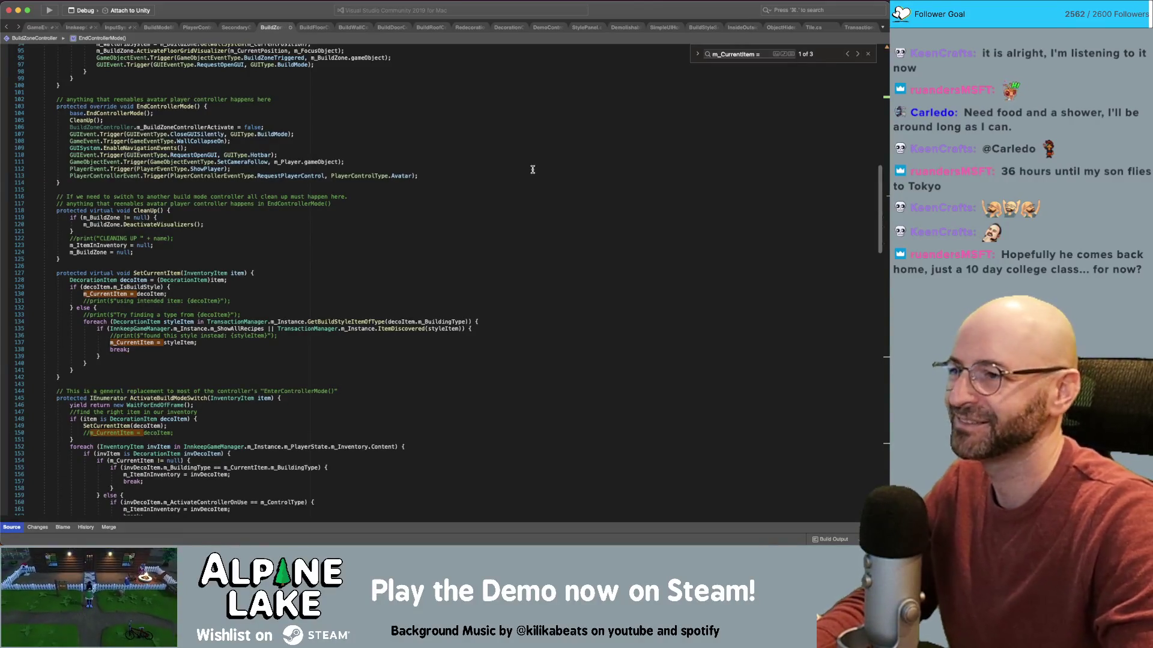
left_click(540, 206)
key("Up")
key("Up")
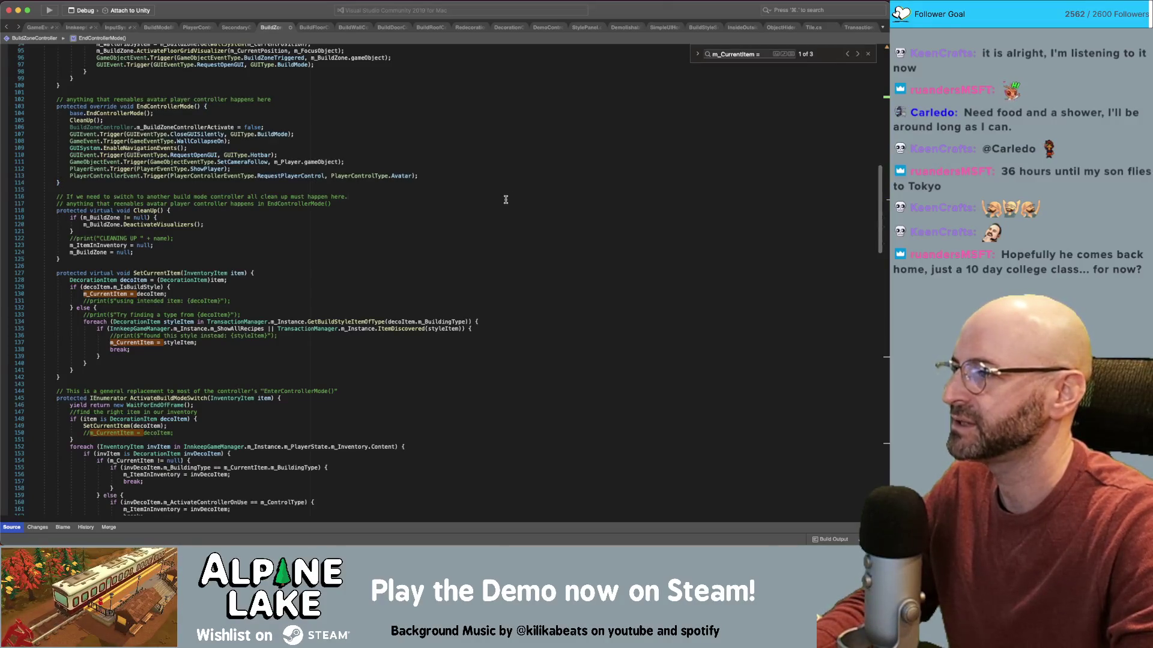
- Scroll through BuildZoneController.cs, then switch back to Unity
scroll(507, 191, "down", 5)
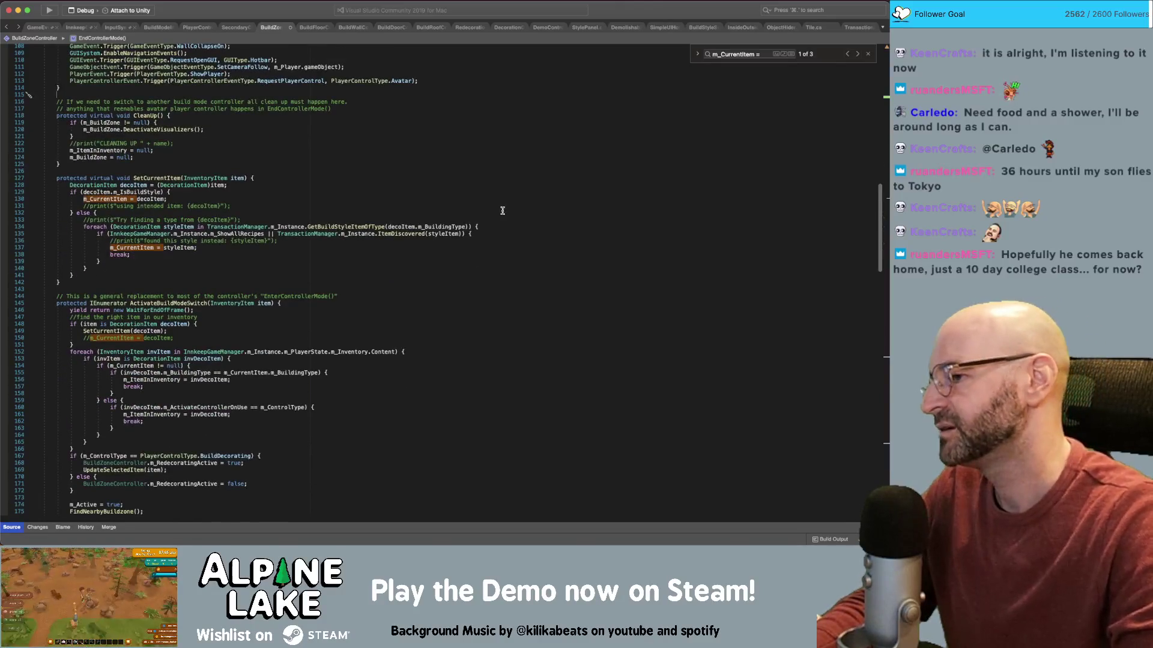
scroll(506, 207, "down", 5)
scroll(506, 208, "down", 20)
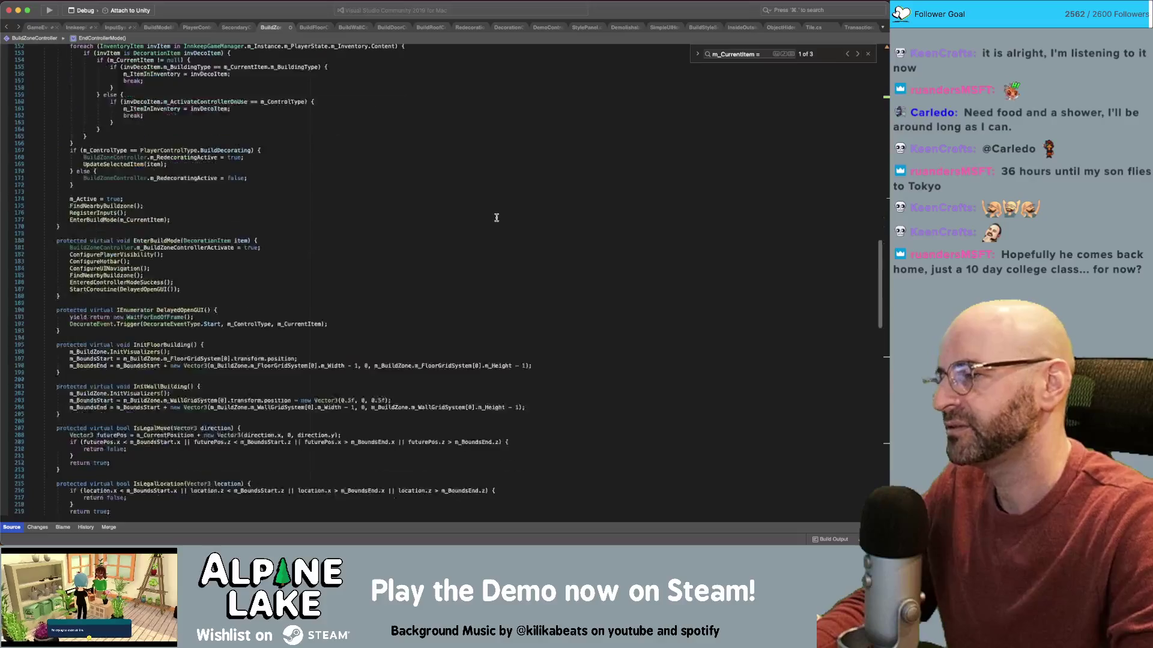
scroll(483, 222, "down", 20)
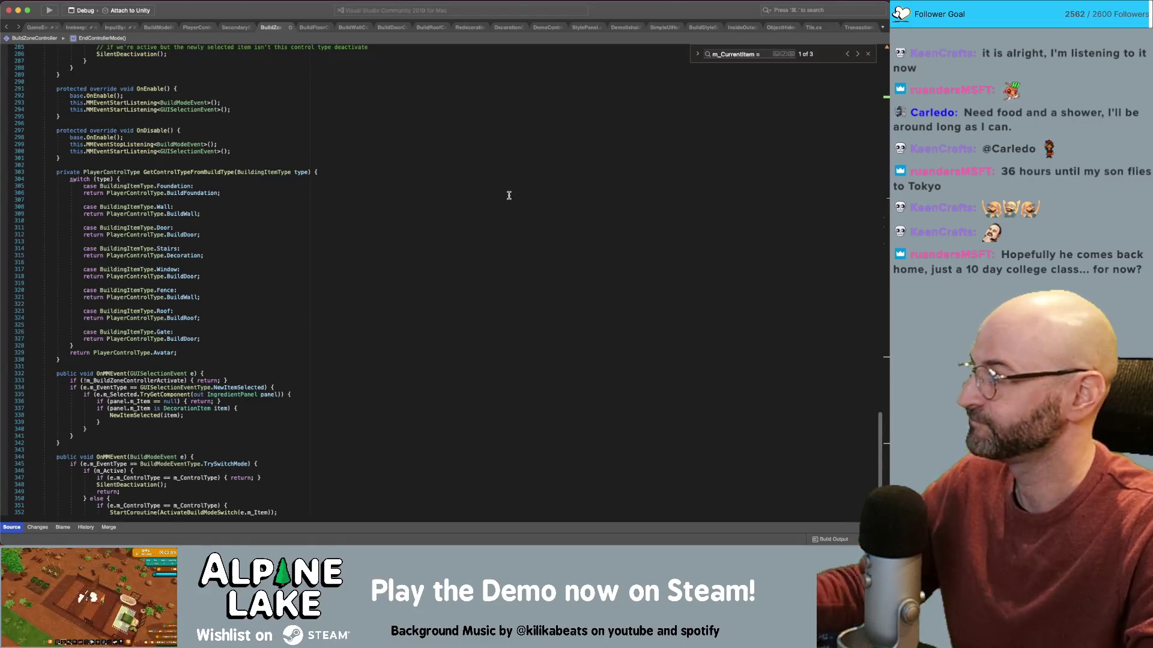
scroll(414, 228, "down", 10)
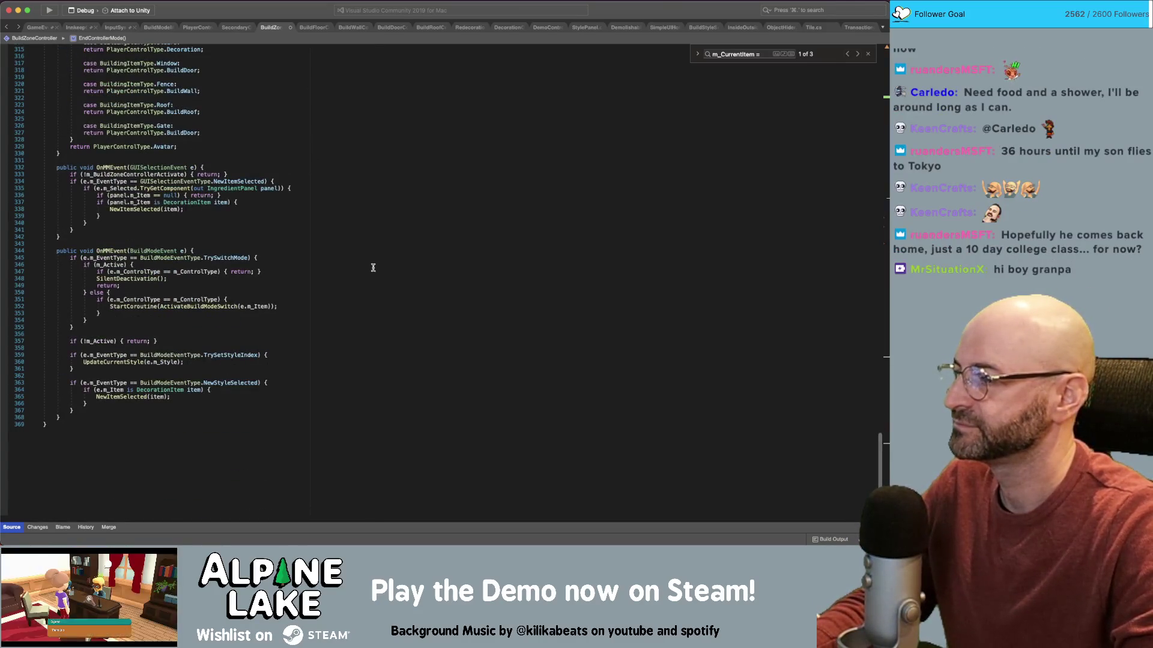
scroll(406, 282, "up", 1)
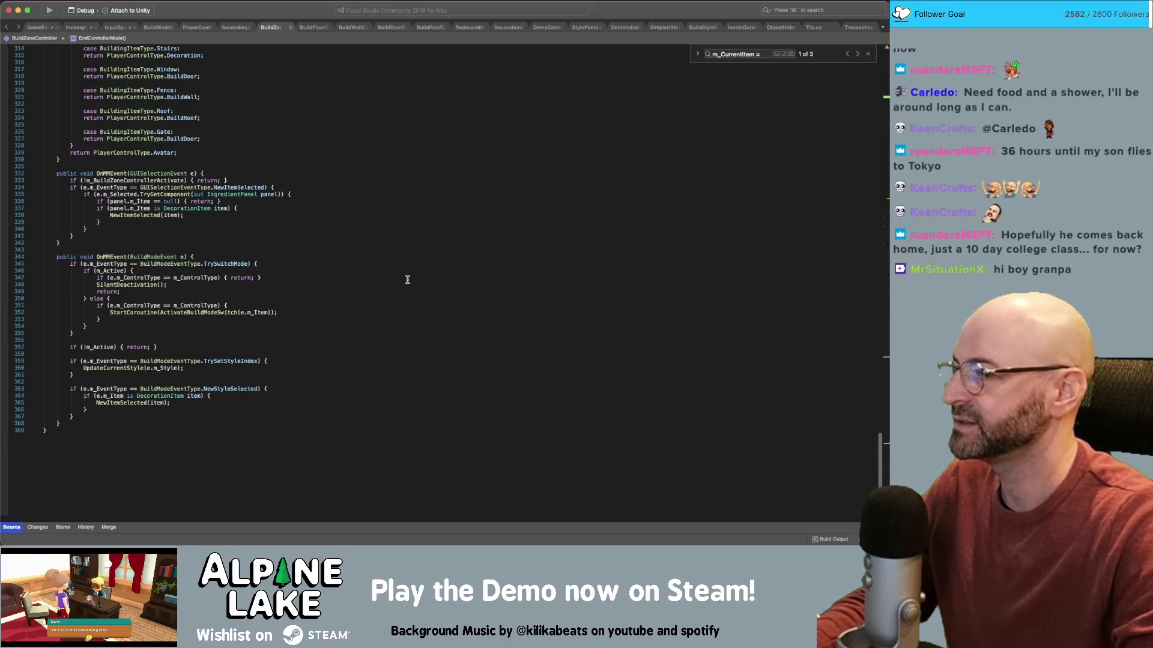
scroll(407, 285, "up", 15)
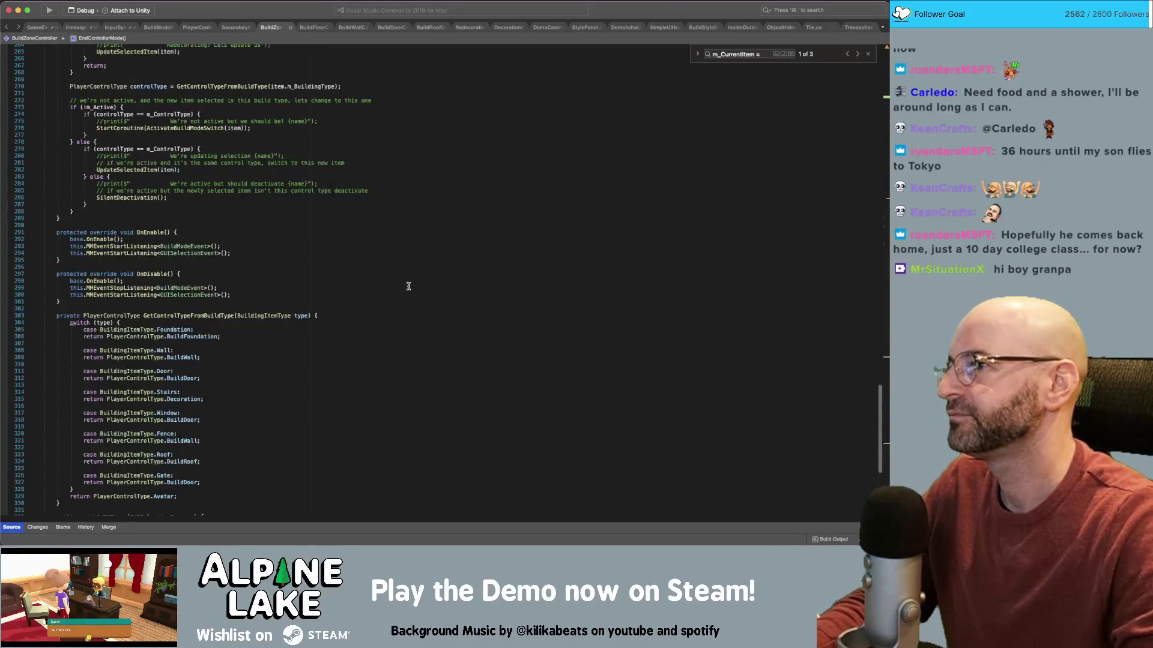
scroll(408, 284, "up", 20)
scroll(389, 300, "up", 5)
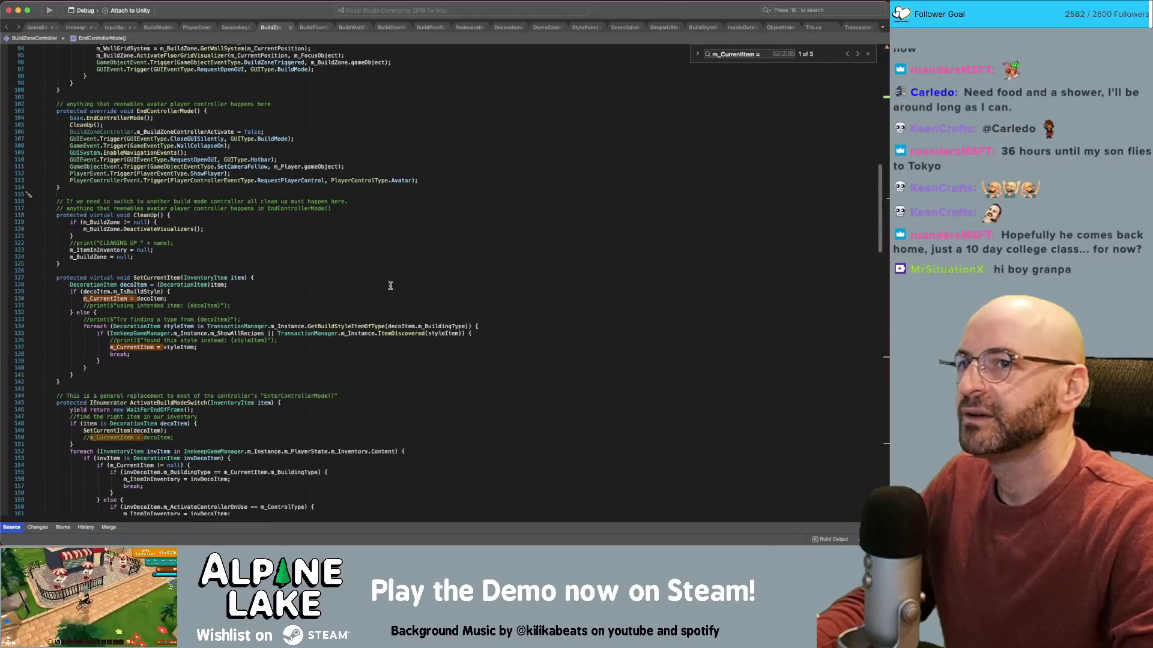
key("super+Tab")
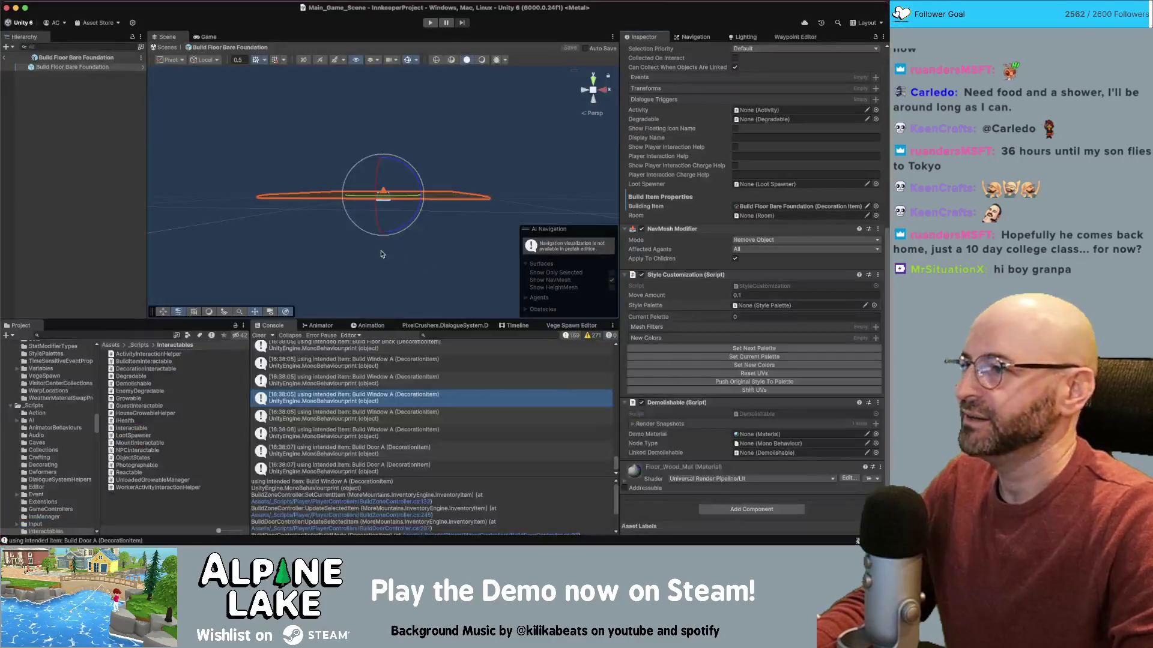
- Leave the Build Floor Bare Foundation prefab and go back to Core_Scene
left_click(54, 68)
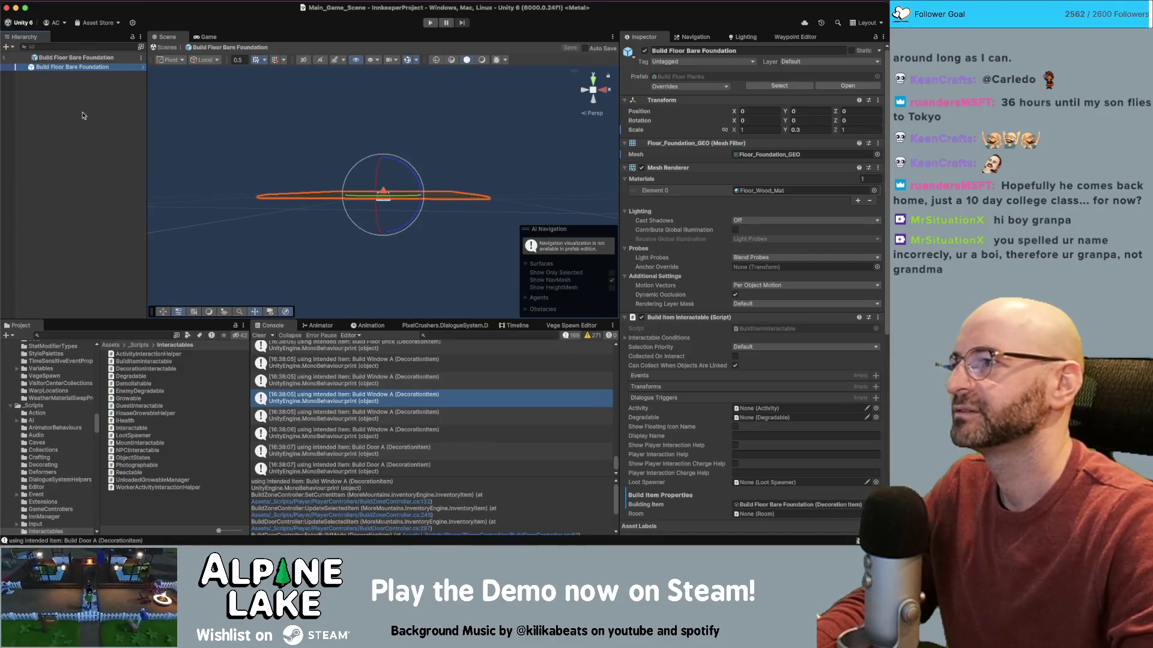
left_click(37, 85)
left_click(5, 58)
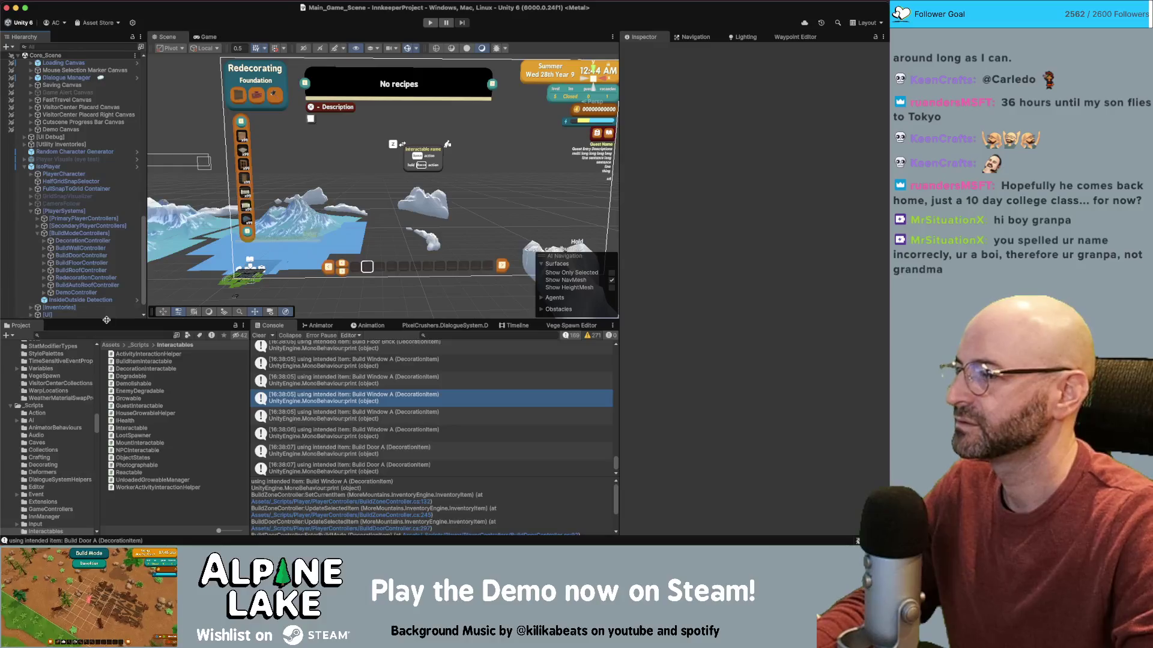
- Search 'build wall node' and review _Build Wall Node's components, including its empty Loot Spawner
type("build w")
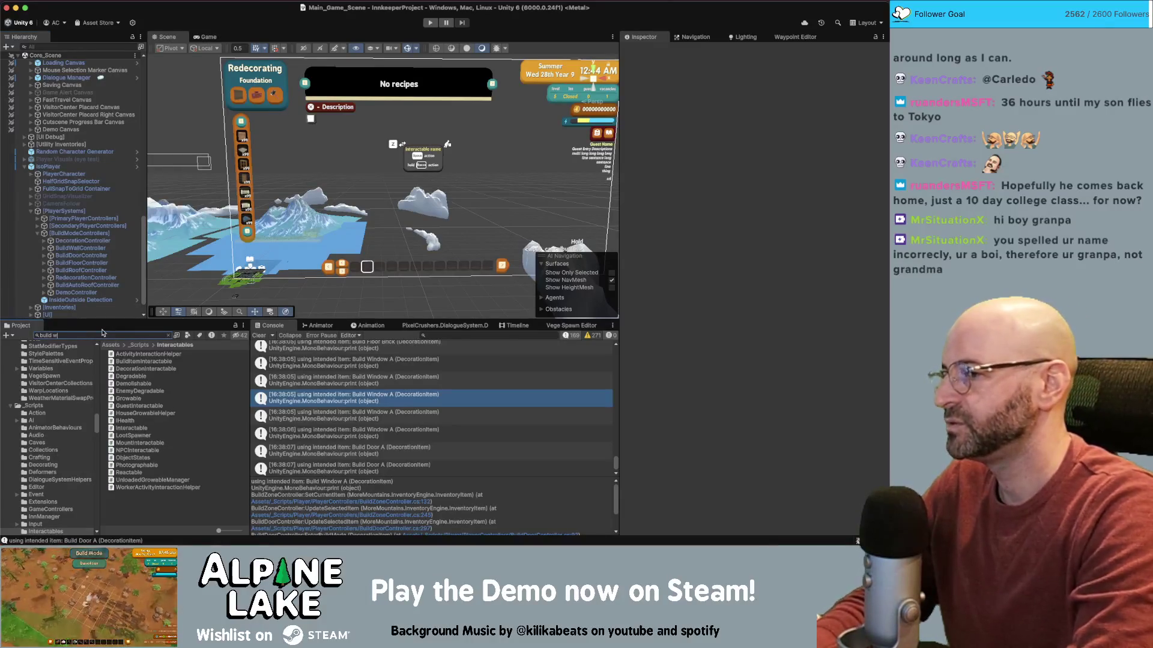
type("all node")
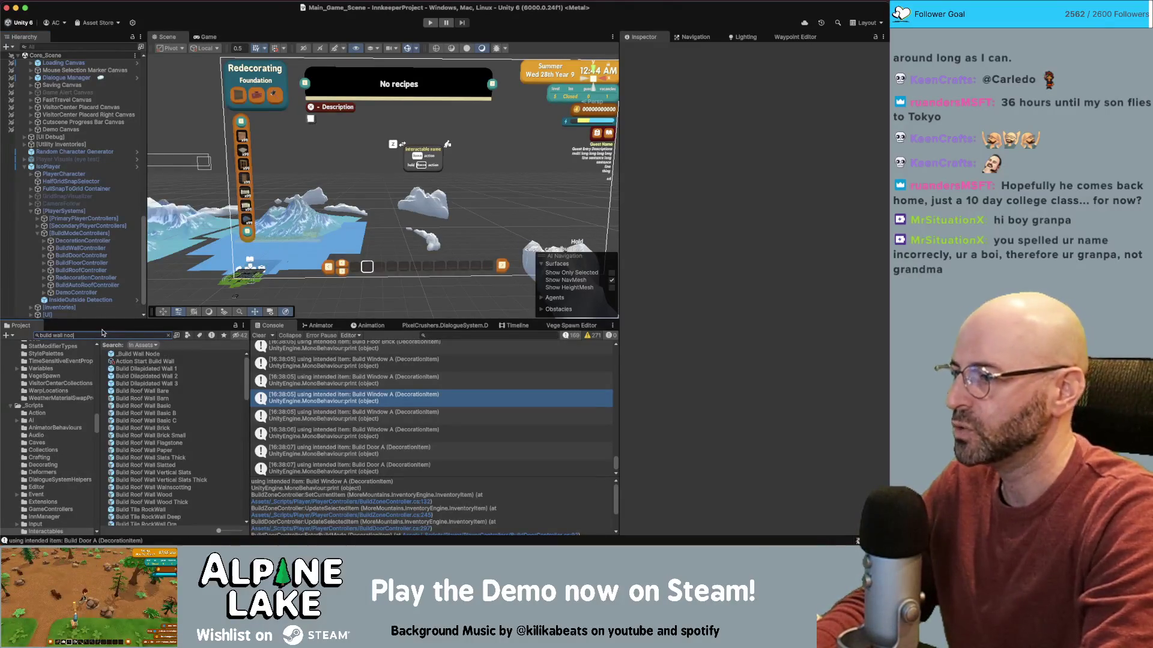
left_click(153, 355)
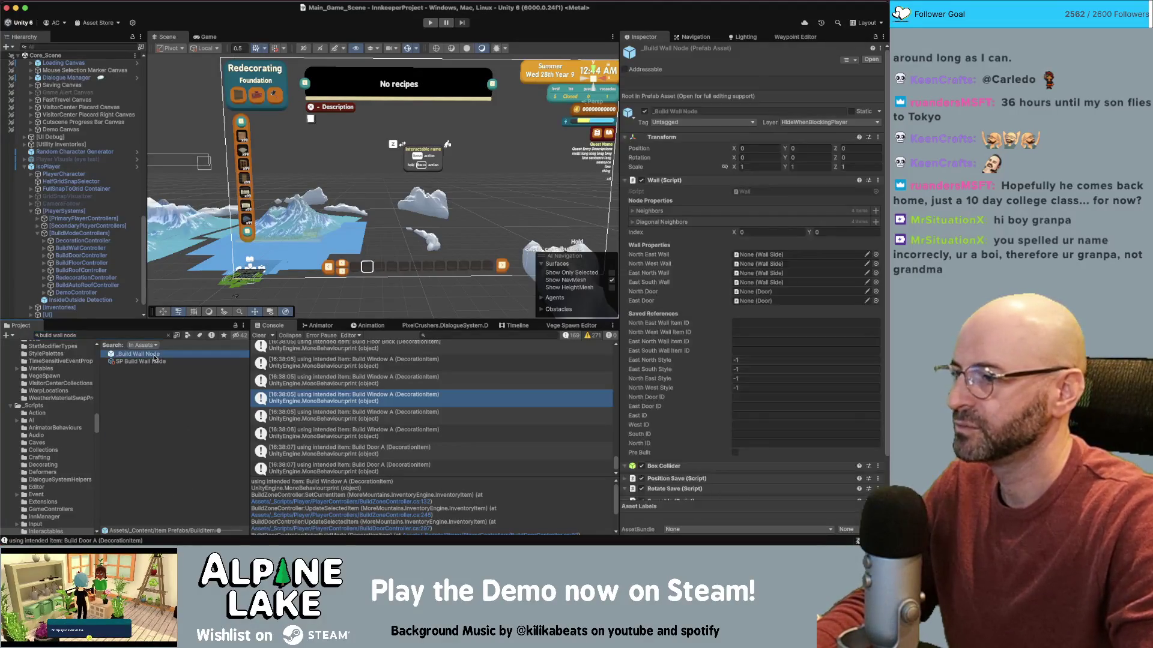
scroll(715, 332, "down", 5)
scroll(715, 332, "down", 3)
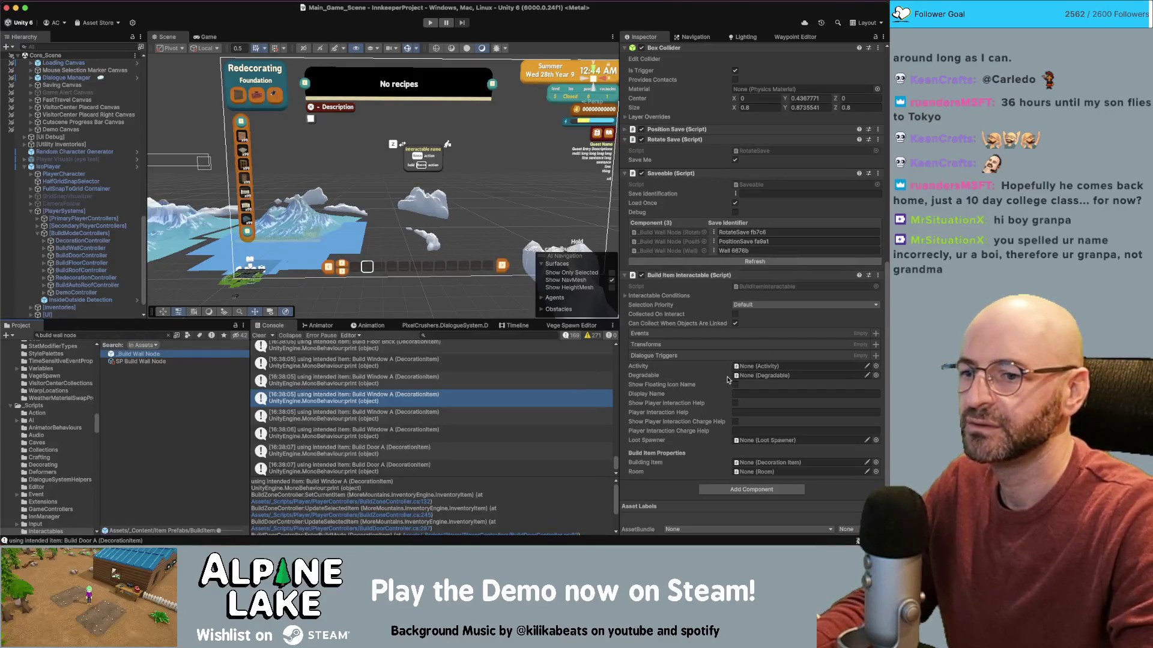
scroll(728, 377, "up", 1)
scroll(729, 377, "up", 3)
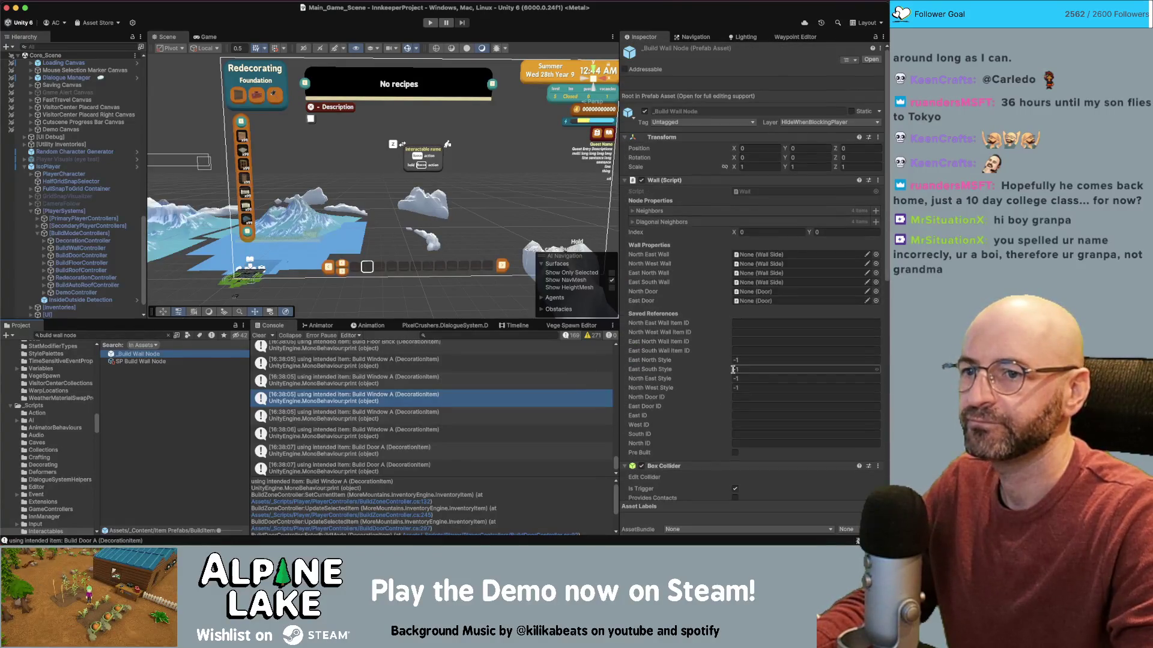
scroll(739, 366, "down", 3)
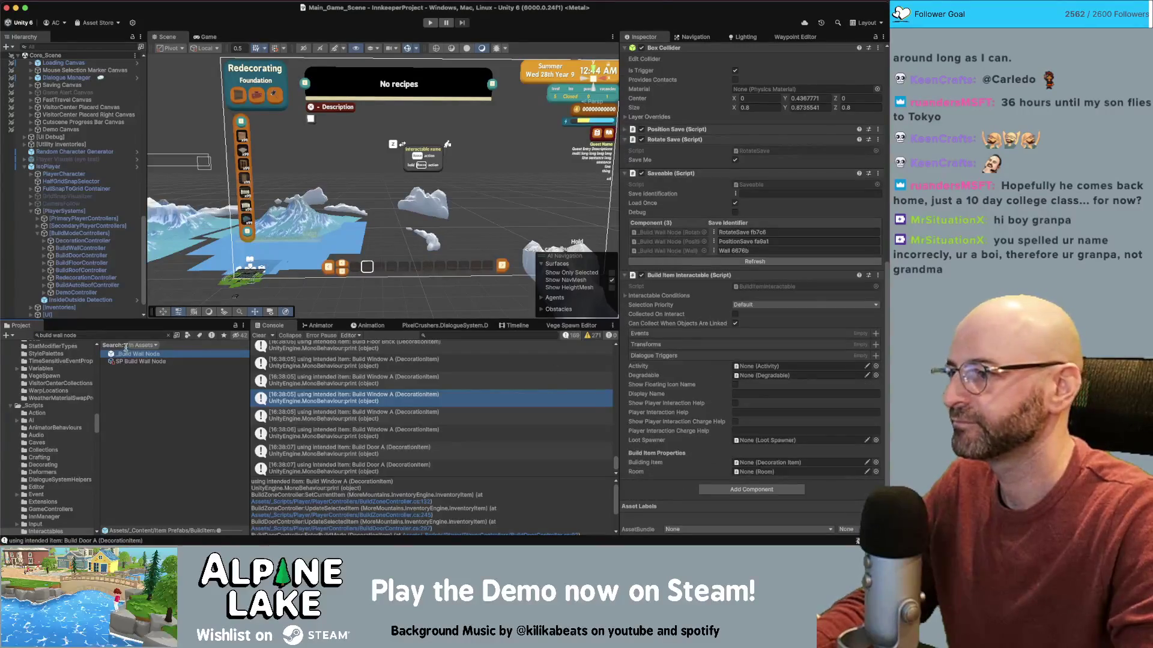
- Change the project search to 'build wall' to list the Basic, Brick and Flagstone wall prefabs
left_click(129, 336)
type("build wall")
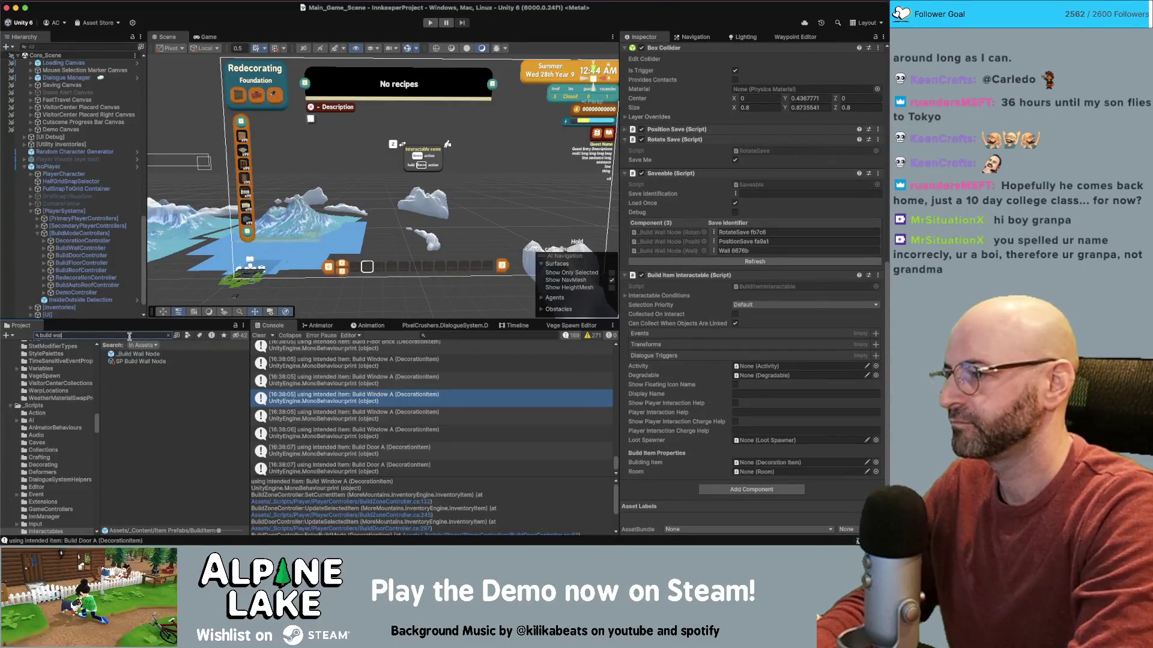
scroll(161, 415, "down", 3)
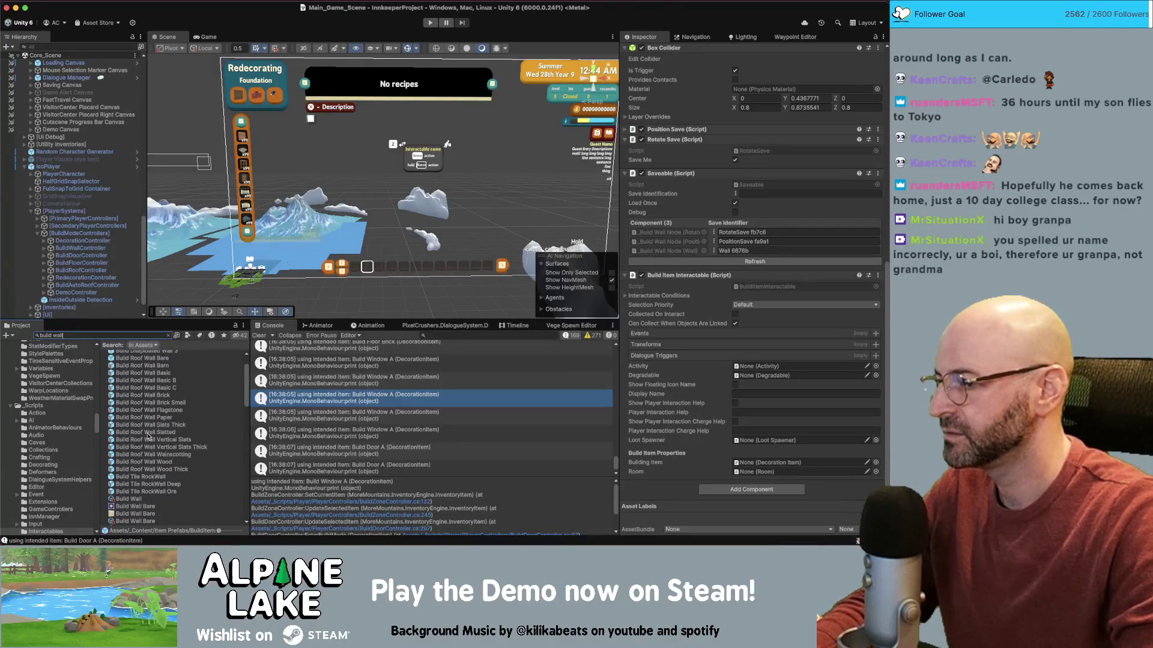
scroll(149, 437, "down", 10)
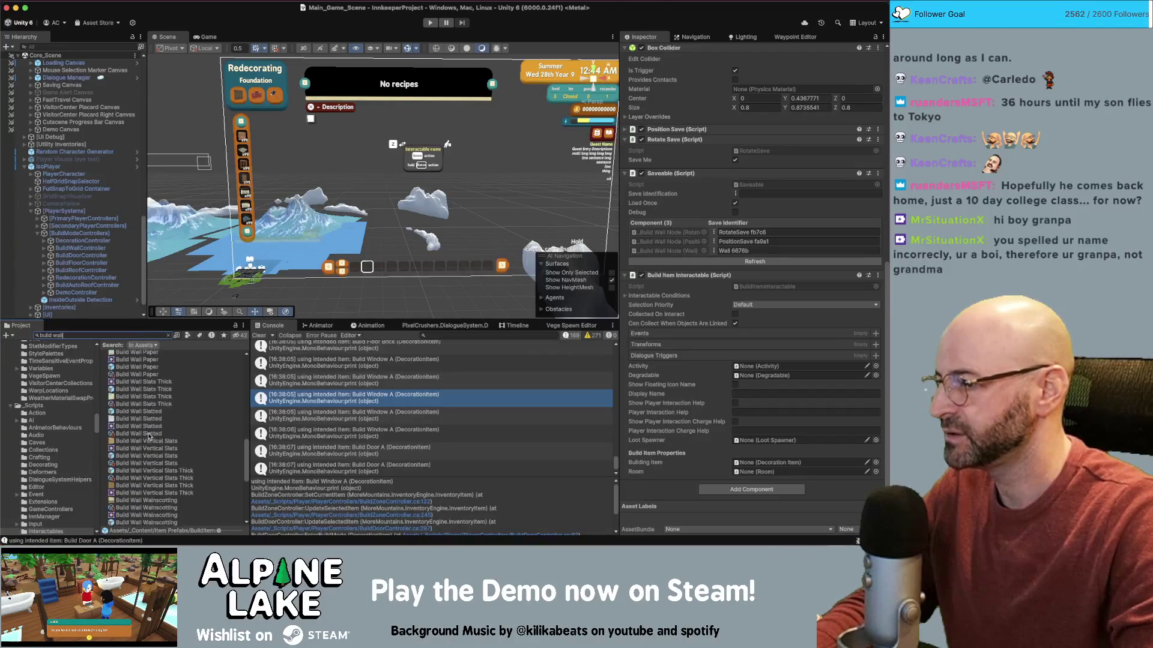
scroll(149, 437, "up", 1)
- Confirm Build Wall Brick's loot loadout drops Resource Wood, then select Build Wall Basic C
left_click(153, 384)
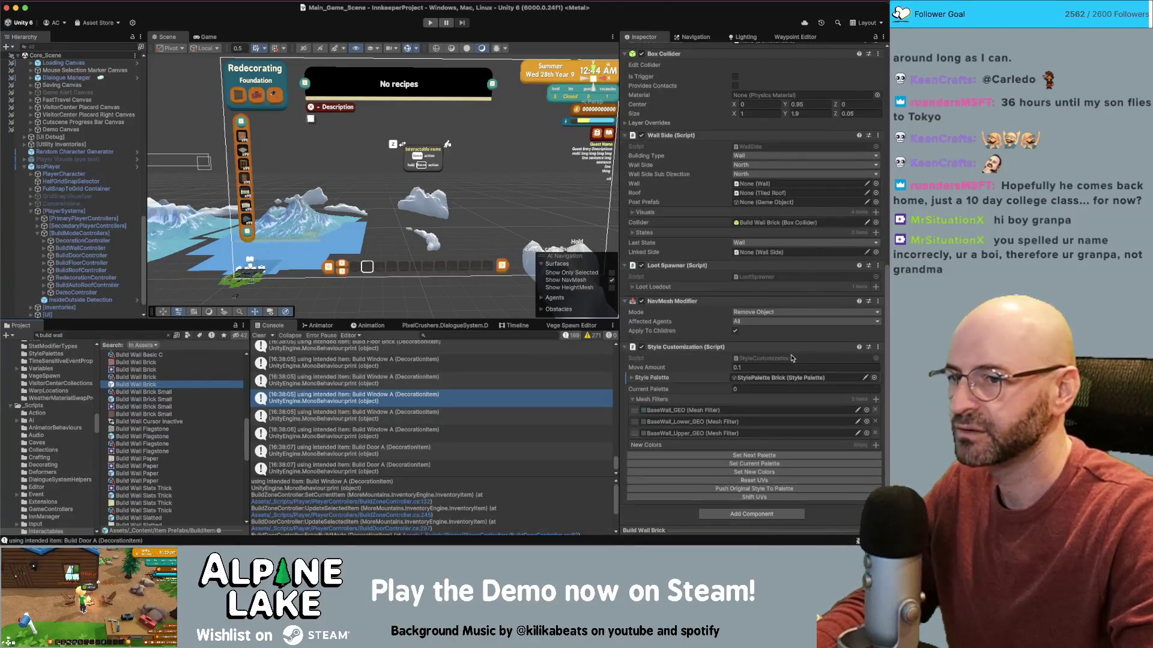
left_click(632, 287)
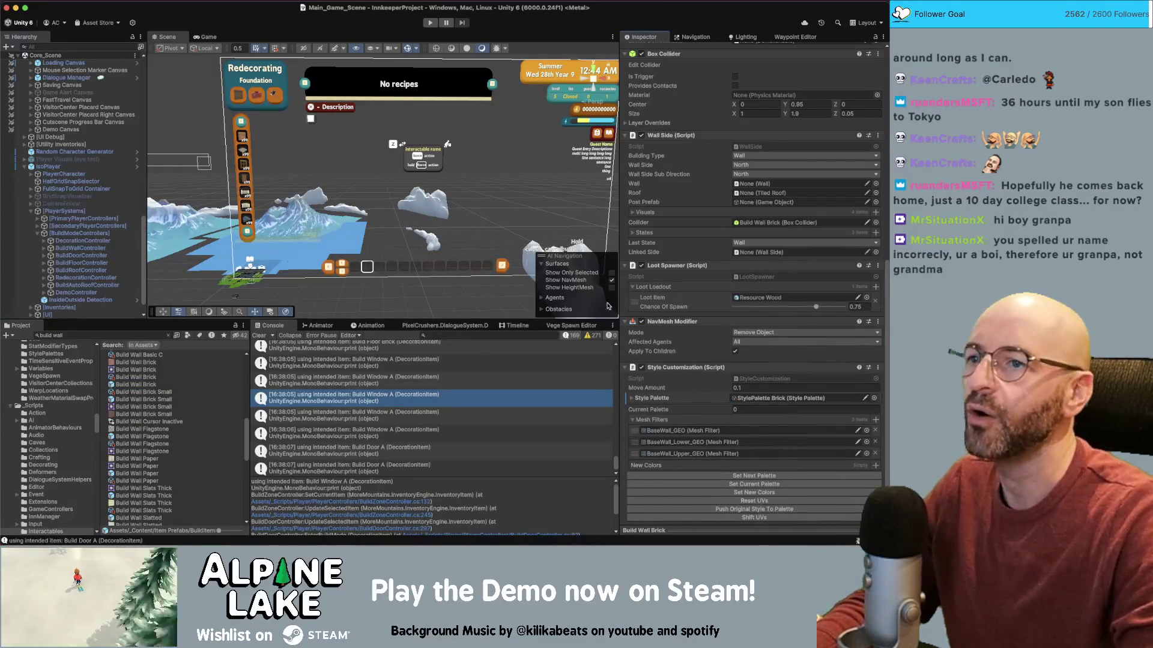
left_click(144, 384)
scroll(135, 374, "up", 3)
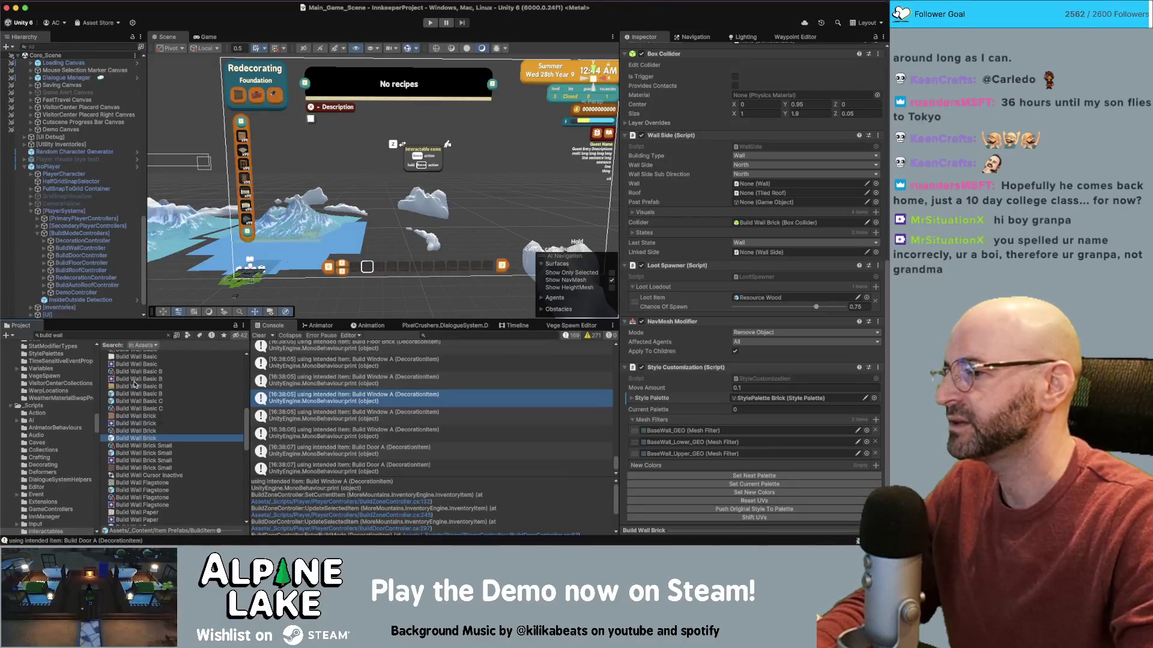
left_click(137, 401)
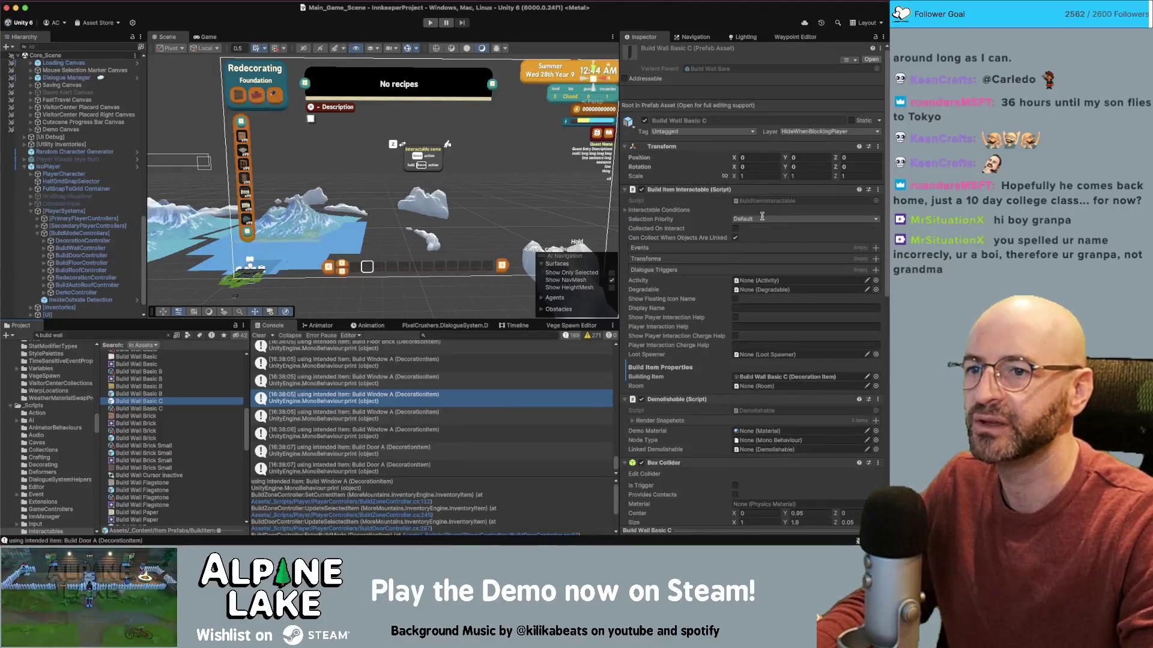
- Check that parent prefab Build Wall Bare's Loot Spawner still drops Resource Wood at 0.75 chance
left_click(713, 69)
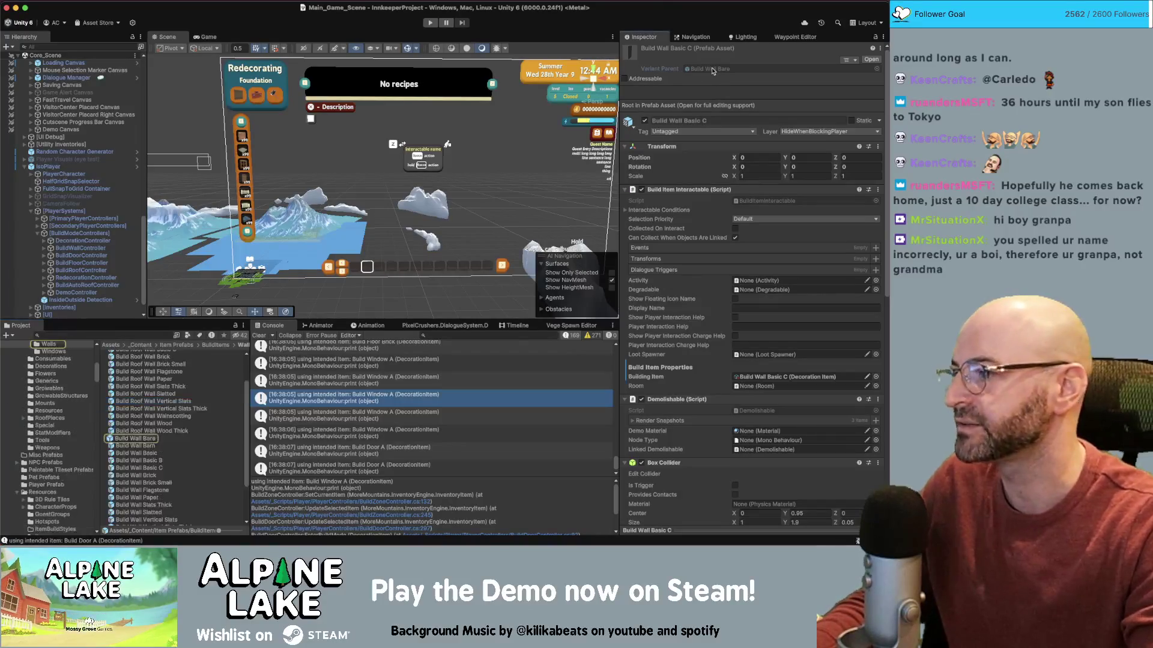
left_click(157, 438)
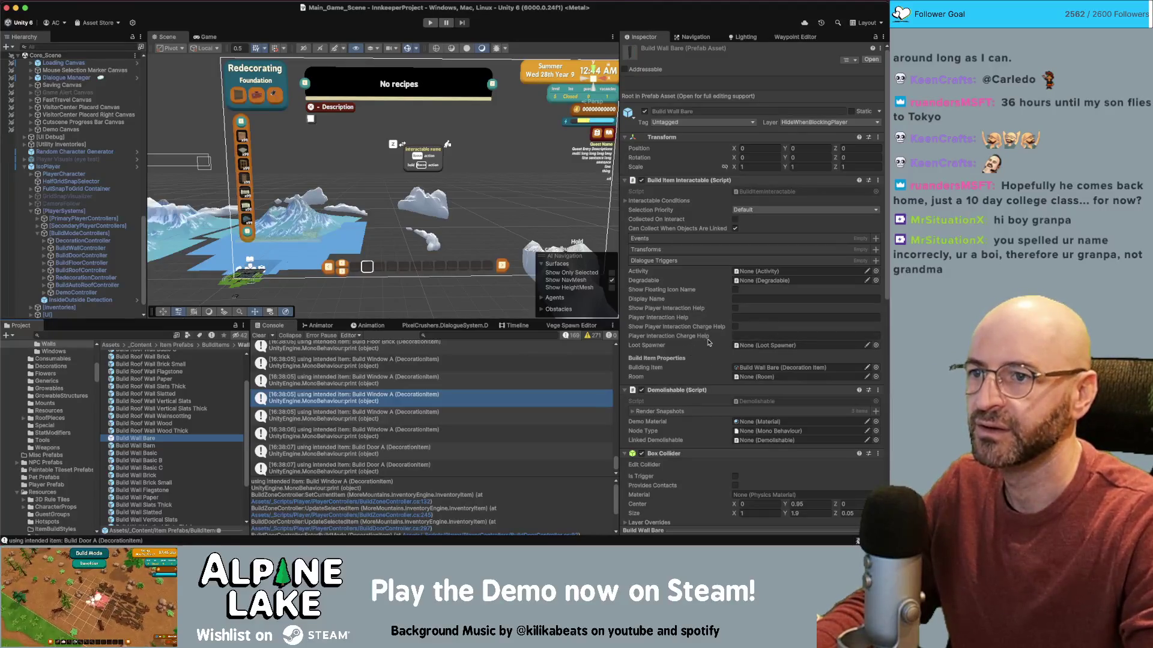
scroll(703, 335, "down", 5)
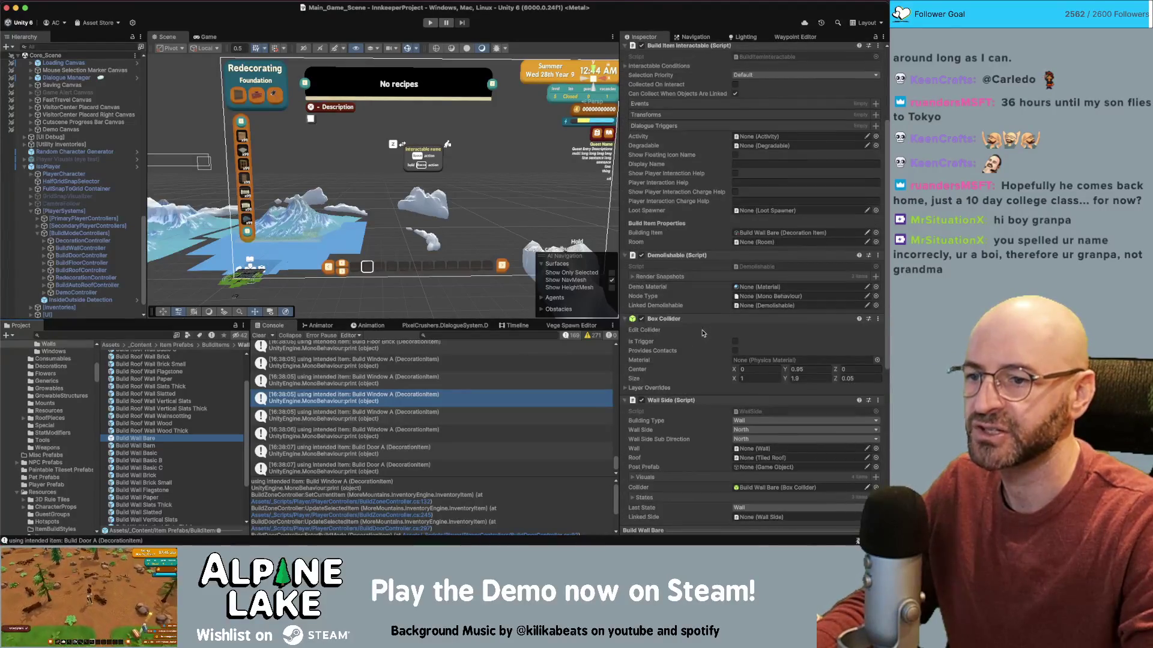
scroll(704, 334, "down", 6)
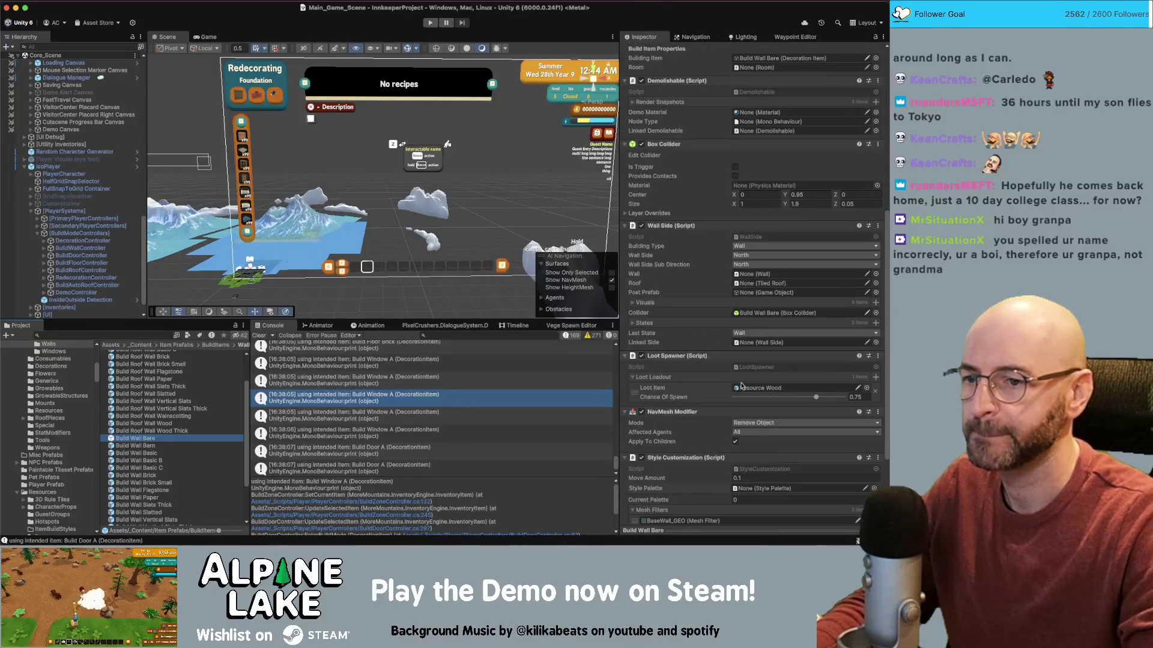
left_click(866, 388)
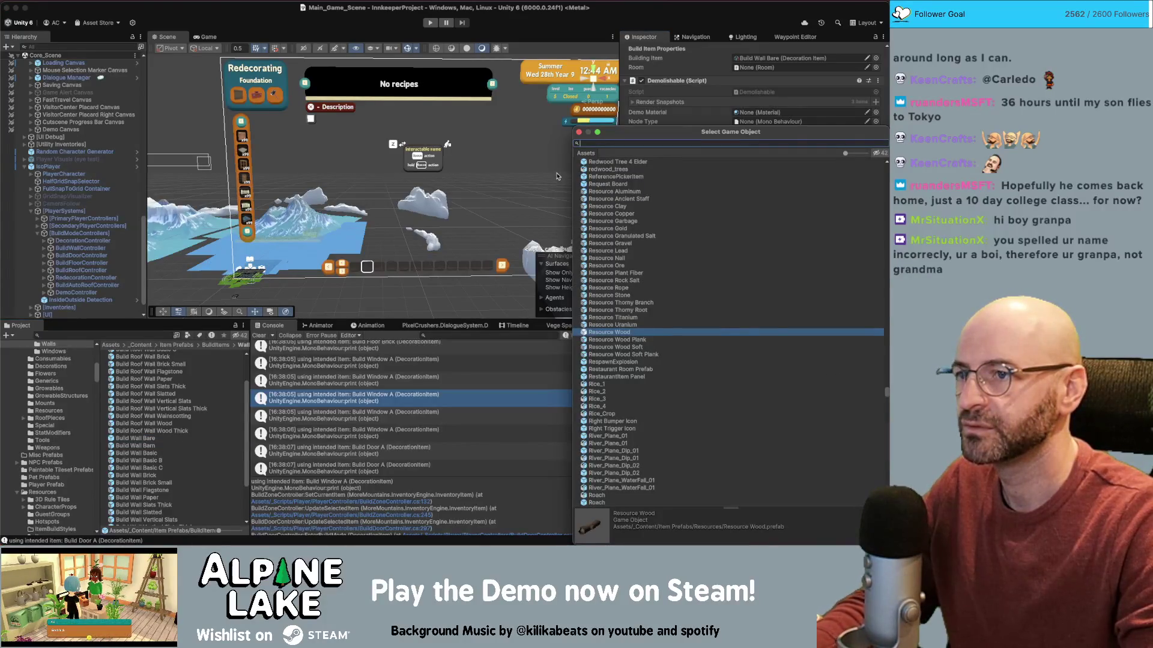
key("Escape")
left_click(108, 334)
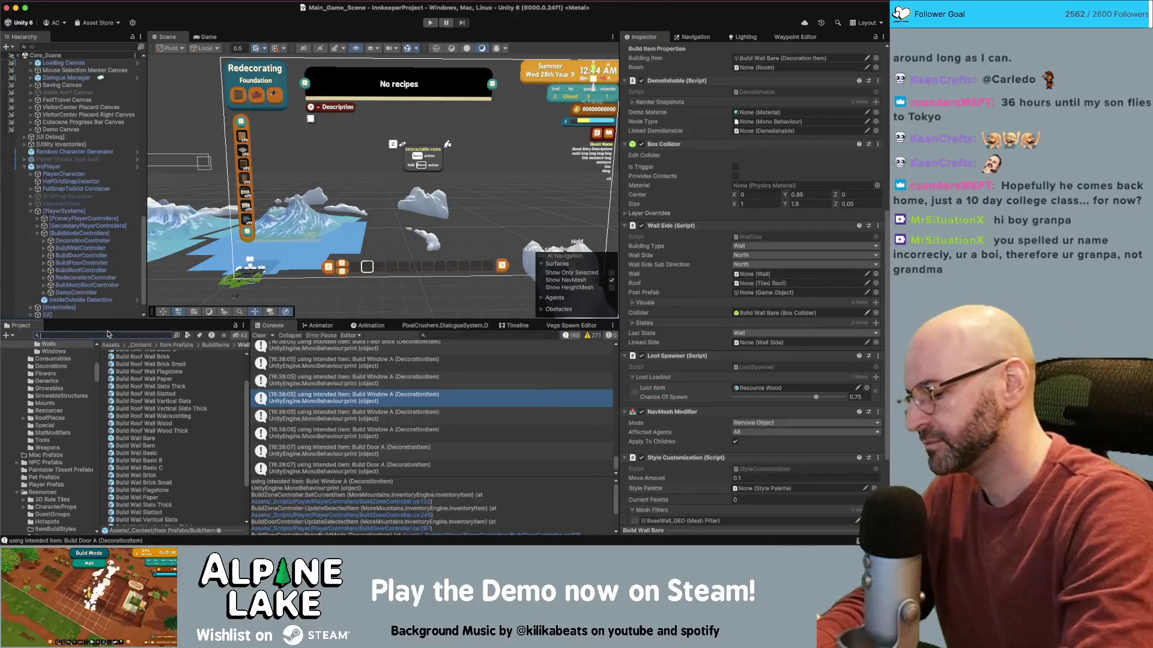
- Duplicate Build Floor Pickup and name the copy Build Wall Pickup
type("floor pickup")
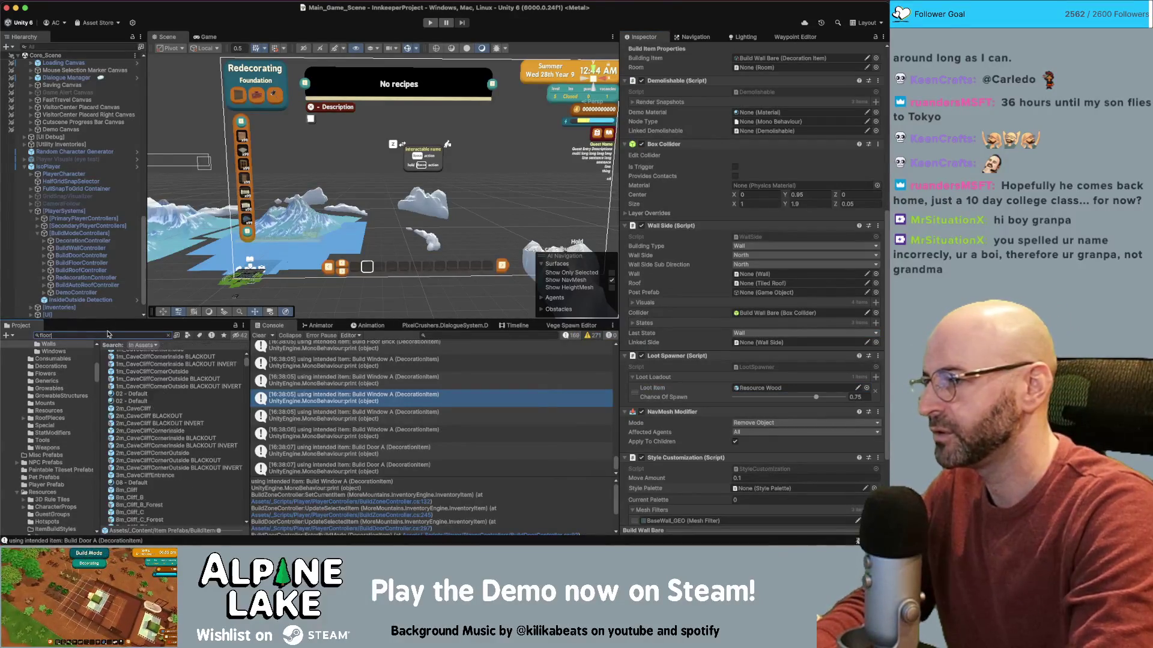
left_click(127, 354)
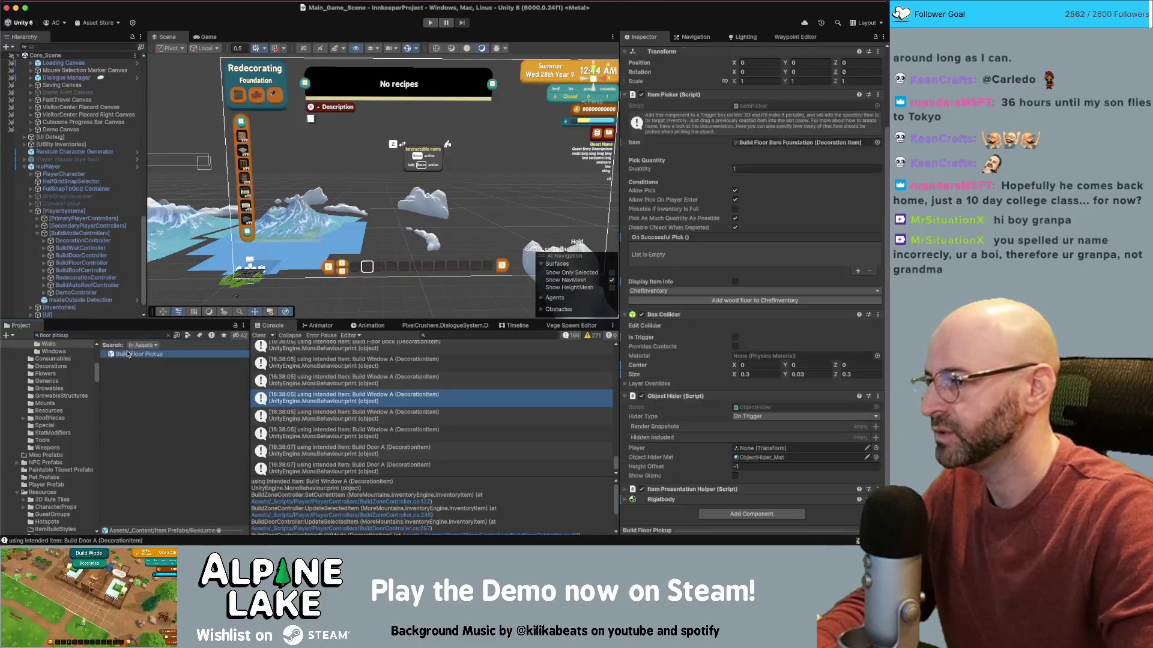
key("super+d")
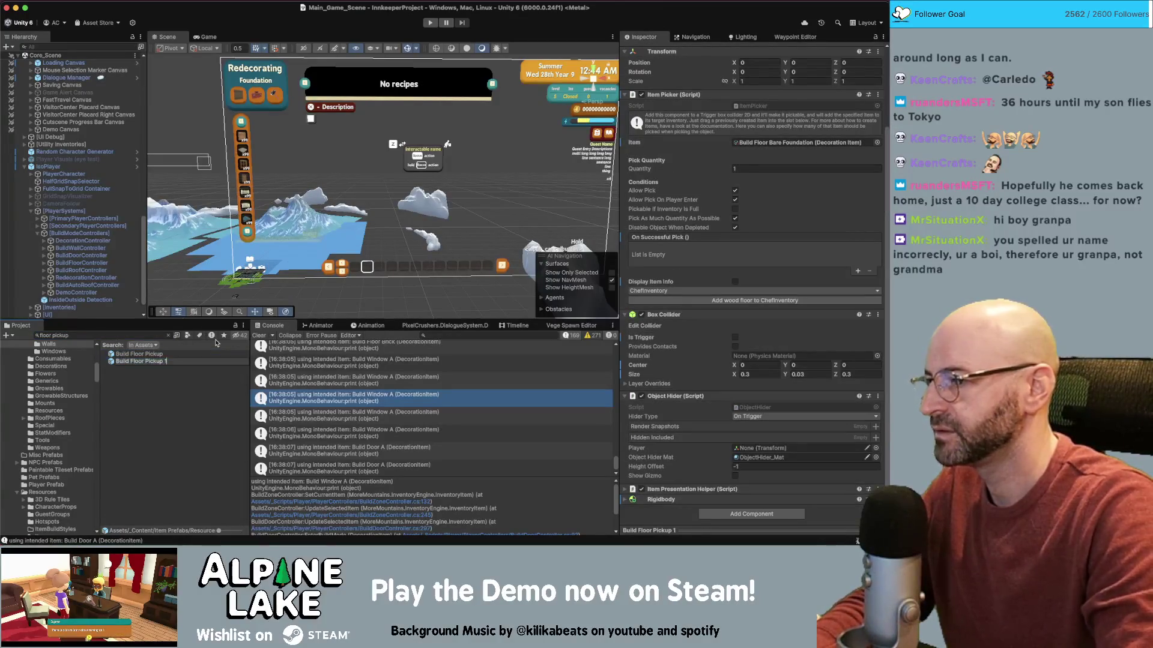
key("BackSpace")
key("BackSpace")
key("BackSpace")
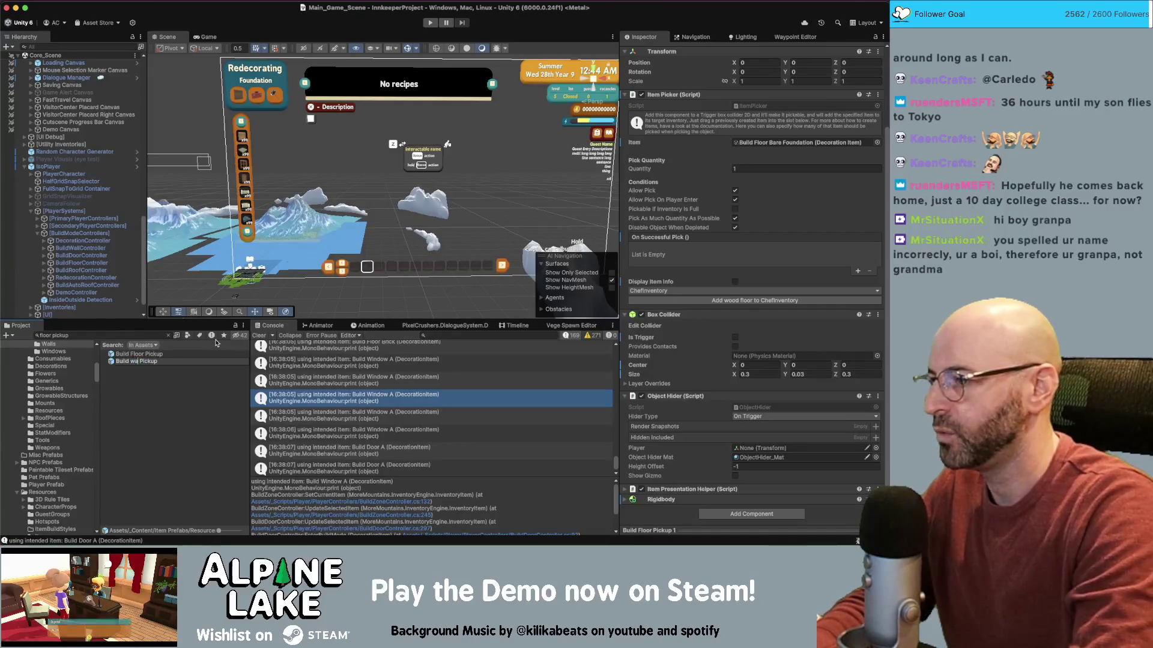
type("Wall")
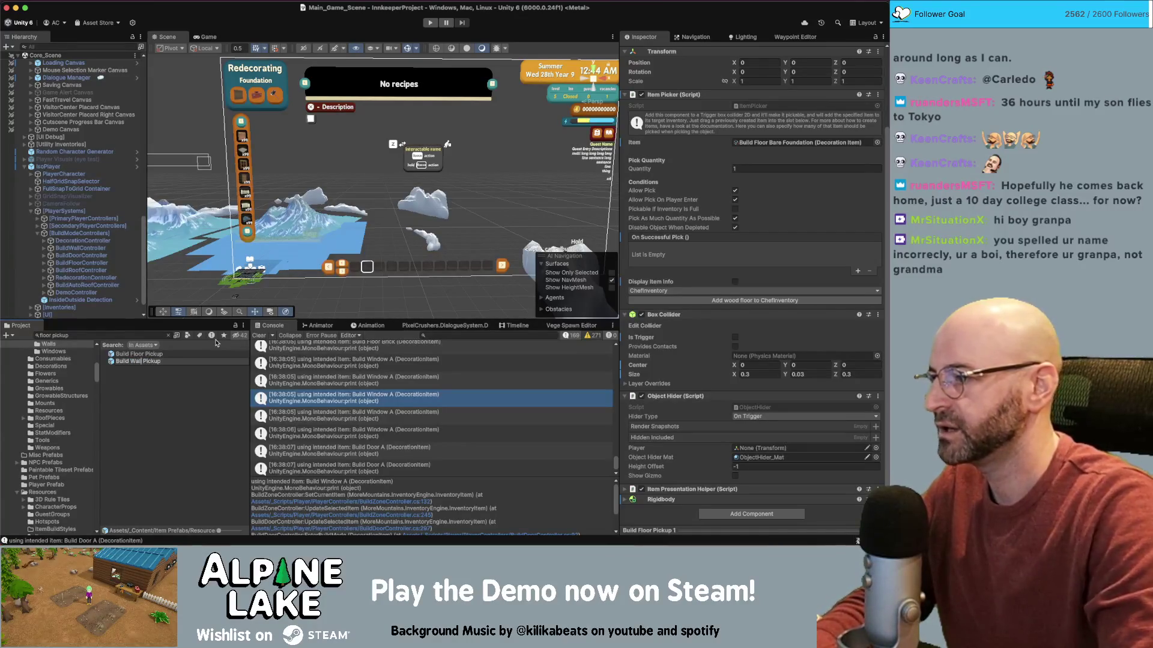
key("Return")
- Make further pickup copies named Build Door Pickup and Build Fence Pickup
left_click(136, 336)
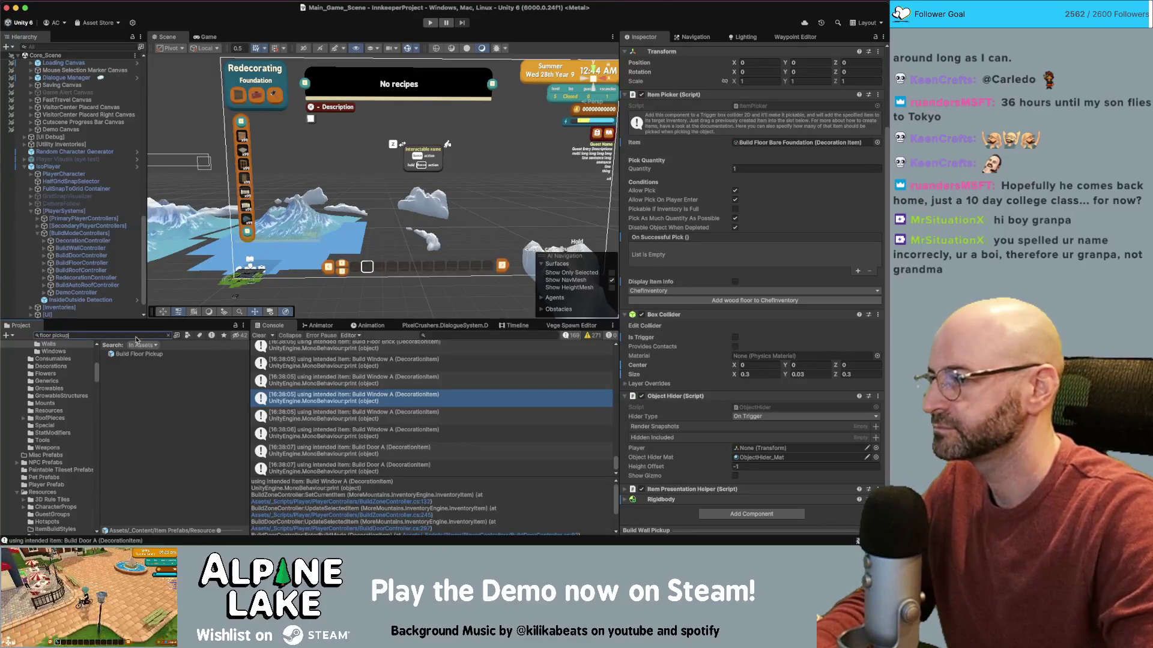
type("build")
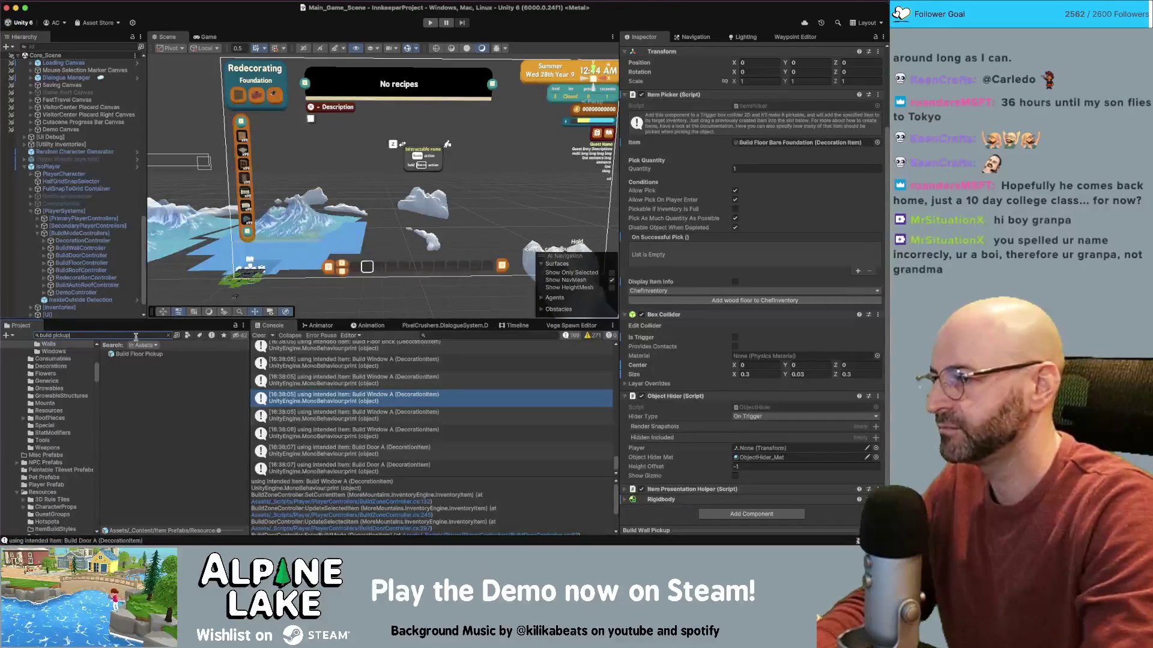
key("super+d")
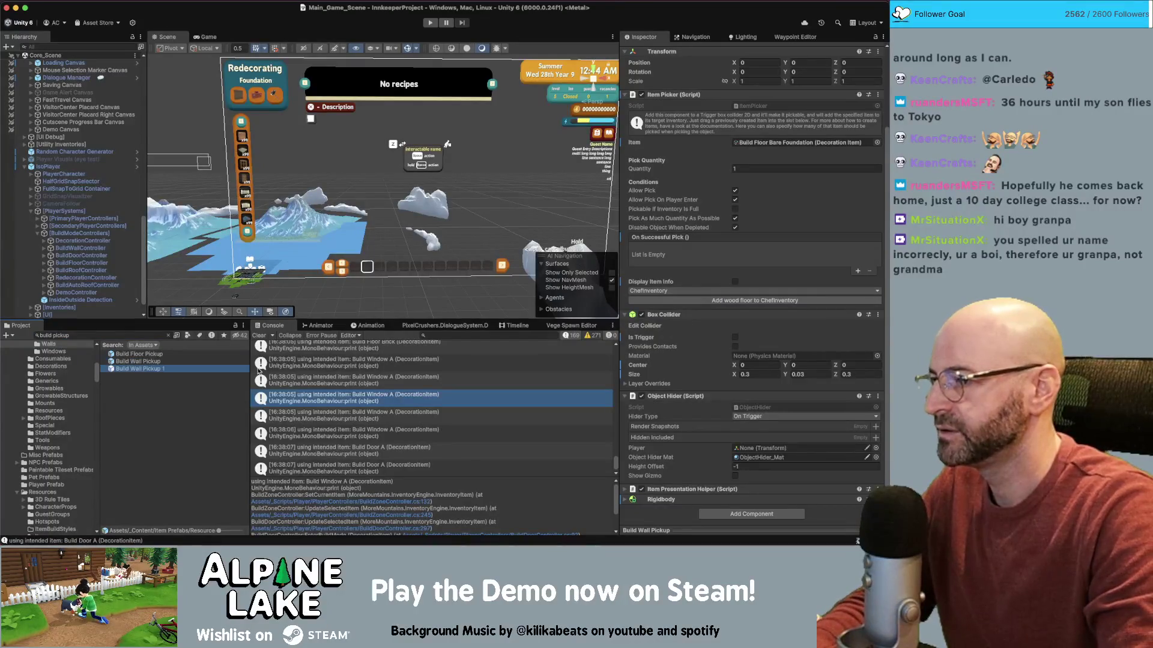
key("BackSpace")
key("BackSpace")
key("BackSpace")
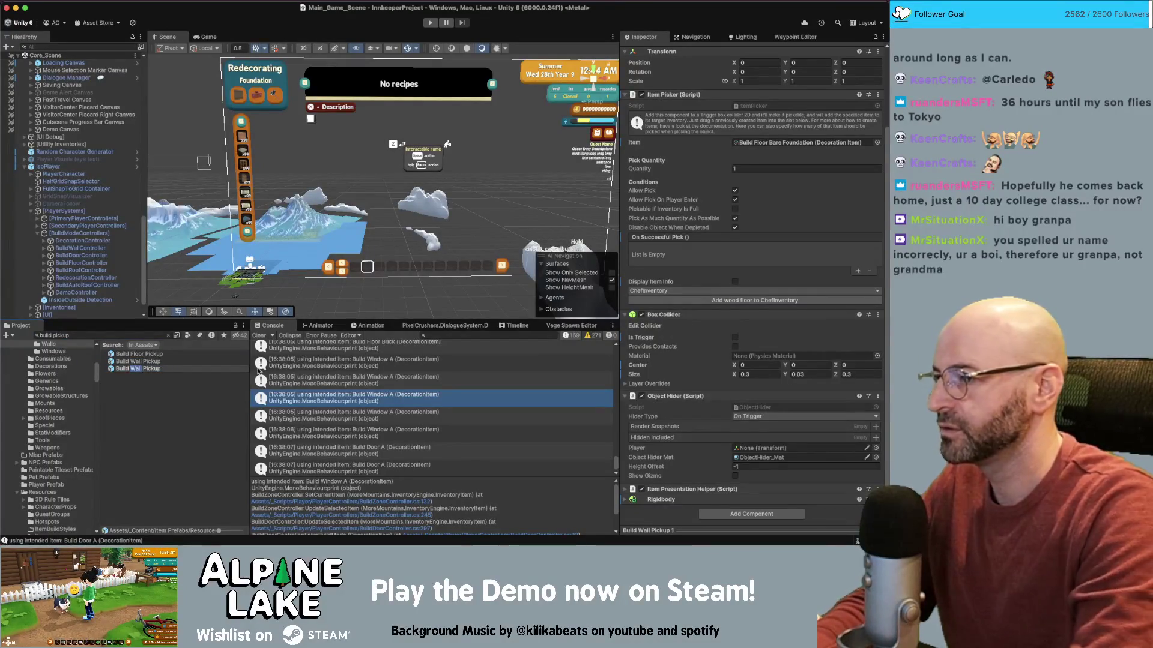
type("Door")
key("Return")
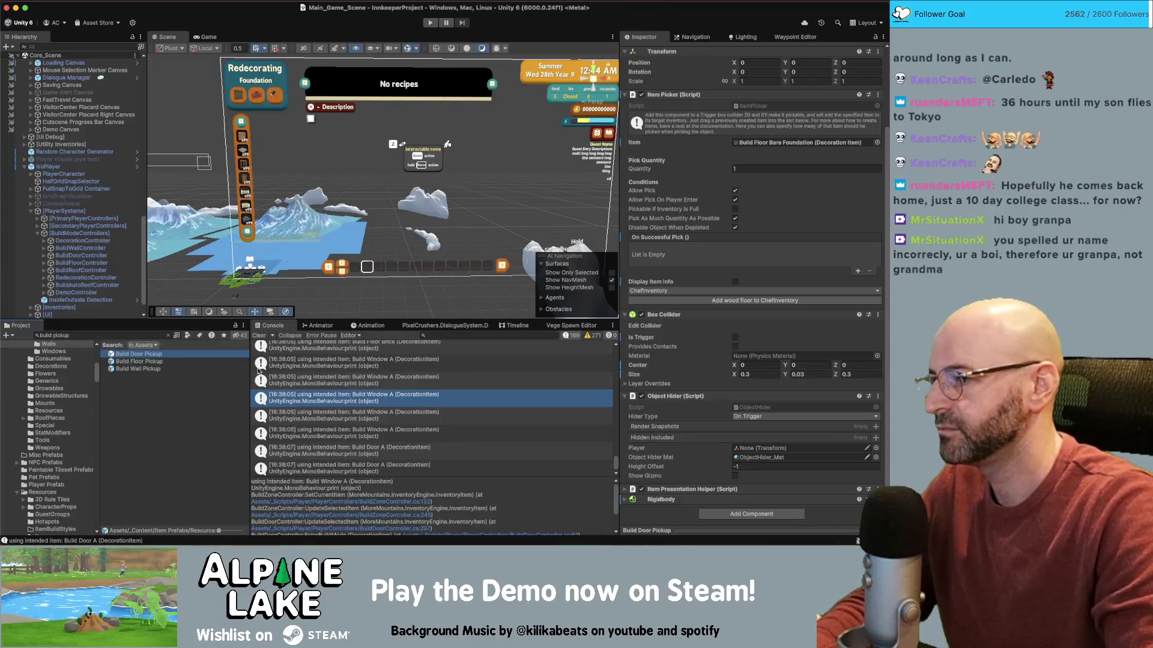
key("super+d")
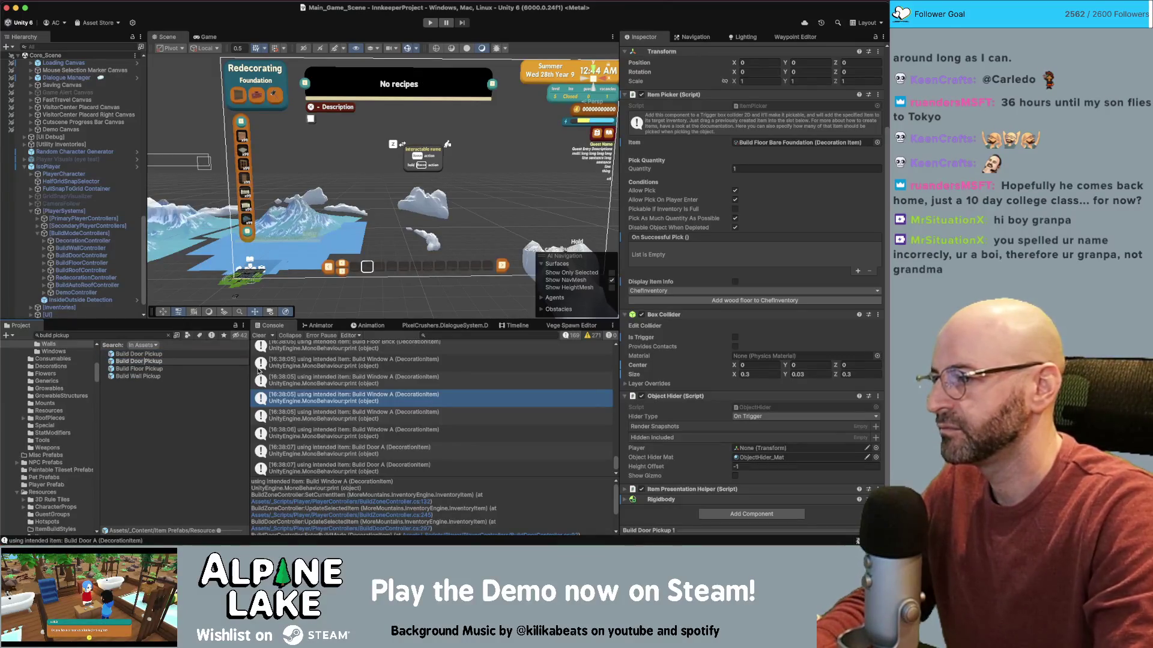
key("alt+shift+Left")
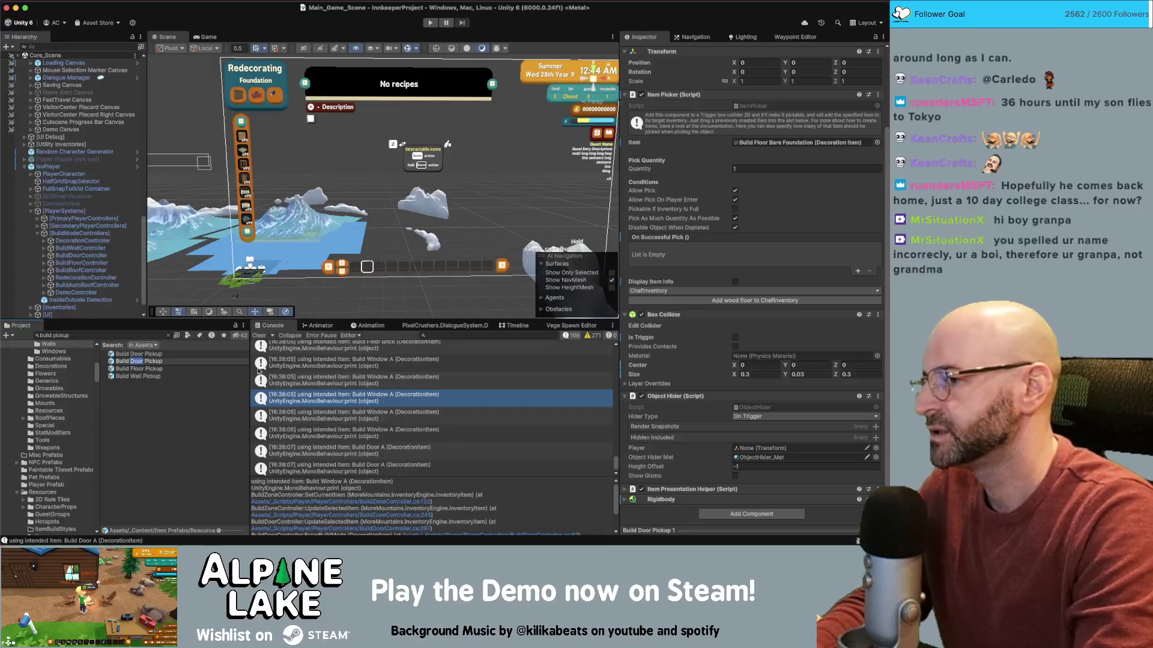
type("Fence")
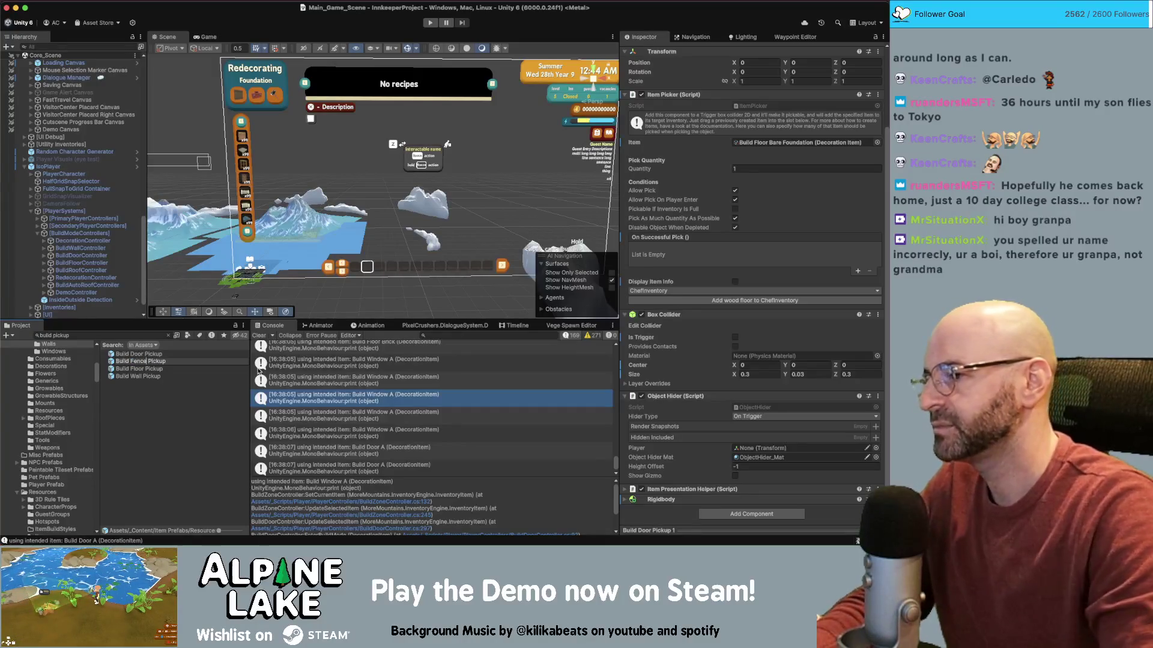
key("Return")
- Make the Build Gate Pickup, Build Window Pickup and Build Roof Pickup copies
key("super+d")
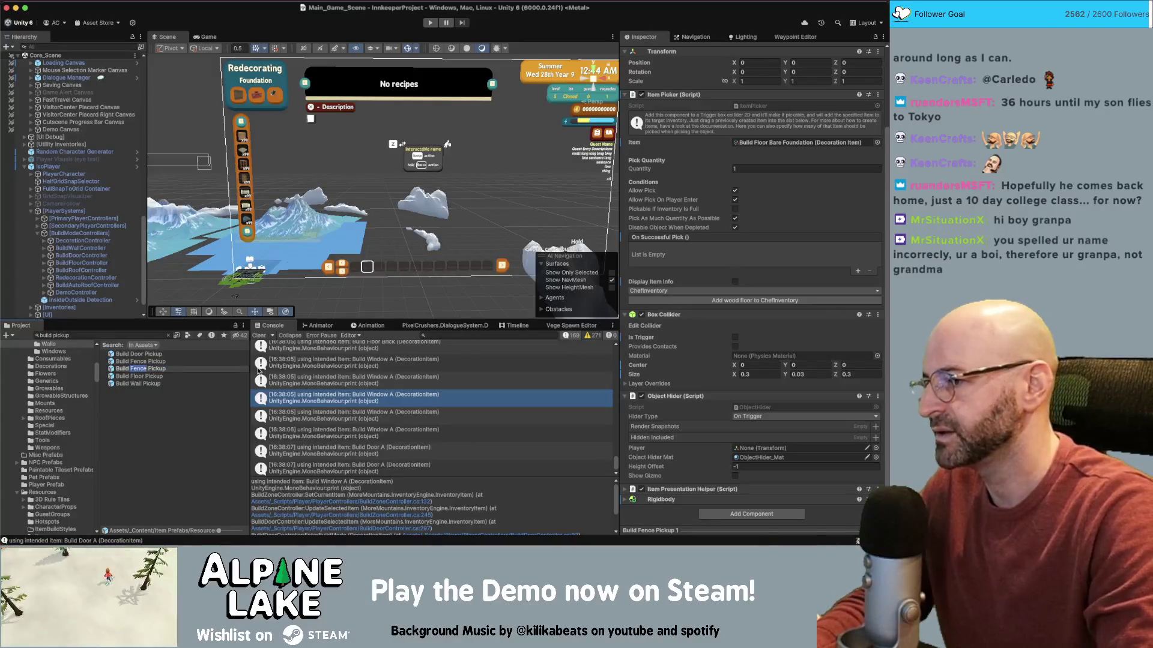
type("Gate")
key("Return")
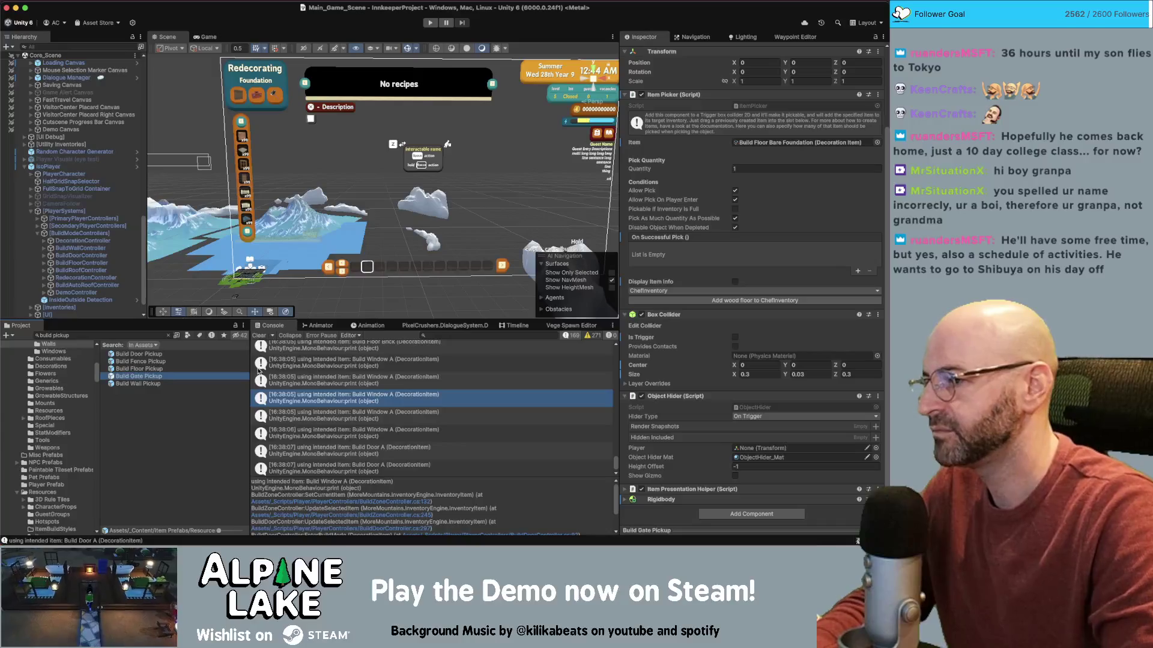
key("super+d")
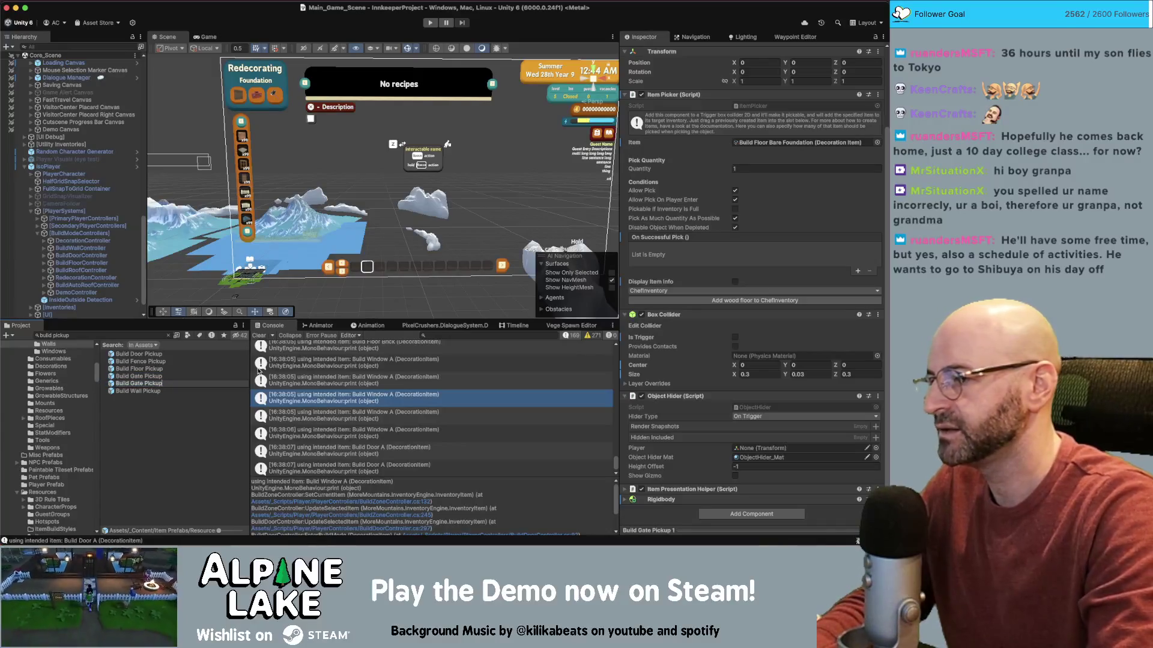
type("Window")
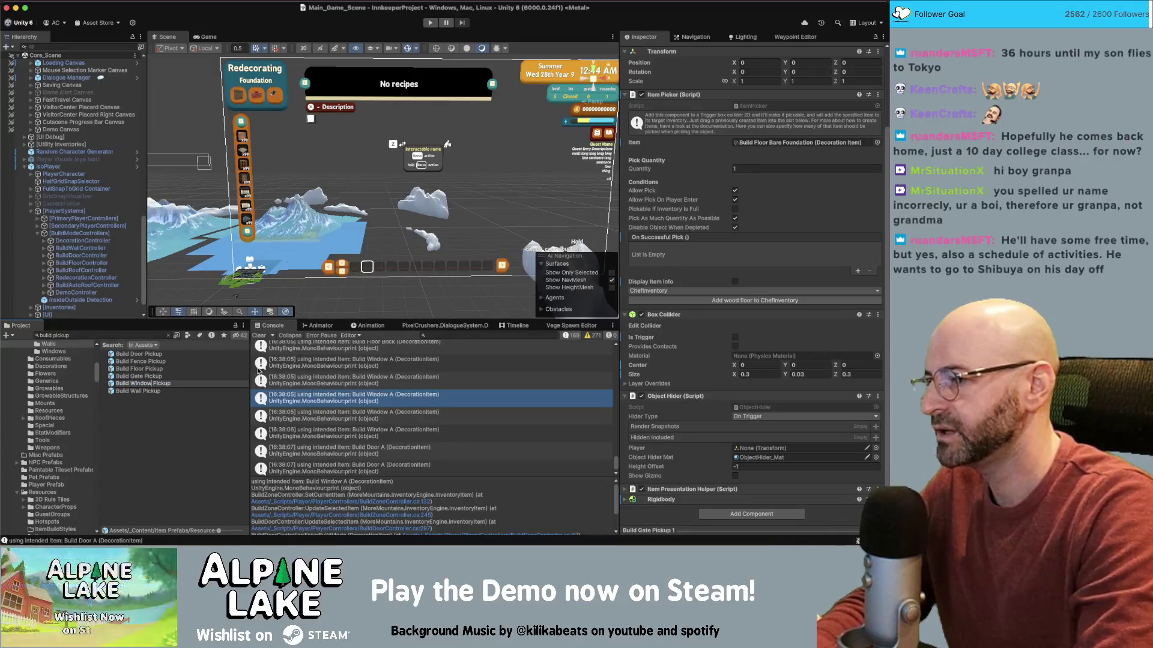
key("Return")
key("super+d")
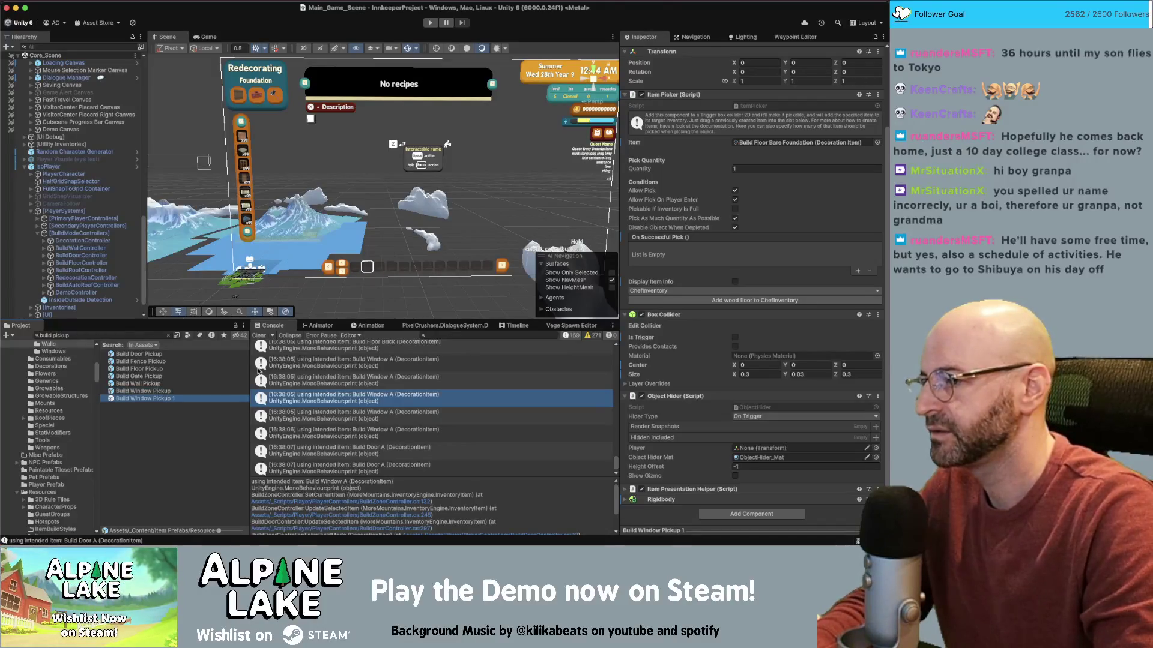
key("BackSpace")
key("BackSpace")
key("BackSpace")
type("Roof")
key("Return")
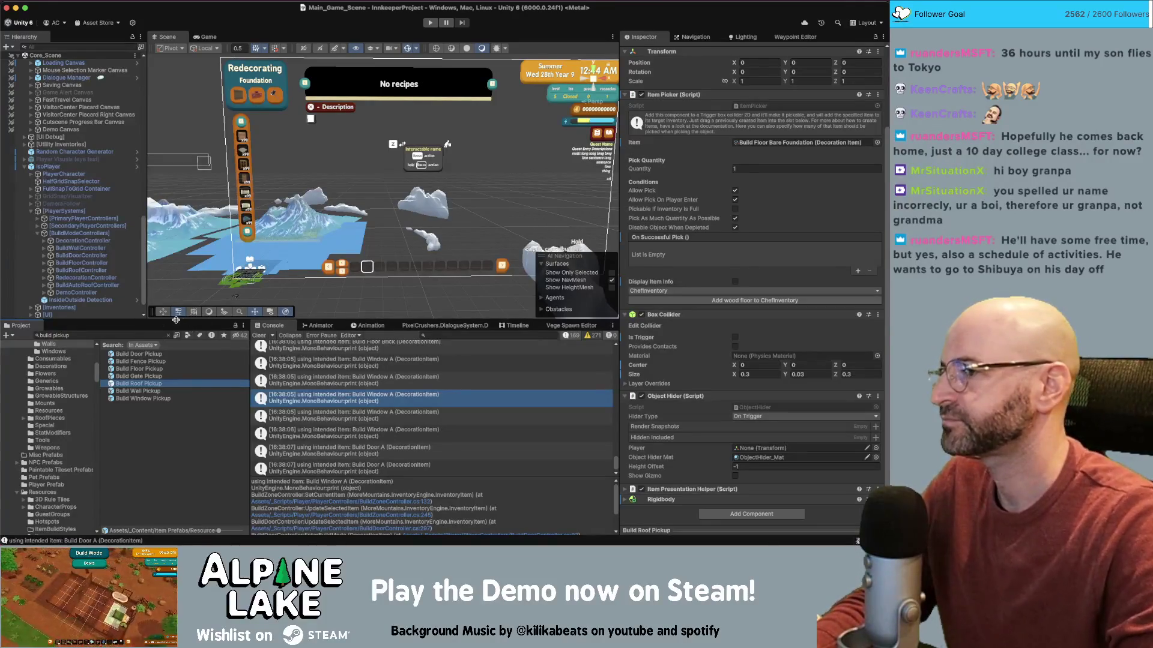
- Review the Door, Fence and Window pickup prefabs, which still give Build Floor Bare Foundation
left_click(124, 355)
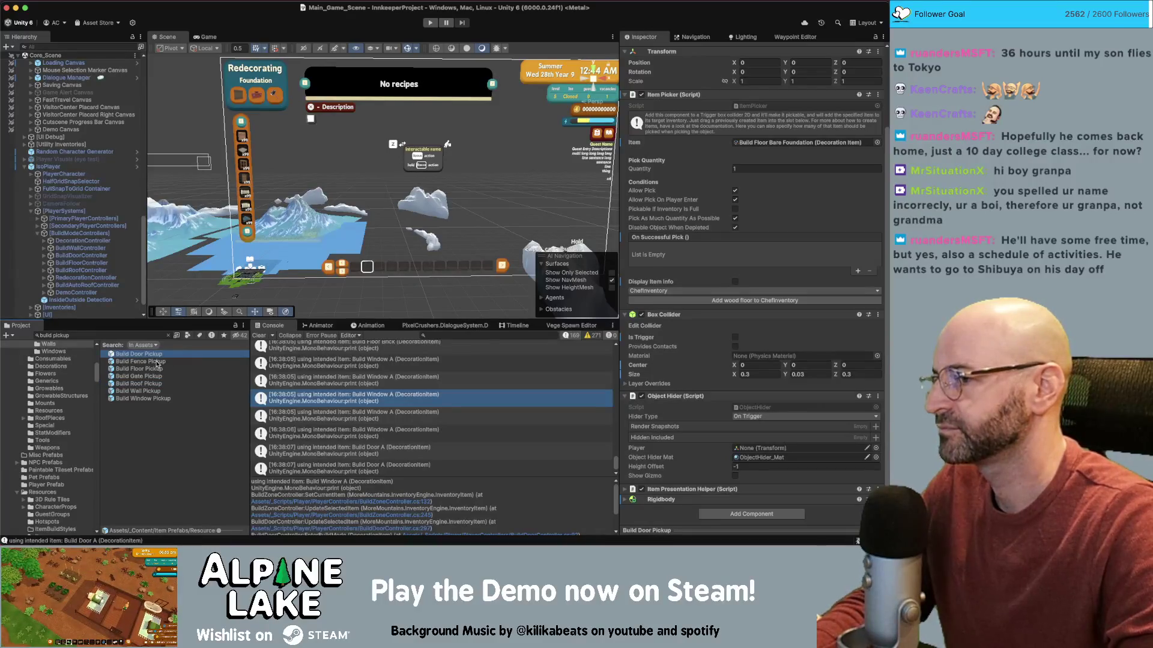
left_click(157, 361)
left_click(150, 400)
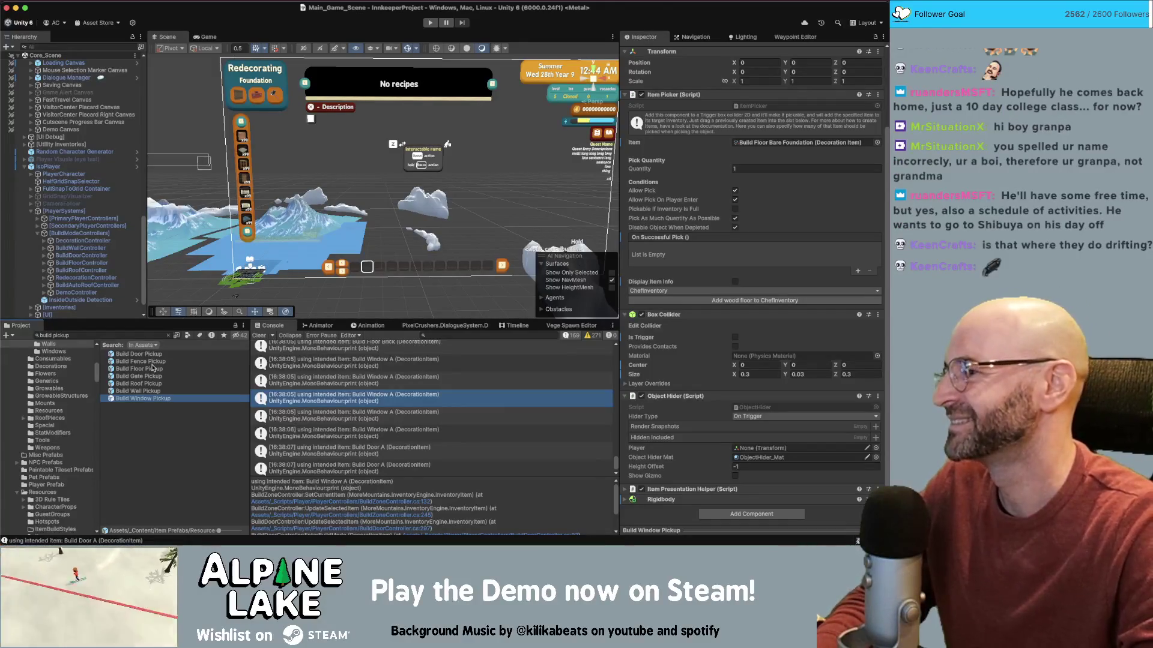
key("super+Tab")
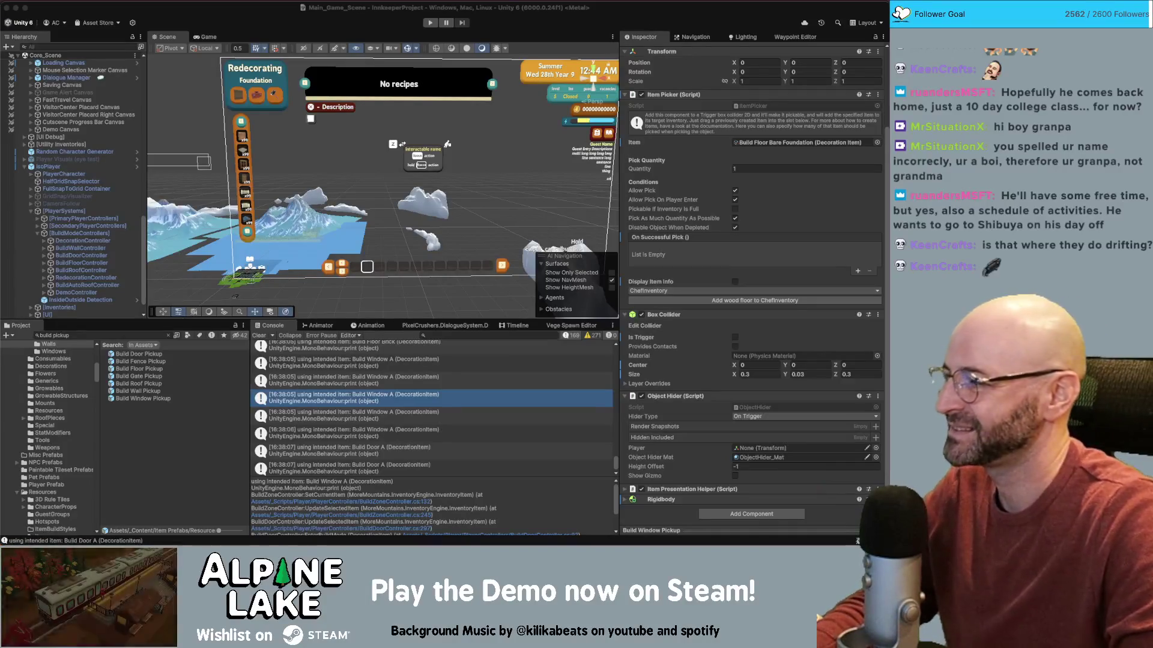
left_click(150, 362)
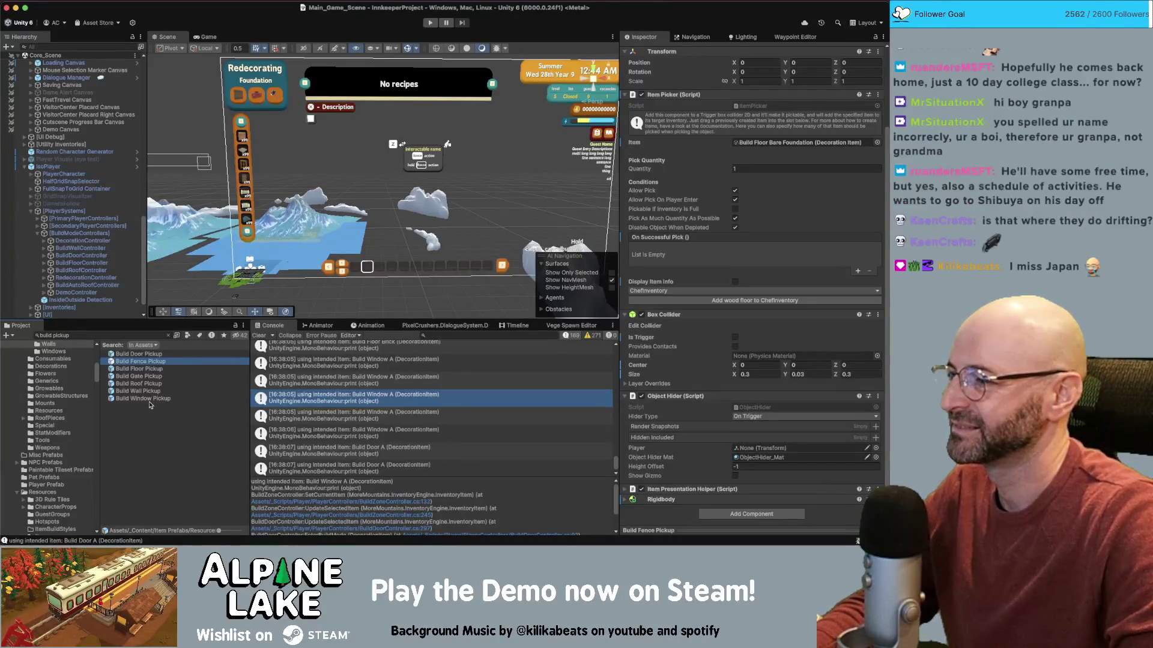
left_click(148, 399)
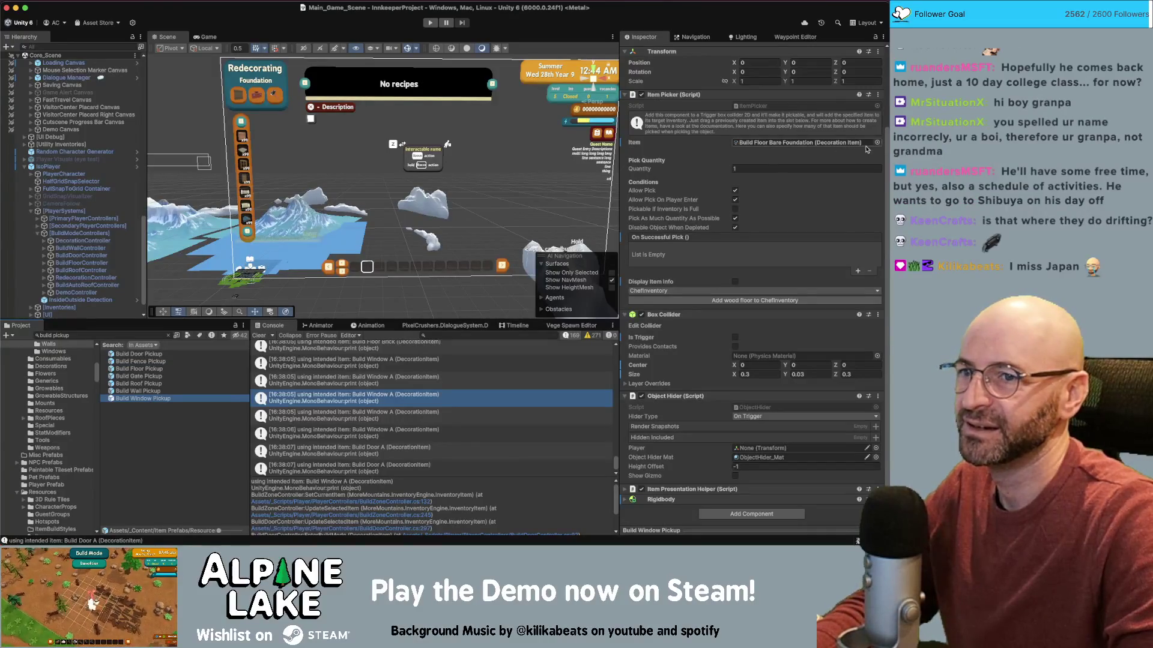
- Set the window pickup's item to Build Window and the wall pickup's item to Build Wall
left_click(876, 143)
type("ild window")
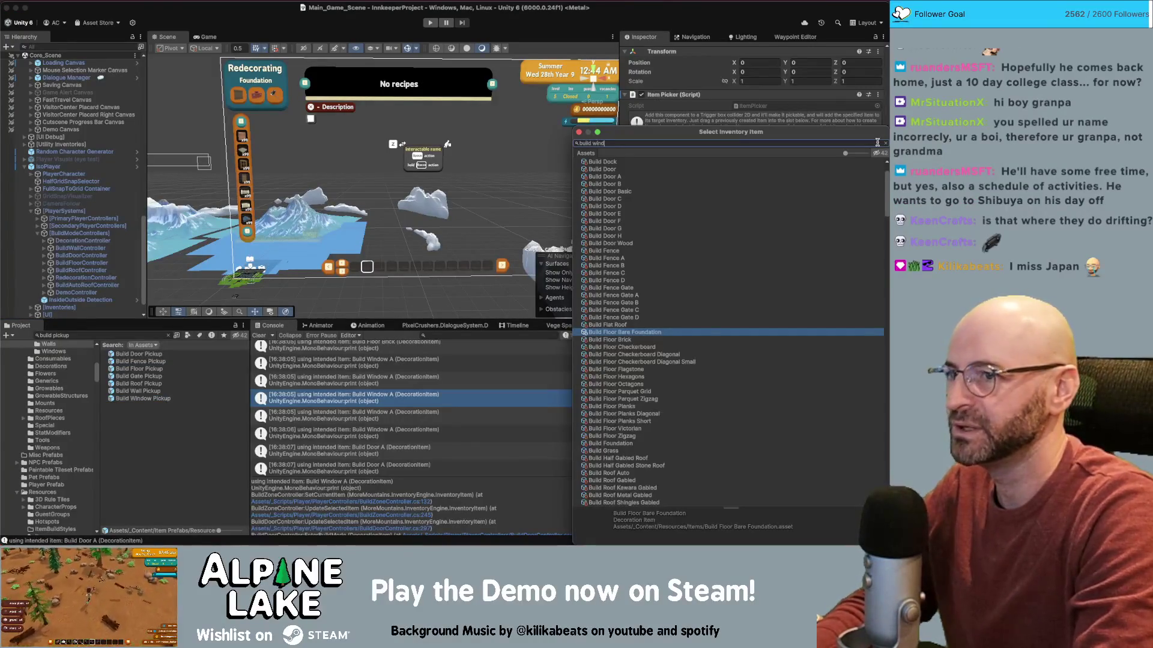
key("Escape")
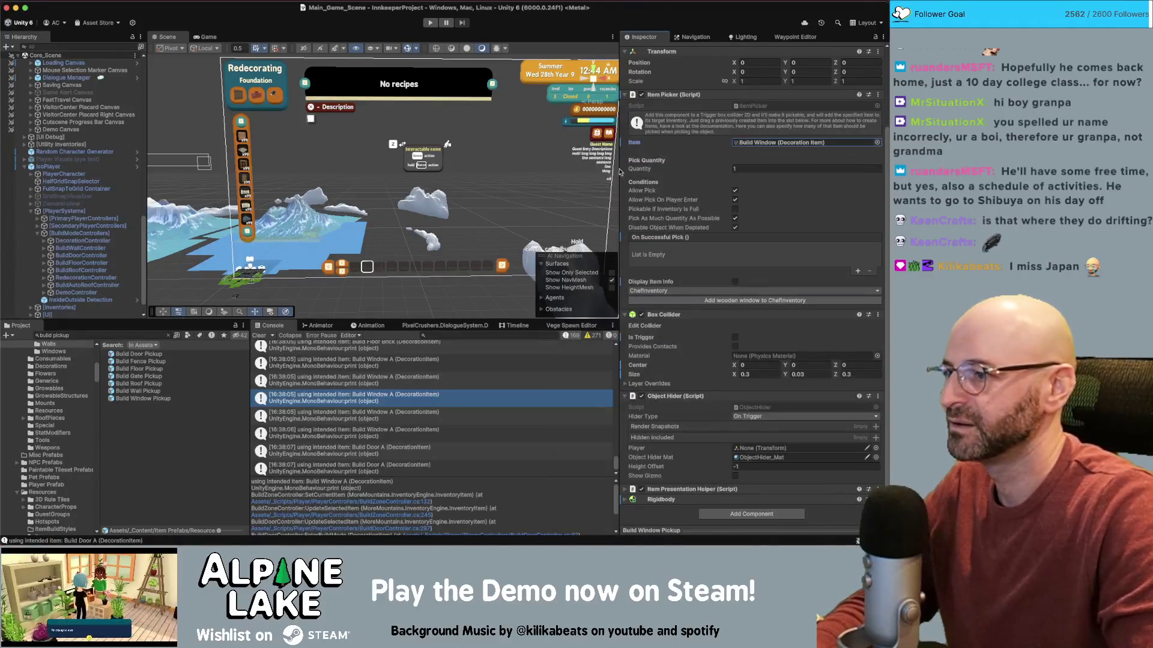
key("Up")
left_click(876, 142)
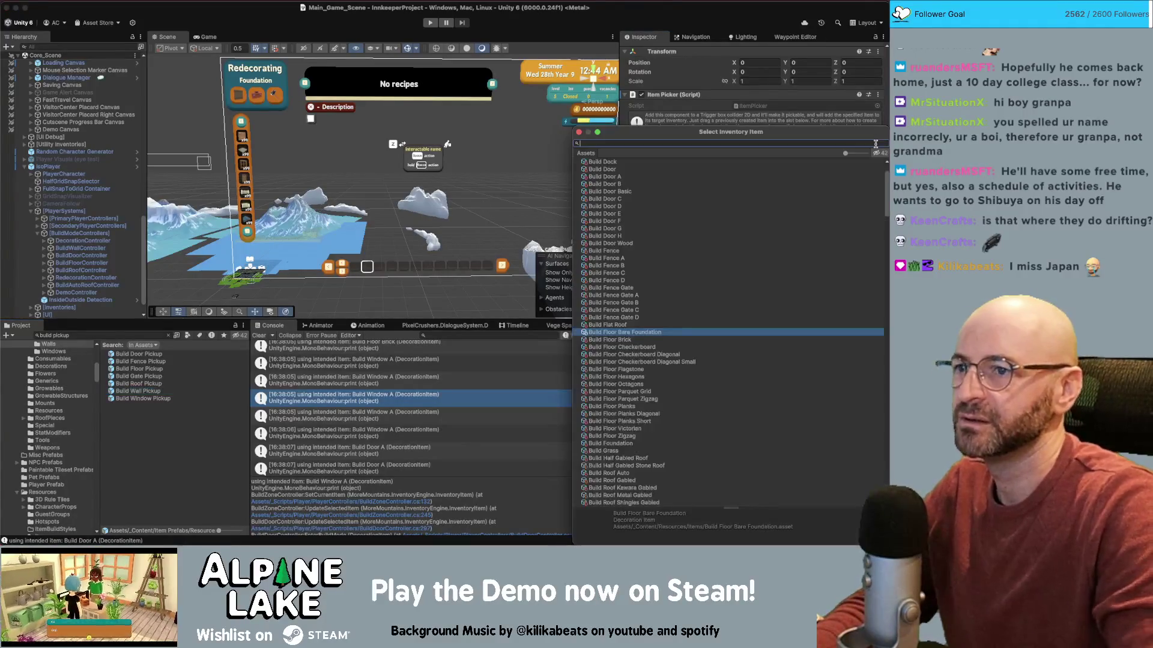
type("l")
key("Down")
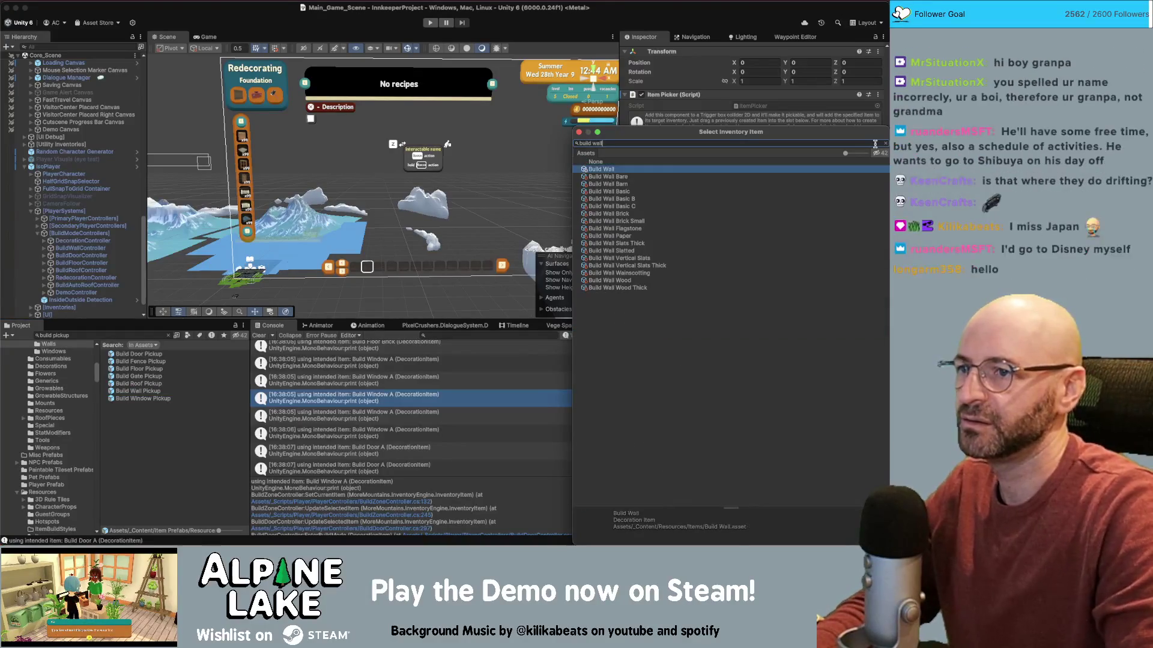
key("Return")
- Give the roof pickup Build Roof Gabled and the gate pickup Build Fence Gate
left_click(169, 391)
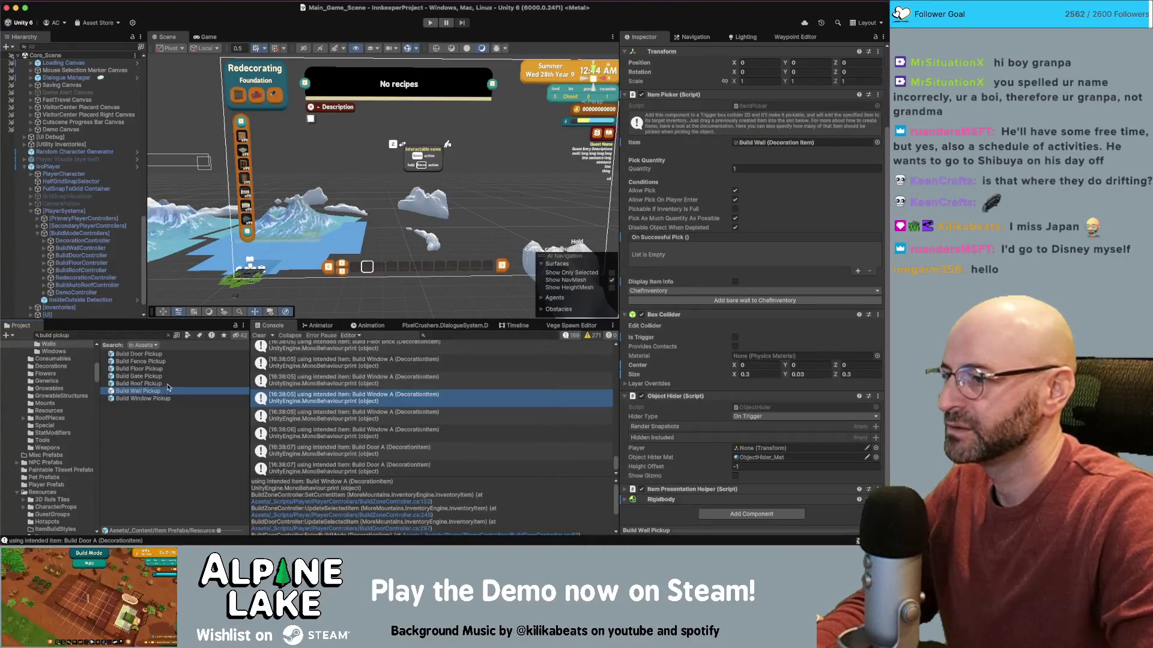
left_click(876, 142)
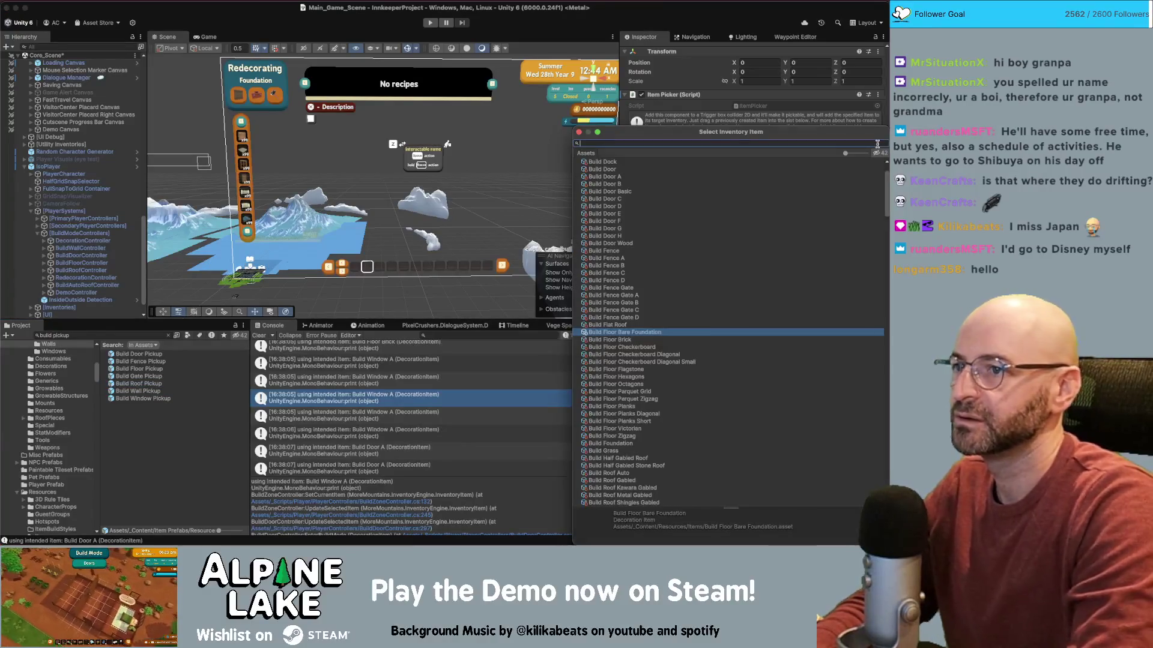
type("buildroof gable")
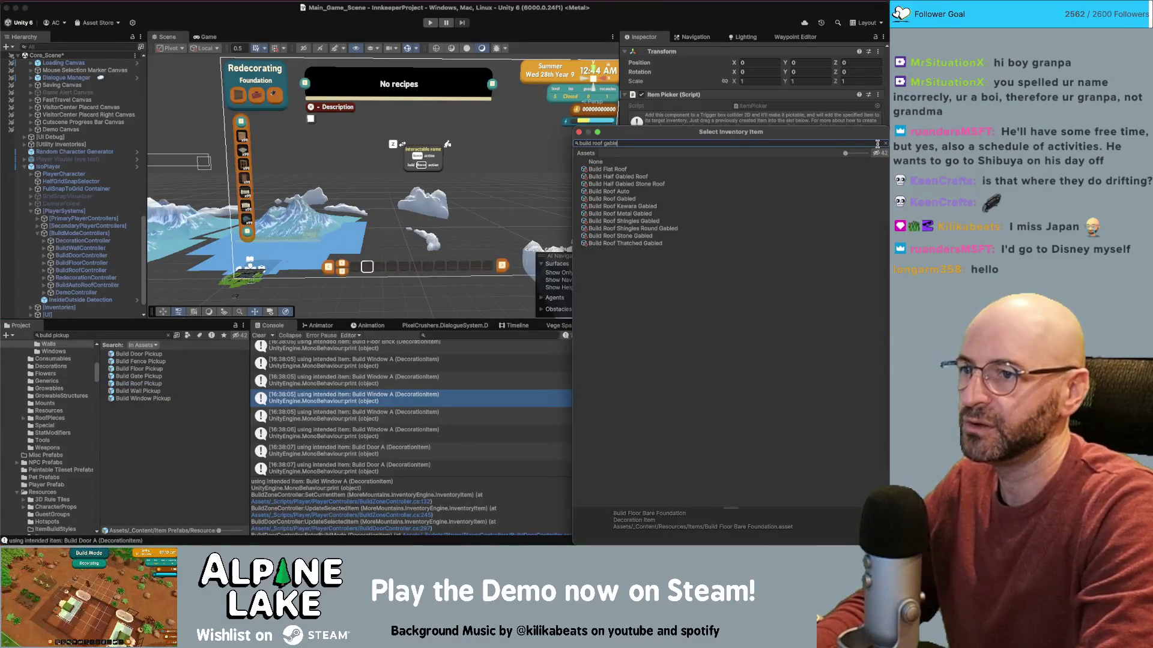
type("d")
key("Down")
key("Down")
key("Down")
key("Return")
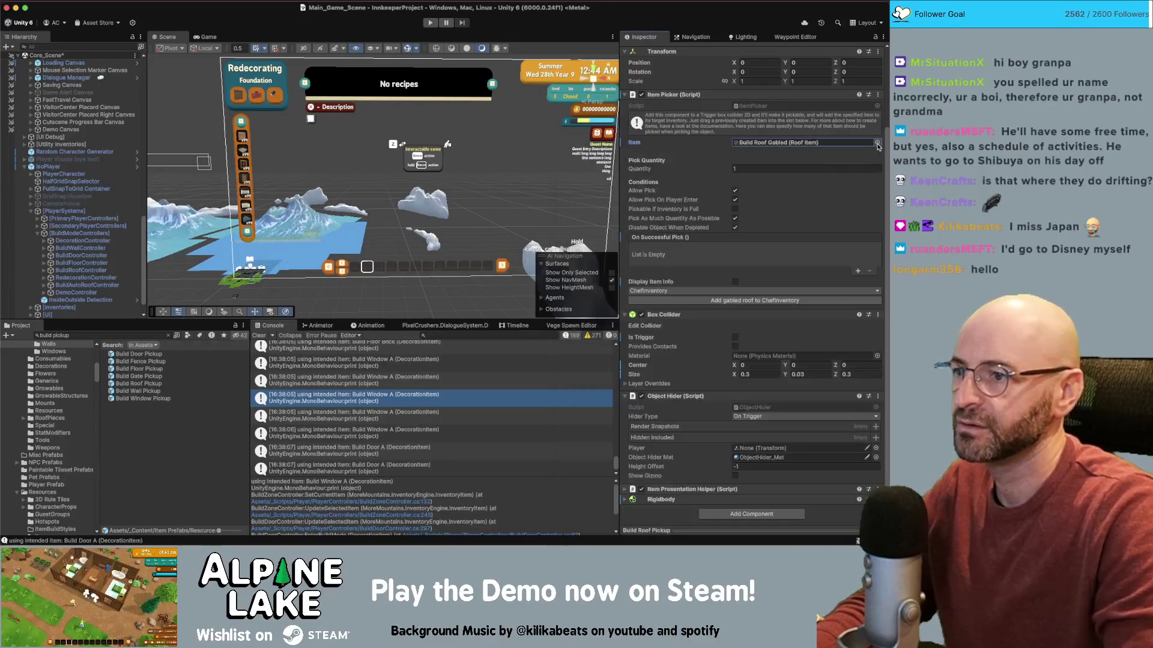
left_click(174, 376)
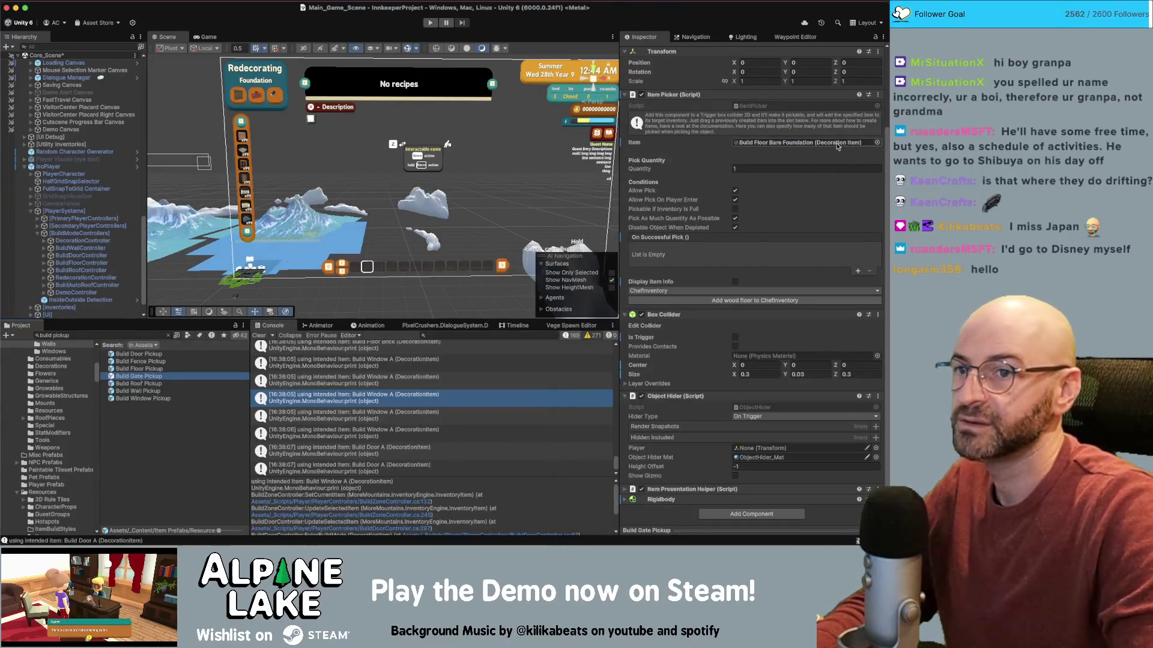
left_click(876, 143)
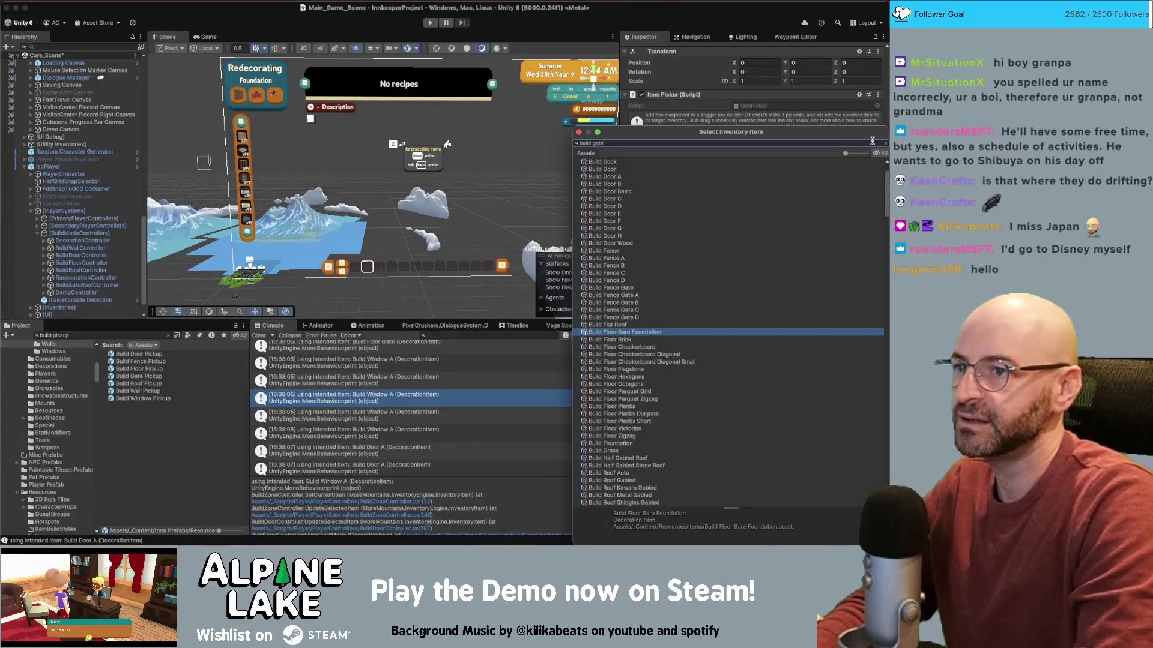
type("ld fence gate")
key("Return")
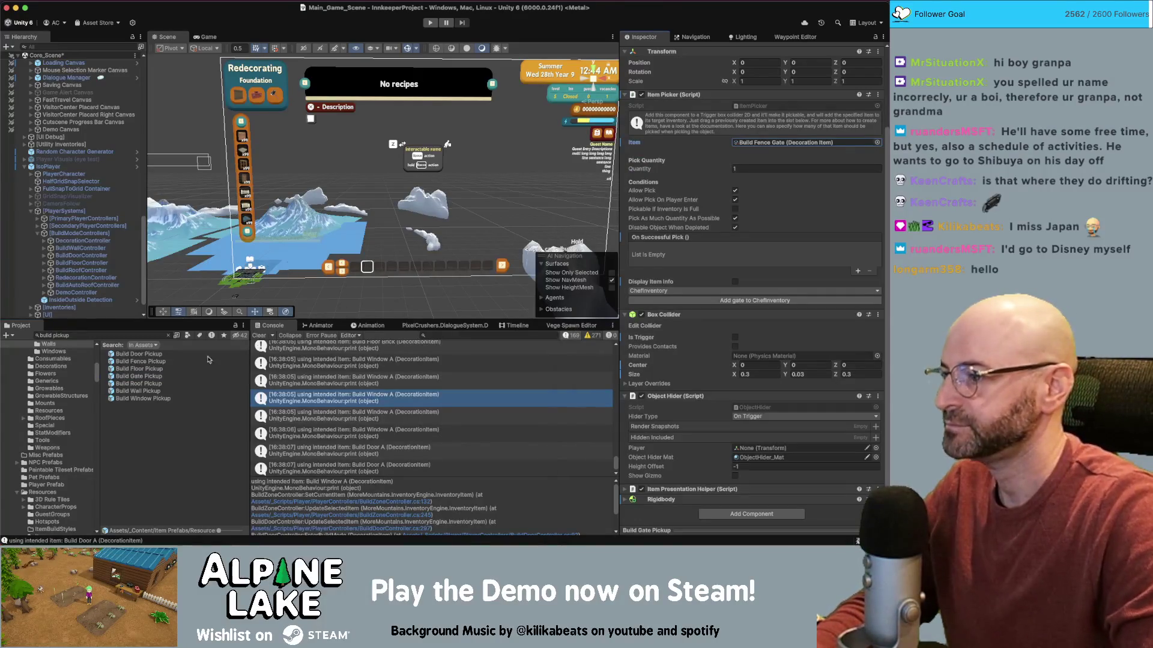
- For Build Floor Pickup, search the item chooser and open the Build Foundation item's details
left_click(147, 369)
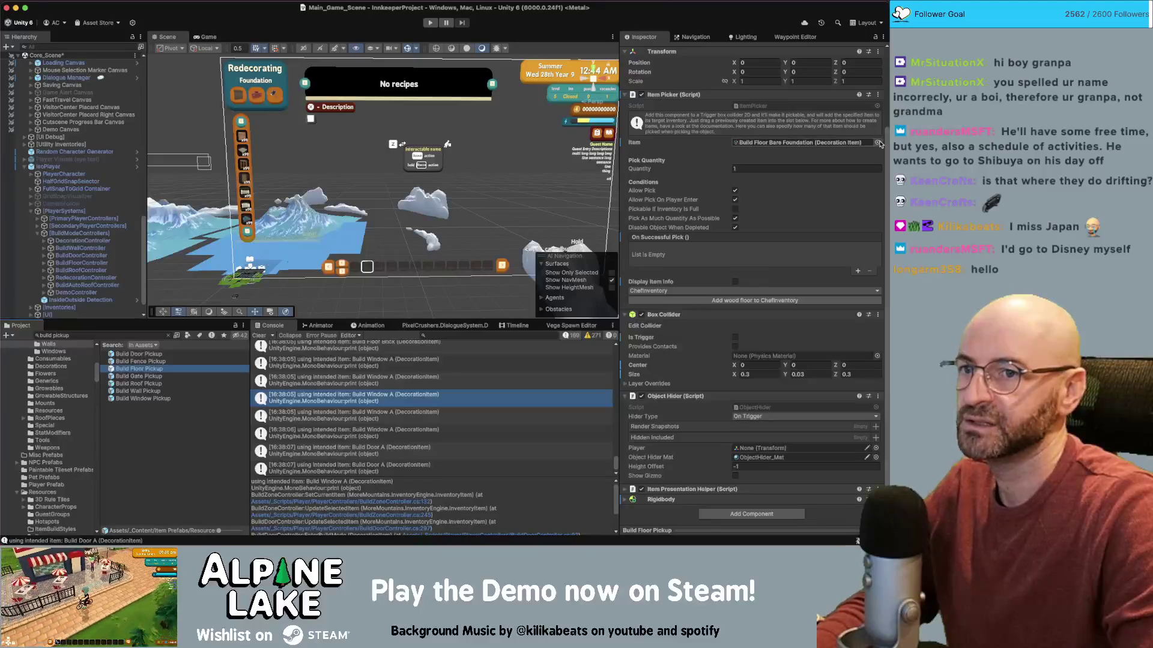
left_click(877, 142)
type("oor")
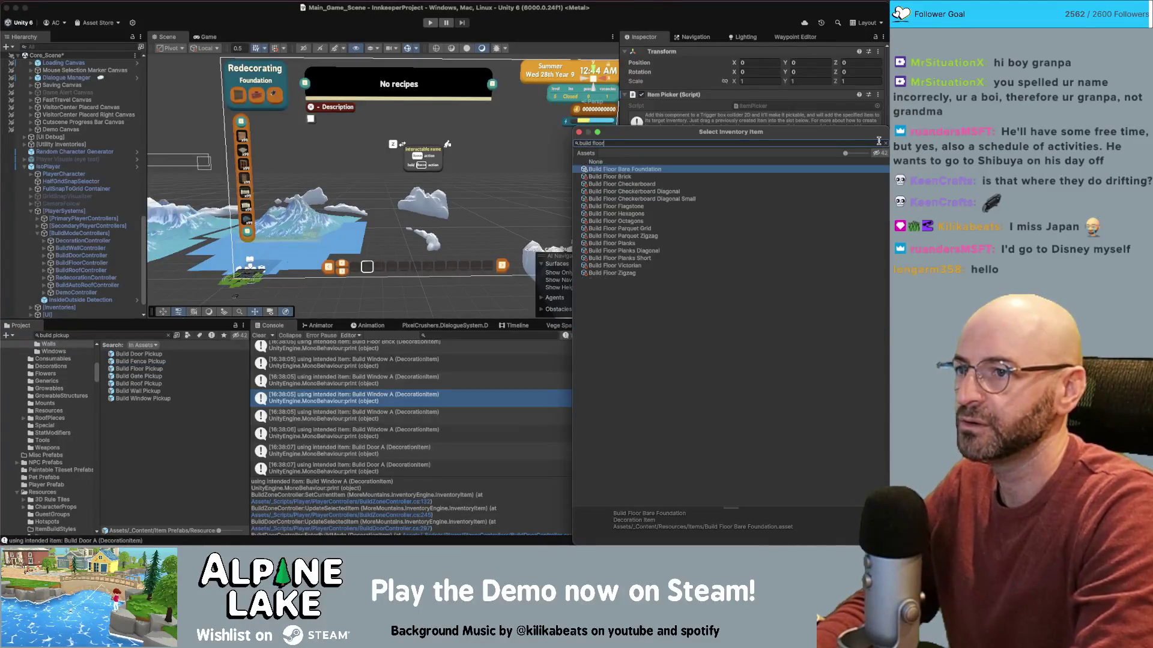
key("BackSpace")
key("BackSpace")
key("BackSpace")
key("Return")
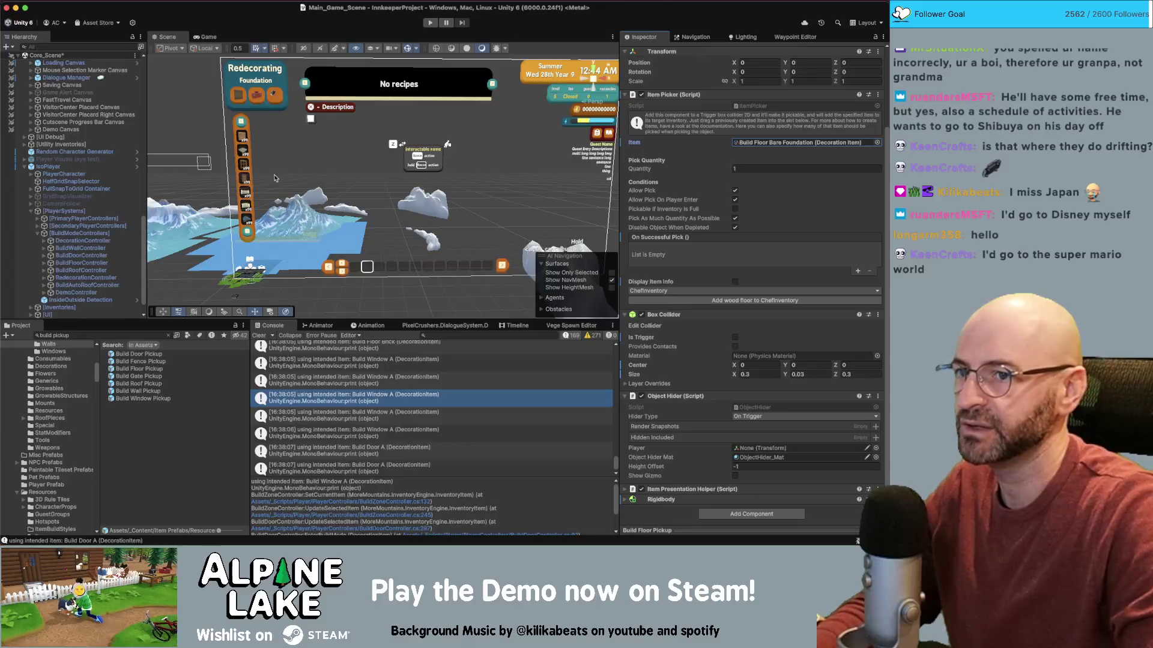
left_click(877, 143)
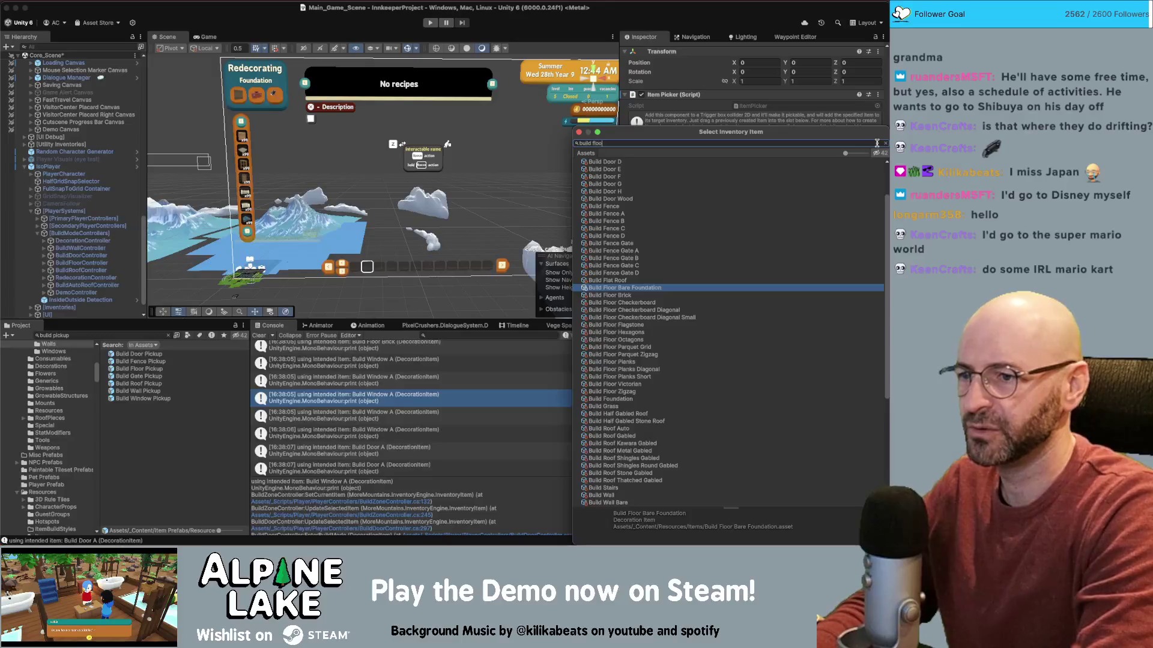
type("r")
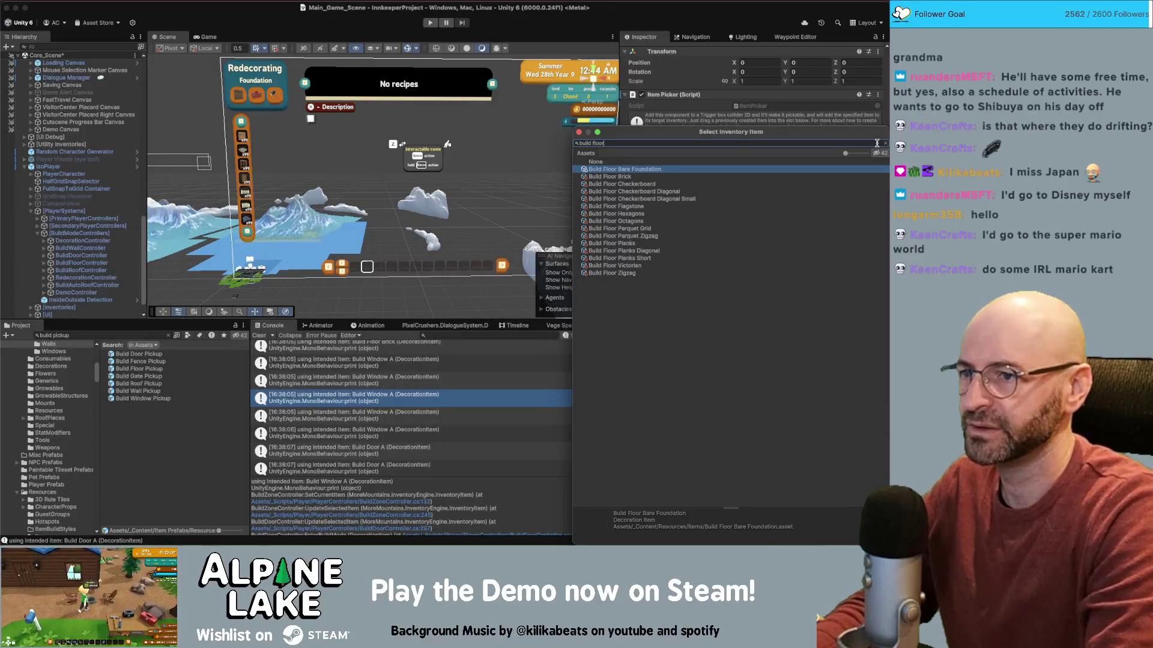
left_click(885, 143)
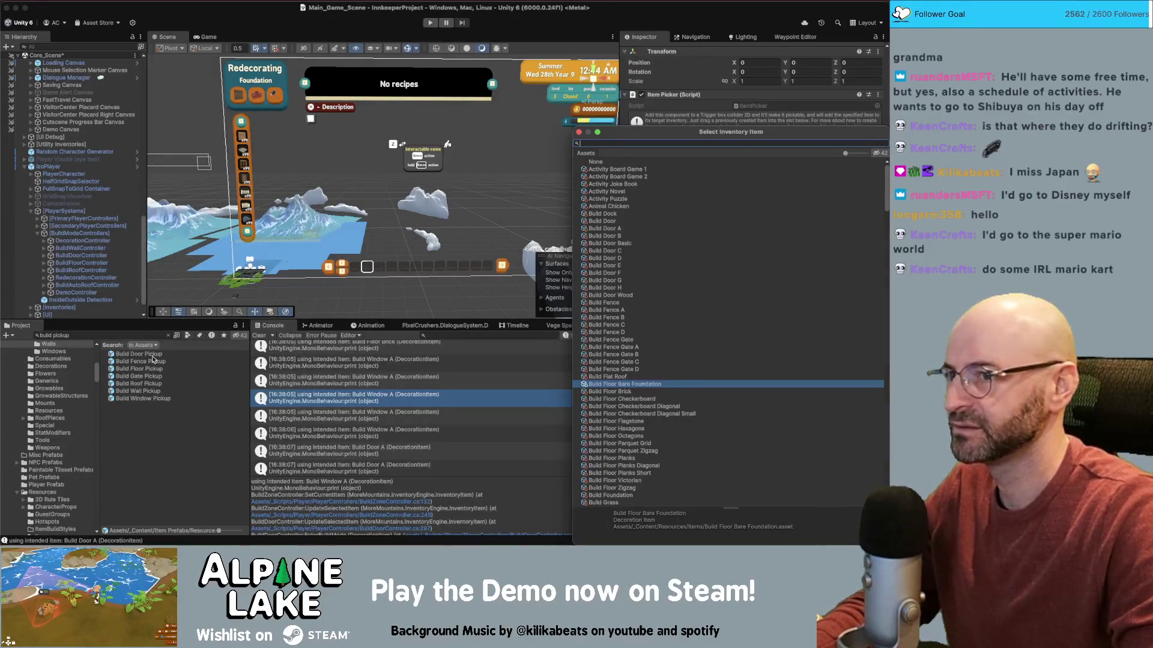
type("build foundatio")
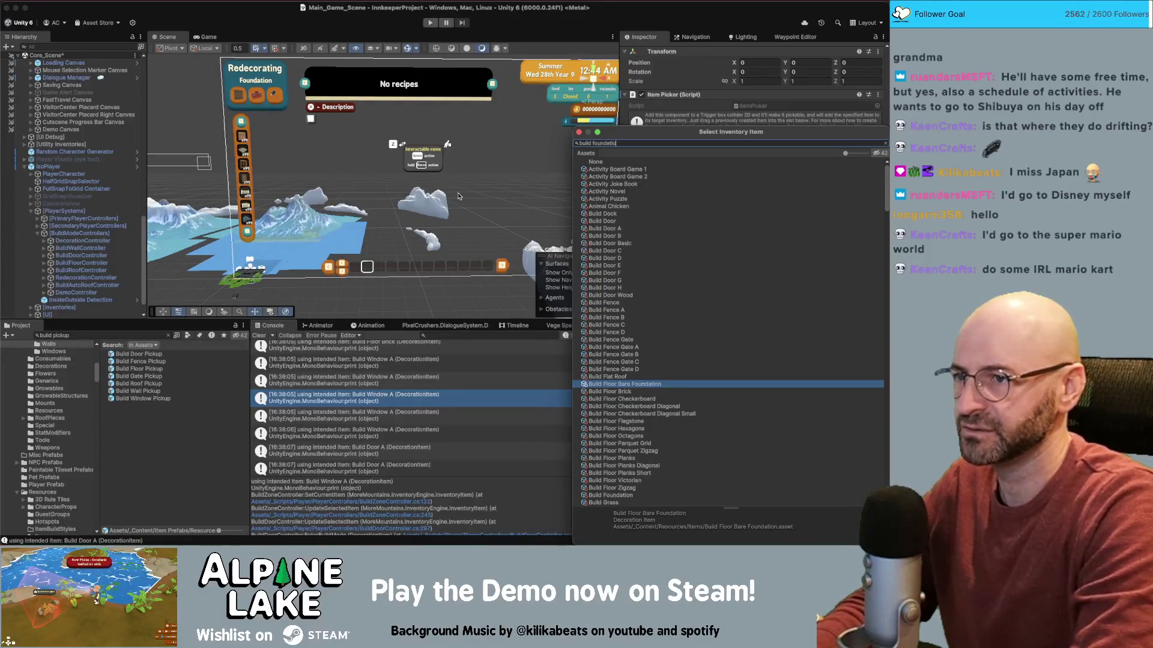
type("n")
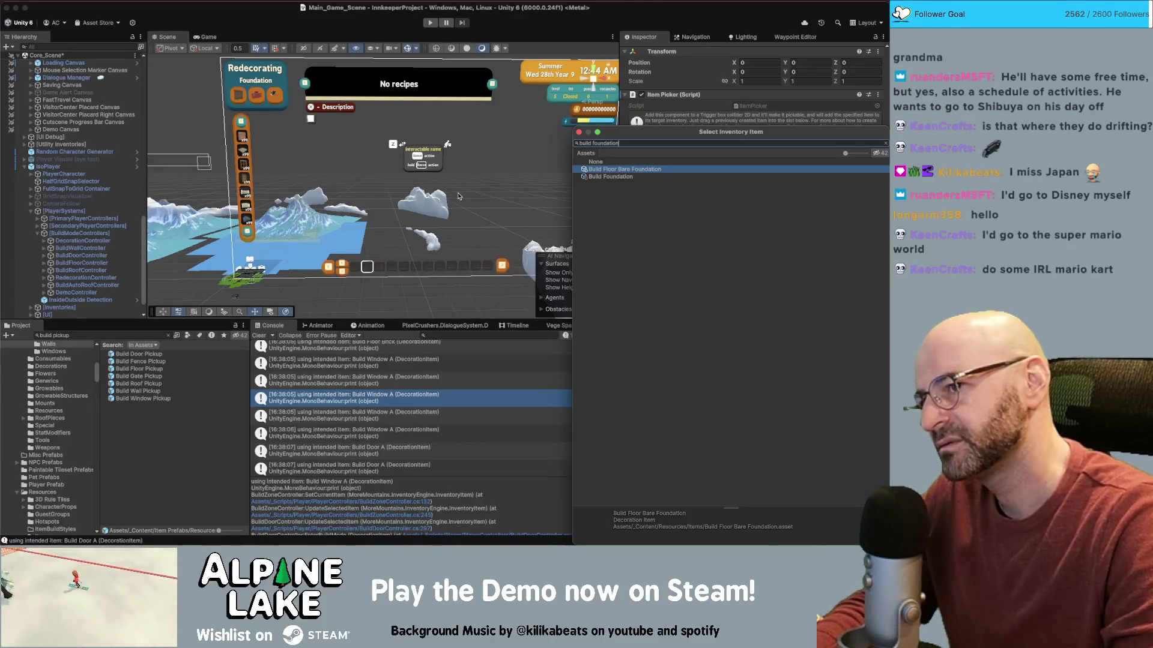
key("Down")
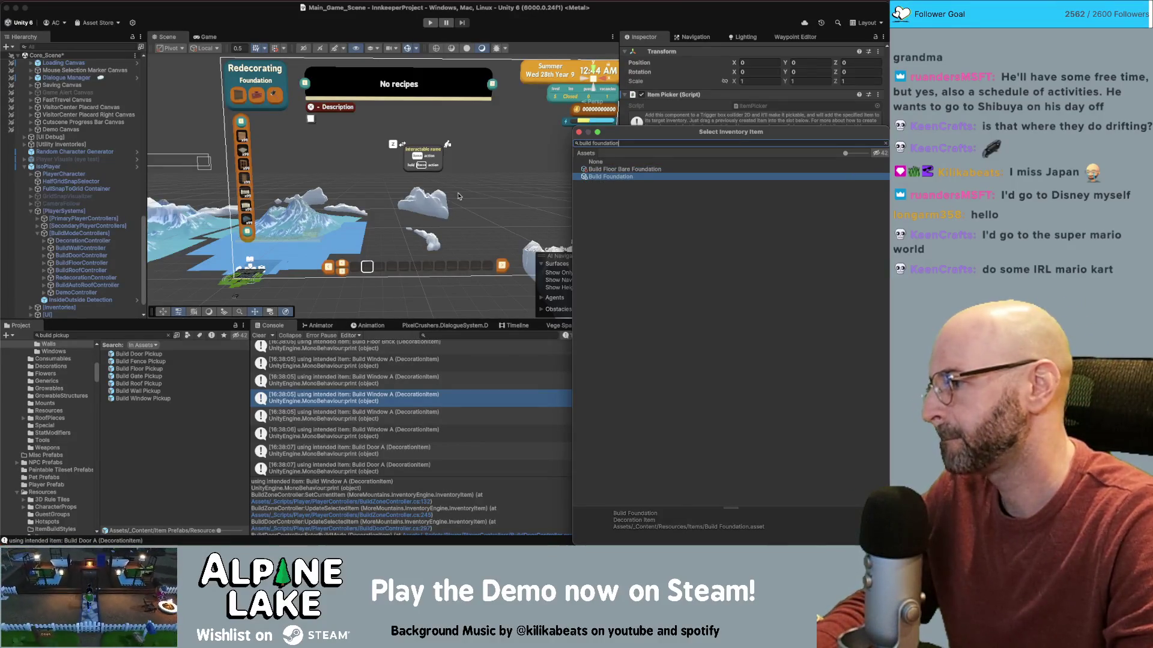
key("Up")
double_click(610, 176)
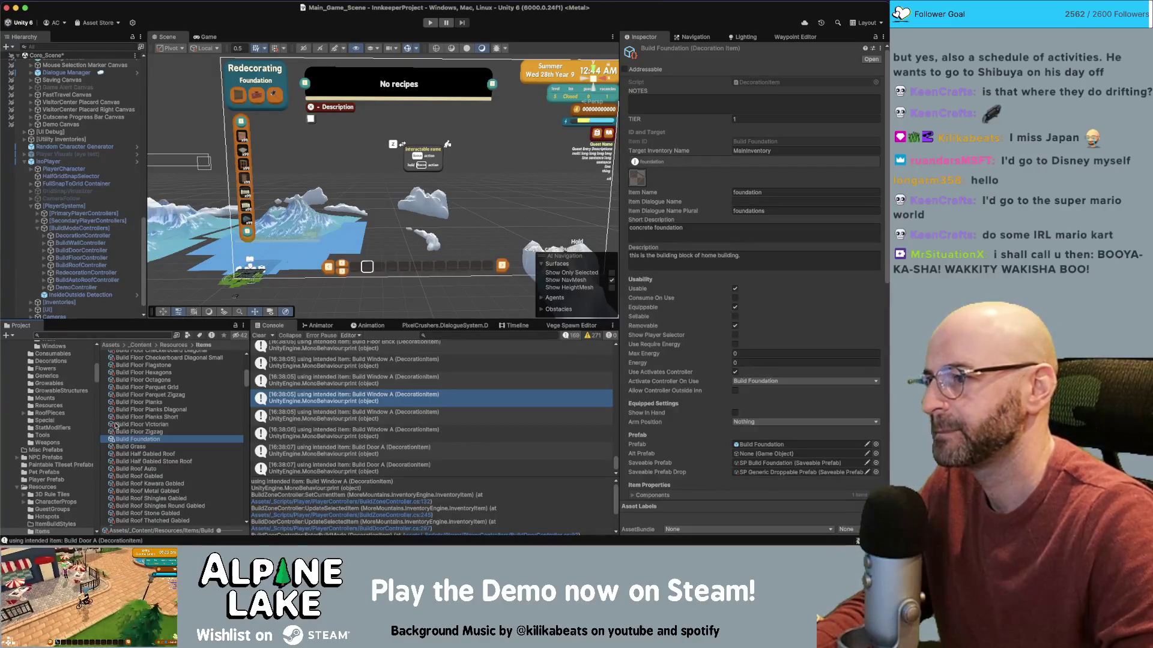
- Scroll the Hierarchy up, expand [Managers] and select the GameManager object
scroll(144, 382, "up", 3)
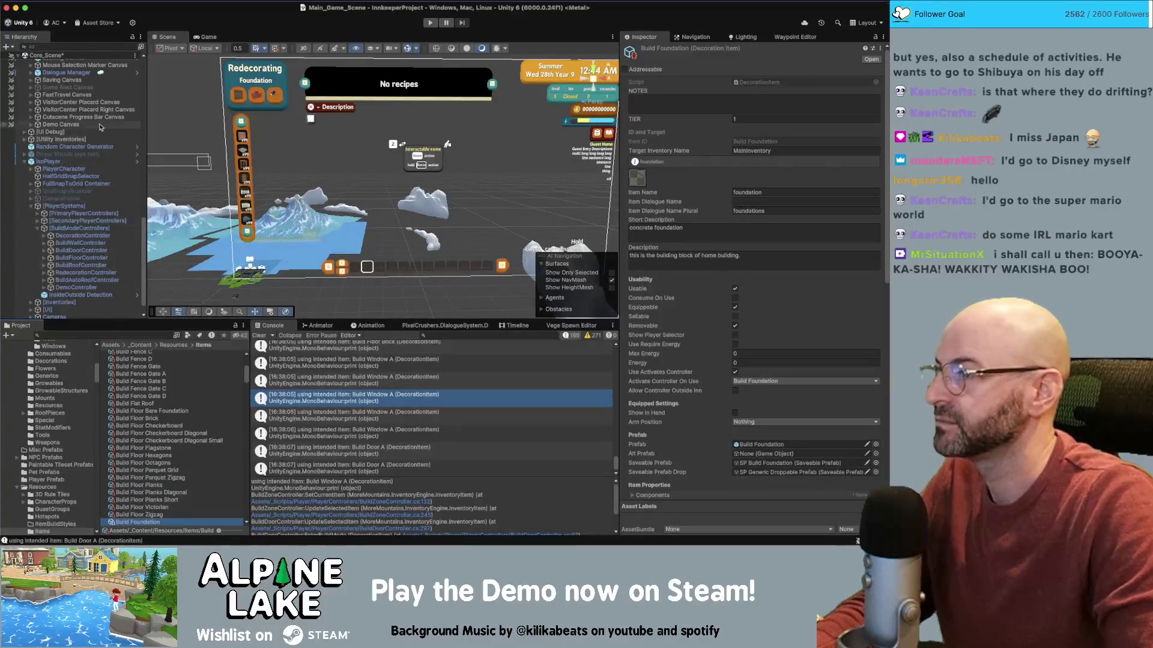
scroll(107, 143, "up", 5)
scroll(116, 201, "up", 3)
scroll(114, 198, "up", 10)
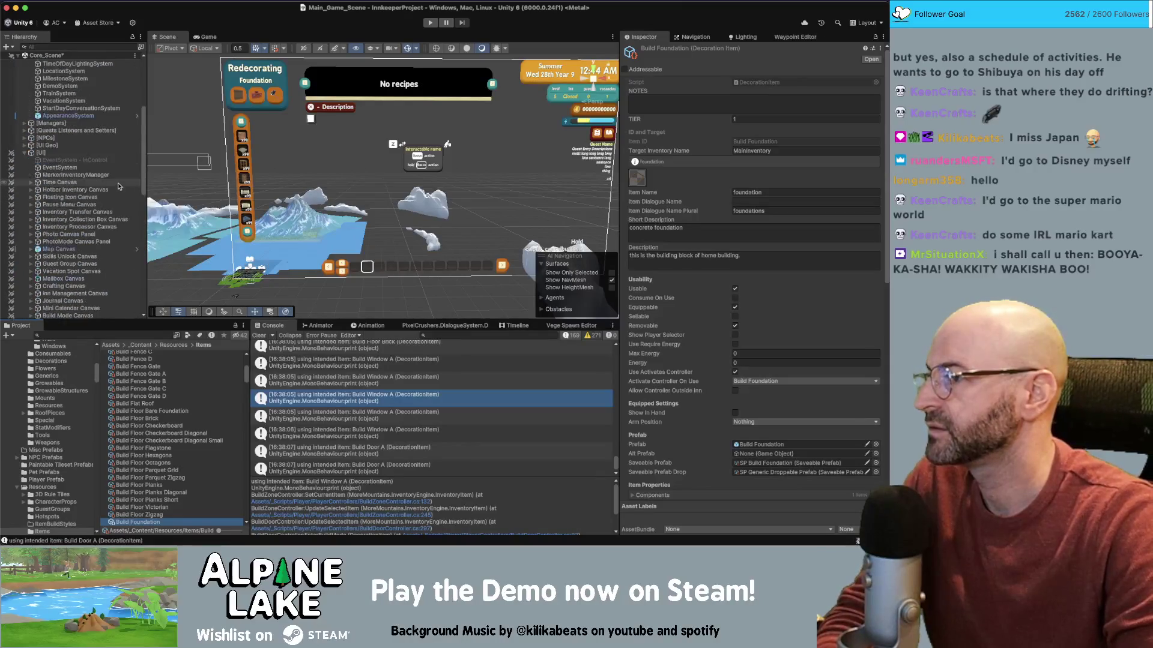
scroll(100, 177, "up", 8)
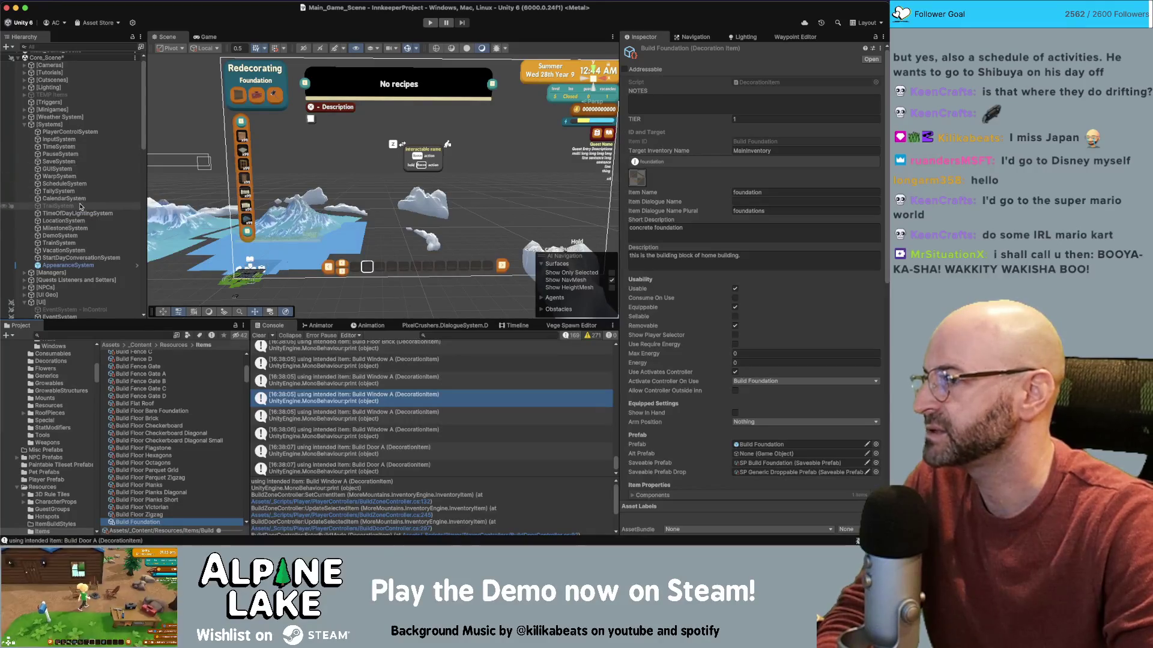
scroll(83, 254, "down", 2)
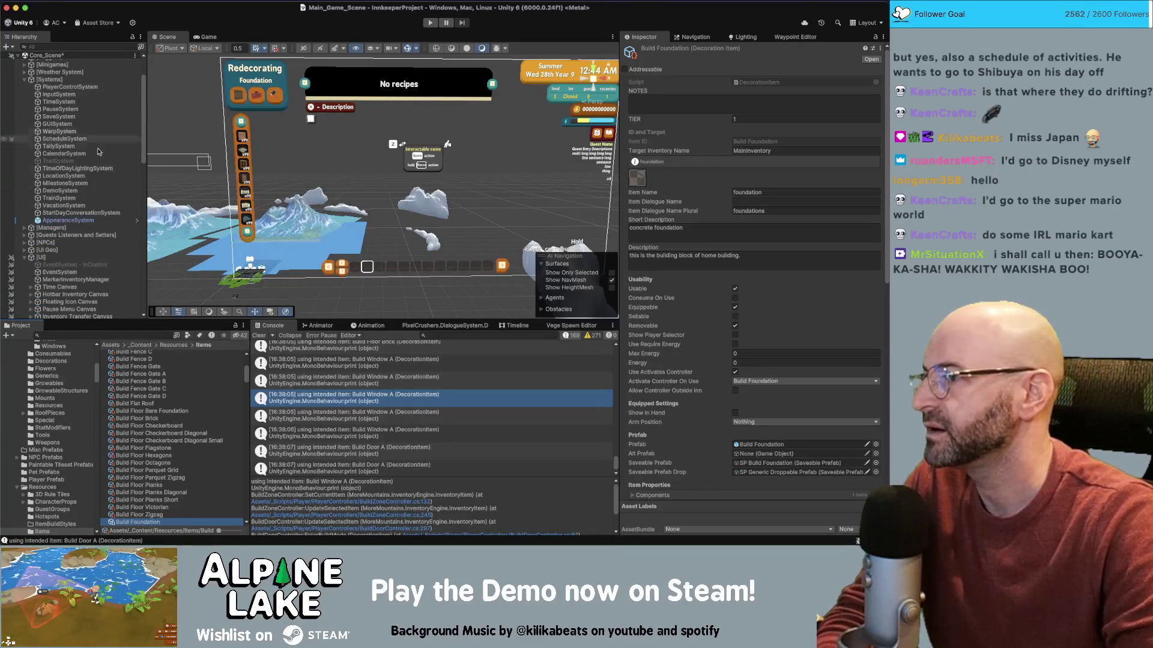
scroll(82, 93, "up", 1)
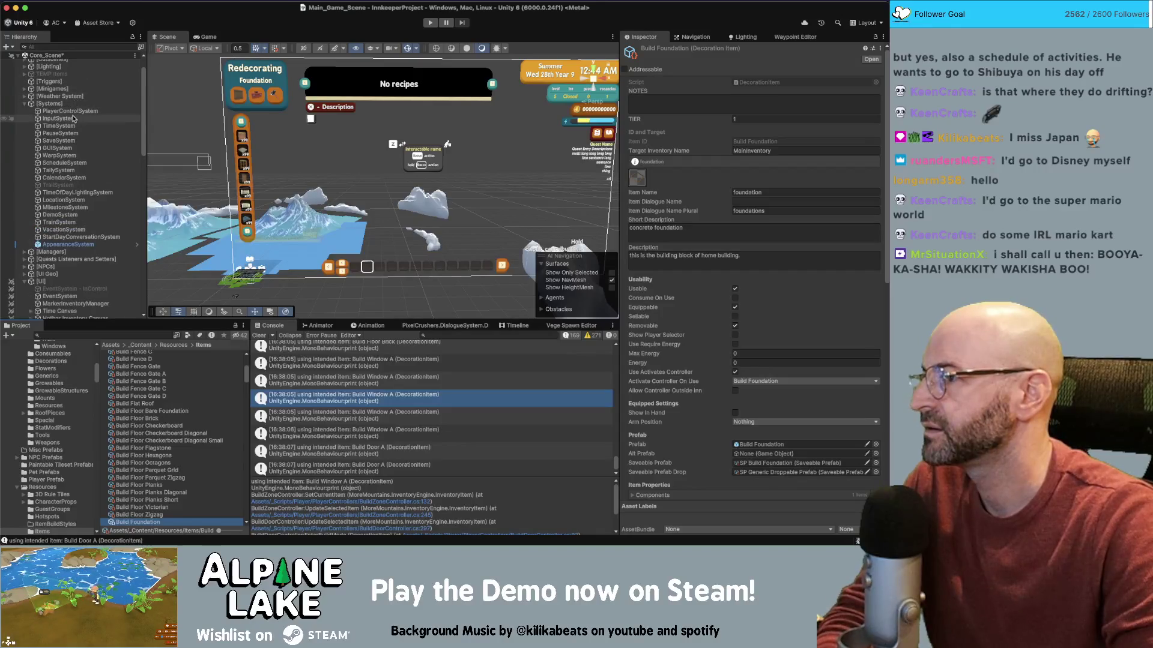
left_click(25, 252)
left_click(60, 259)
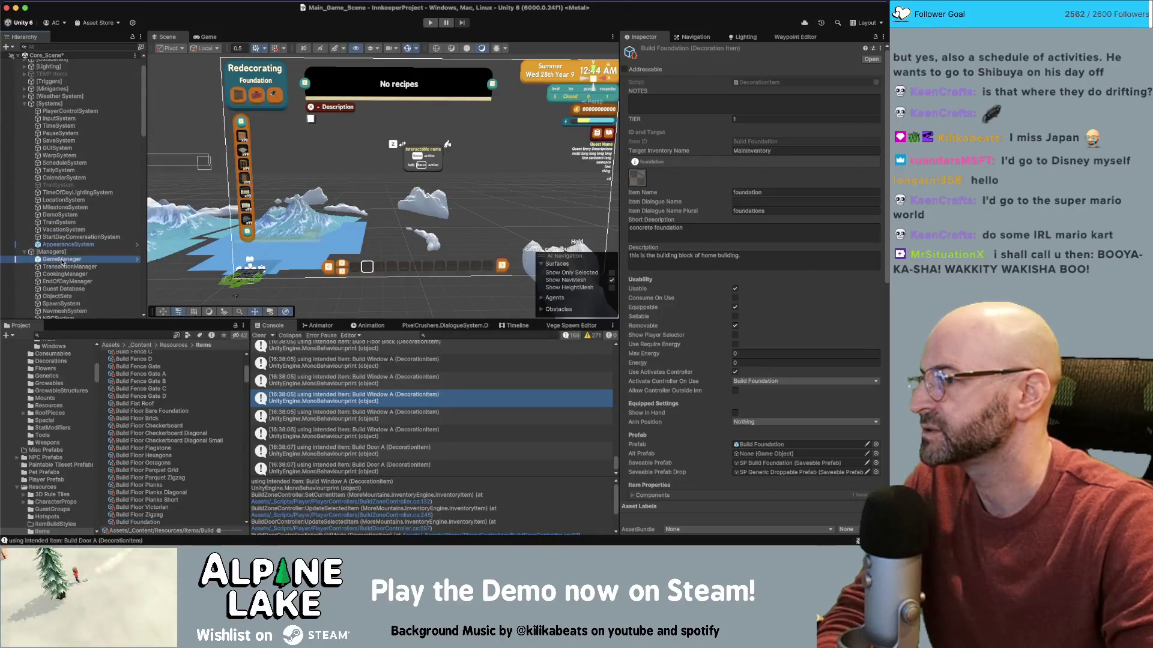
- Change GameManager's starter foundation item to Build Foundation, save the prefab, and enter play mode
scroll(696, 298, "down", 3)
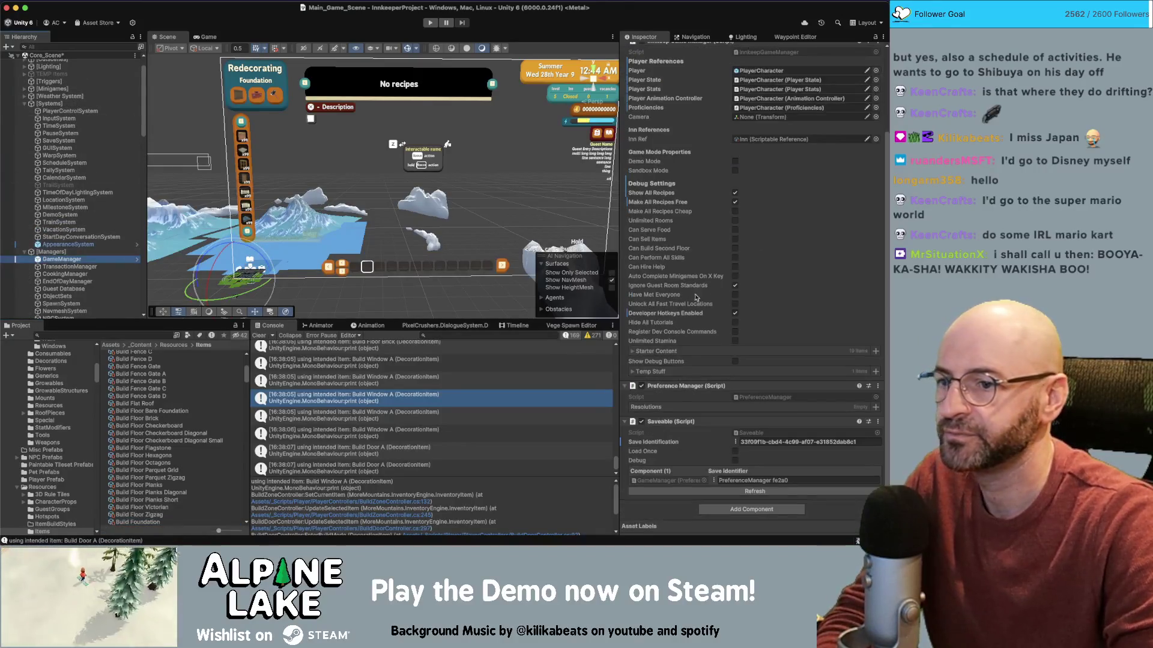
left_click(632, 352)
scroll(695, 339, "down", 1)
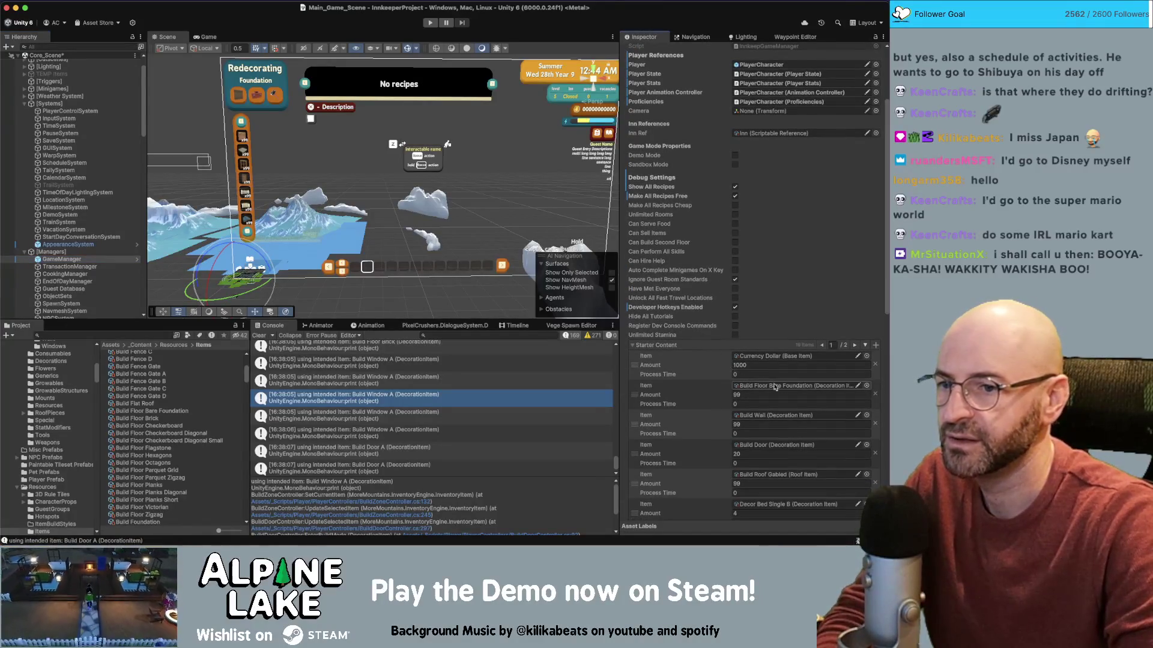
left_click(137, 259)
left_click(867, 363)
type("build fou")
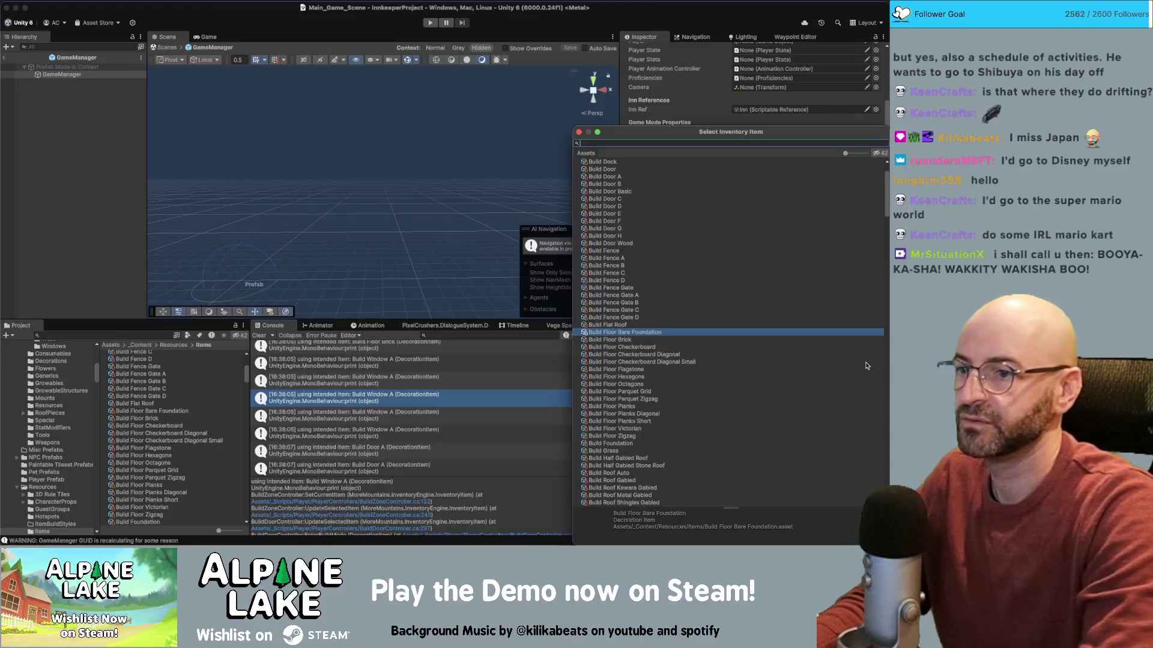
type("ndation")
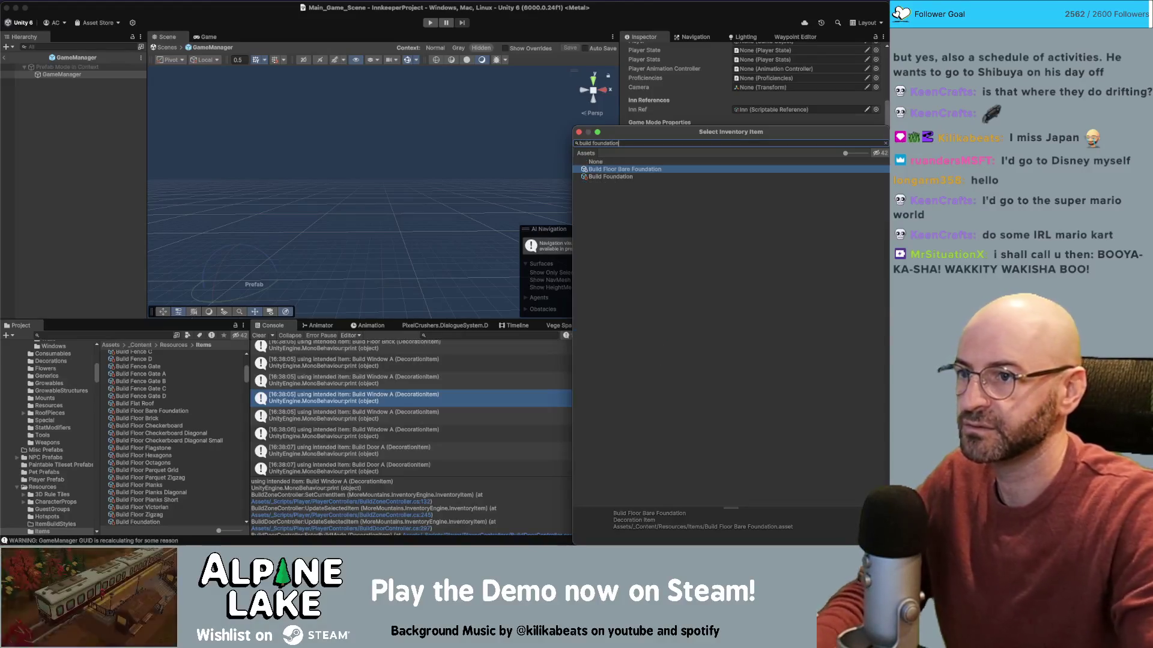
double_click(611, 176)
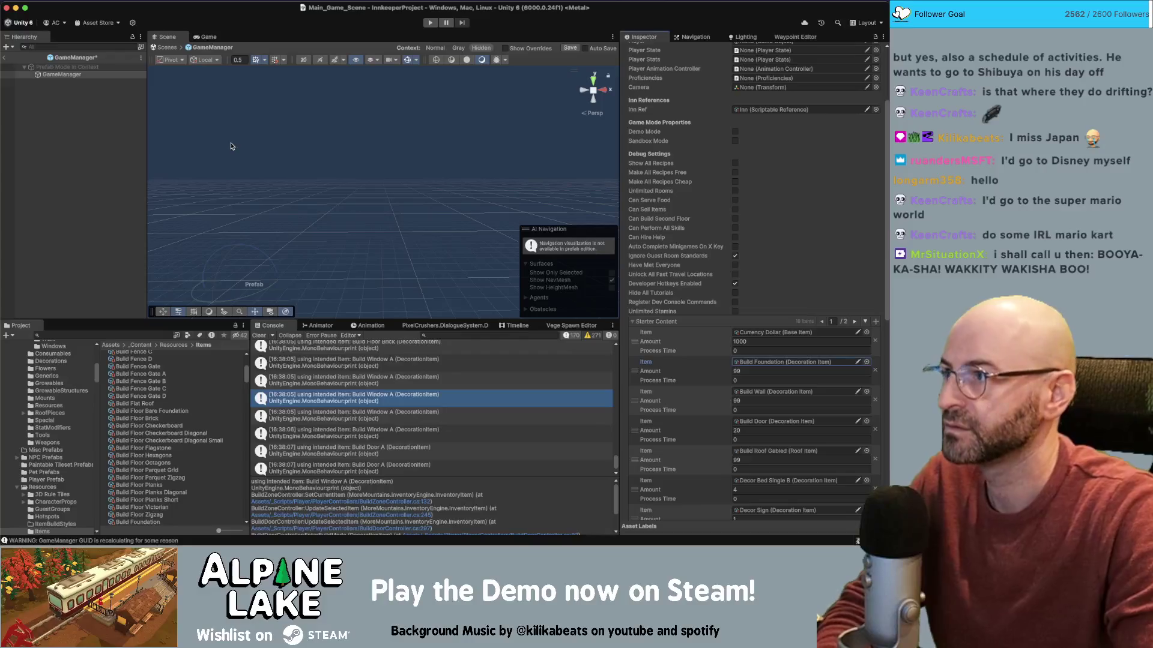
left_click(90, 135)
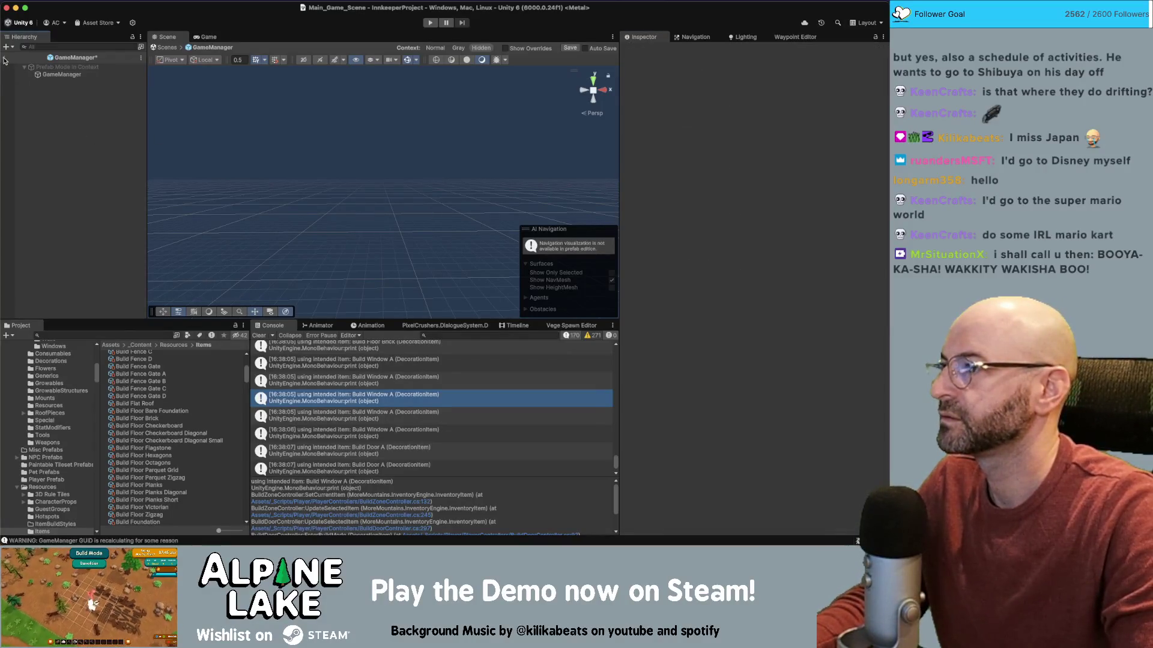
key("ctrl+s")
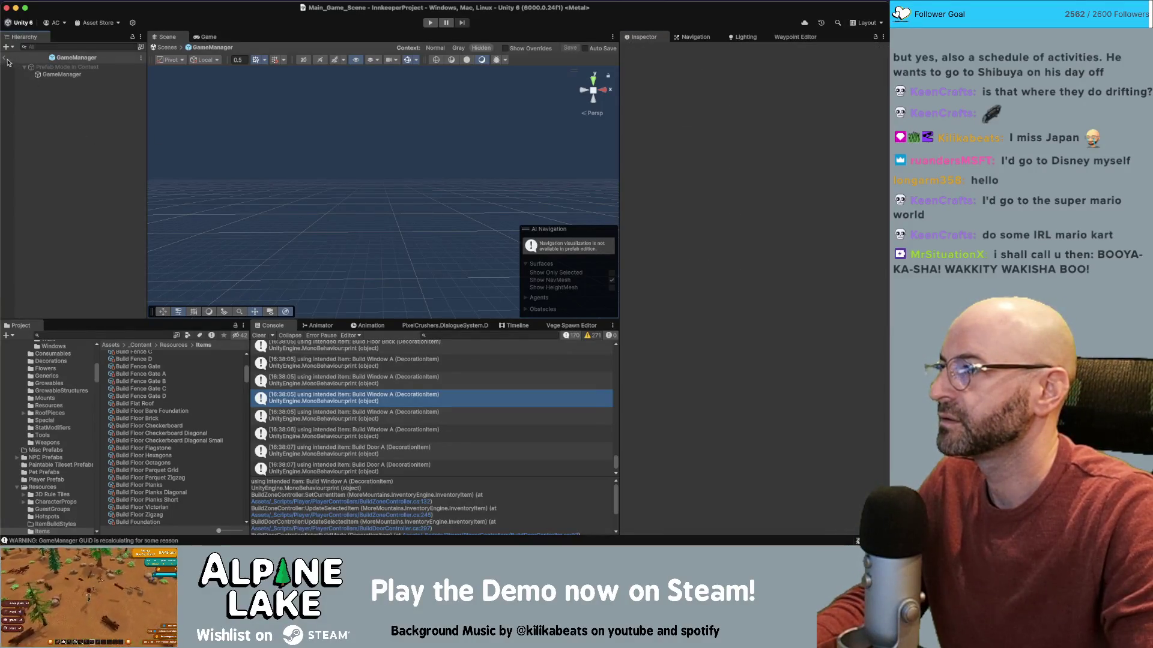
left_click(5, 59)
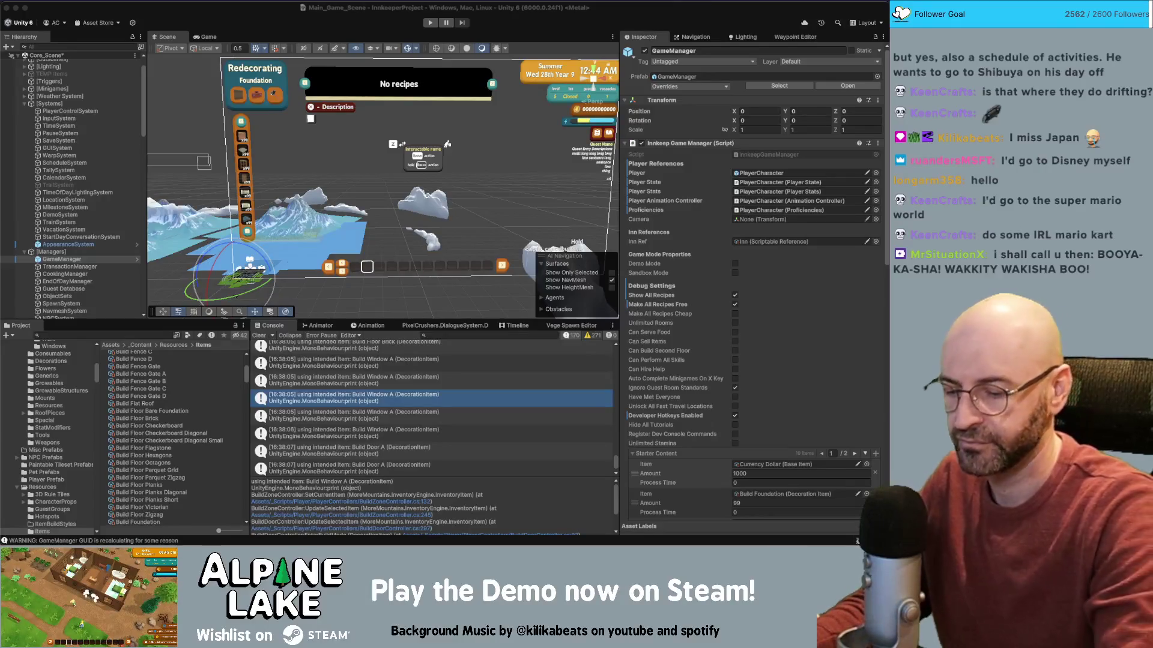
left_click(436, 26)
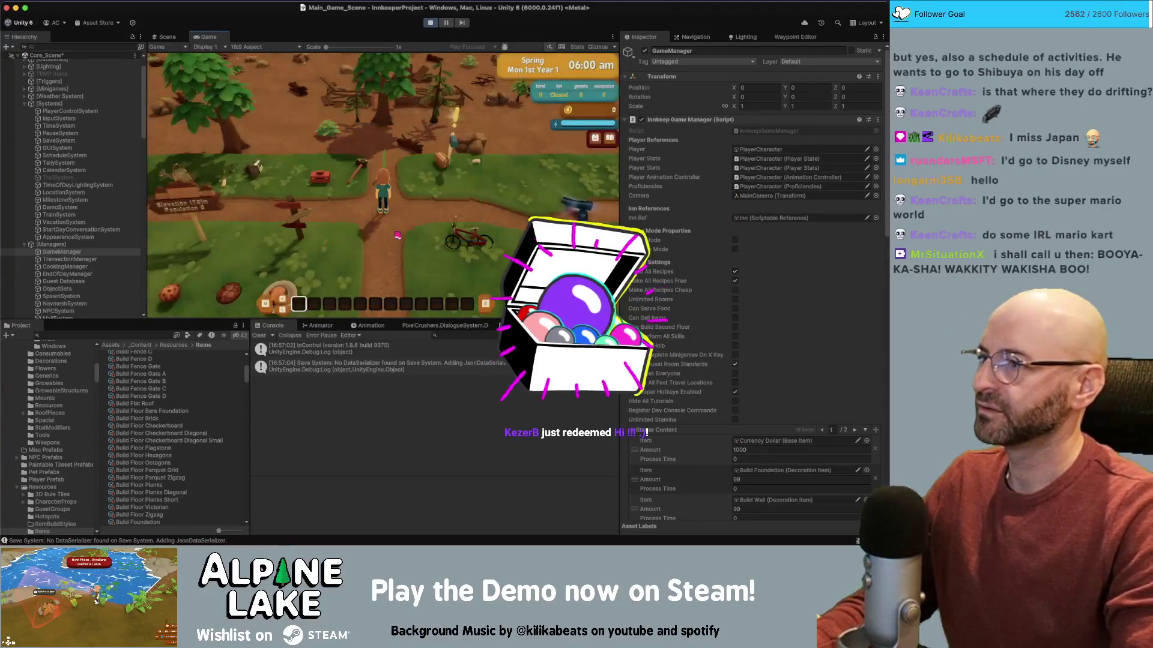
- Give Starter Content from GameManager, walk forward, and use the foundation item to begin flooring
left_click(24, 103)
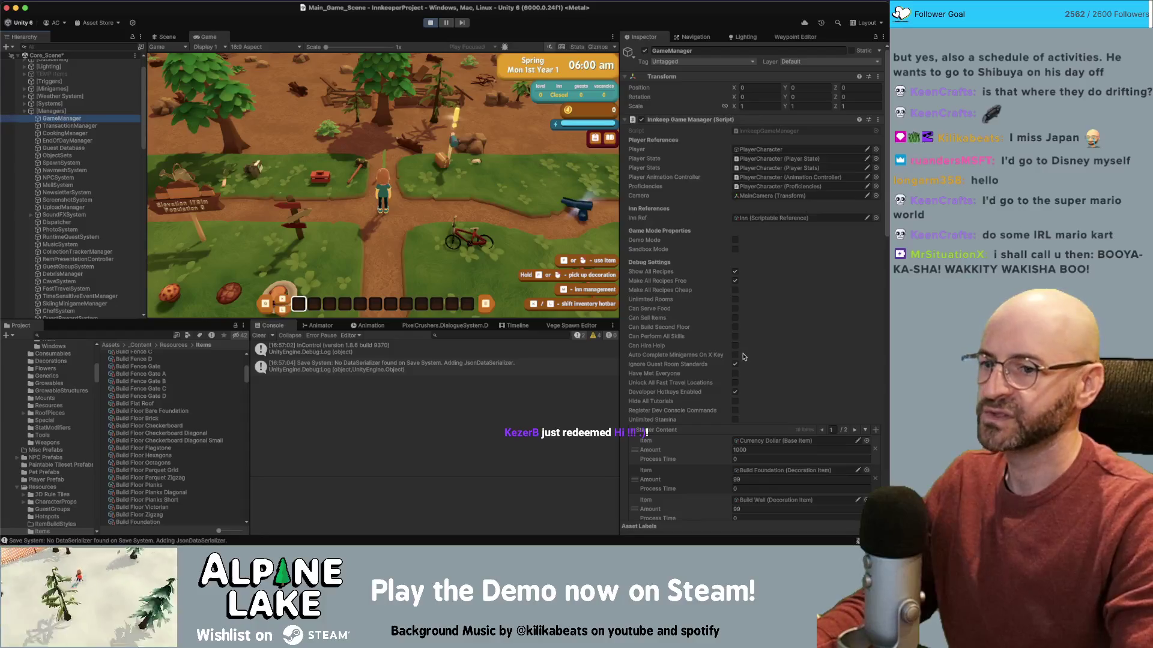
left_click(634, 429)
scroll(745, 324, "down", 10)
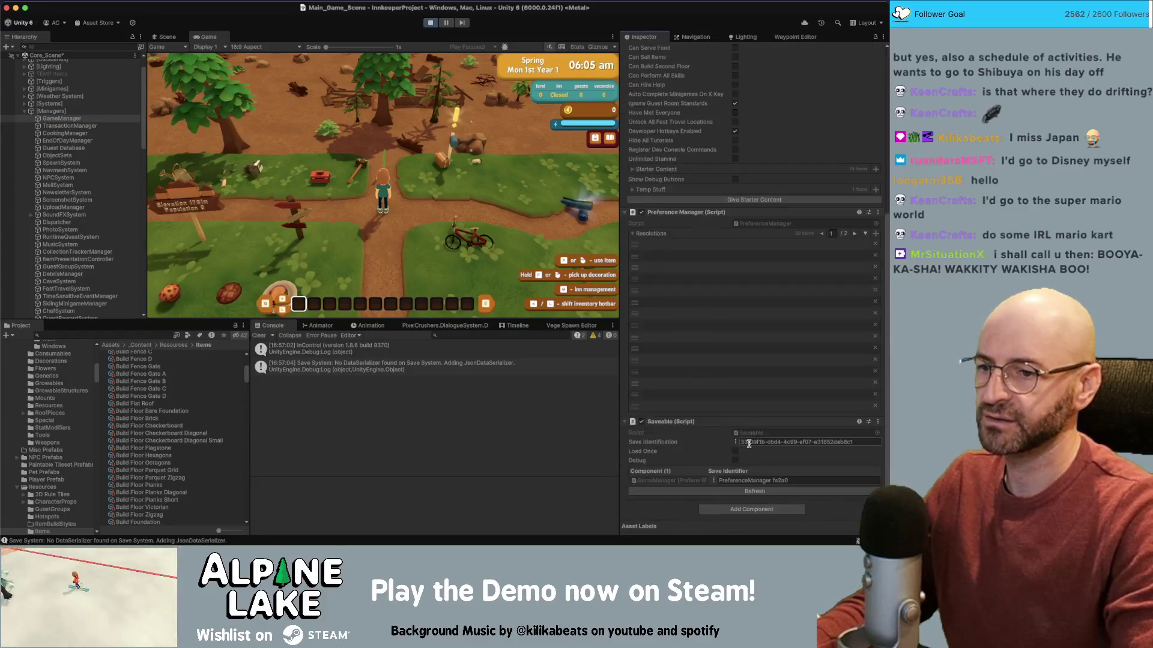
scroll(743, 324, "up", 1)
left_click(754, 225)
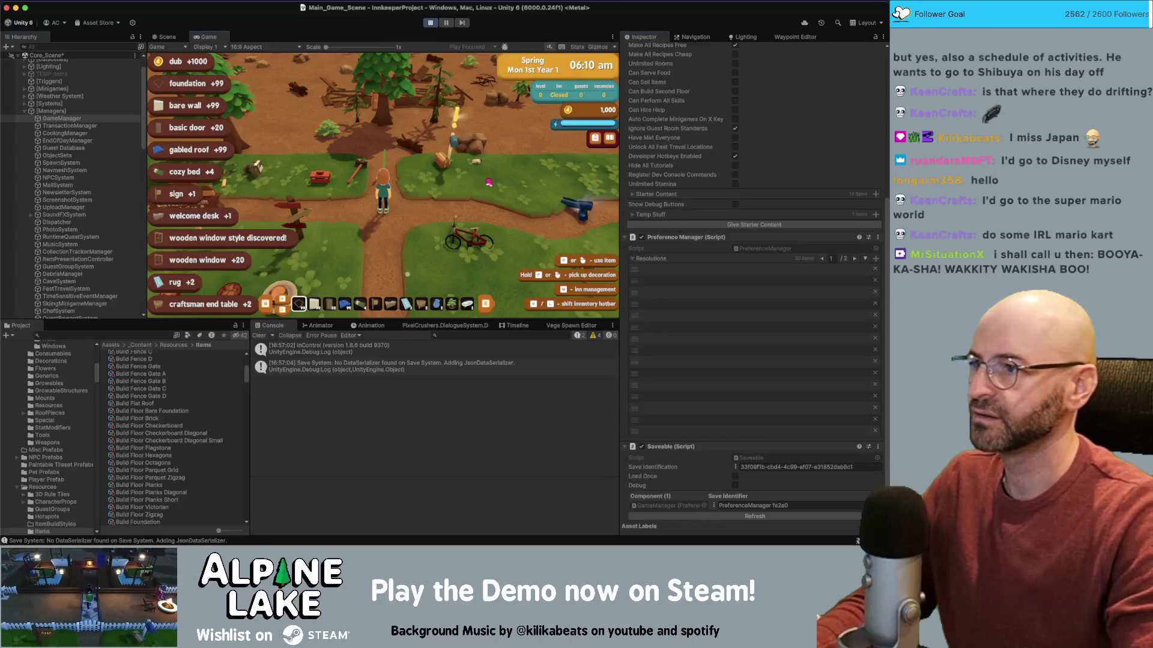
key("w")
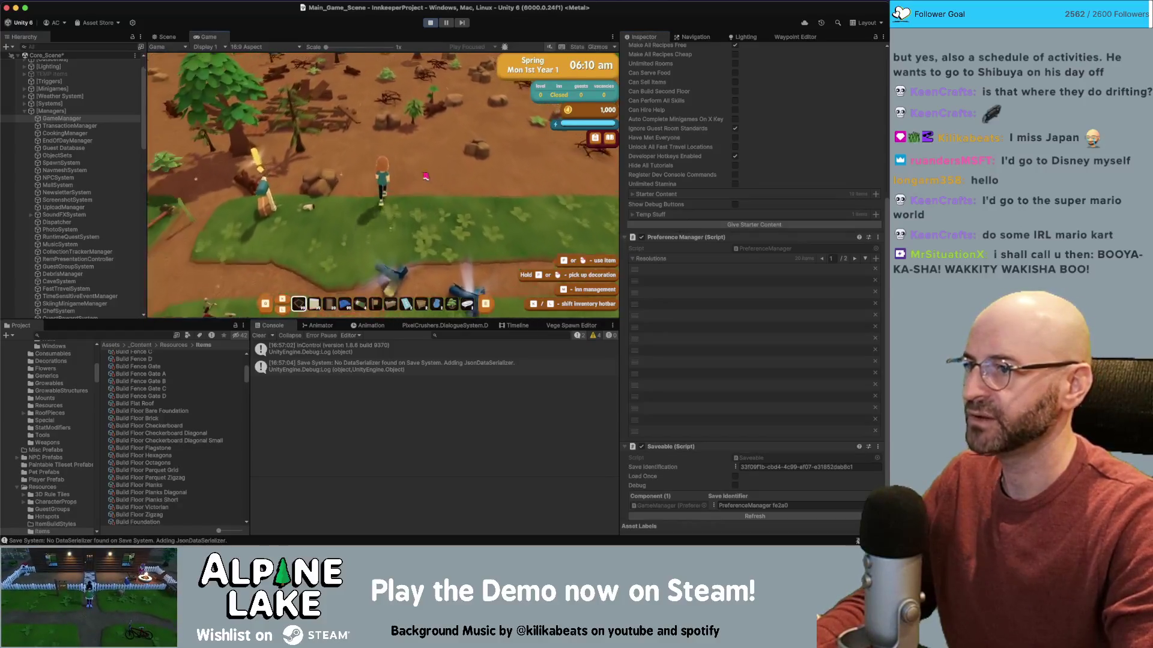
left_click(384, 204)
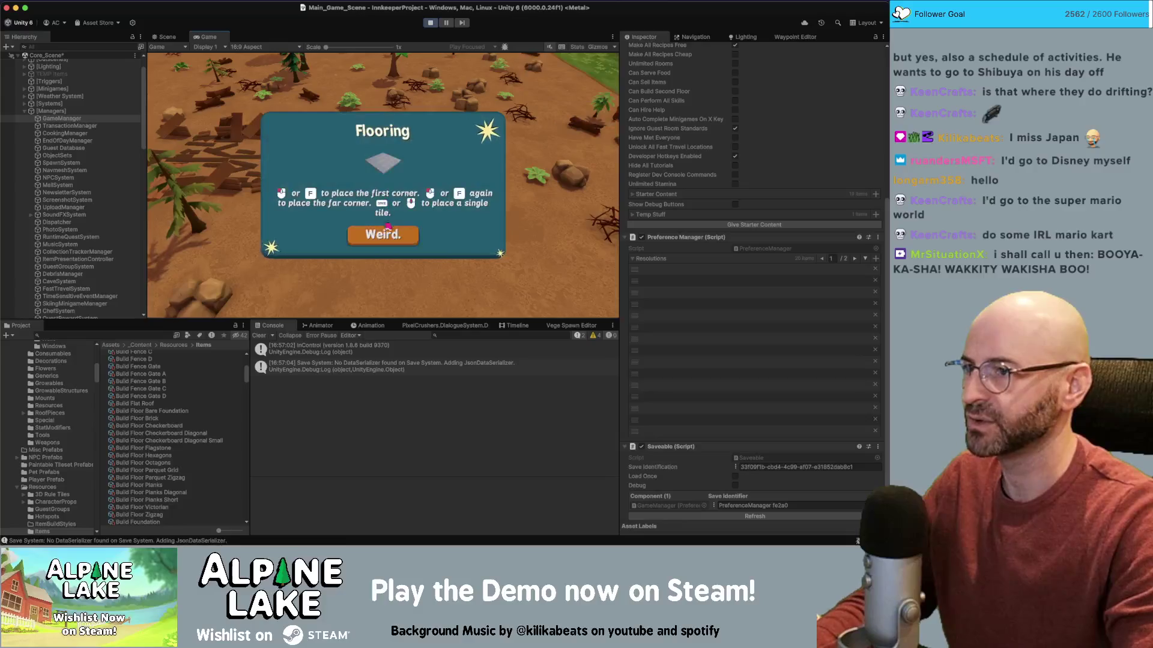
- Dismiss the flooring tutorial and place a first foundation on the build grid
left_click(363, 227)
key("s")
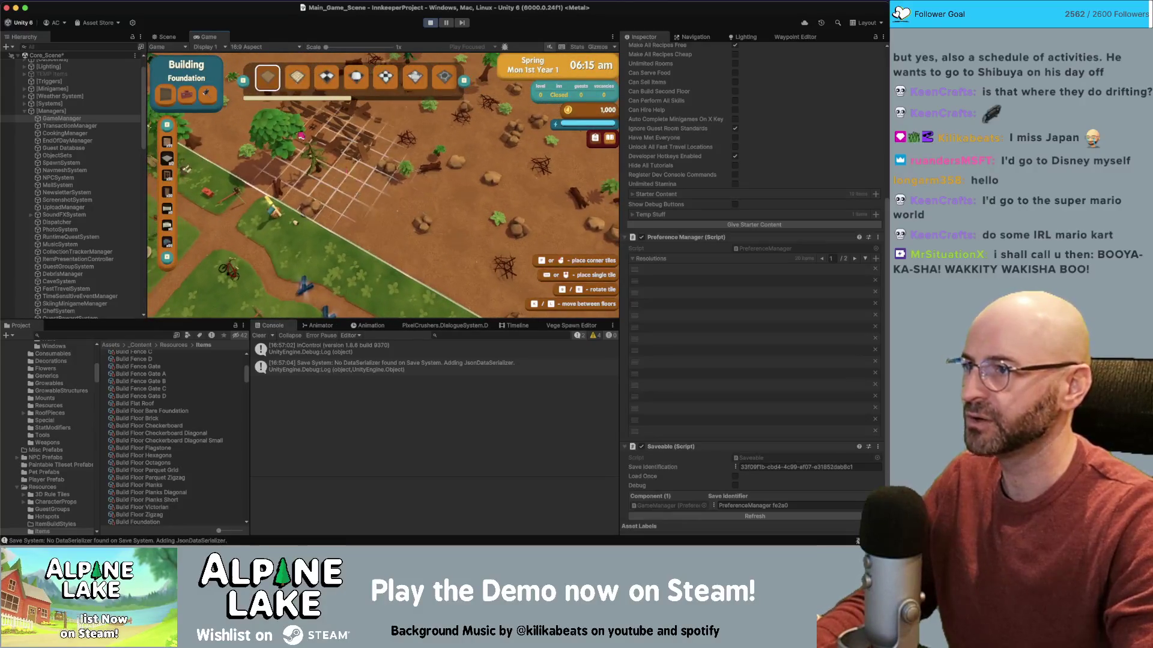
left_click(381, 187)
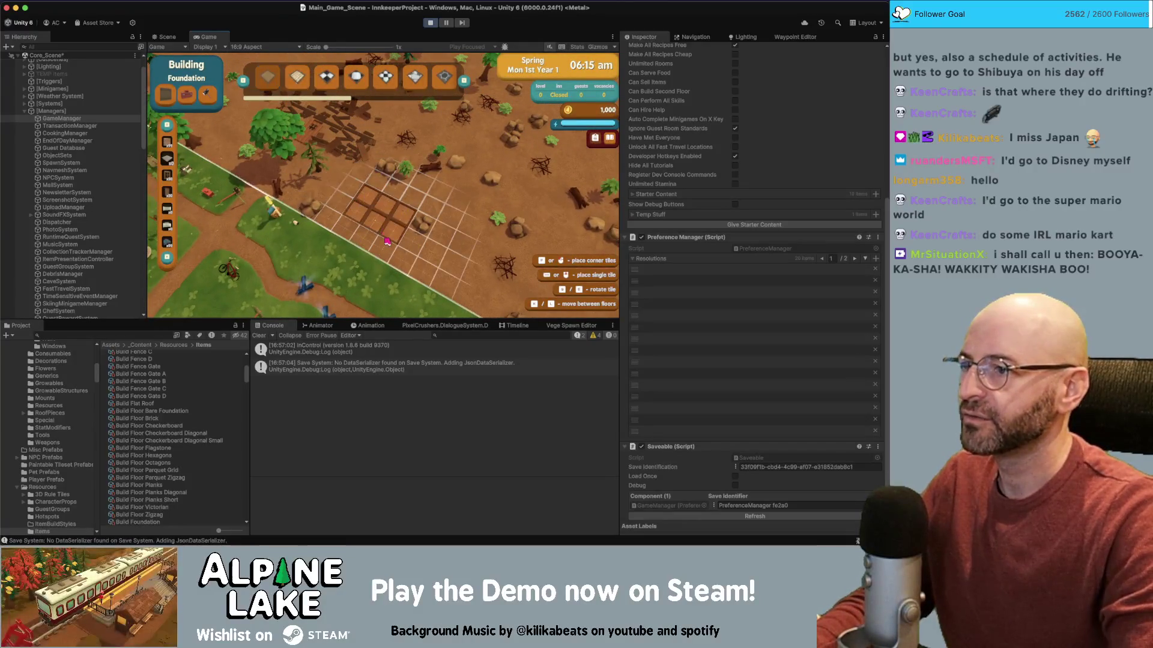
key("Escape")
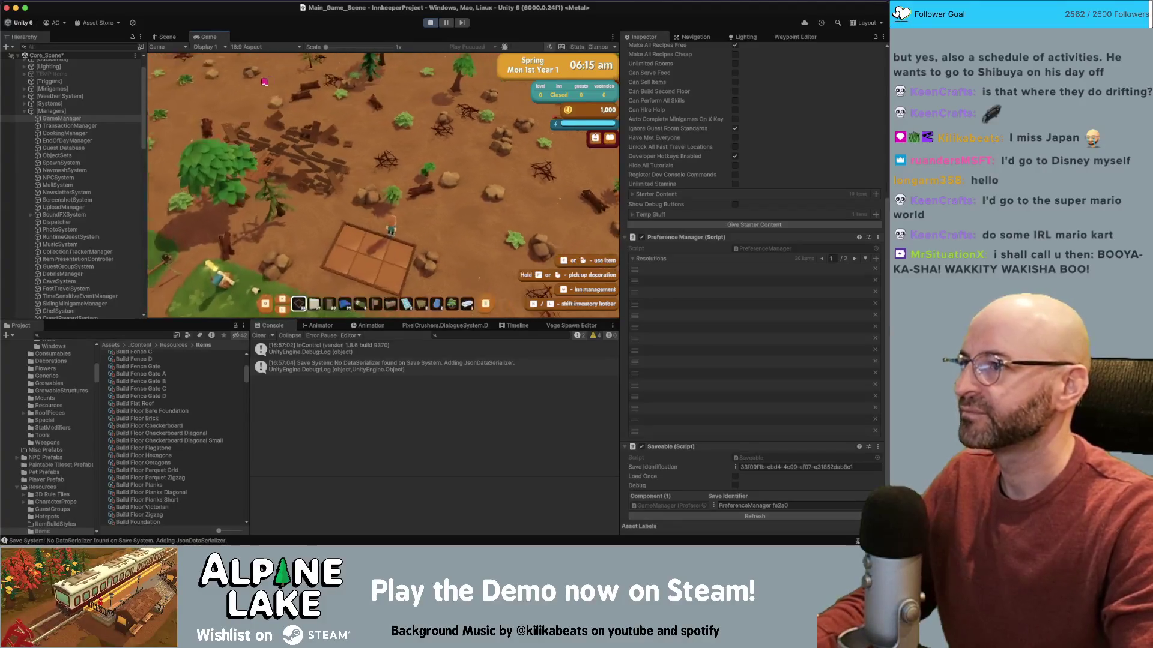
- Place a second foundation style beside the first, then stop the play test
key("a")
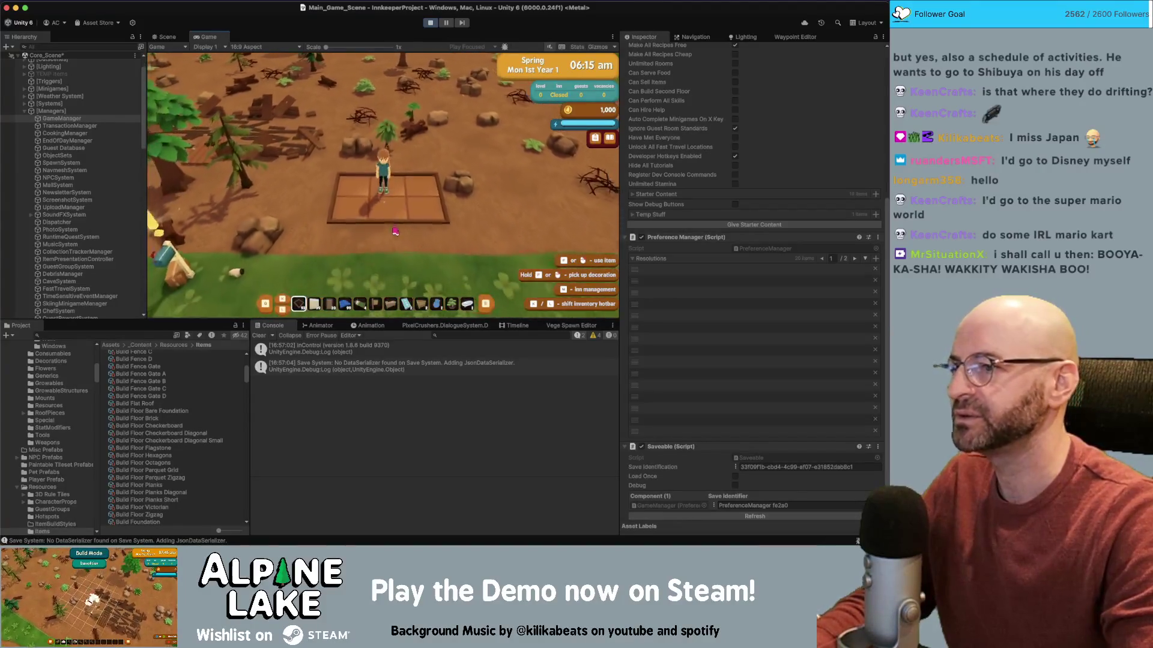
key("b")
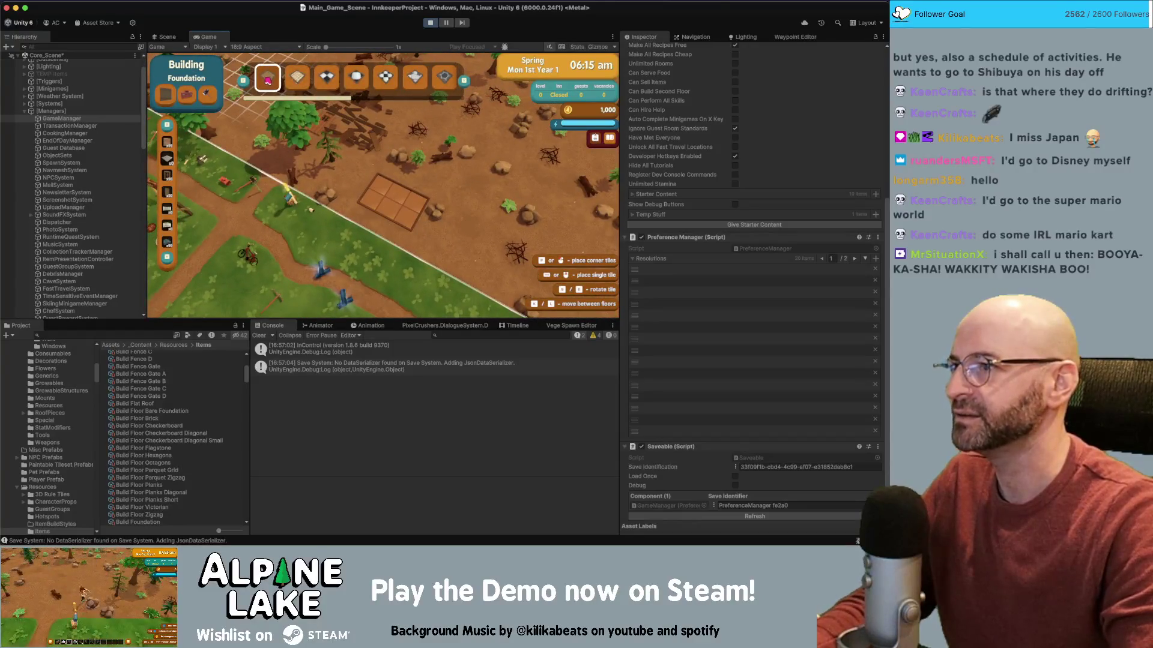
left_click(296, 79)
left_click(454, 170)
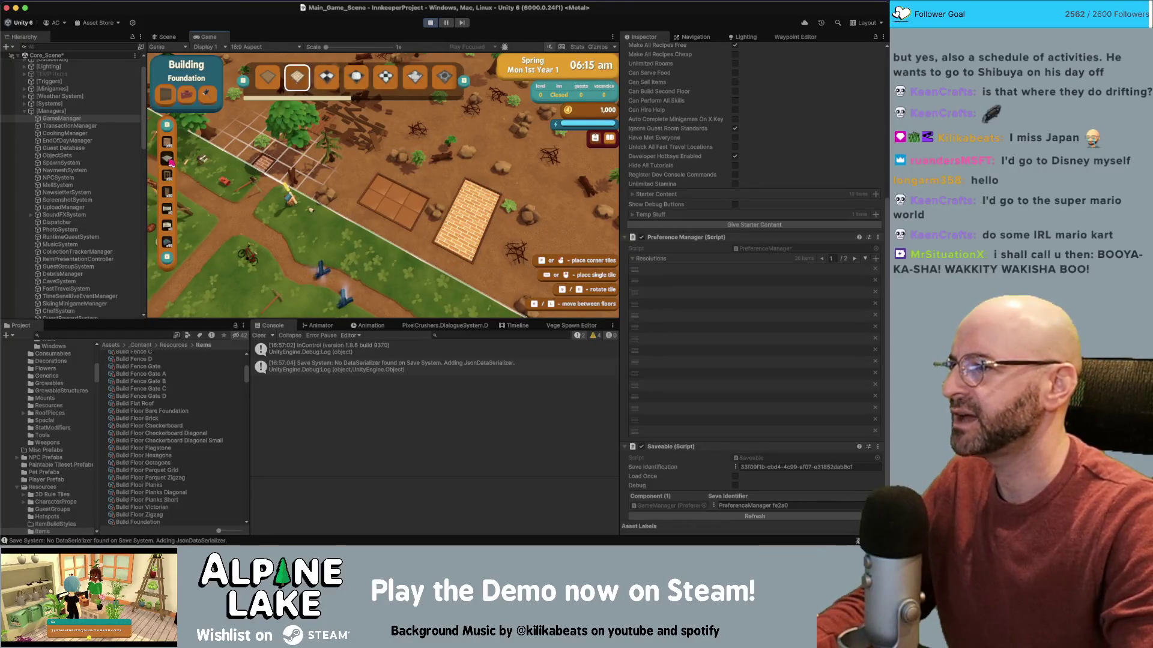
key("Escape")
left_click(430, 23)
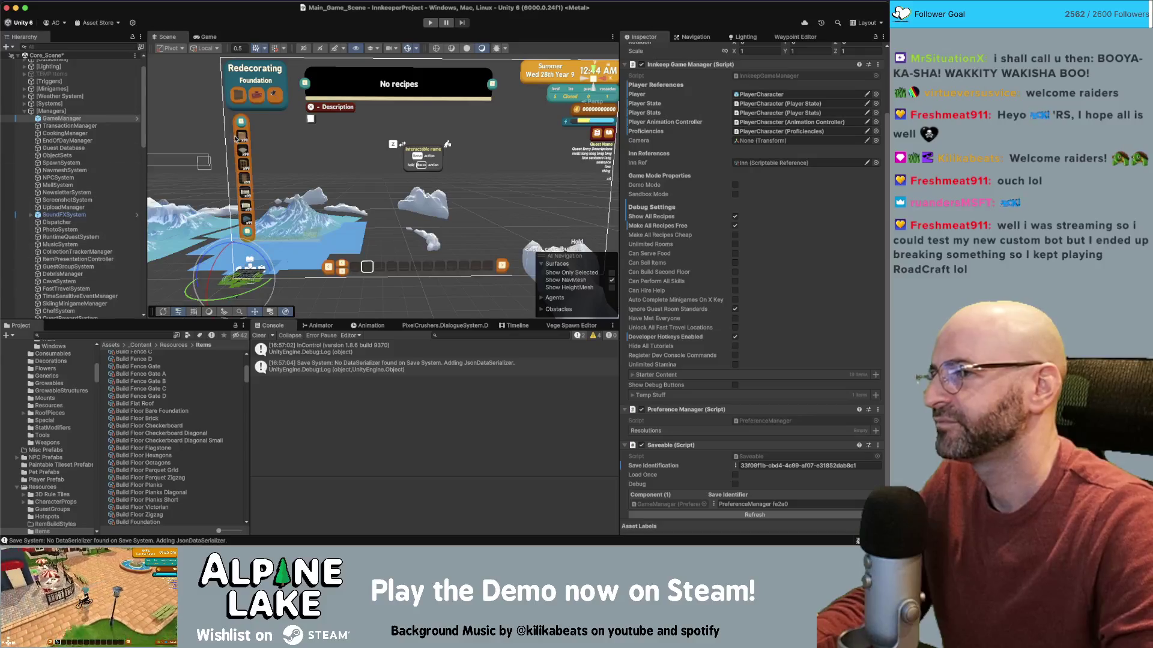
- Select the [Managers] group in the Hierarchy
left_click(51, 111)
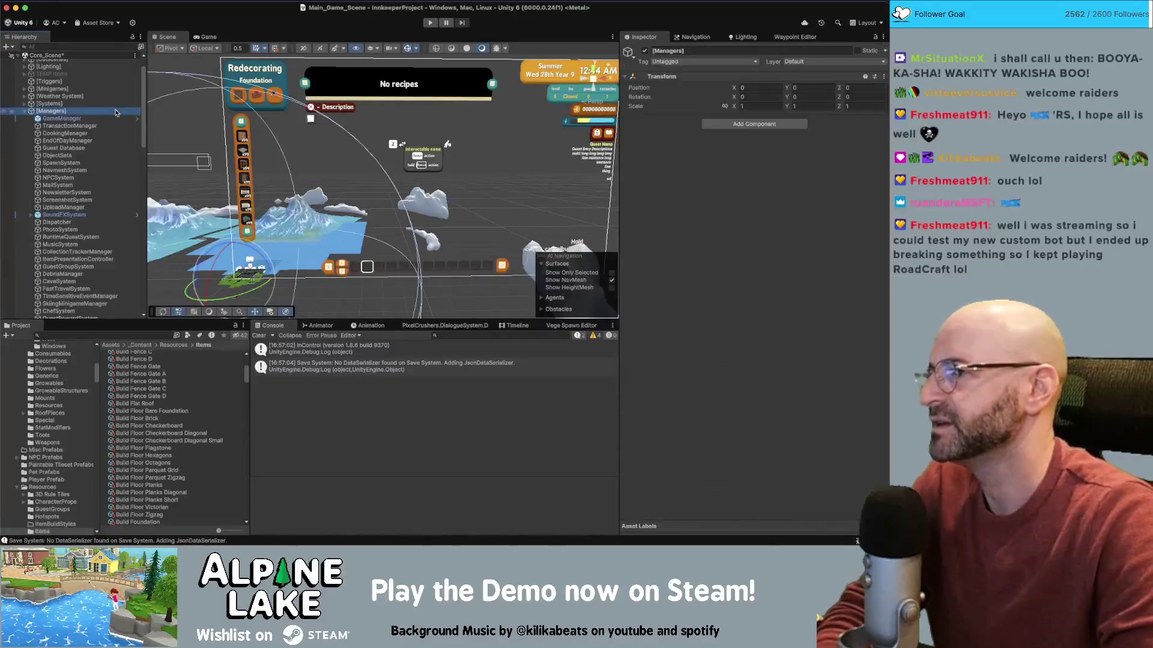
- Select the Build Mode Canvas in the Hierarchy and expand its Ingredient Panels list
key("Left")
scroll(107, 165, "down", 3)
left_click(115, 202)
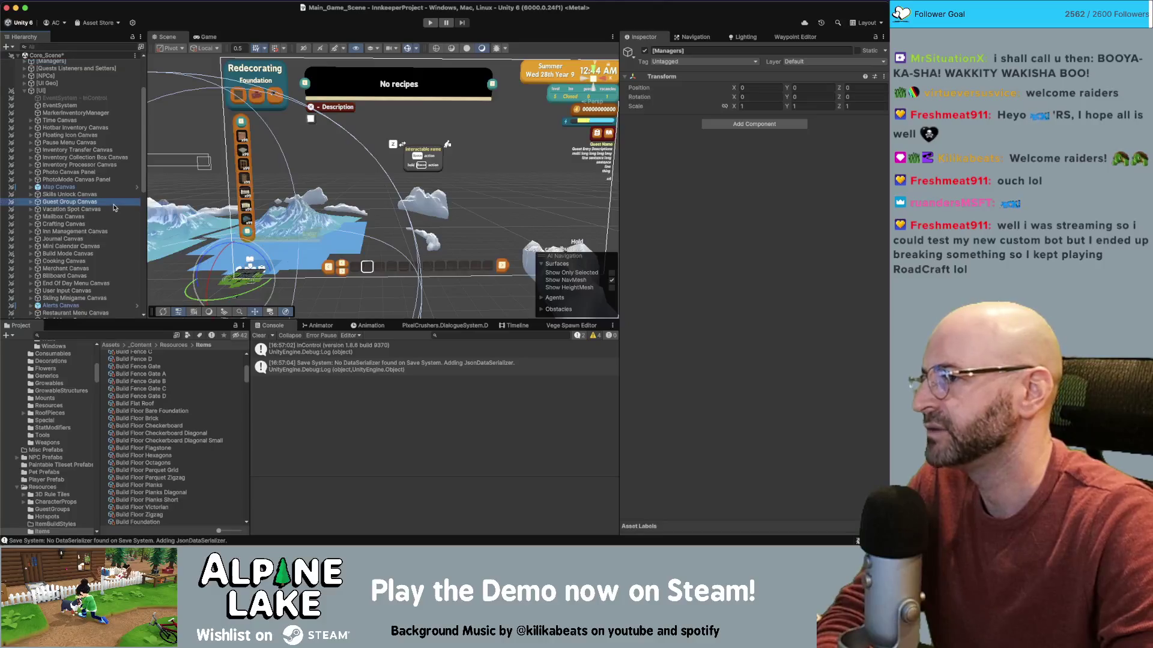
scroll(115, 207, "down", 1)
key("Down")
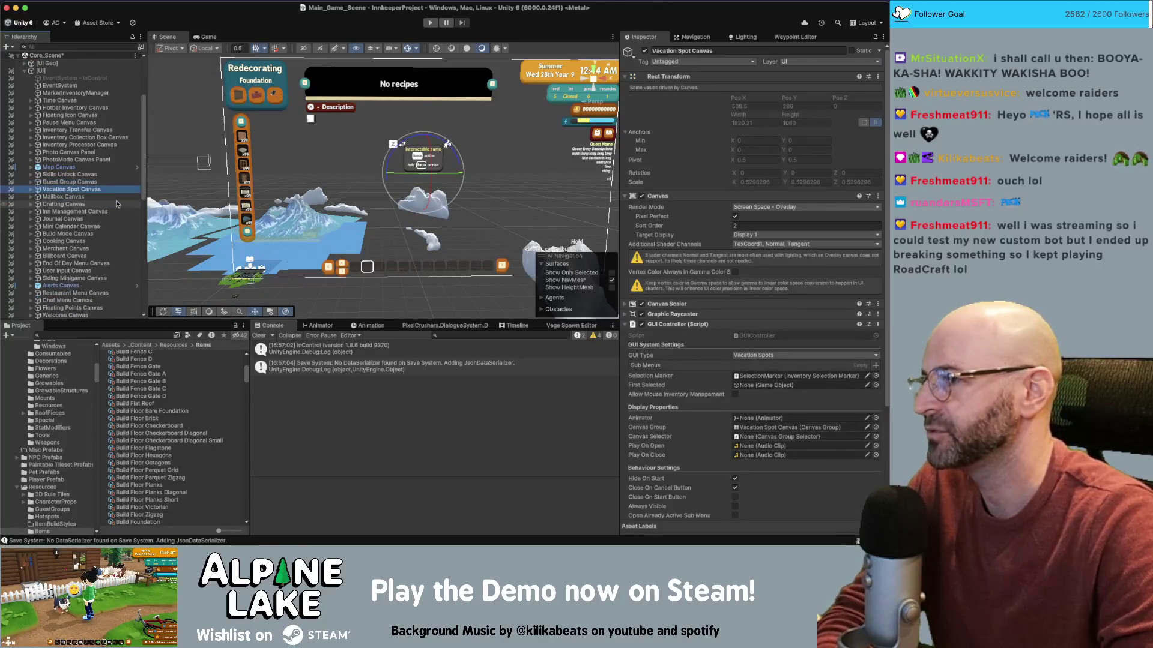
key("Down")
key("Down")
key("Down")
key("Right")
scroll(673, 287, "down", 5)
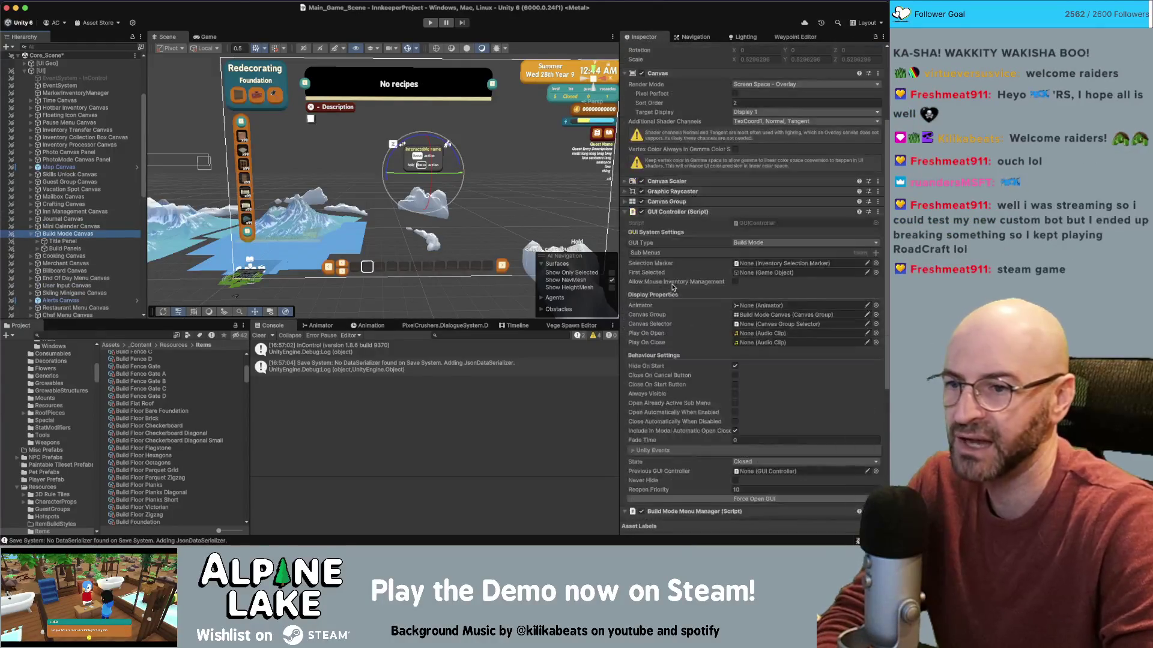
scroll(673, 286, "down", 6)
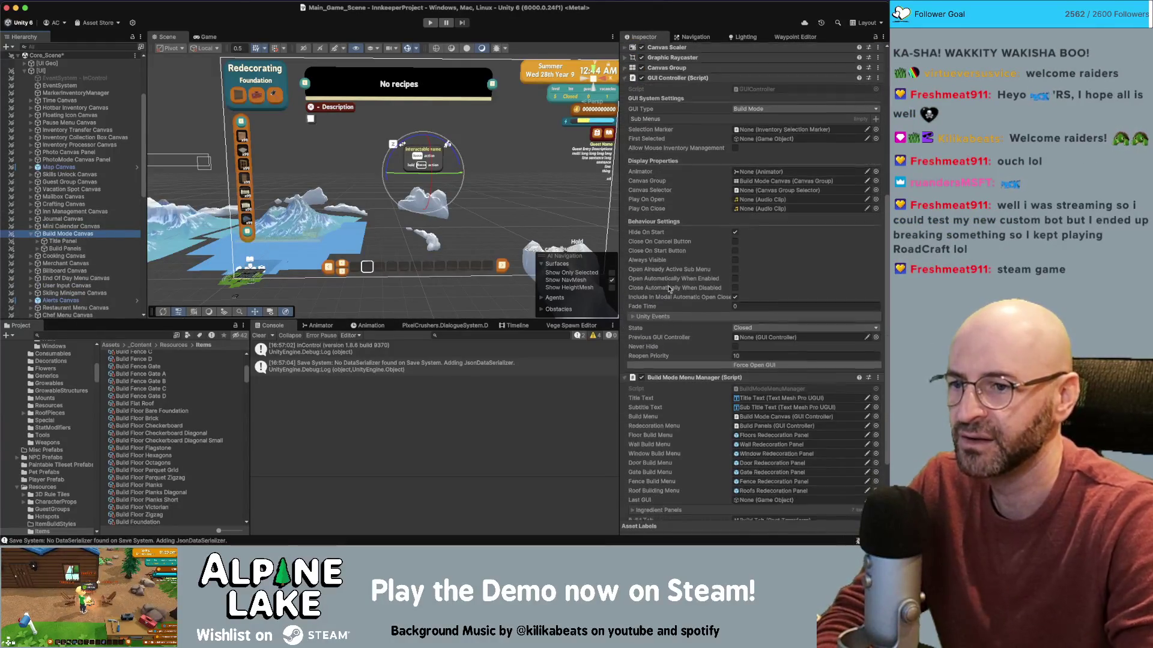
scroll(670, 293, "down", 1)
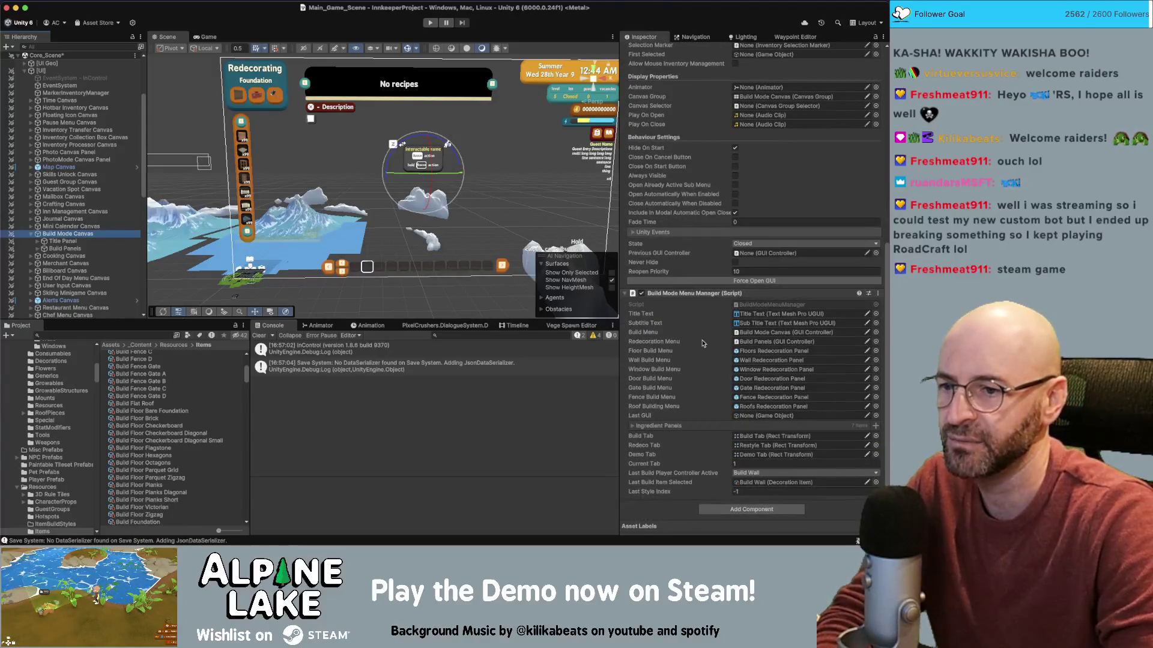
left_click(637, 427)
scroll(665, 396, "down", 1)
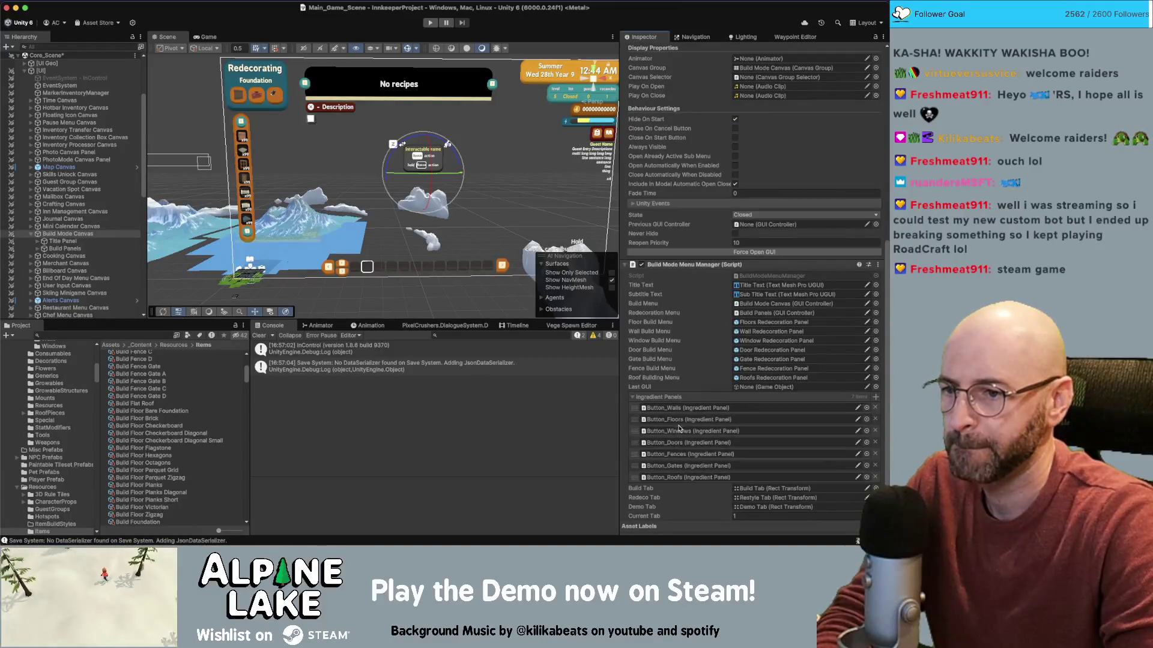
- Expand Build Panels and its Tabs object to reveal the tab buttons
left_click(119, 249)
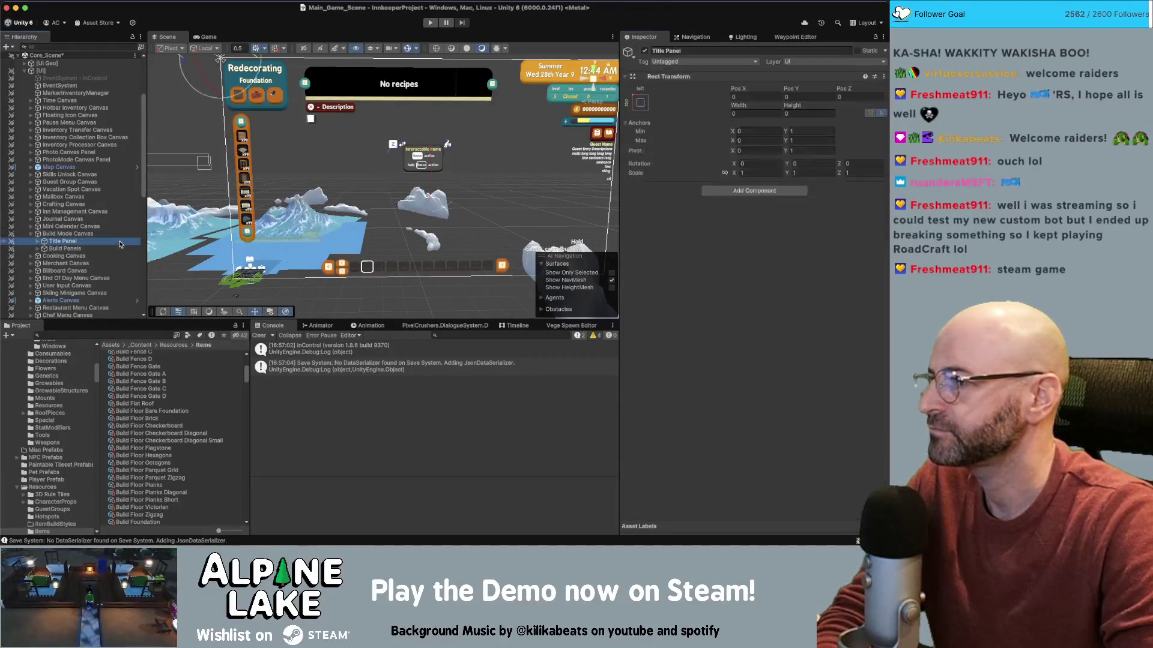
key("Right")
key("Down")
key("Down")
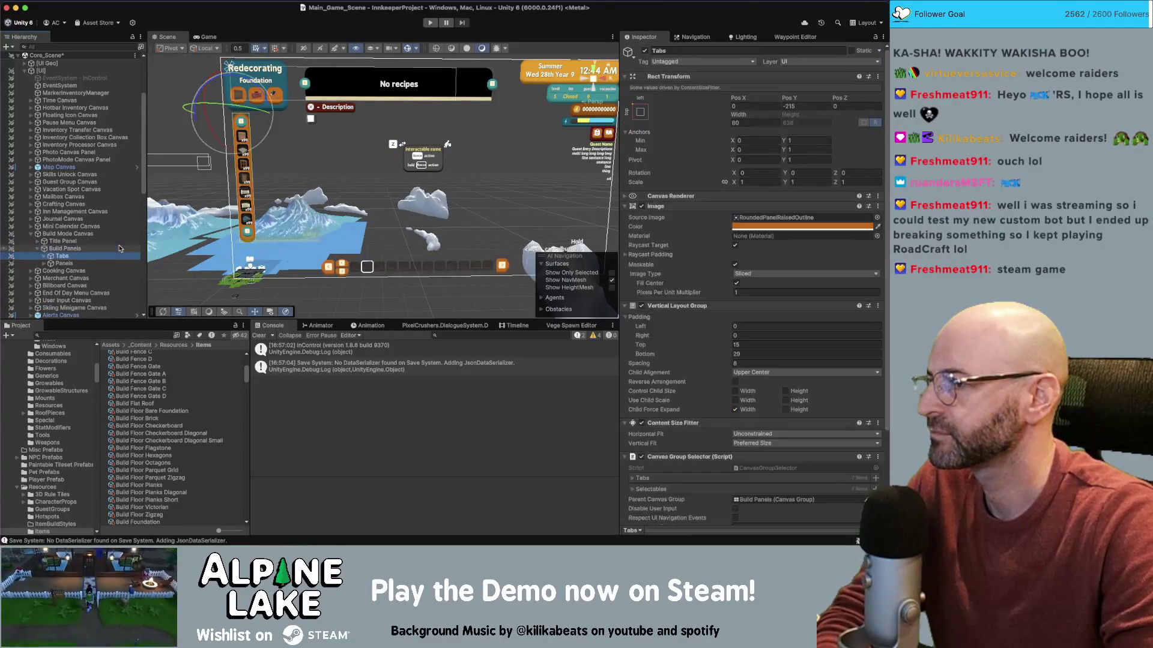
key("Right")
key("Left")
key("Up")
key("Right")
- Select Button_Floors and open the inventory item picker for its Item field
left_click(101, 181)
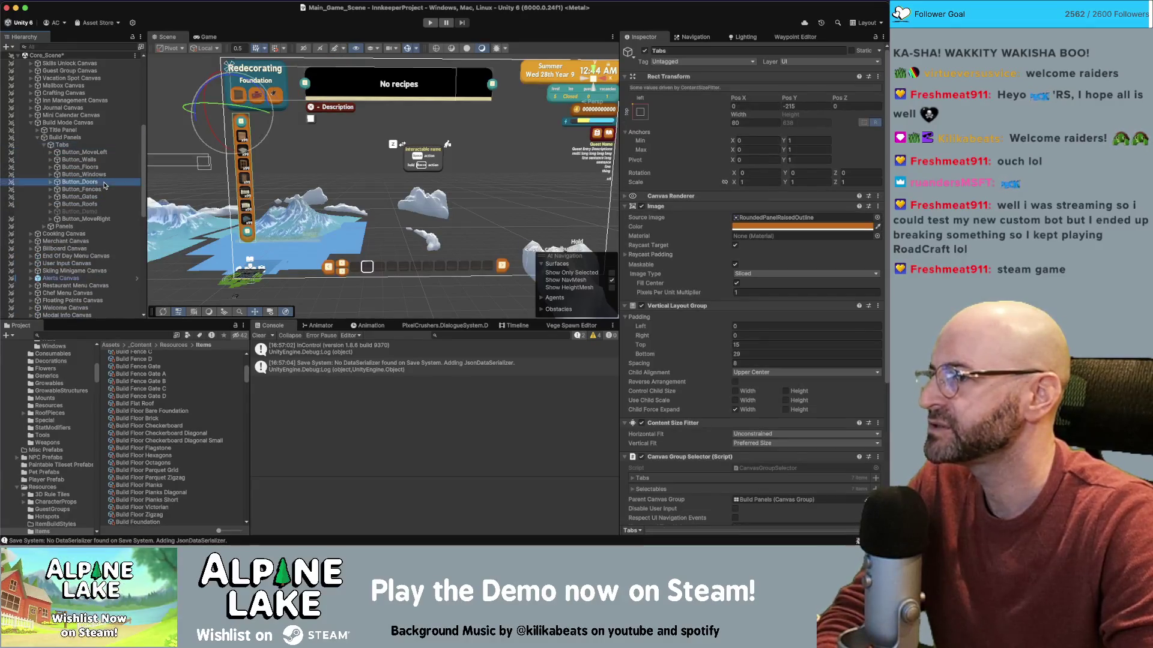
key("Down")
key("Down")
key("Up")
key("Up")
key("Up")
key("Right")
key("Down")
key("Up")
scroll(808, 254, "down", 5)
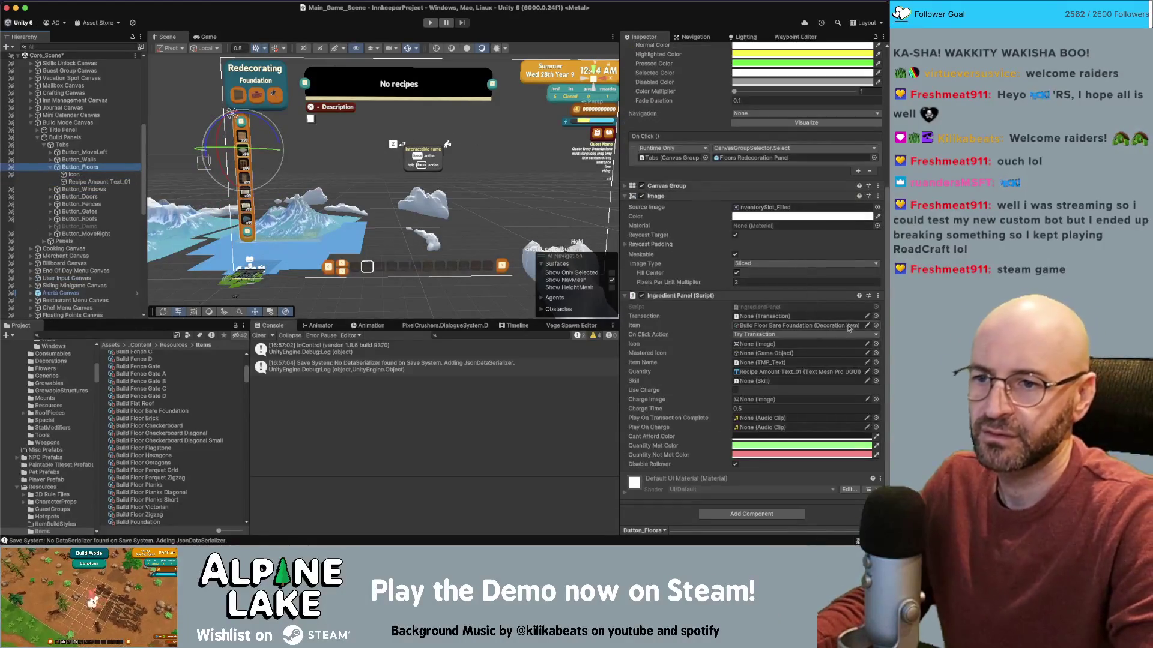
left_click(876, 325)
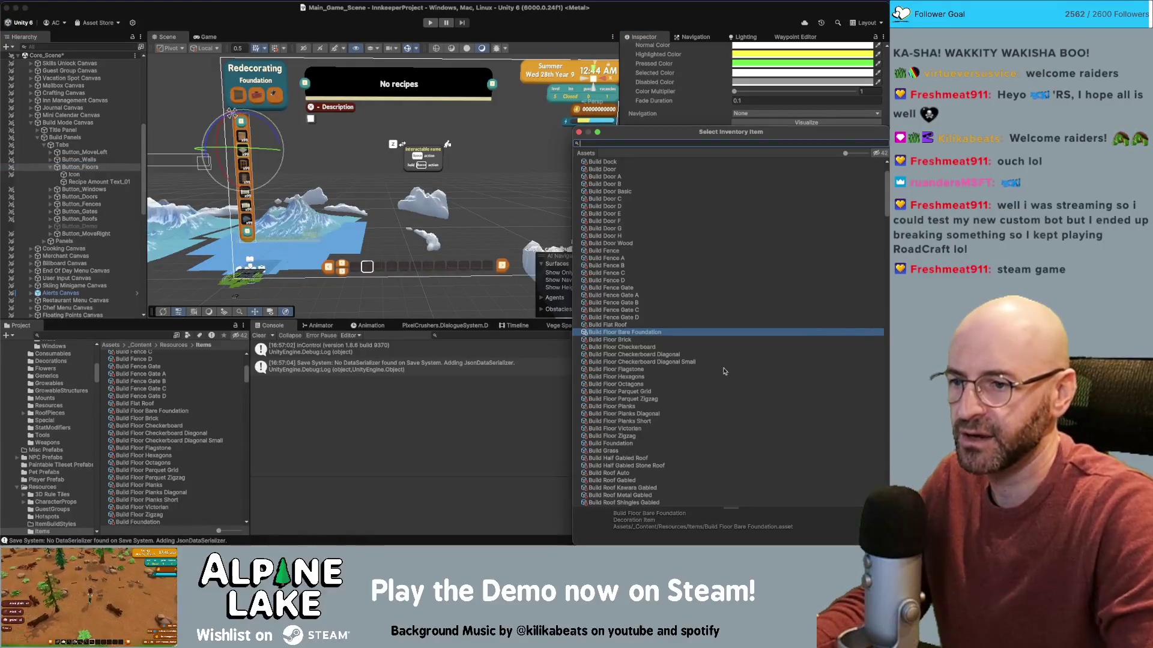
- Assign Build Foundation as Button_Floors' item and collapse Button_Floors in the Hierarchy
double_click(623, 443)
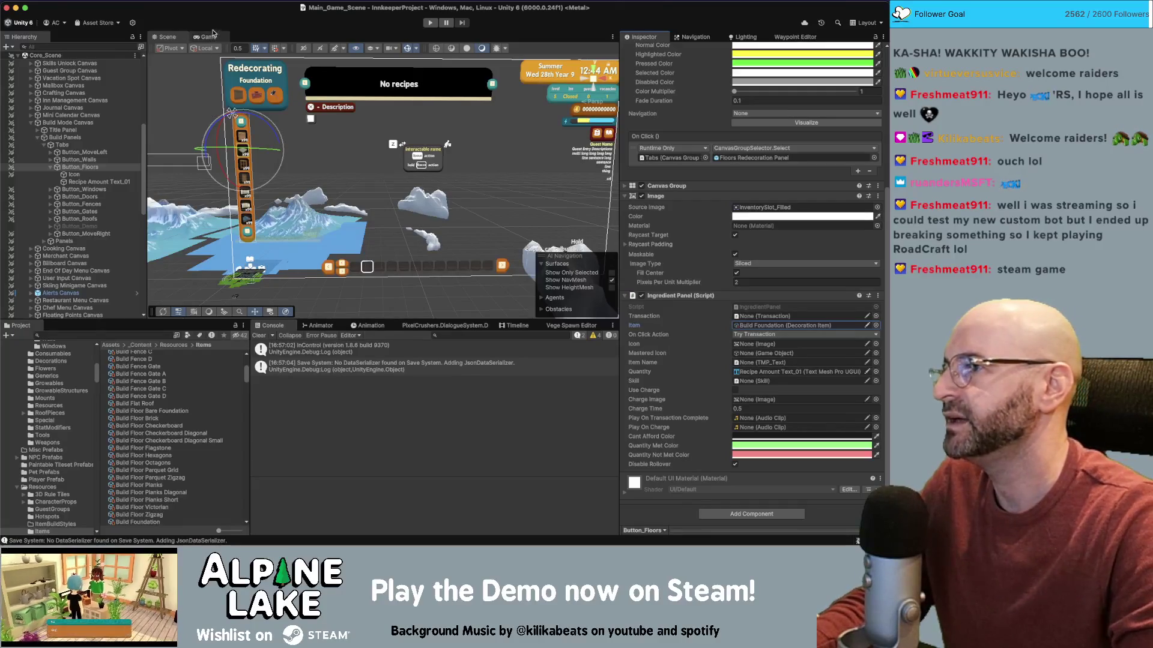
left_click(51, 168)
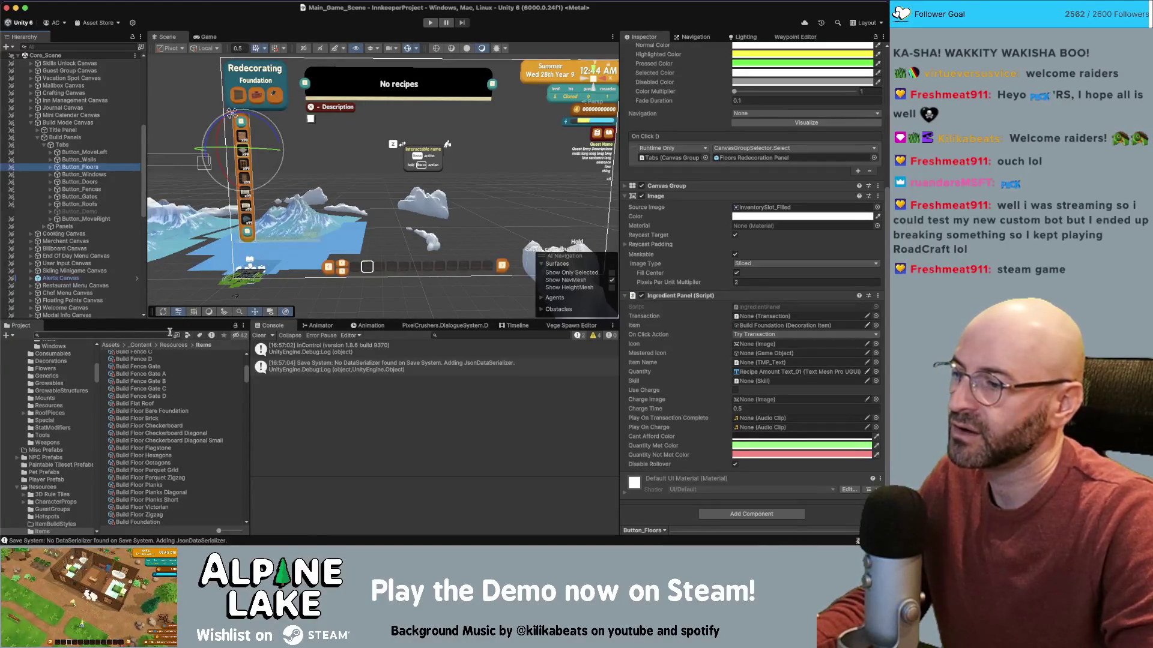
- Open the Basic/Carlos/Quests conversation and its dialogue entry about your first structure
left_click(573, 326)
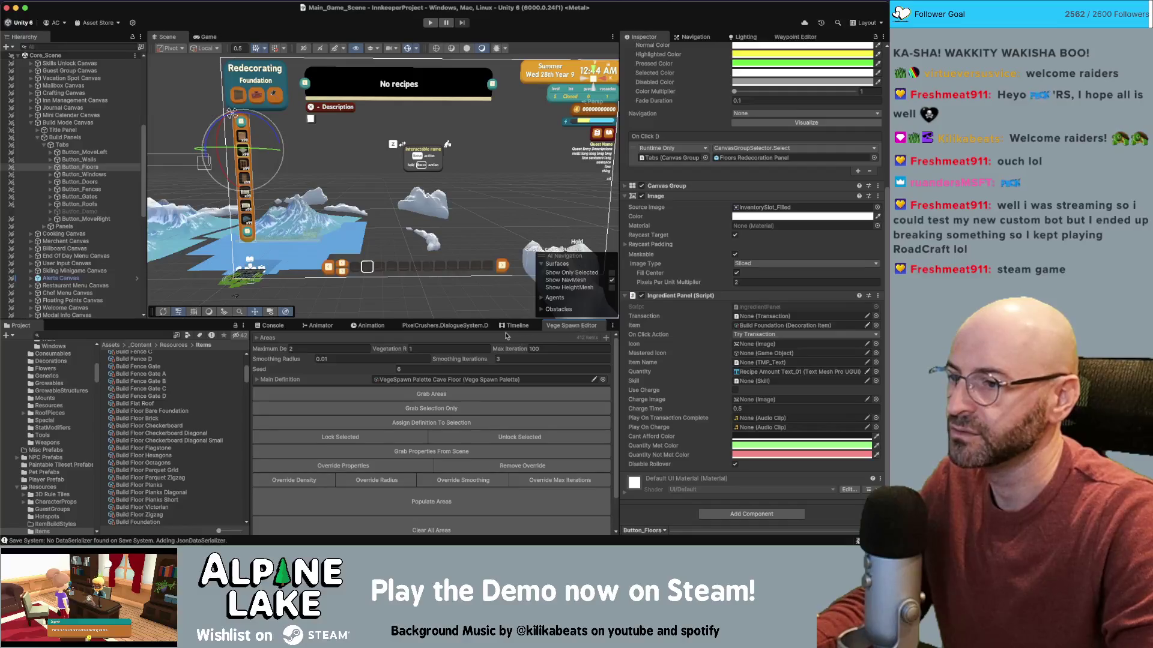
left_click(444, 325)
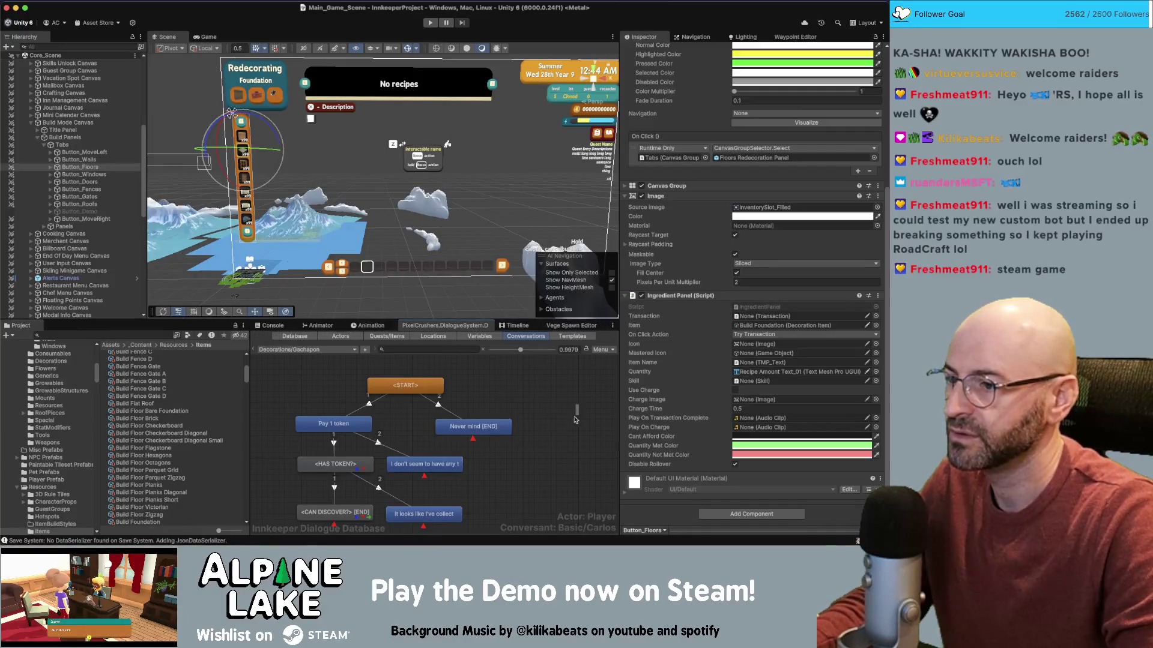
left_click(335, 464)
left_click(343, 350)
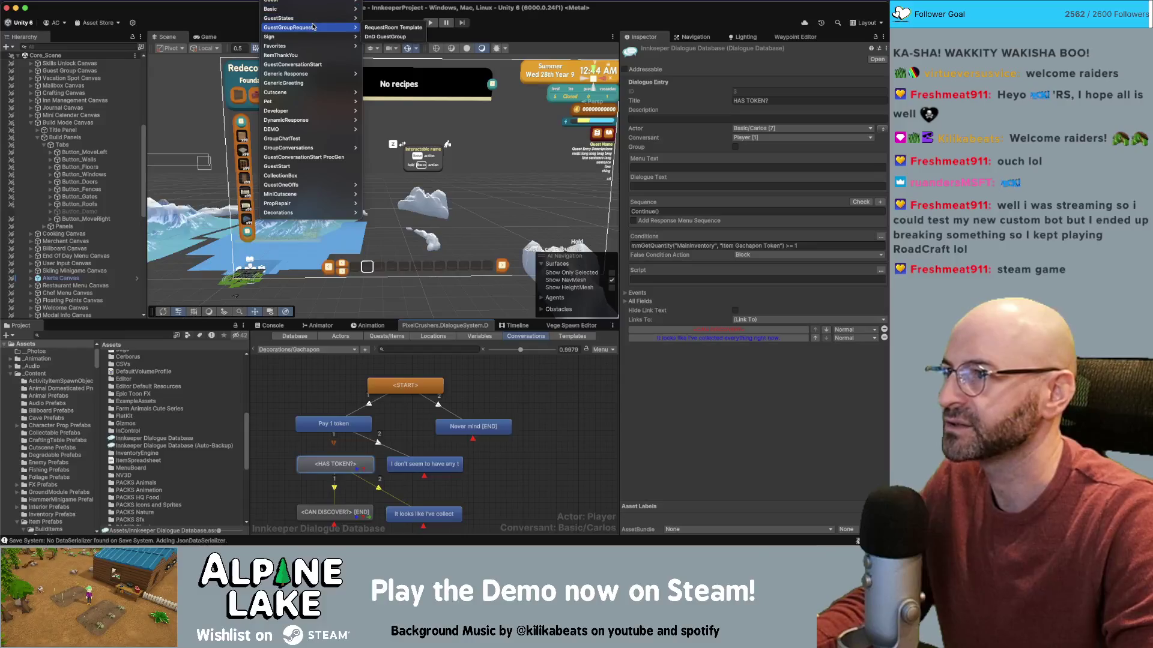
mouse_move(312, 11)
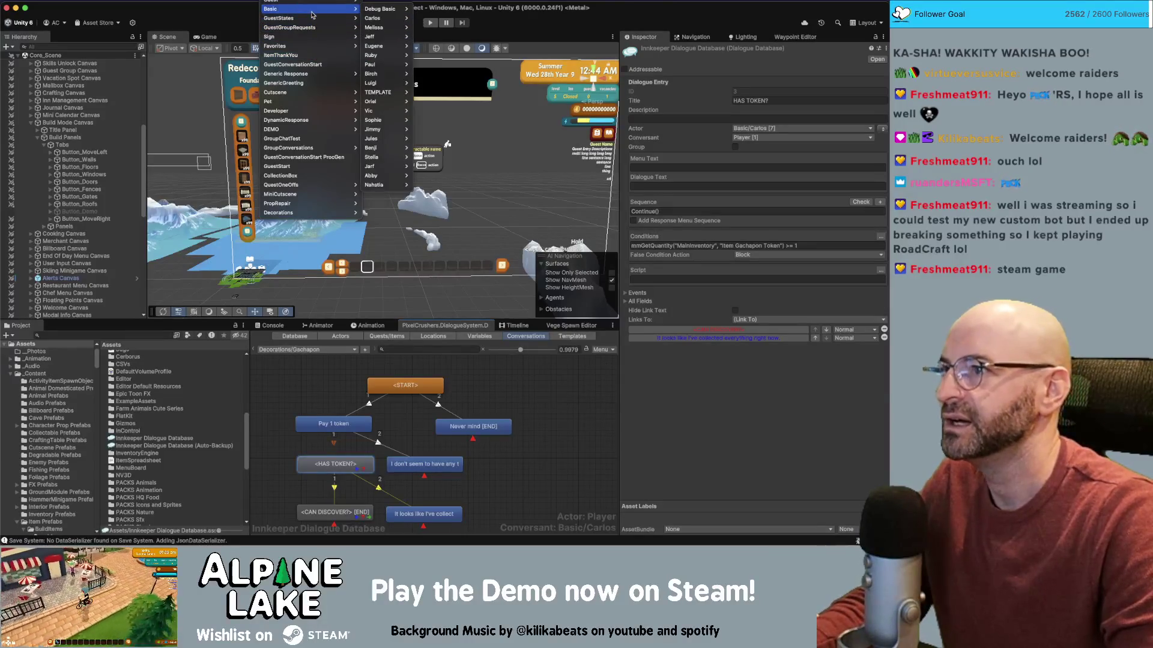
mouse_move(375, 18)
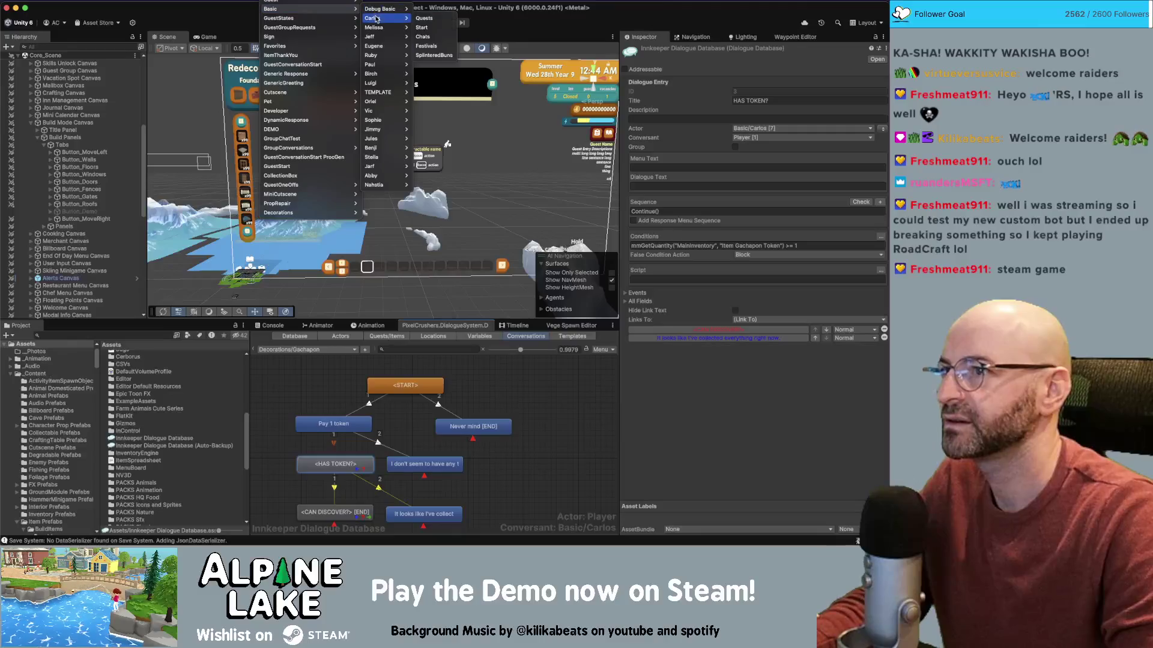
left_click(433, 19)
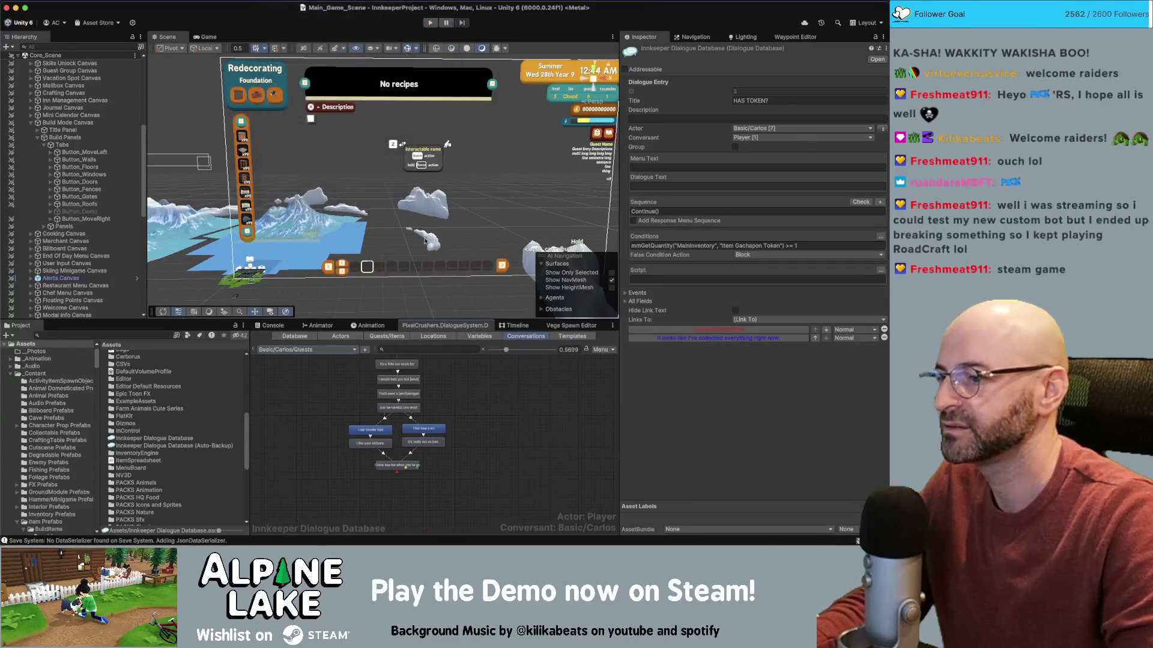
scroll(470, 418, "down", 5)
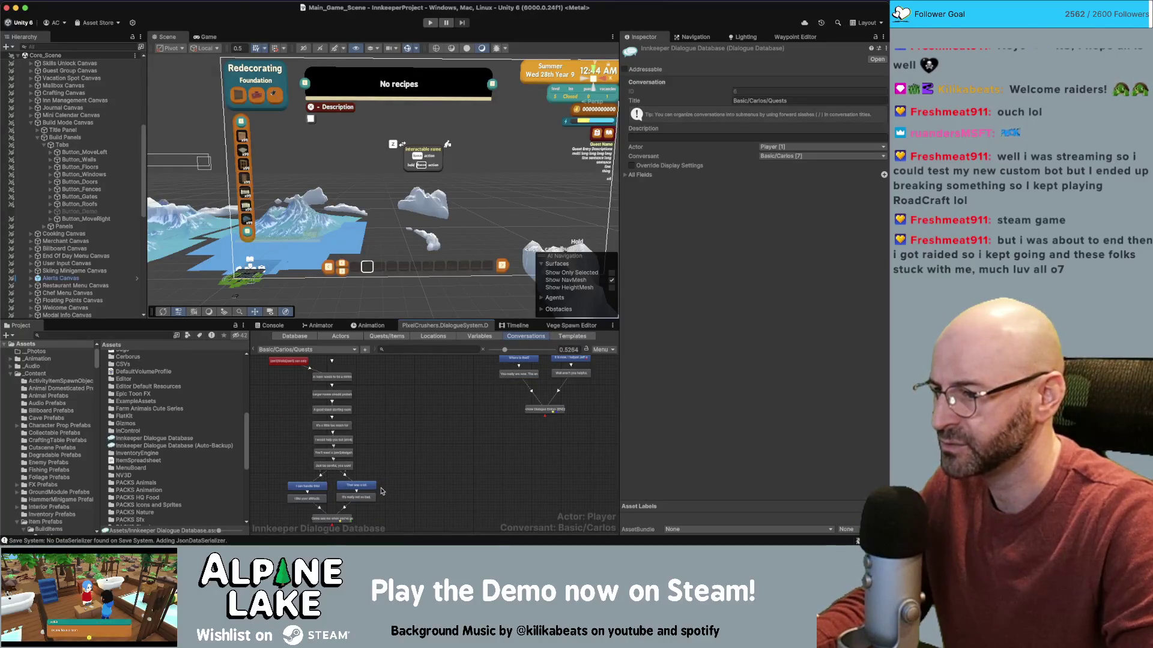
scroll(351, 490, "up", 5)
left_click(351, 487)
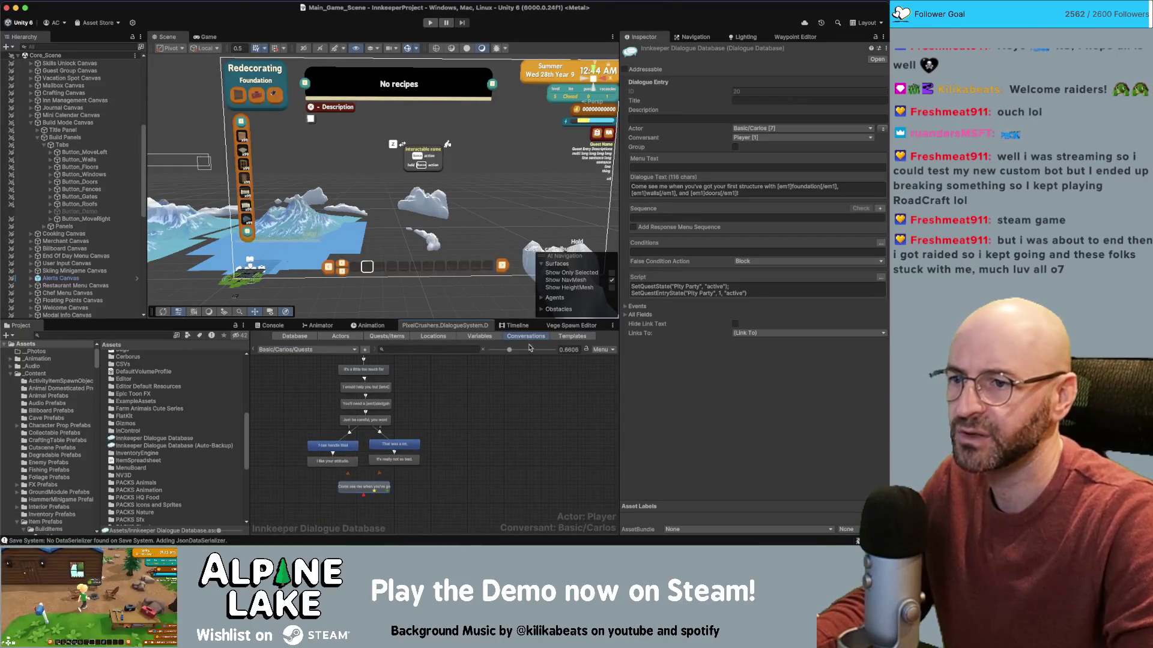
- Search the project for 'pity party letter' and open Letter Quest Pity Party BEGIN
left_click(116, 335)
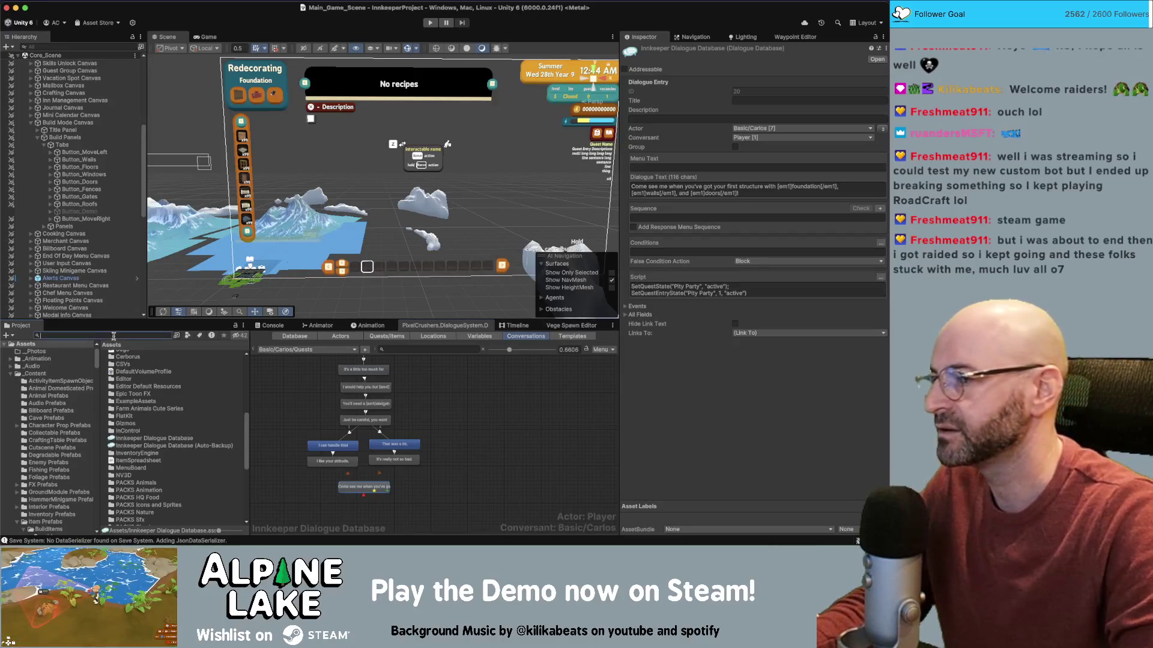
type("pity party letter")
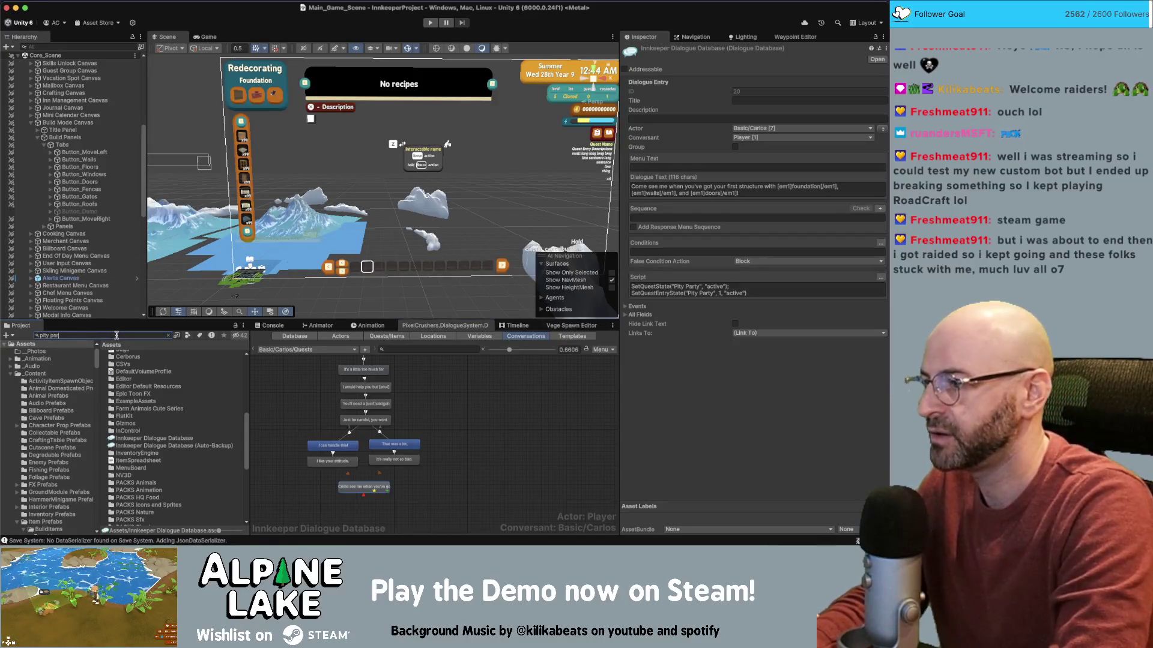
left_click(138, 354)
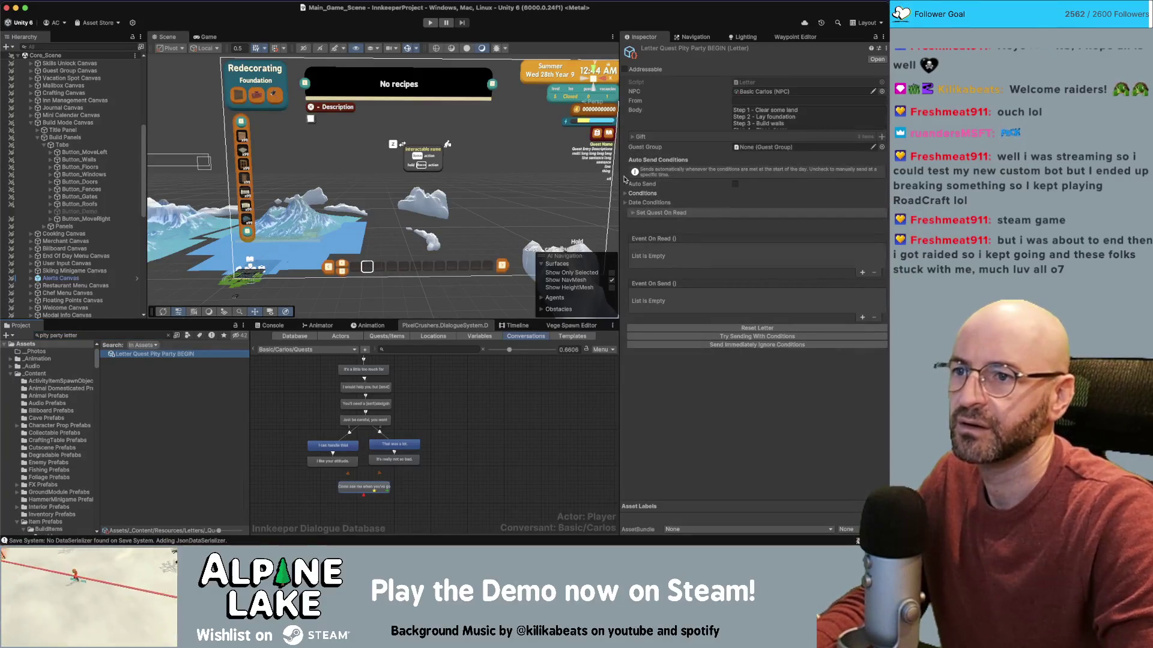
- Expand the letter's Gift list and set the first gift to Build Foundation
left_click(631, 136)
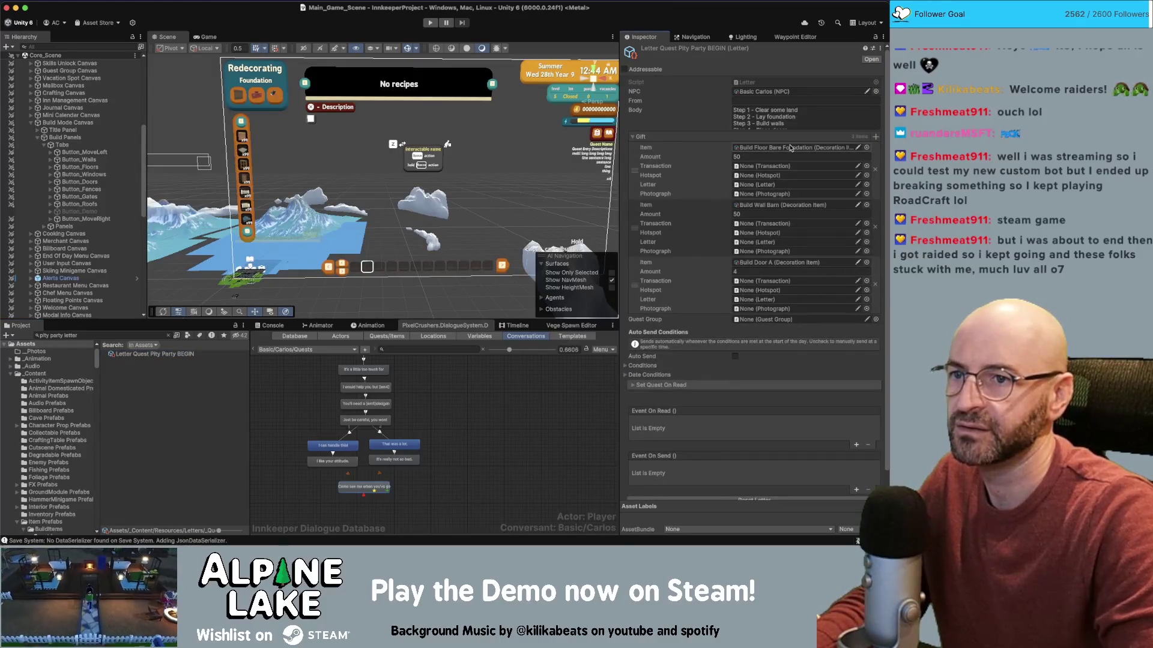
left_click(867, 148)
key("Down")
key("Down")
key("Down")
key("Down")
key("Down")
key("Down")
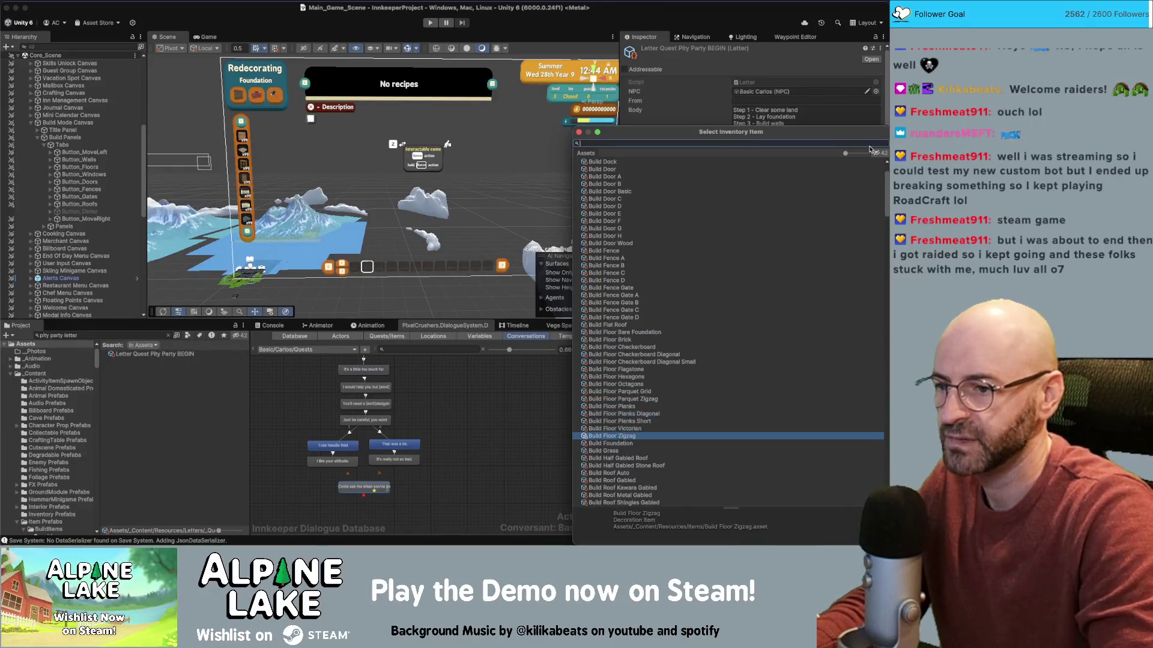
key("Return")
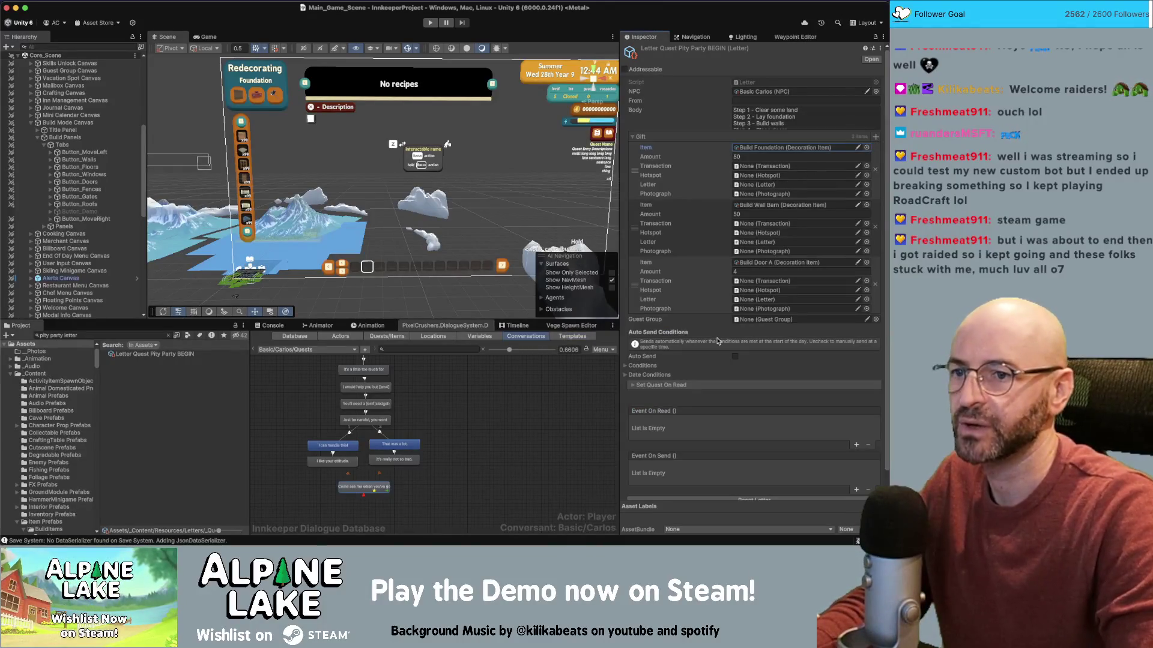
- Set the third gift to Build Door and the second gift to Build Wall
left_click(533, 379)
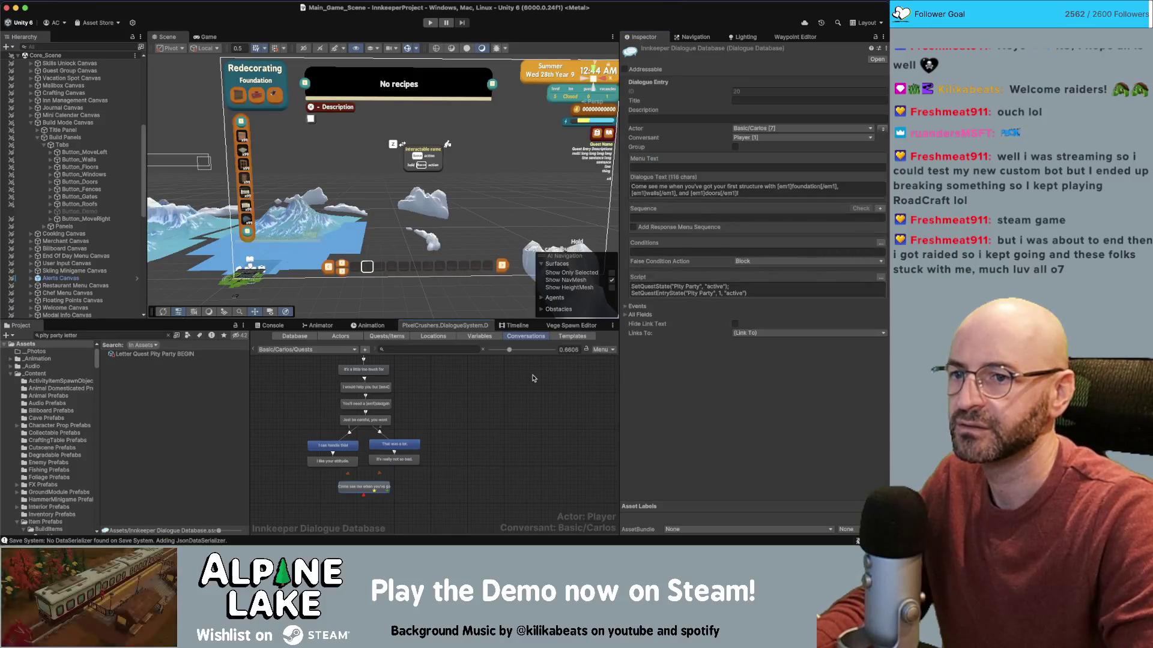
left_click(157, 354)
left_click(867, 262)
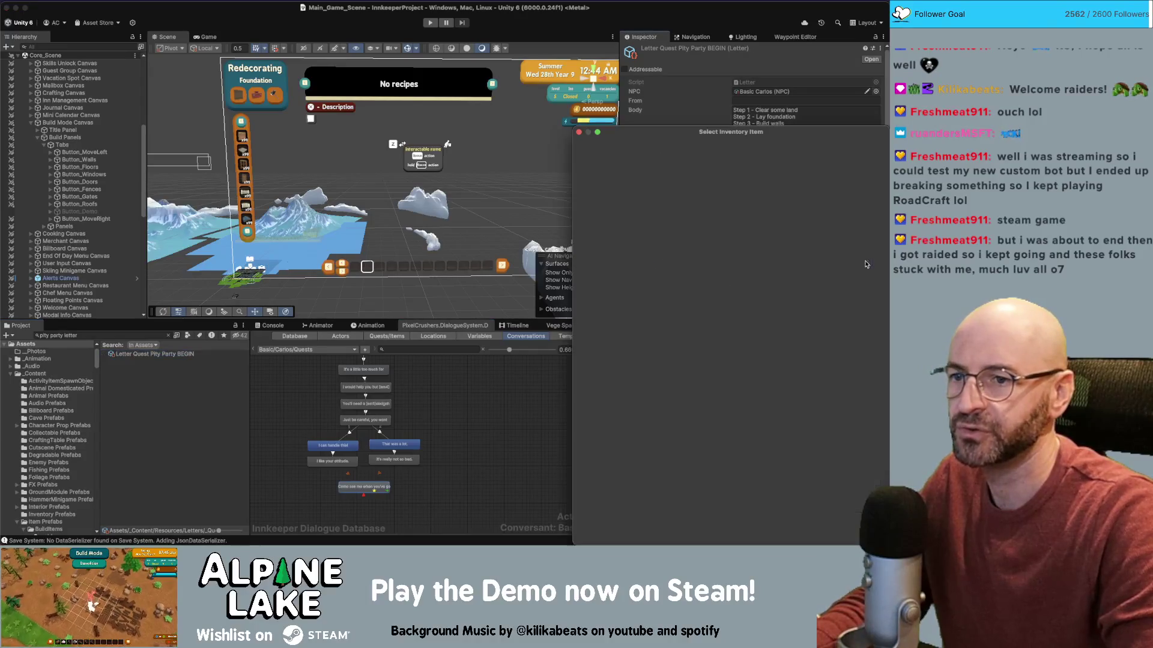
double_click(606, 221)
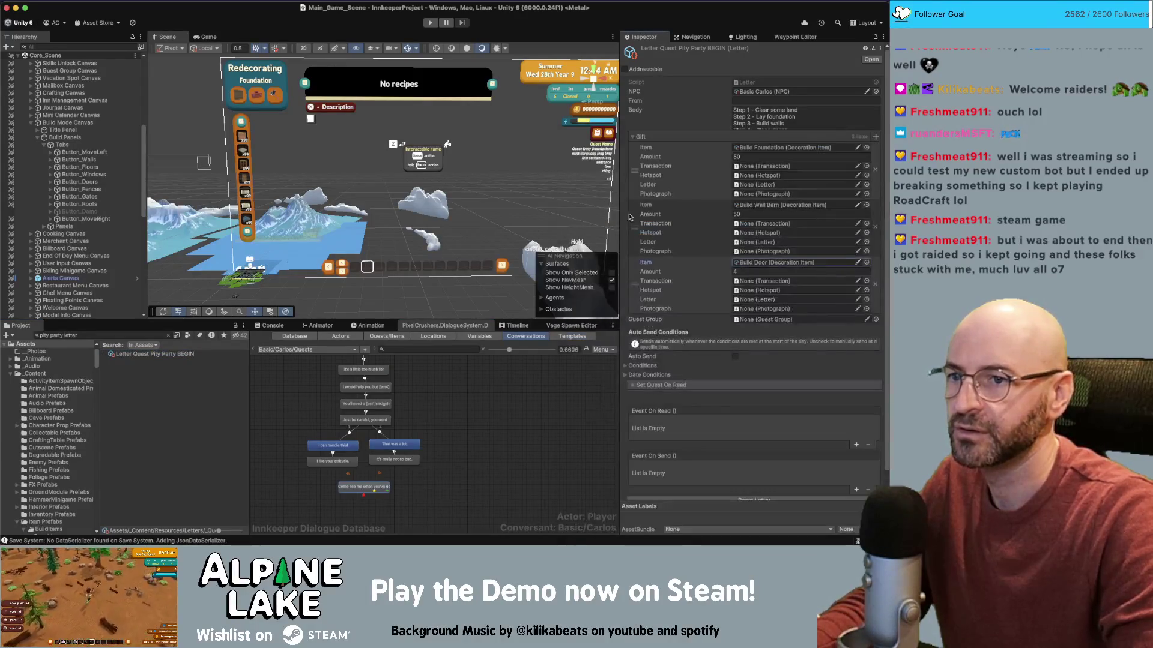
left_click(866, 205)
double_click(613, 317)
left_click(556, 373)
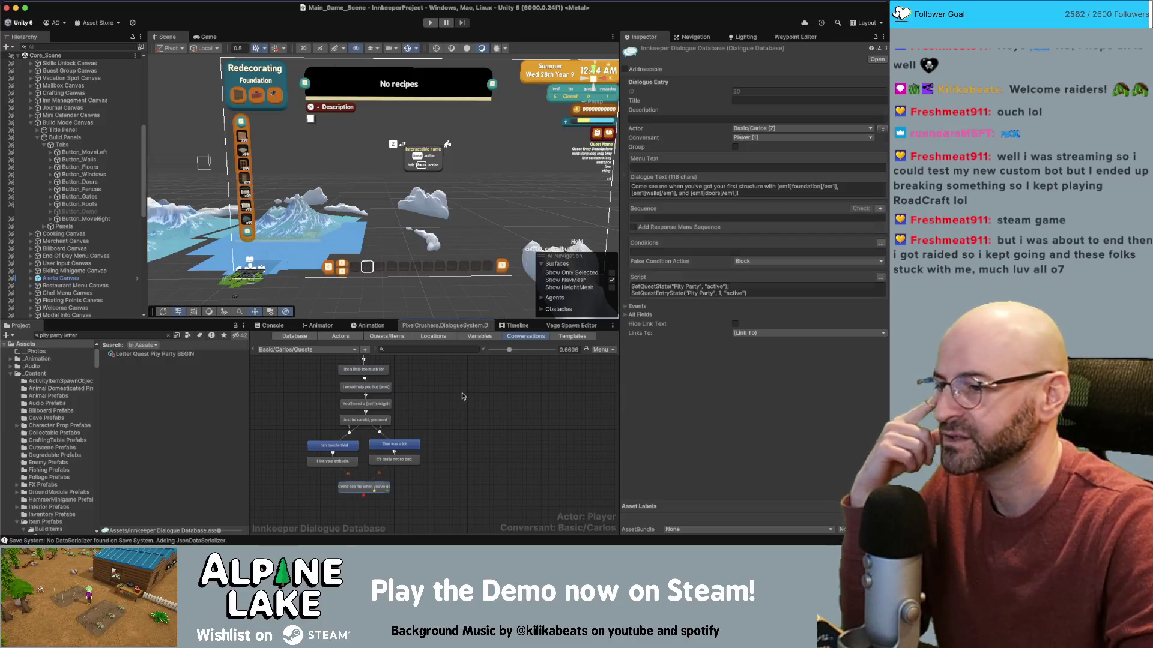
left_click(466, 394)
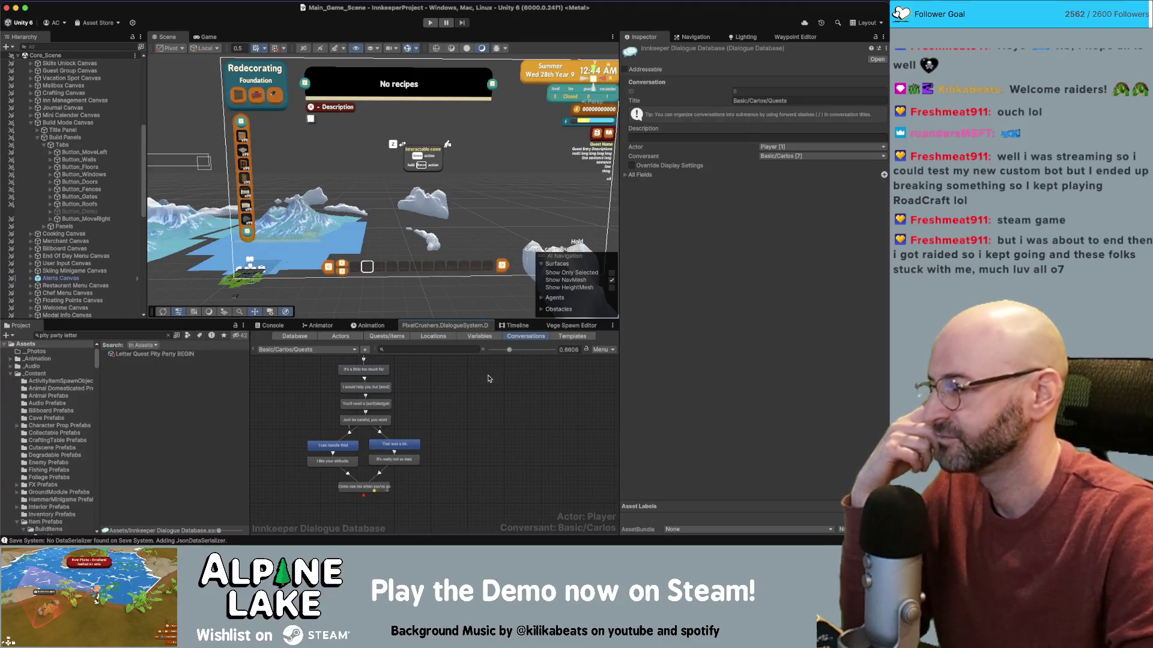
- Pan and zoom the dialogue graph, nudging the red dialogue node to the left
scroll(506, 417, "up", 1)
scroll(506, 416, "up", 10)
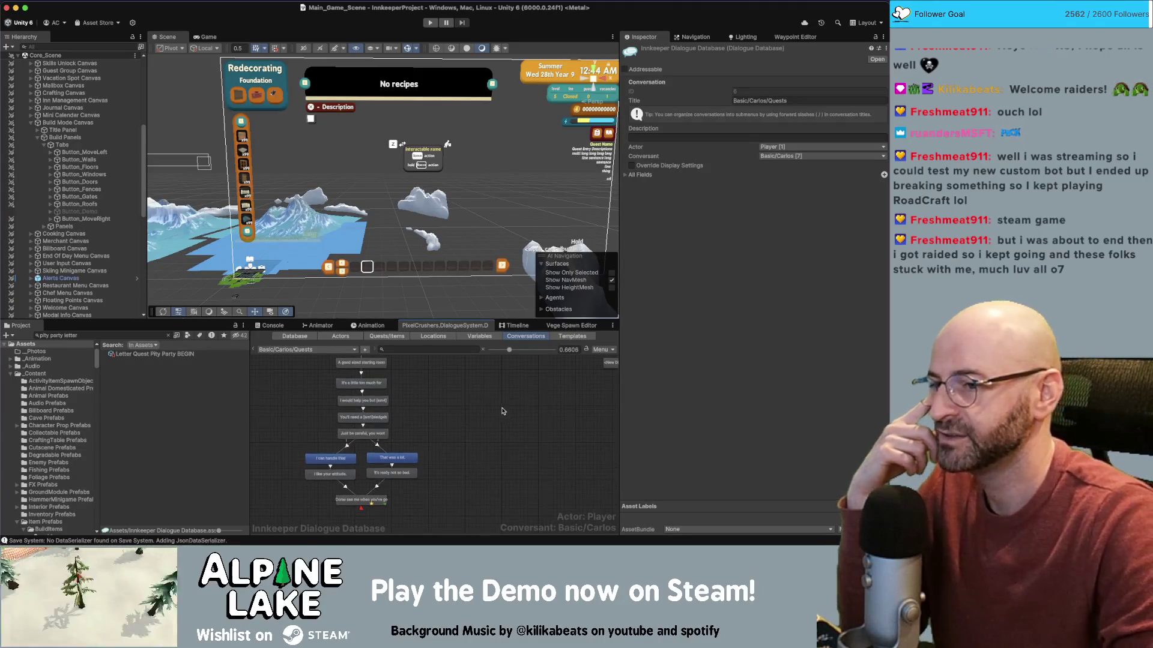
scroll(499, 458, "down", 10)
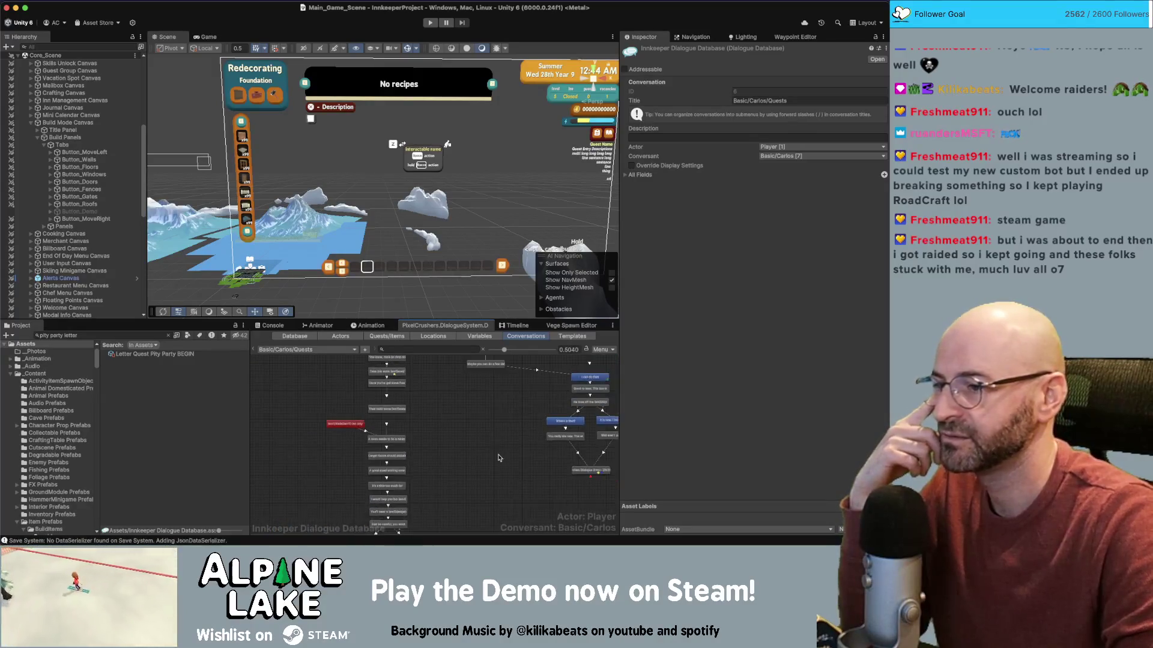
scroll(436, 455, "down", 5)
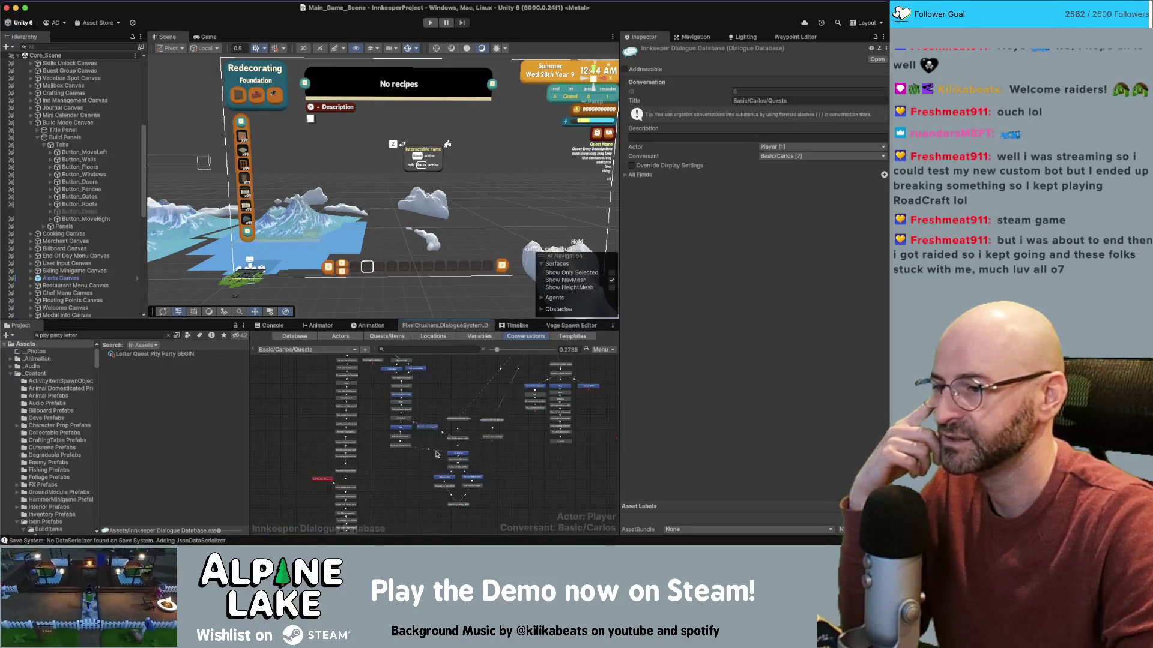
scroll(469, 454, "right", 5)
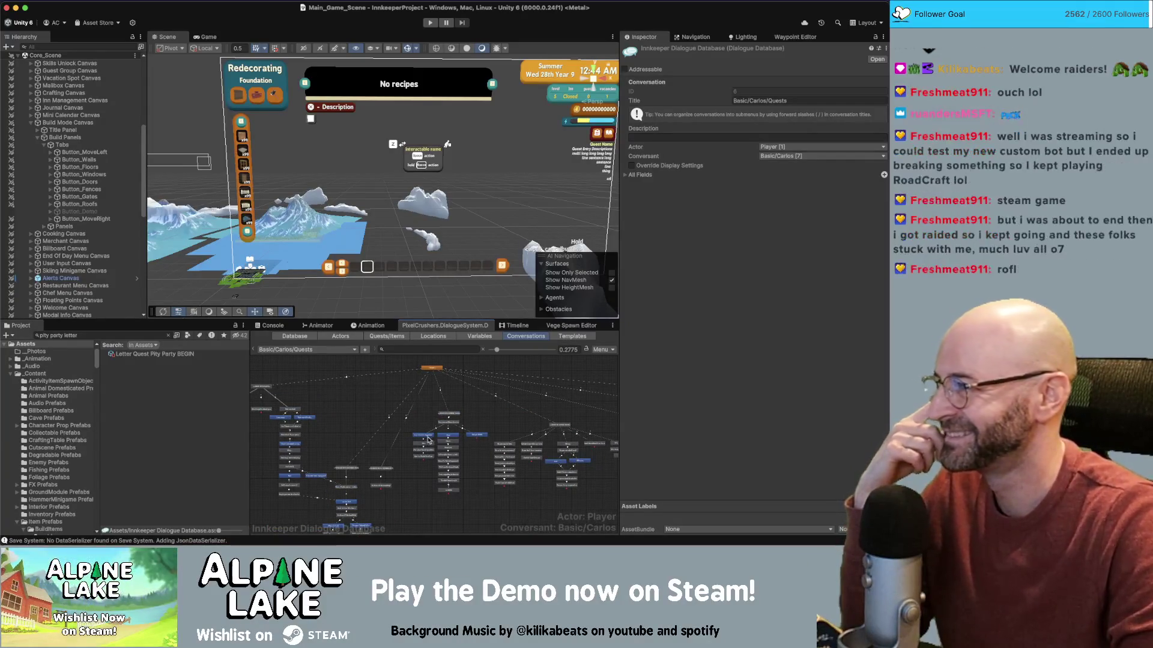
mouse_move(488, 505)
left_mouse_down()
mouse_move(471, 466)
mouse_move(506, 424)
left_mouse_up()
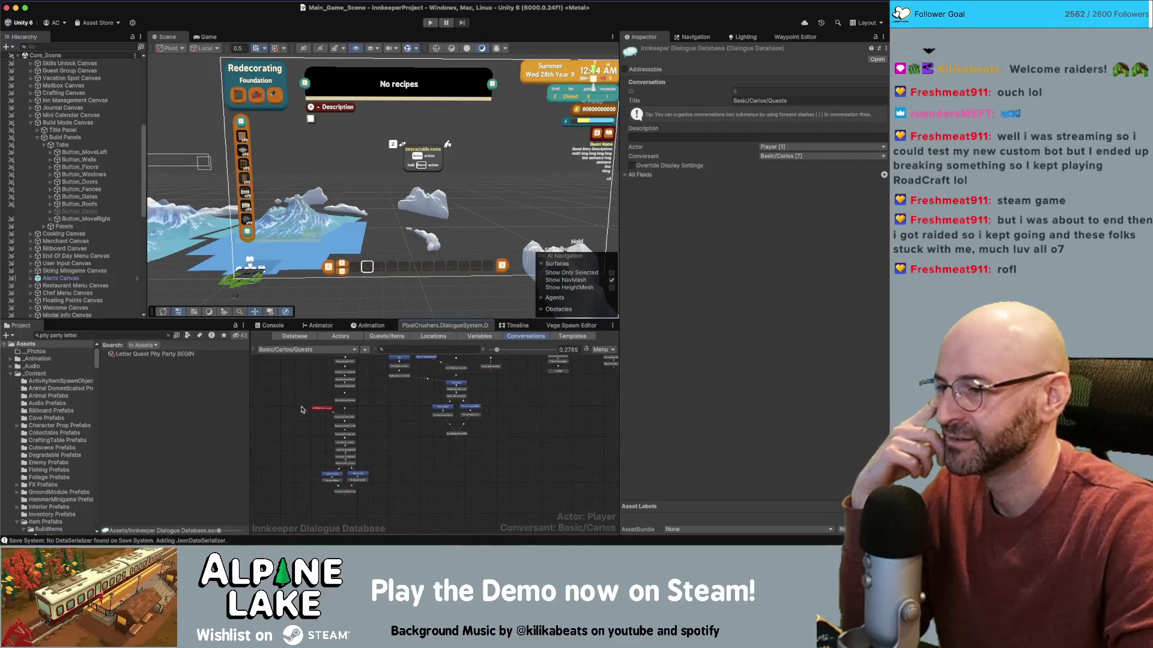
scroll(308, 437, "up", 5)
left_click_drag(341, 401, 313, 401)
left_click_drag(433, 432, 441, 413)
scroll(440, 413, "down", 5)
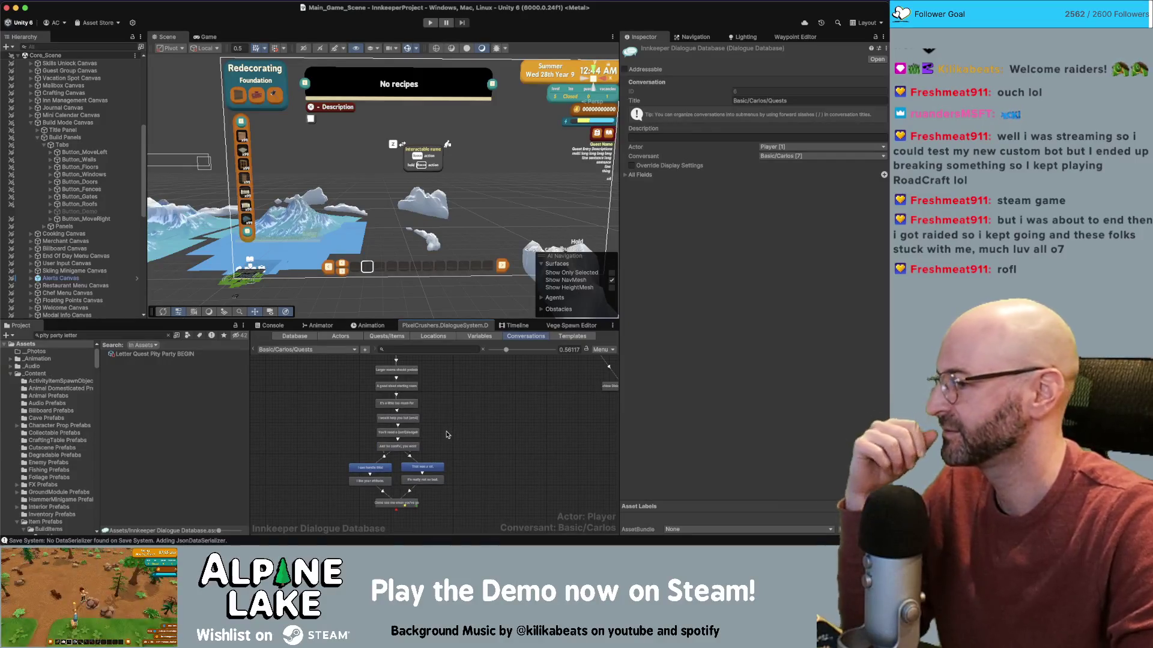
scroll(454, 413, "down", 3)
scroll(451, 412, "down", 1)
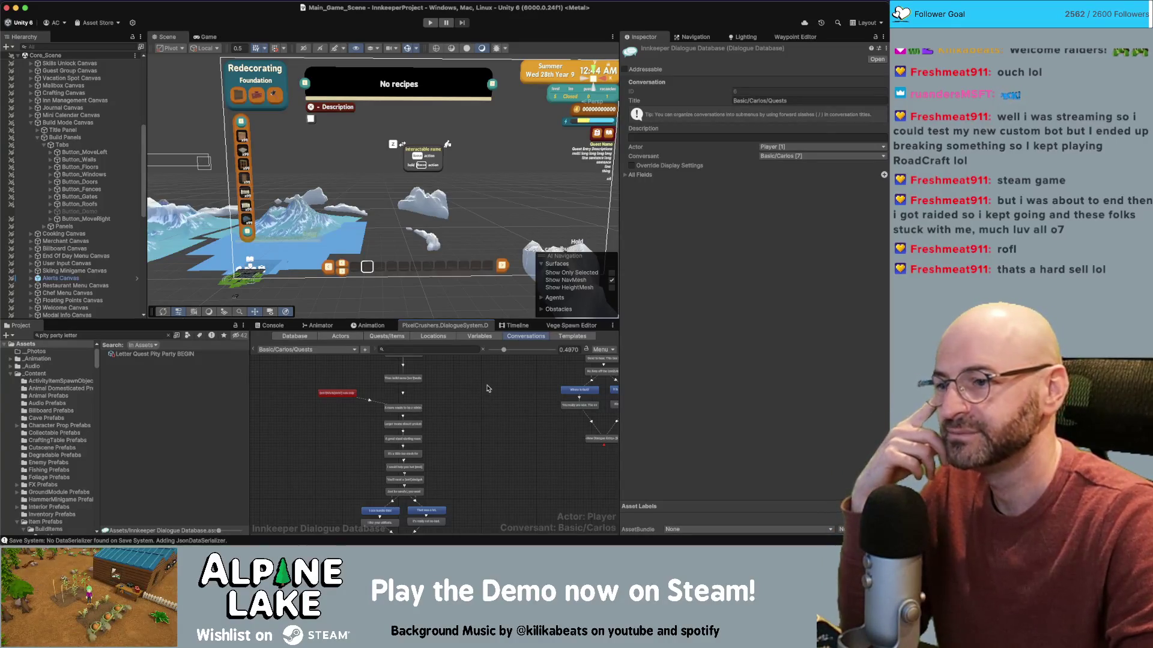
scroll(455, 425, "right", 2)
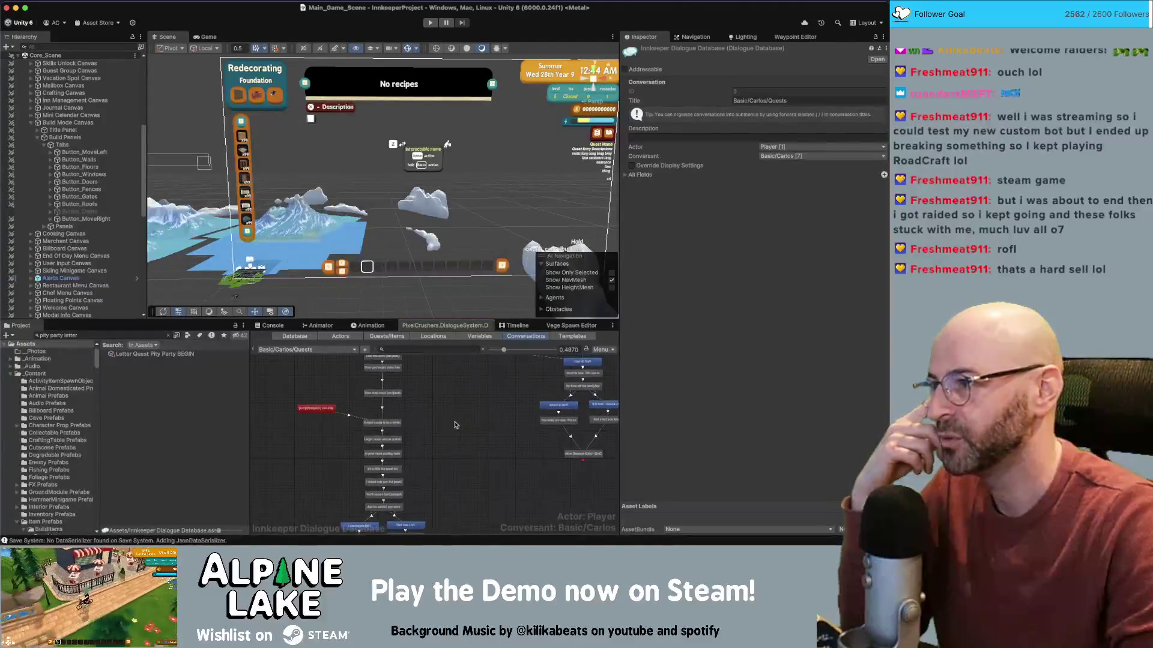
scroll(405, 418, "right", 4)
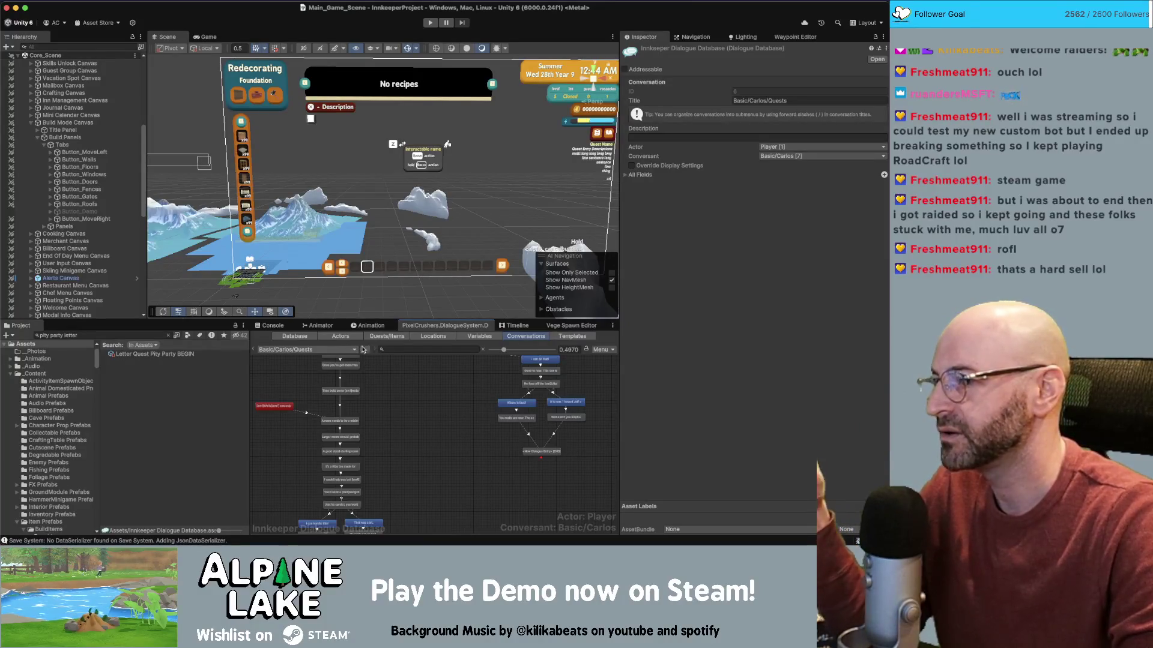
- Search the project for 'build pickup' and select the Build Door Pickup prefab
left_click(134, 335)
type("build pickup")
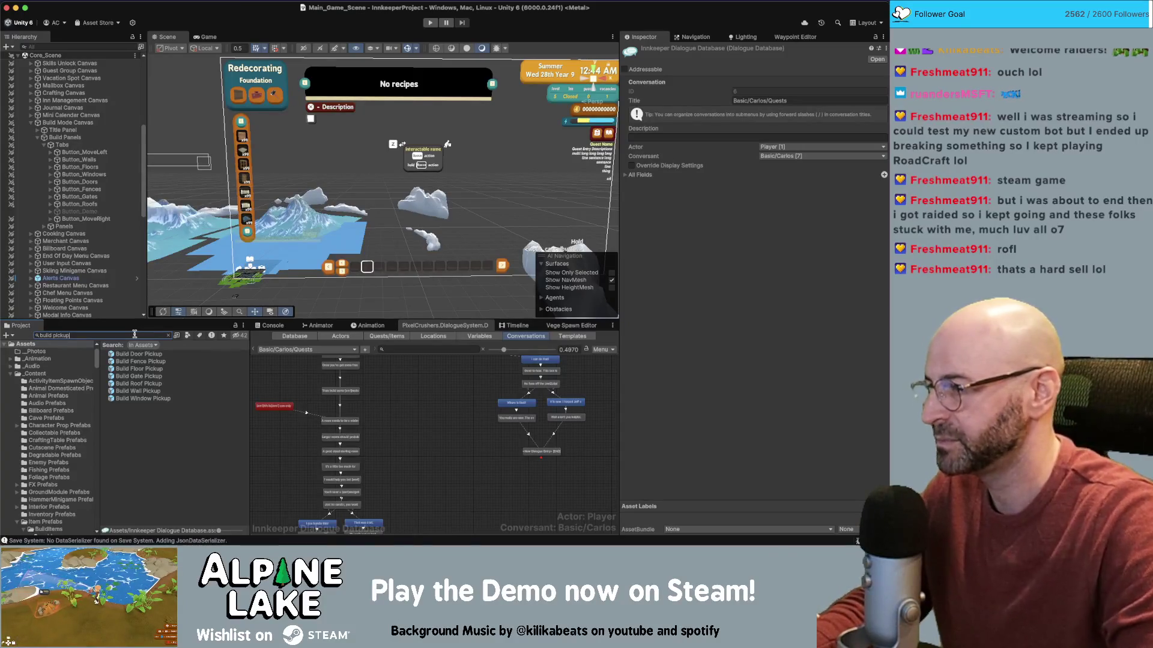
left_click(139, 355)
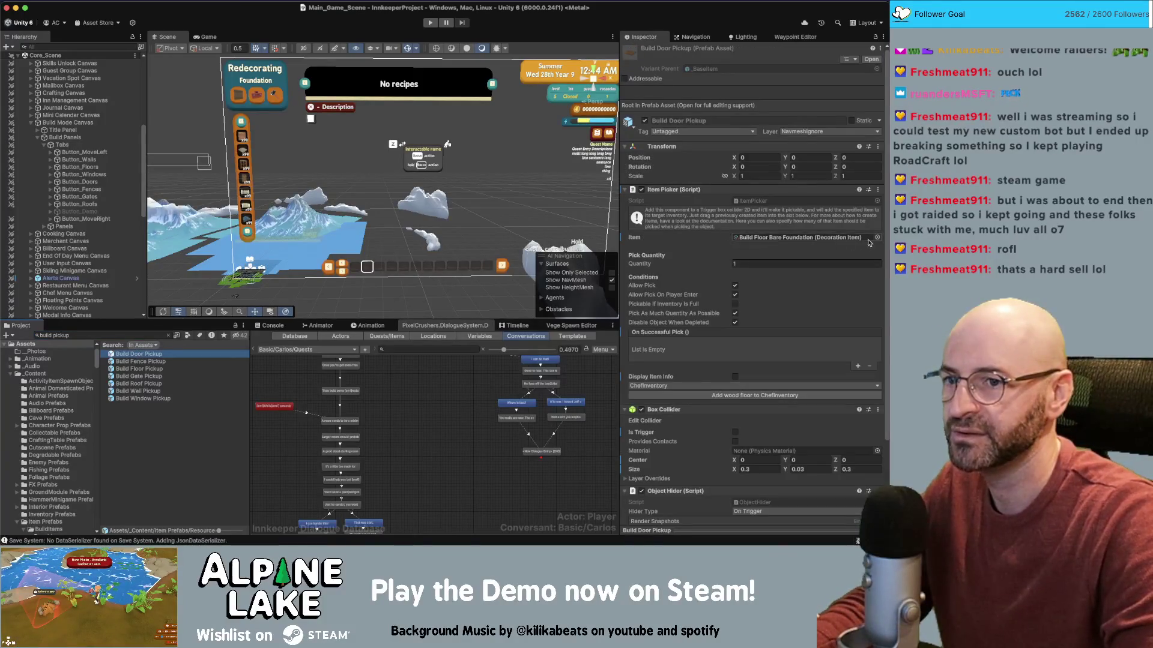
- Assign Build Door to the door pickup and Build Fence to the fence pickup
left_click(874, 240)
type("build door")
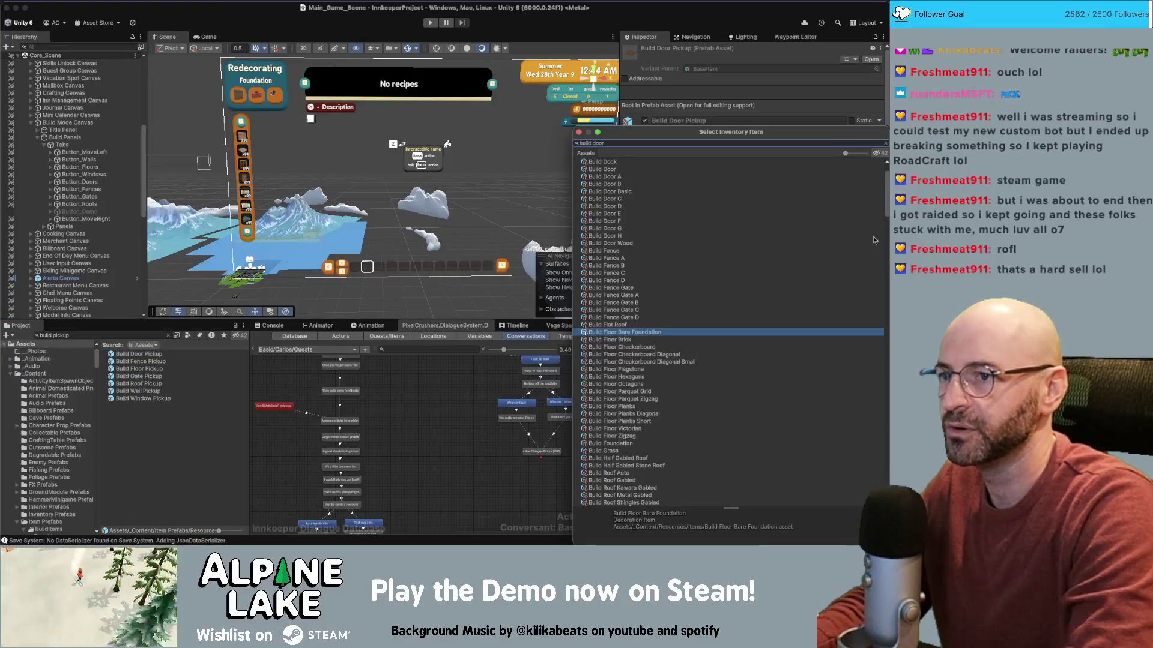
key("Down")
key("Return")
left_click(139, 361)
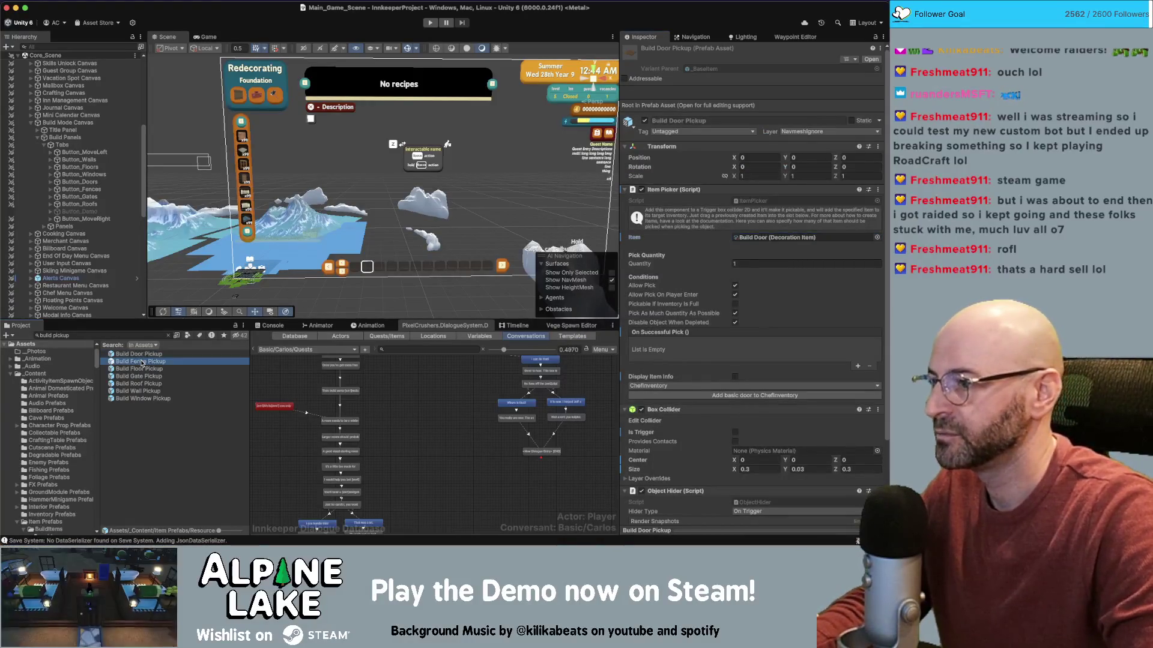
left_click(877, 238)
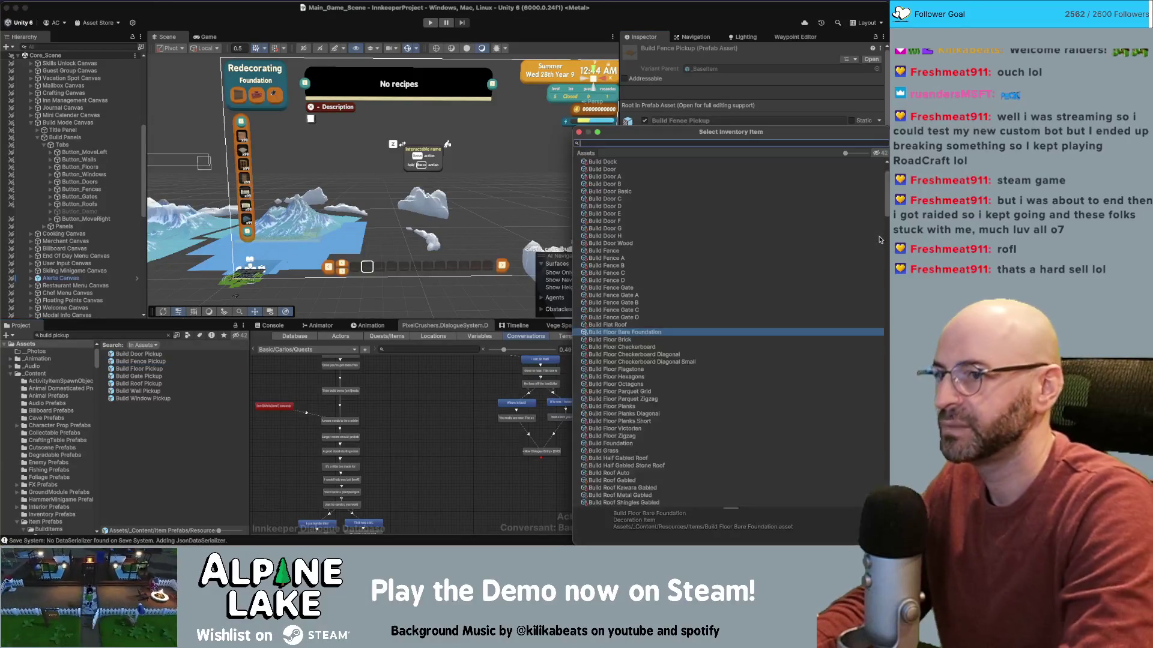
type("build fence")
key("Down")
key("Return")
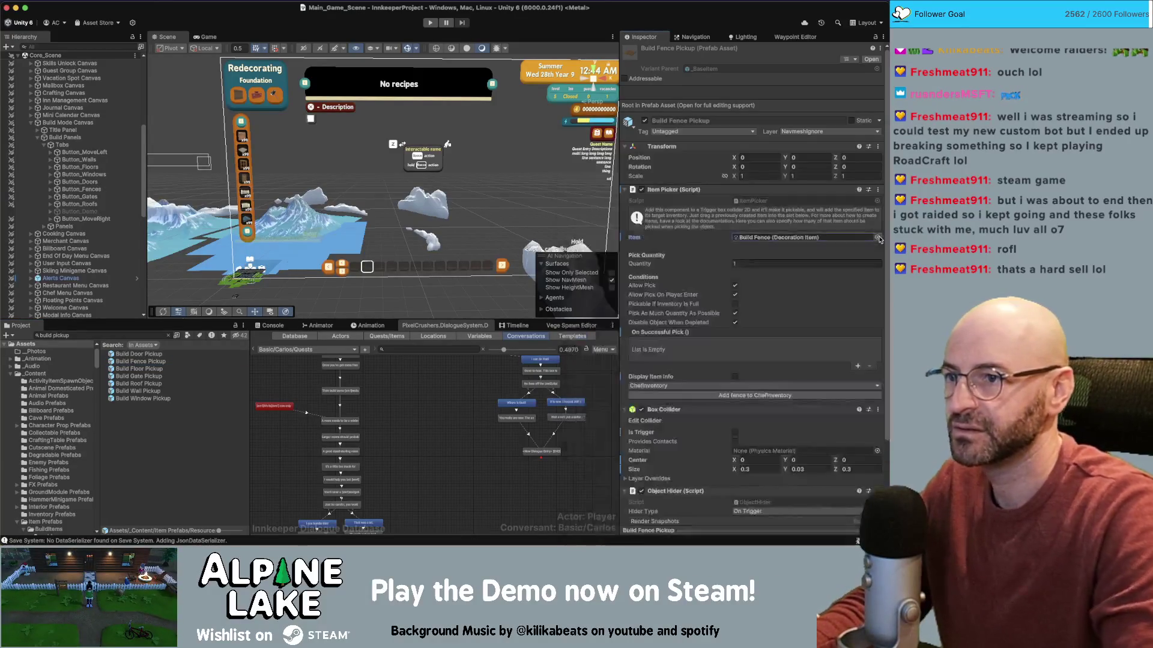
- Assign Build Foundation as the item of the Build Floor Pickup prefab
left_click(144, 370)
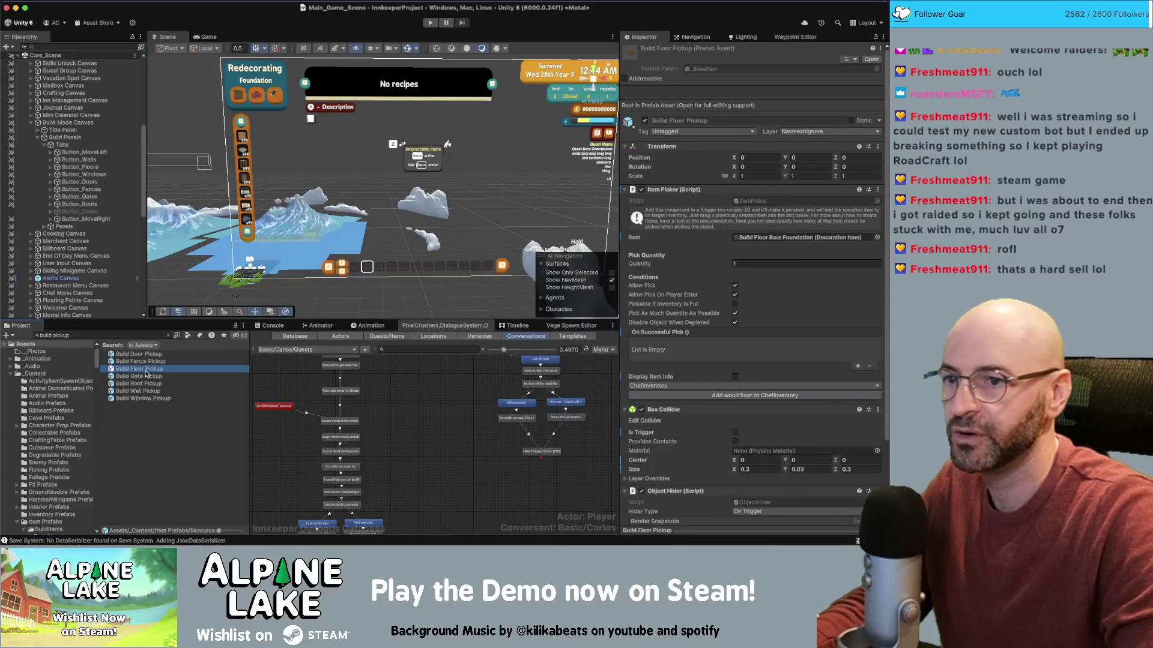
left_click(877, 238)
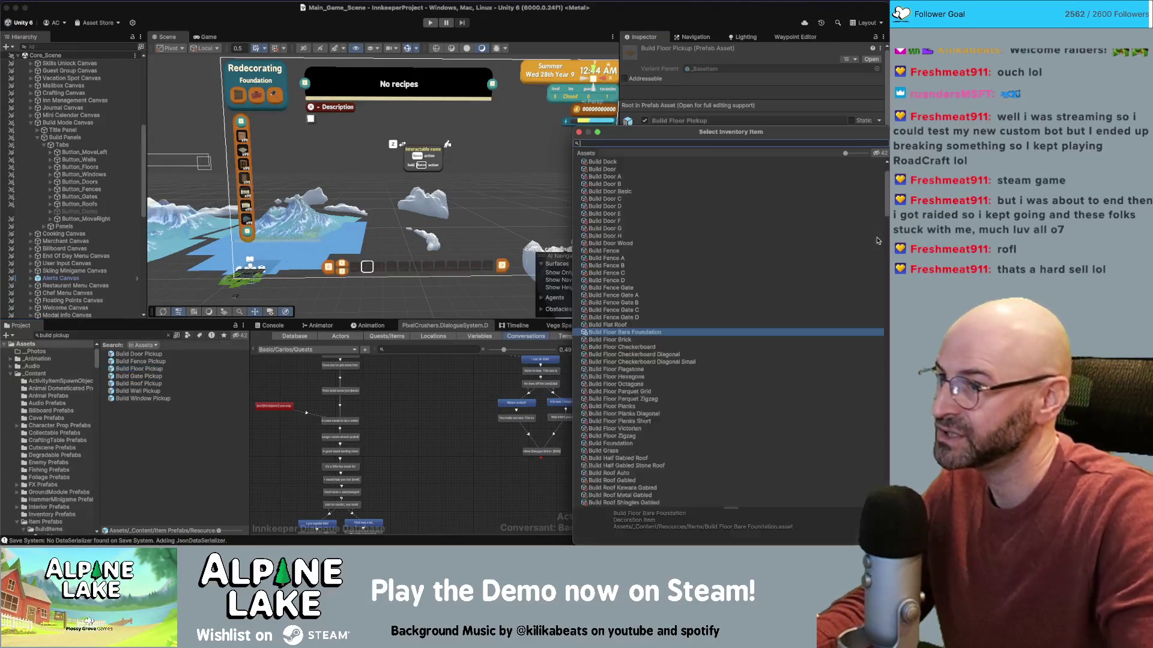
type("build foundation")
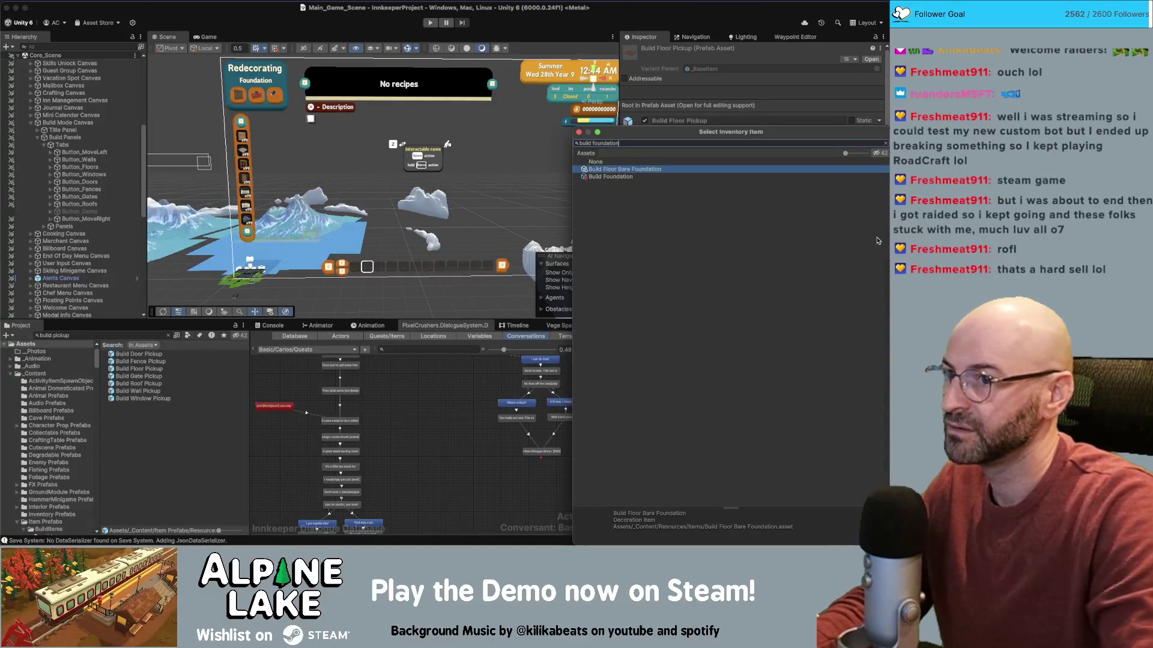
key("Down")
key("Return")
- Review the gate, roof, wall and window pickup prefabs, then search the project for 'build wall'
left_click(142, 377)
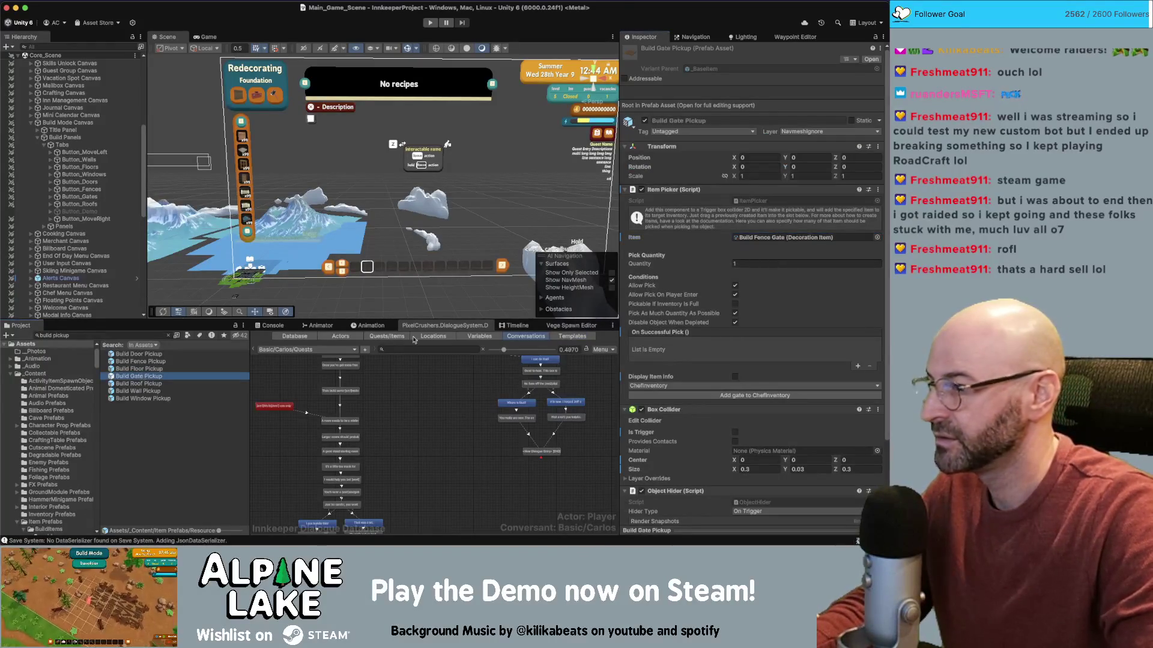
left_click(169, 383)
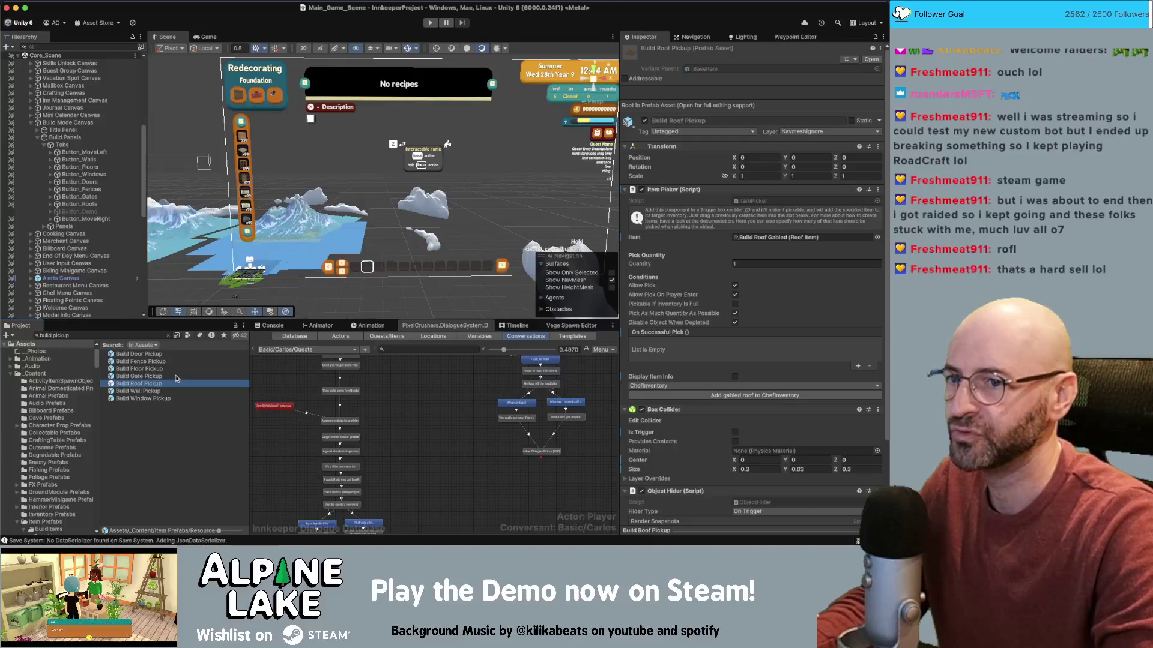
key("Down")
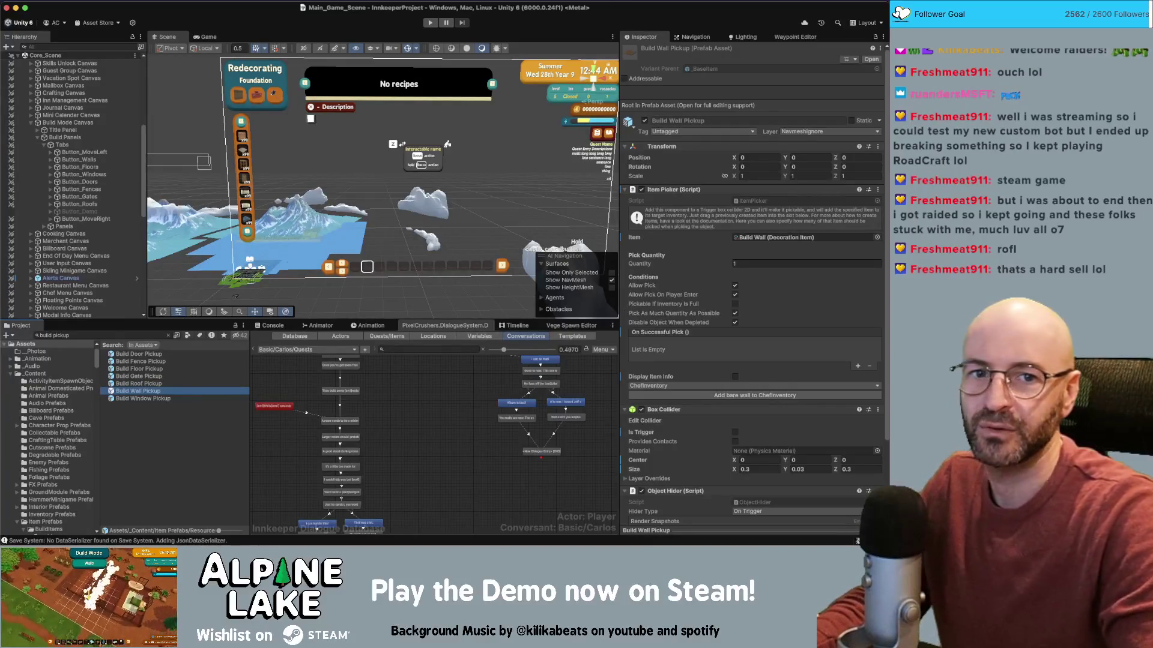
key("super+Tab")
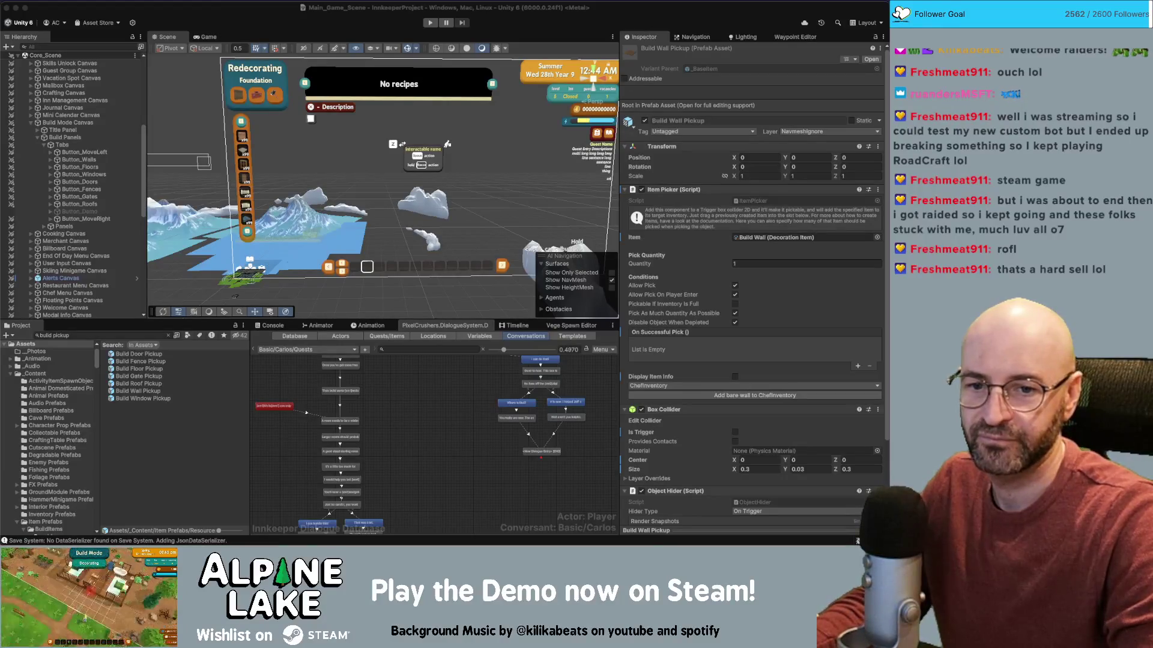
left_click(154, 398)
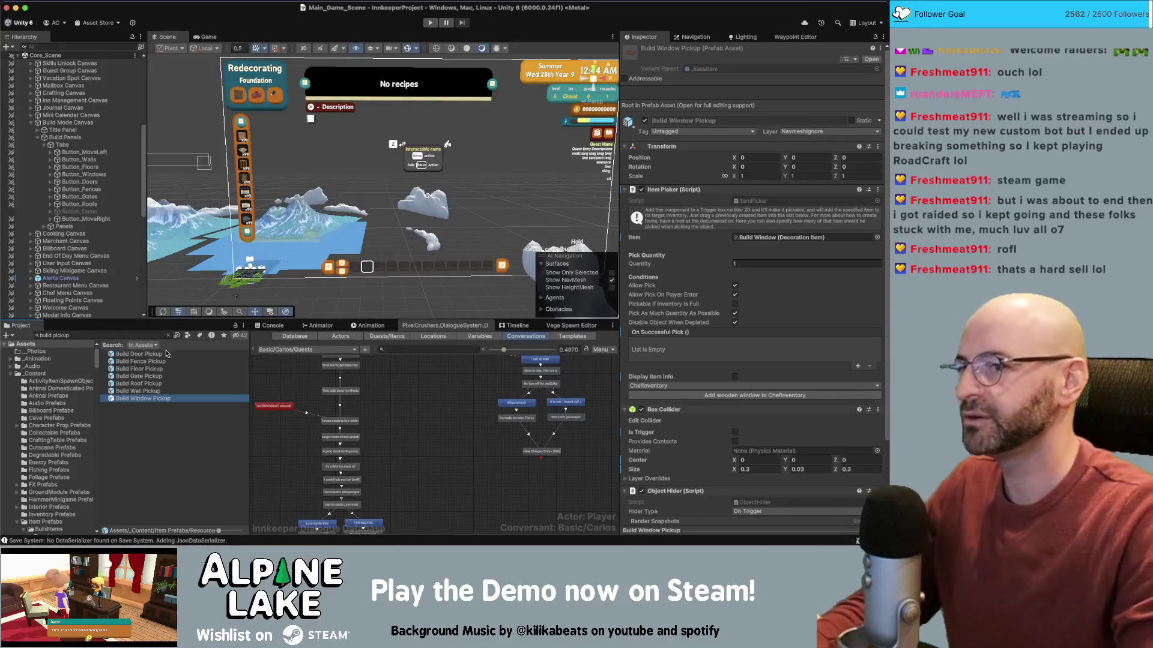
scroll(730, 310, "down", 3)
scroll(730, 309, "up", 3)
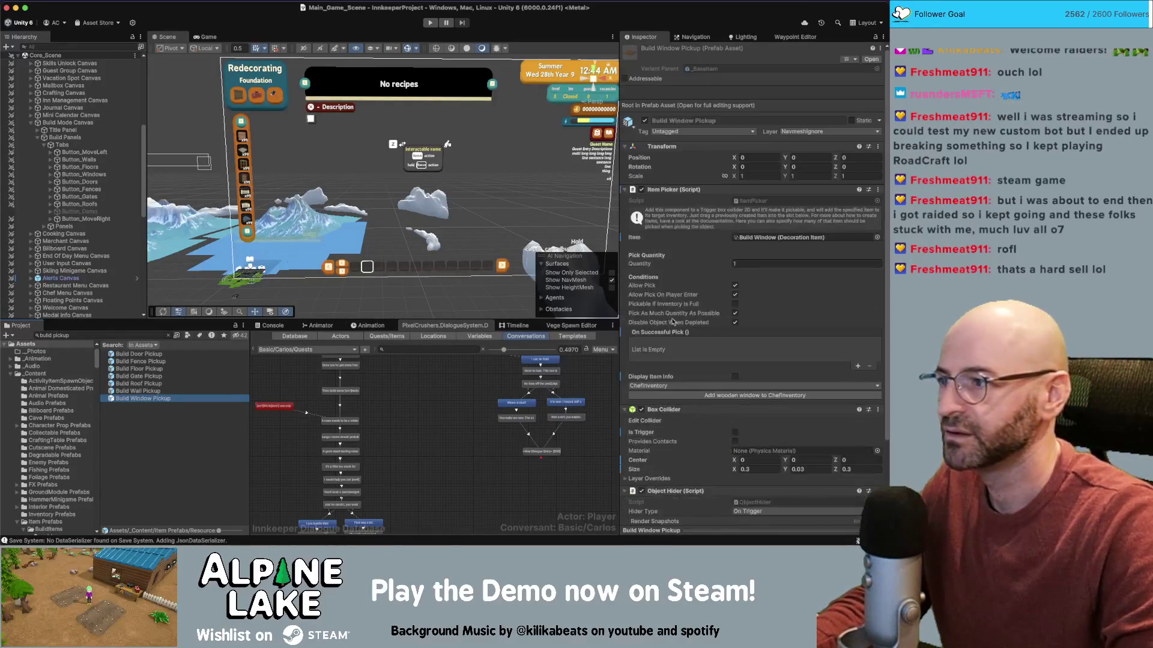
left_click(123, 335)
type("build wall")
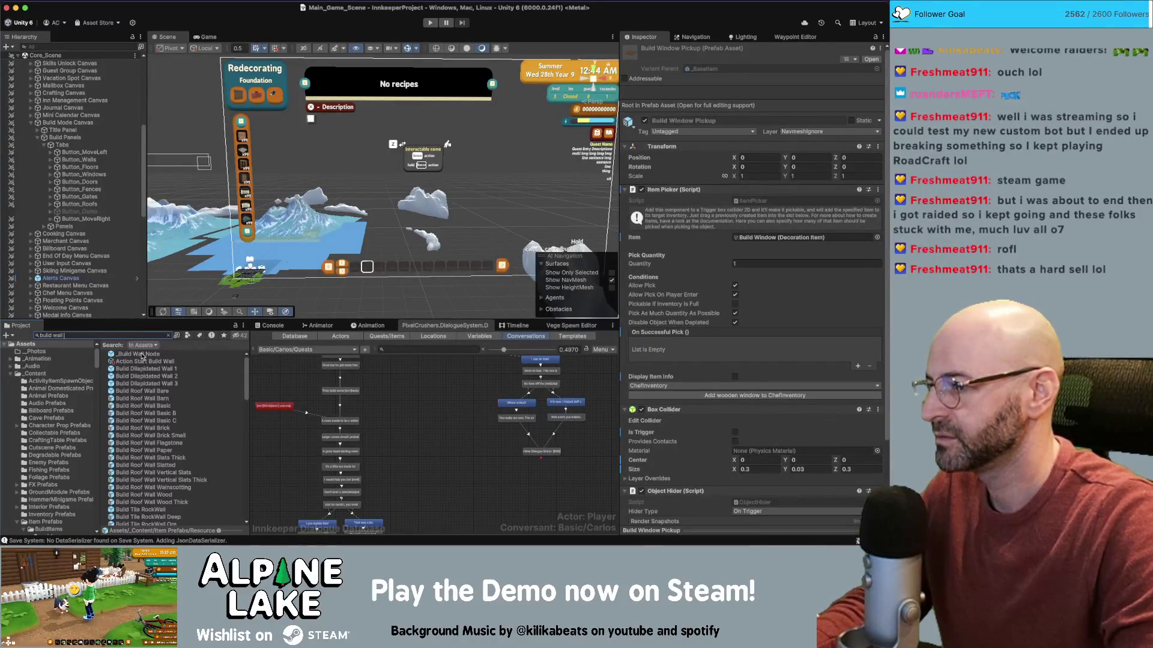
- Inspect the _Build Wall Node and Build Wall Basic prefabs, locating them in the Walls folder
left_click(142, 354)
scroll(772, 283, "down", 10)
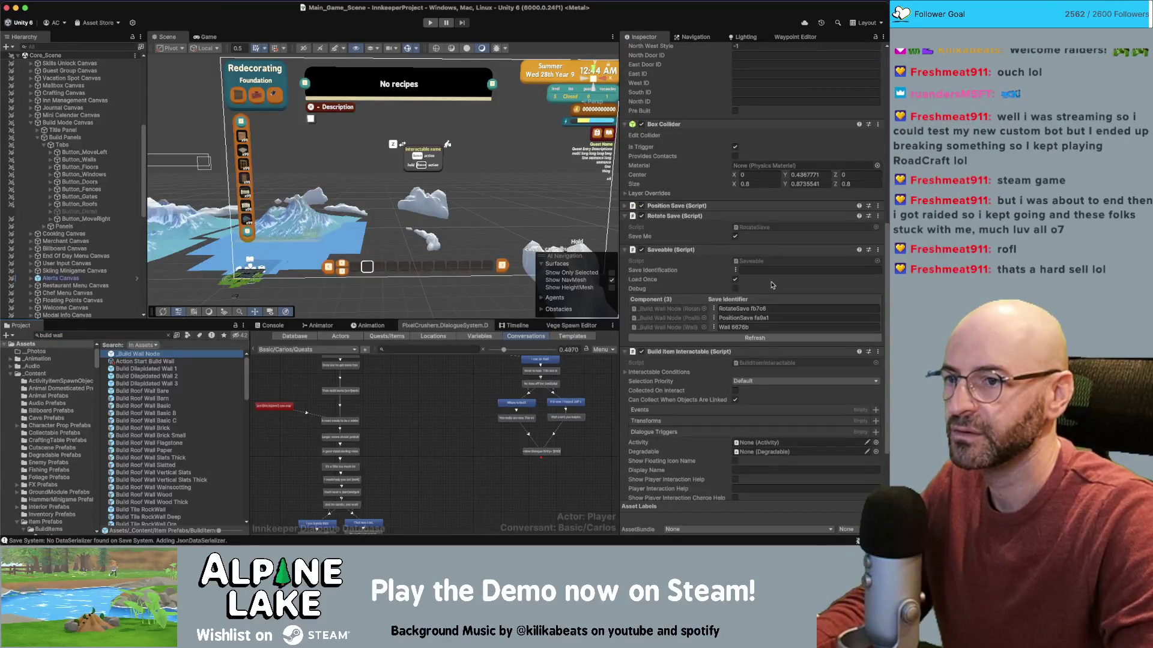
scroll(772, 285, "down", 3)
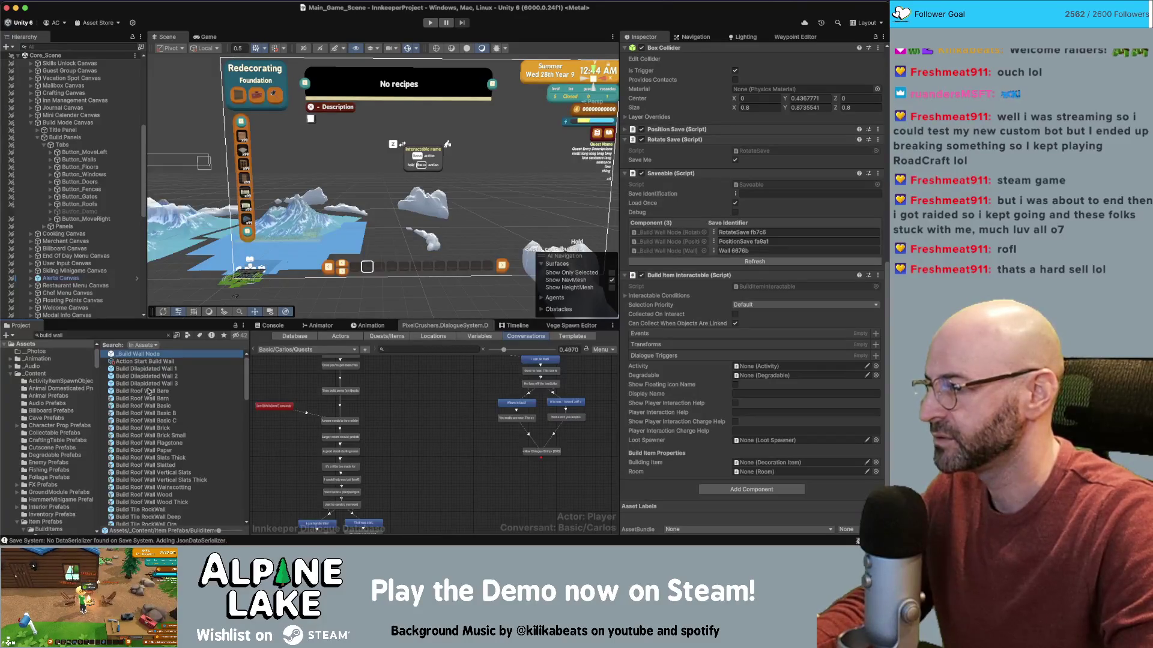
scroll(151, 427, "down", 6)
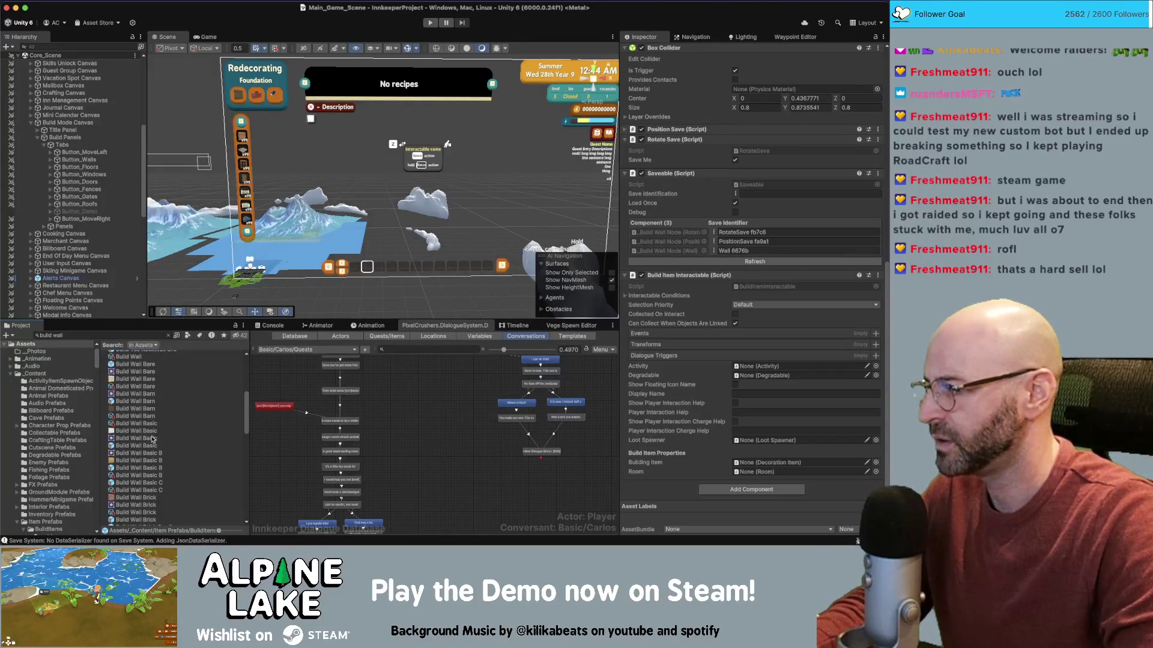
left_click(152, 446)
left_click(168, 335)
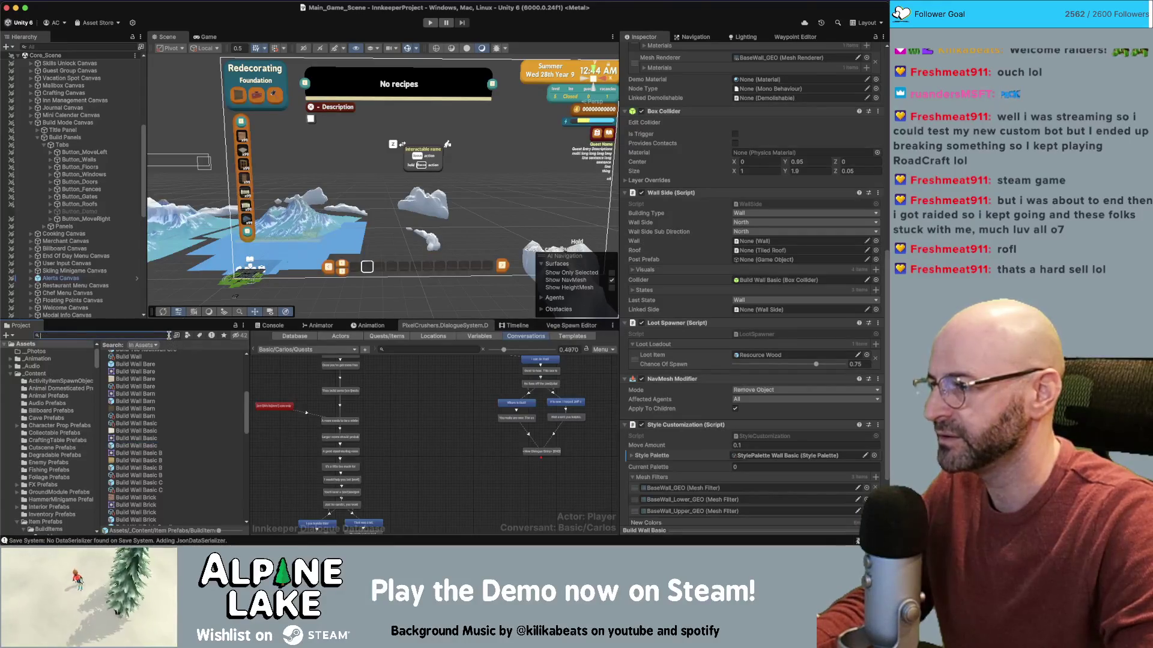
- Compare Build Wall Bare with the Basic and Barn wall prefabs, settling on Build Wall Bare
left_click(147, 423)
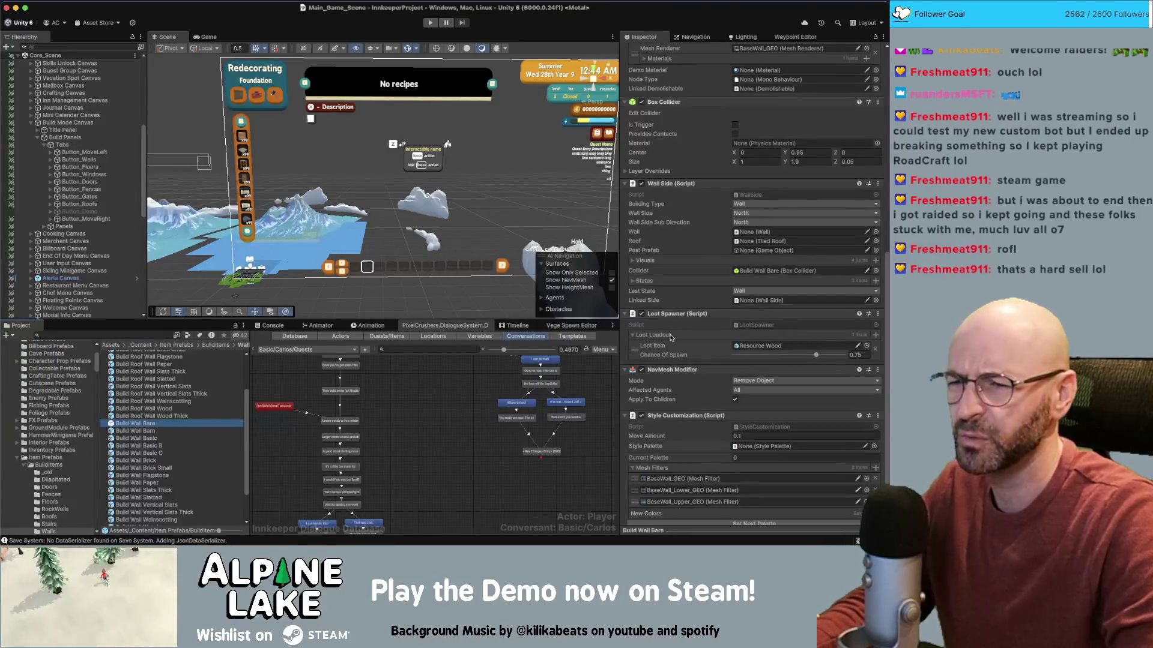
scroll(698, 281, "up", 10)
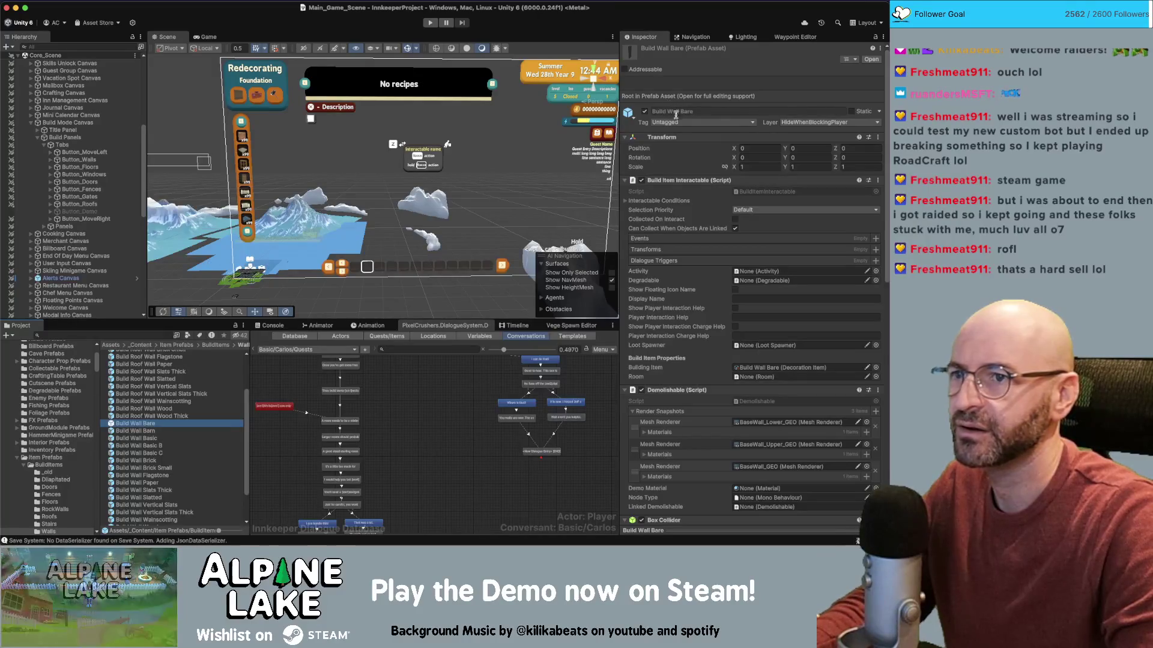
left_click(147, 438)
left_click(146, 425)
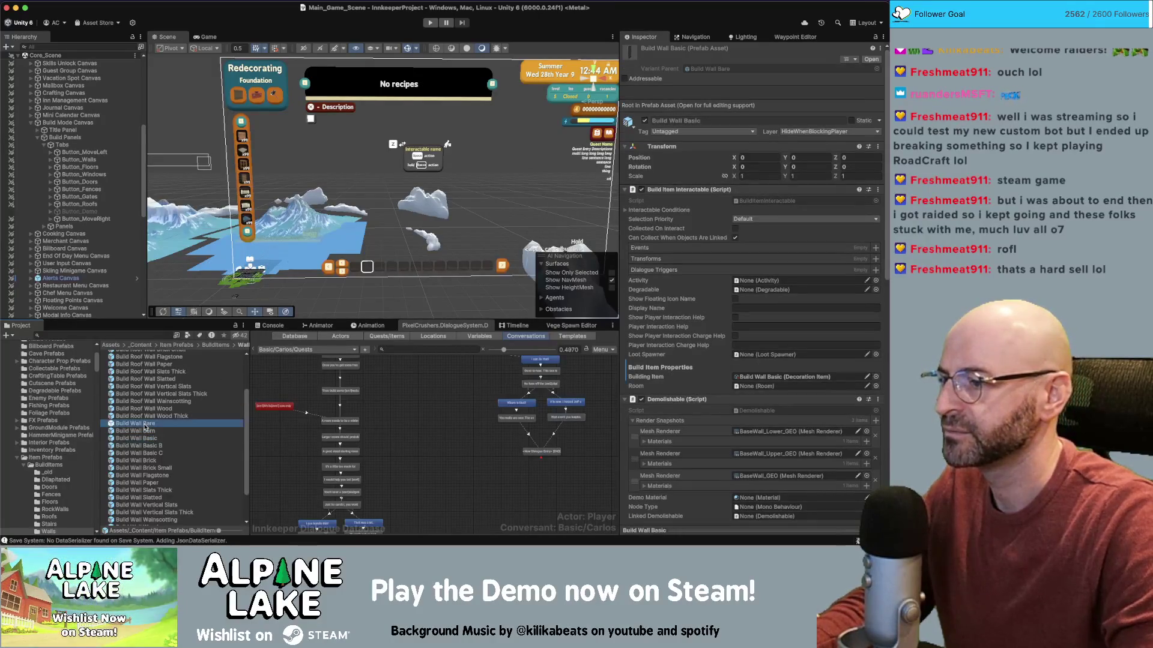
left_click(145, 431)
left_click(145, 424)
left_click(145, 431)
left_click(146, 424)
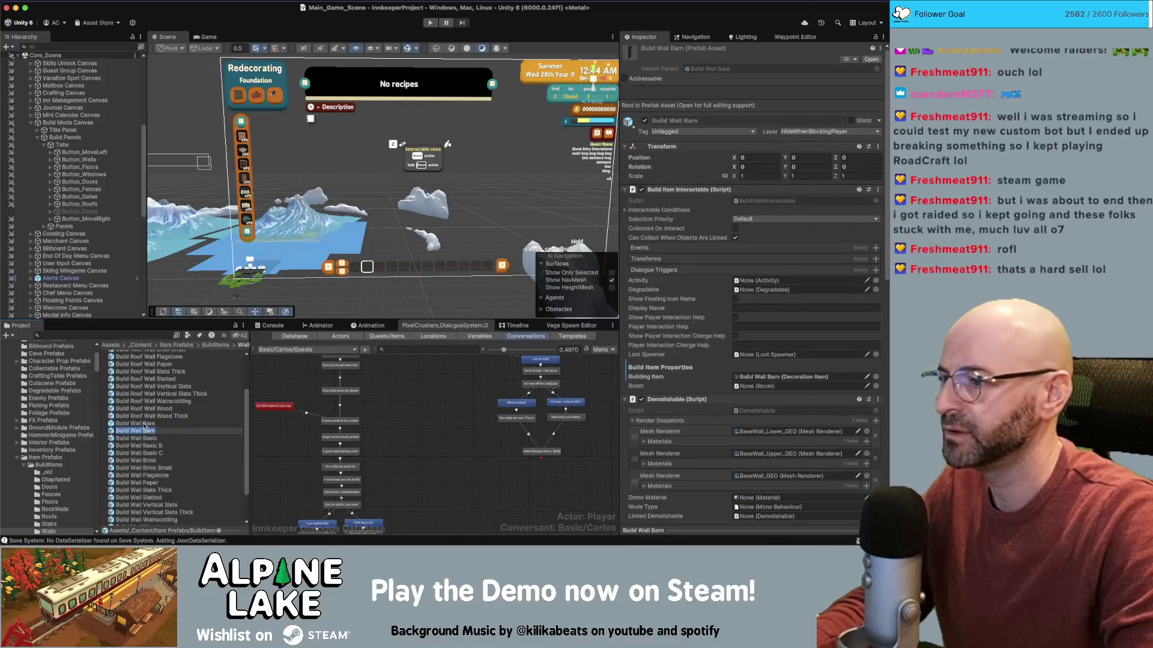
scroll(145, 427, "up", 1)
scroll(674, 385, "down", 1)
scroll(674, 385, "down", 10)
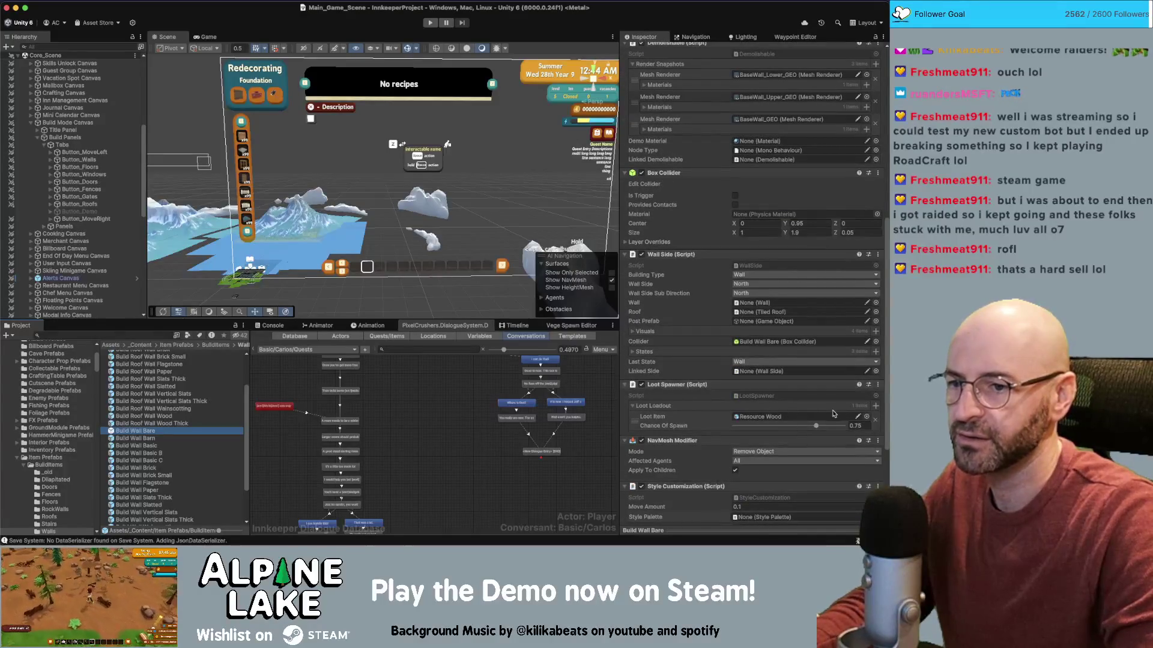
- Set Build Wall Bare's Loot Item to Build Wall Pickup with Chance Of Spawn 1
left_click(867, 418)
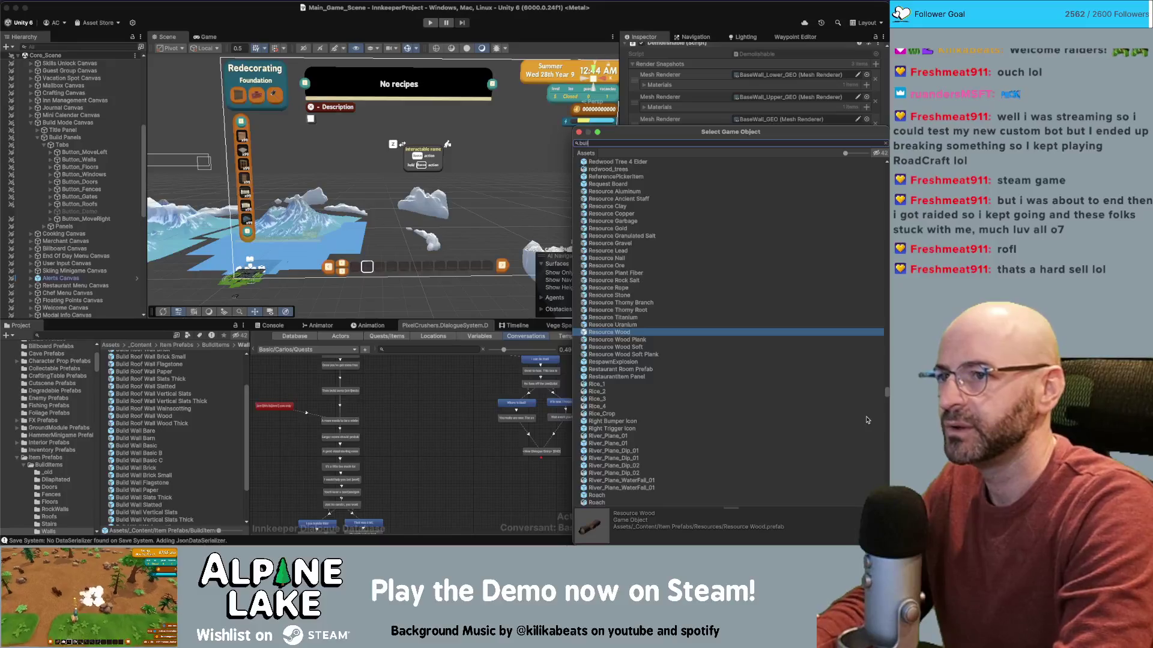
type("build wall pickup")
key("Down")
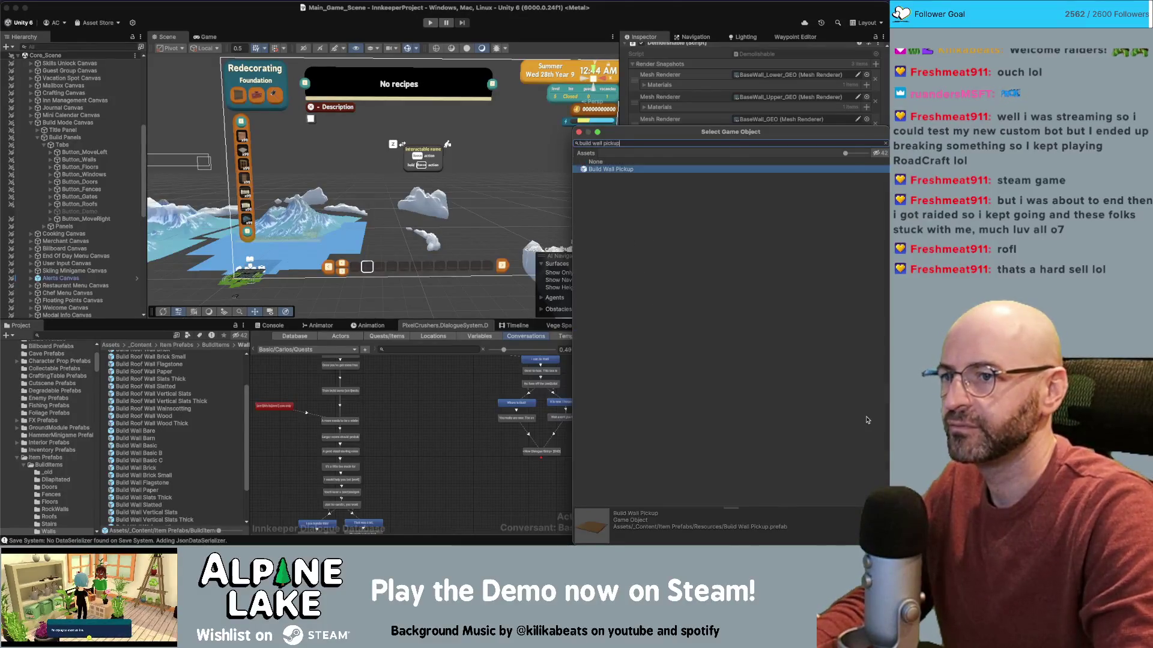
key("Return")
left_click_drag(816, 431, 844, 433)
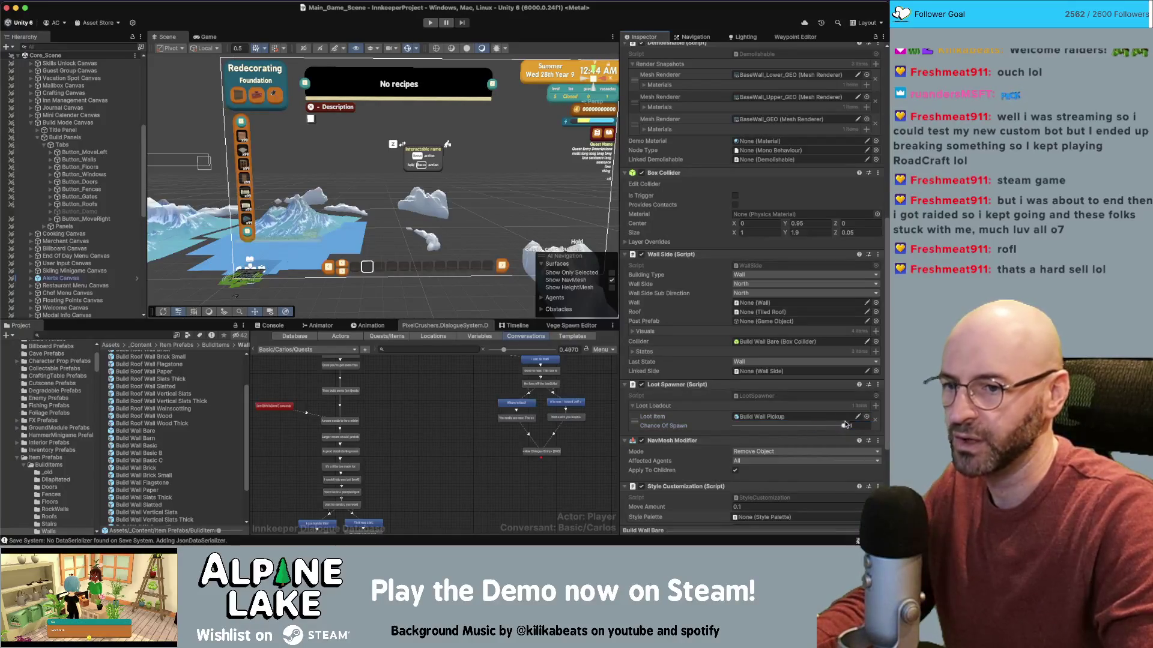
scroll(682, 436, "down", 1)
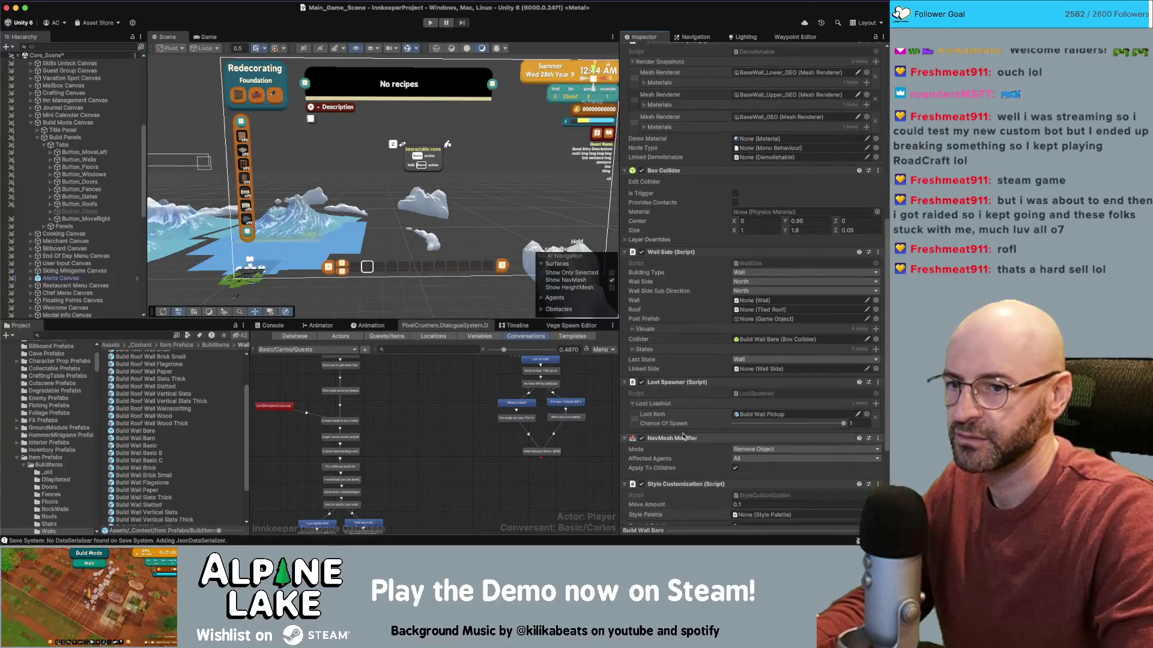
scroll(682, 436, "down", 1)
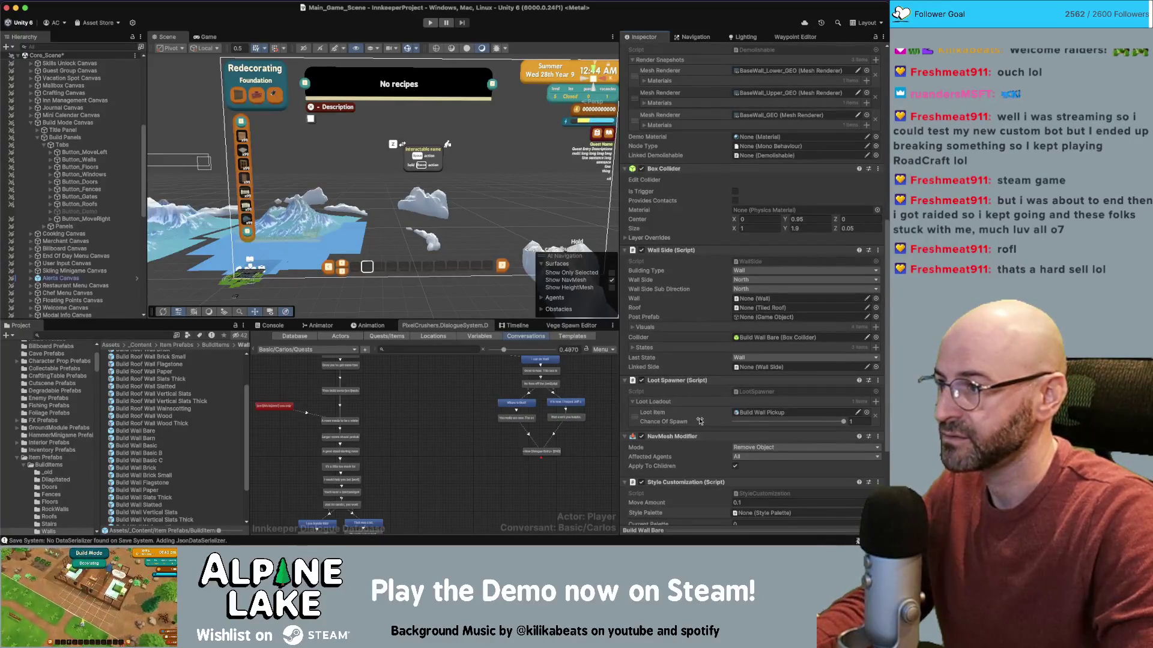
left_click(113, 335)
type("b")
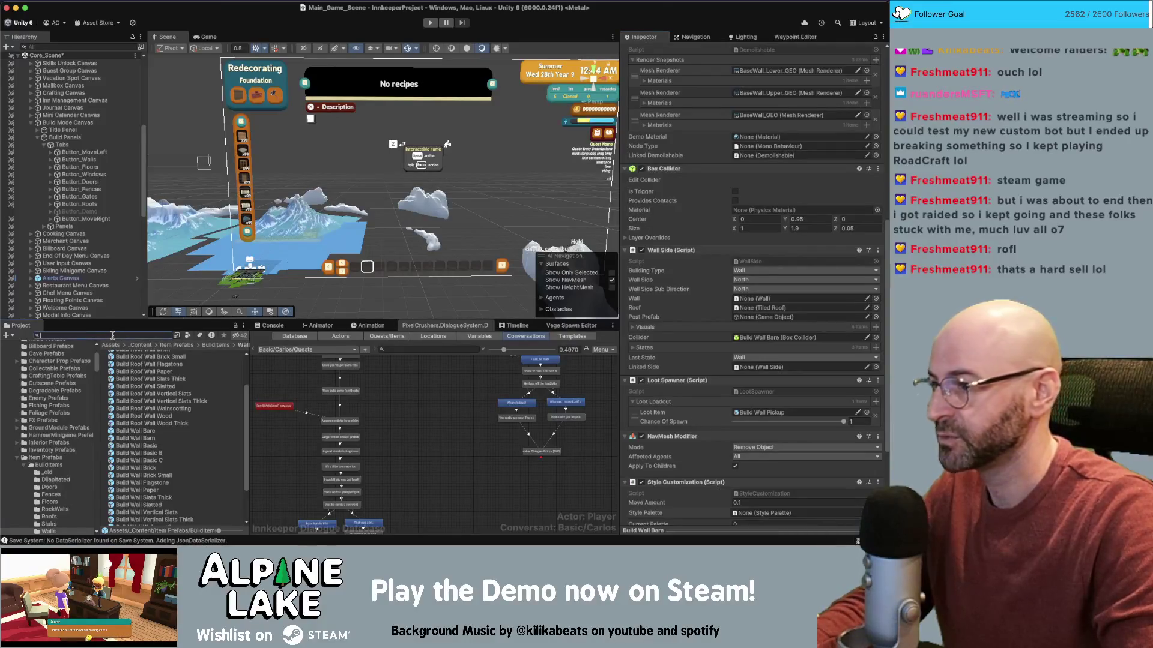
type("uild foundation")
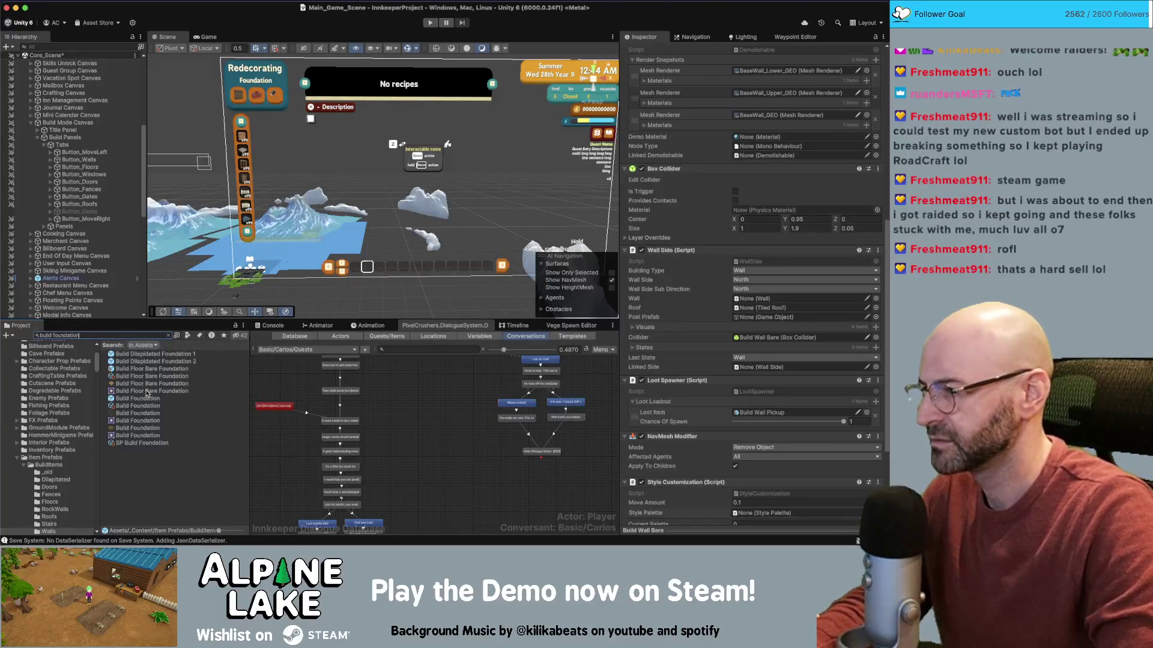
- Select the Build Foundation prefab and remove its extra Loot Loadout entries, including Resource Gravel
left_click(142, 399)
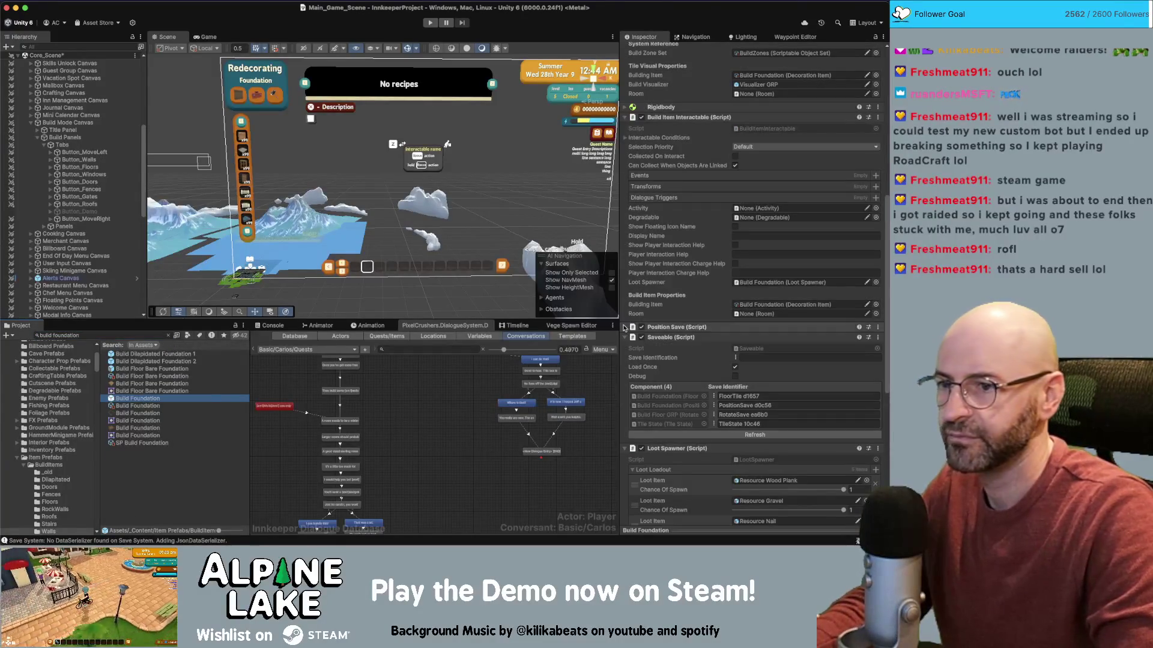
scroll(656, 337, "down", 2)
scroll(672, 342, "down", 2)
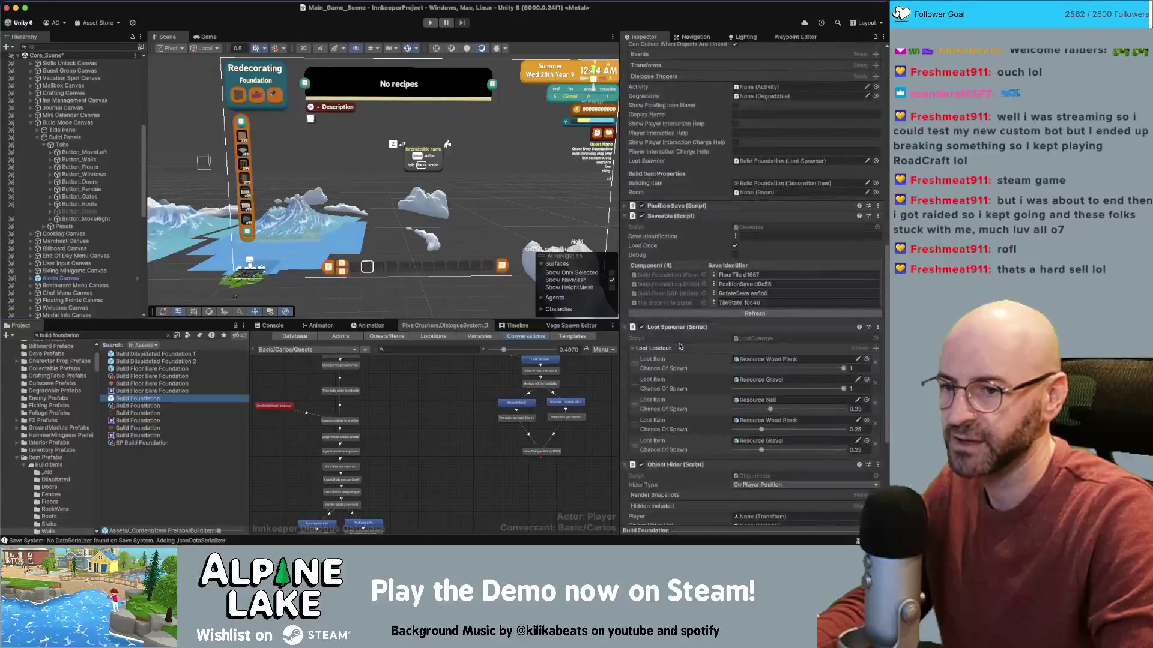
left_click(876, 384)
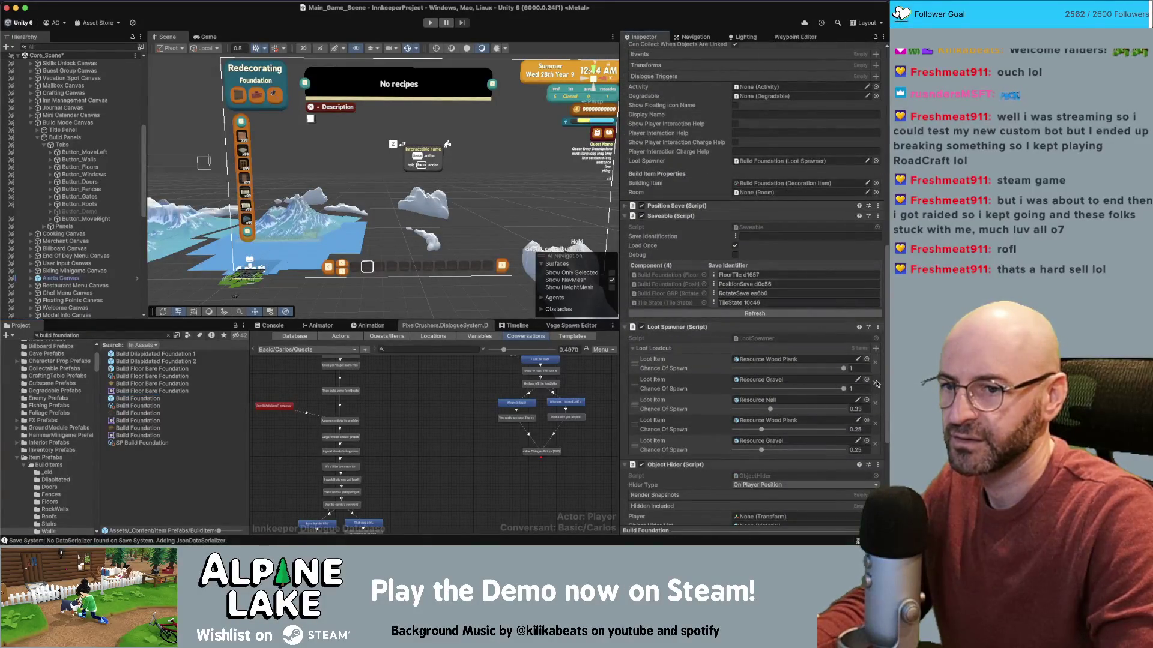
left_click(875, 384)
left_click(876, 383)
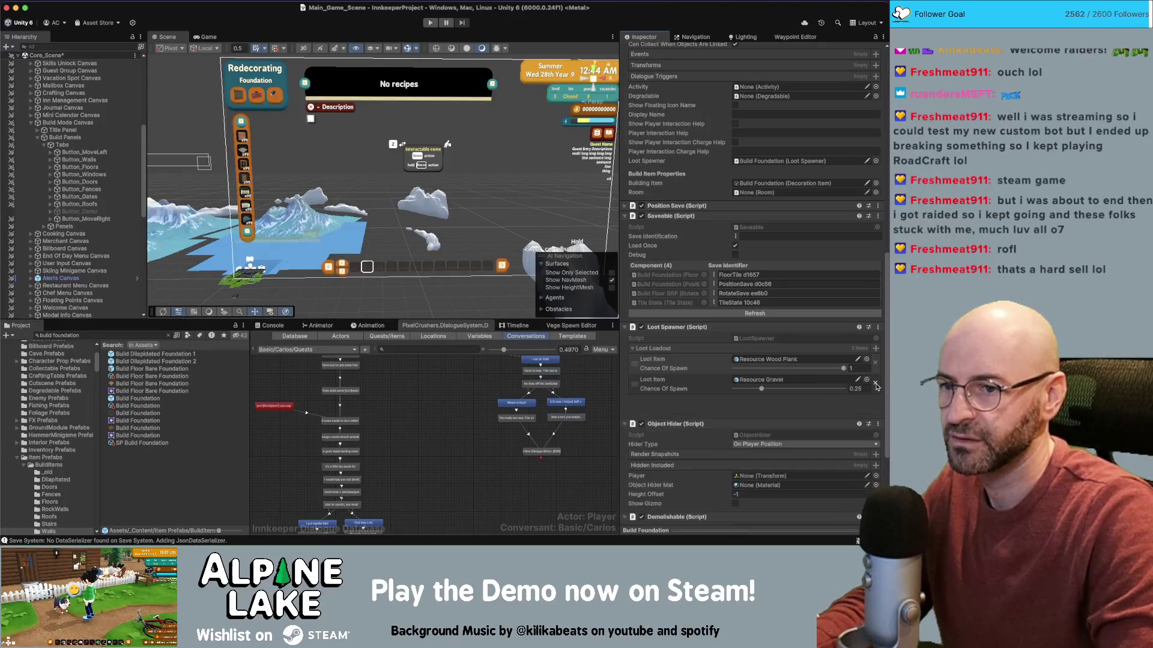
left_click(875, 383)
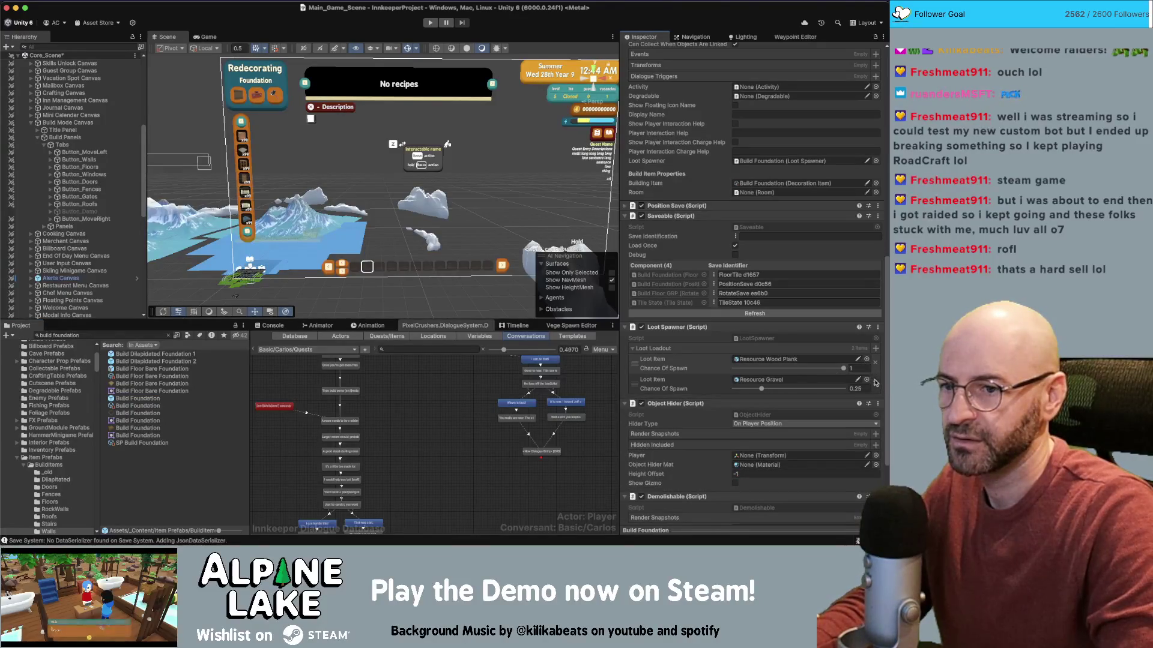
left_click(874, 380)
- Set the remaining Loot Spawner entry's Loot Item to Build Floor Pickup
left_click(866, 359)
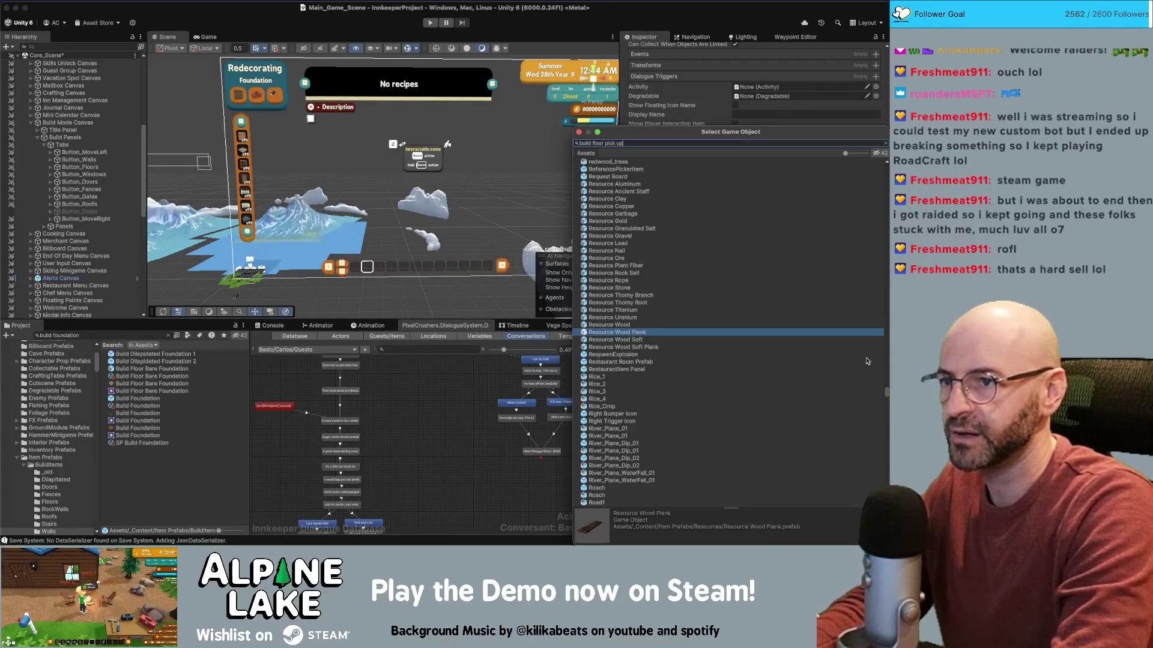
type("build floor pick up")
key("Down")
key("Return")
- Search the project for 'build window' and select the Build Window A prefab
left_click(134, 336)
key("super+a")
type("build window")
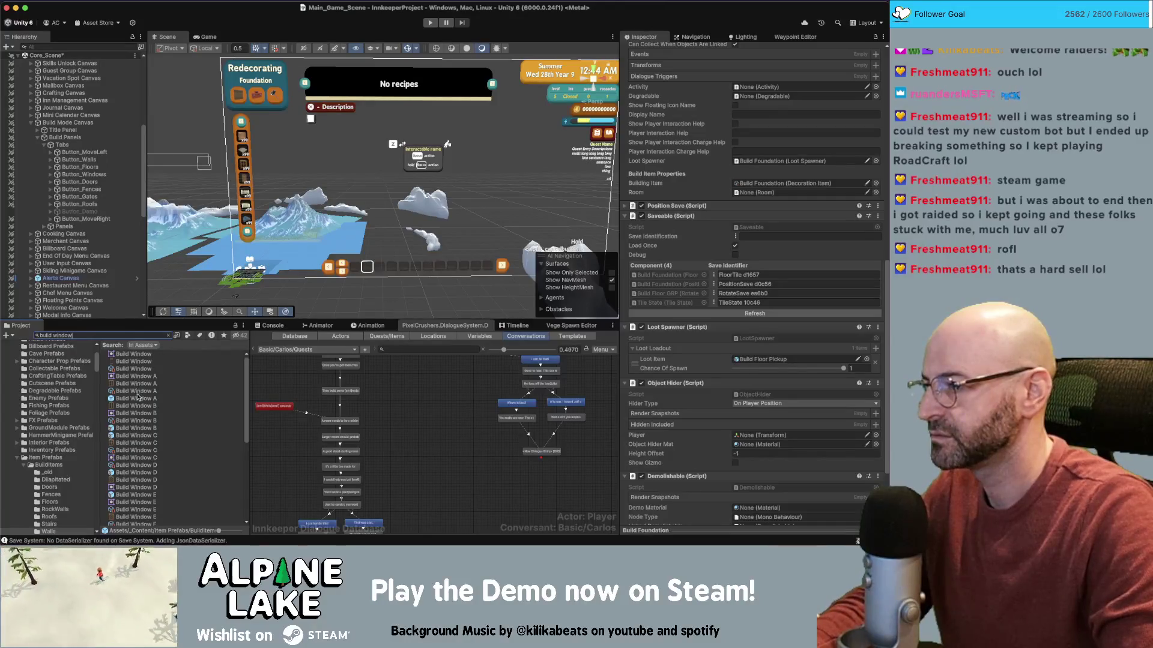
left_click(137, 399)
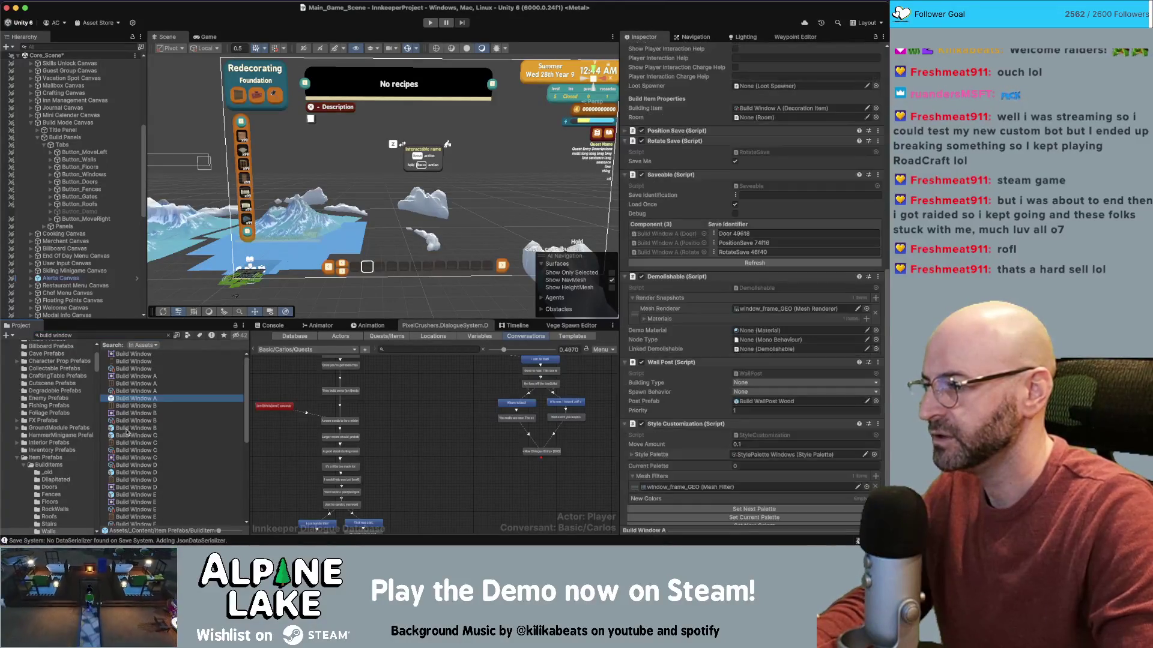
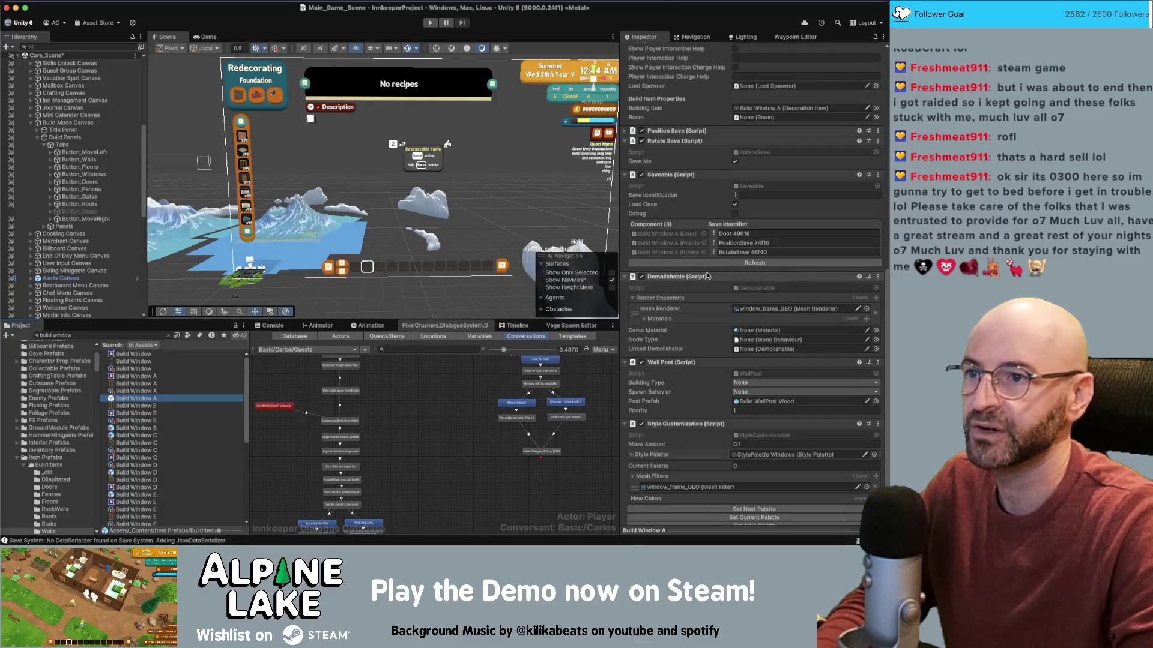
- Compare the components of the Build Window A and Build Window B prefabs in the Inspector
scroll(705, 274, "up", 3)
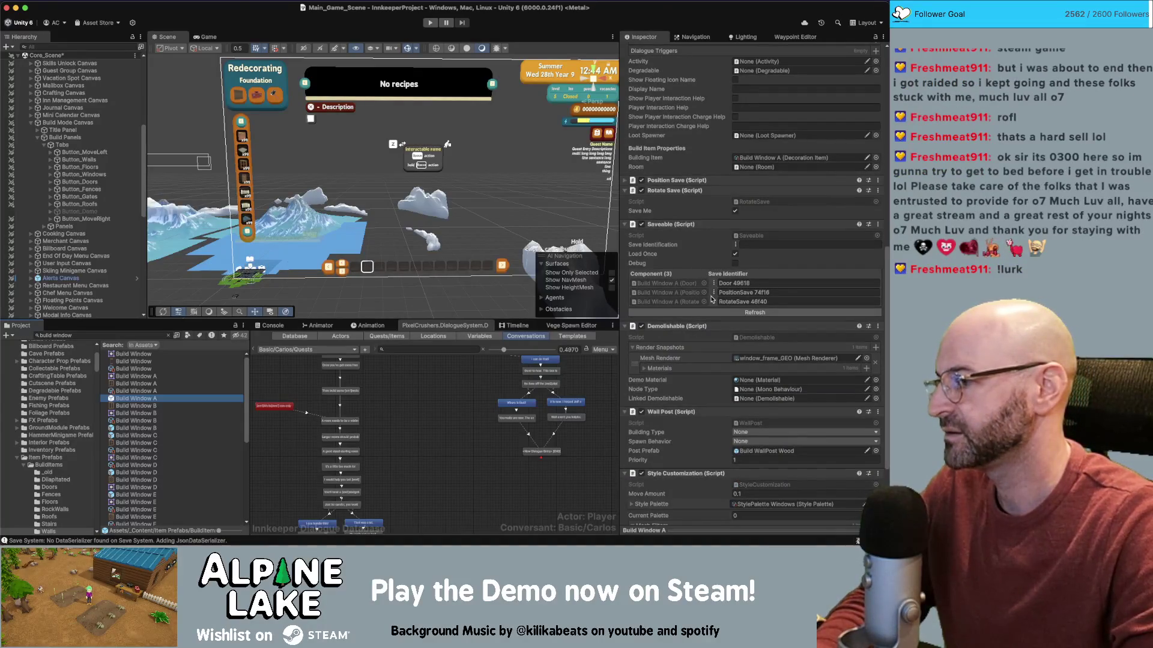
scroll(697, 309, "down", 5)
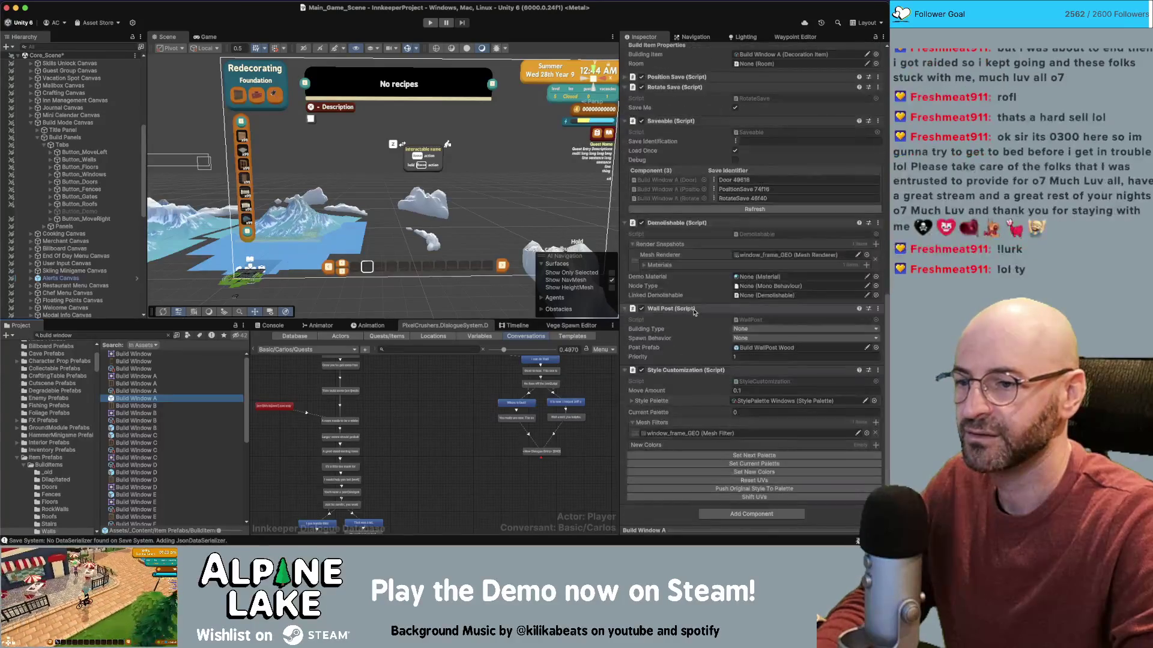
scroll(696, 310, "up", 10)
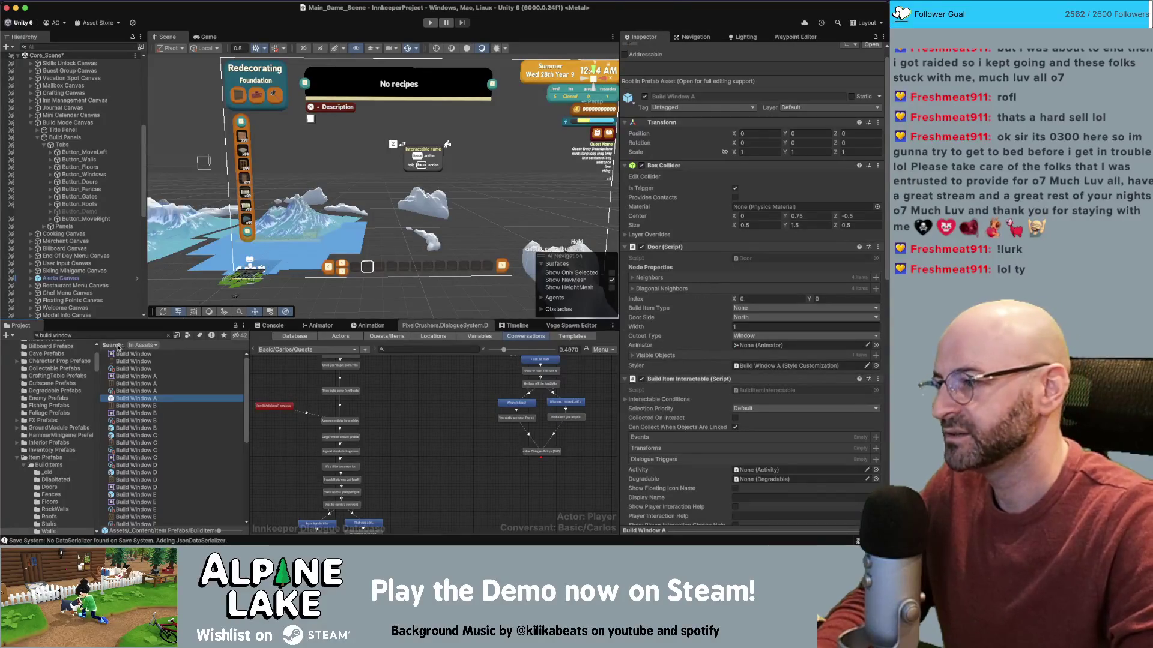
left_click(142, 428)
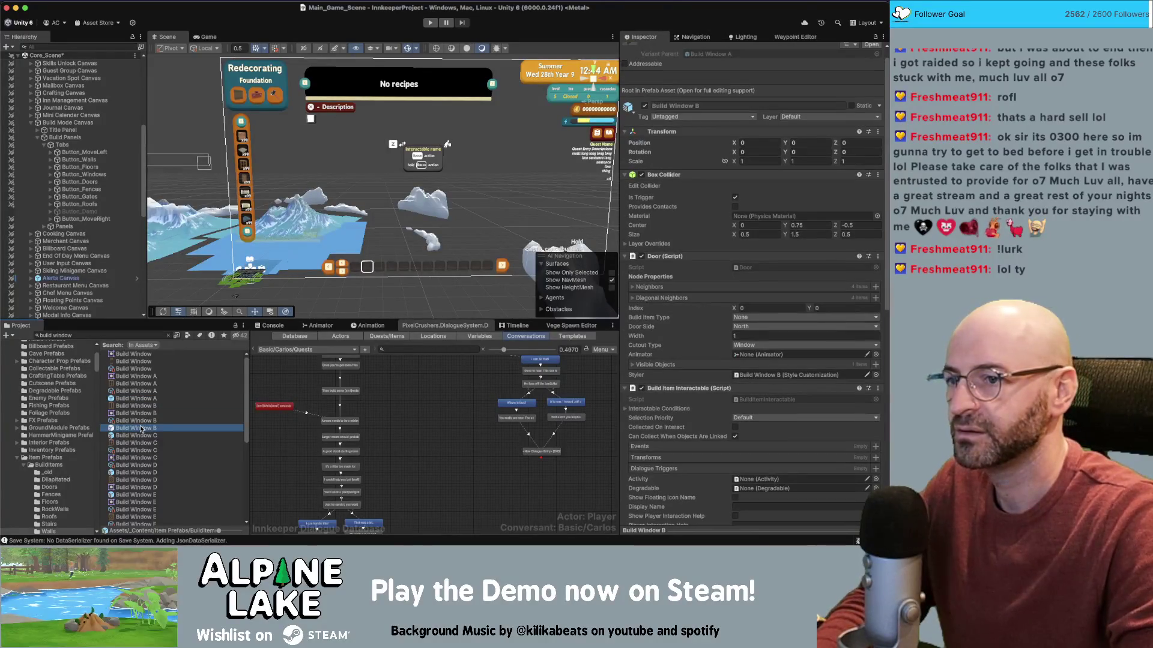
scroll(735, 427, "down", 10)
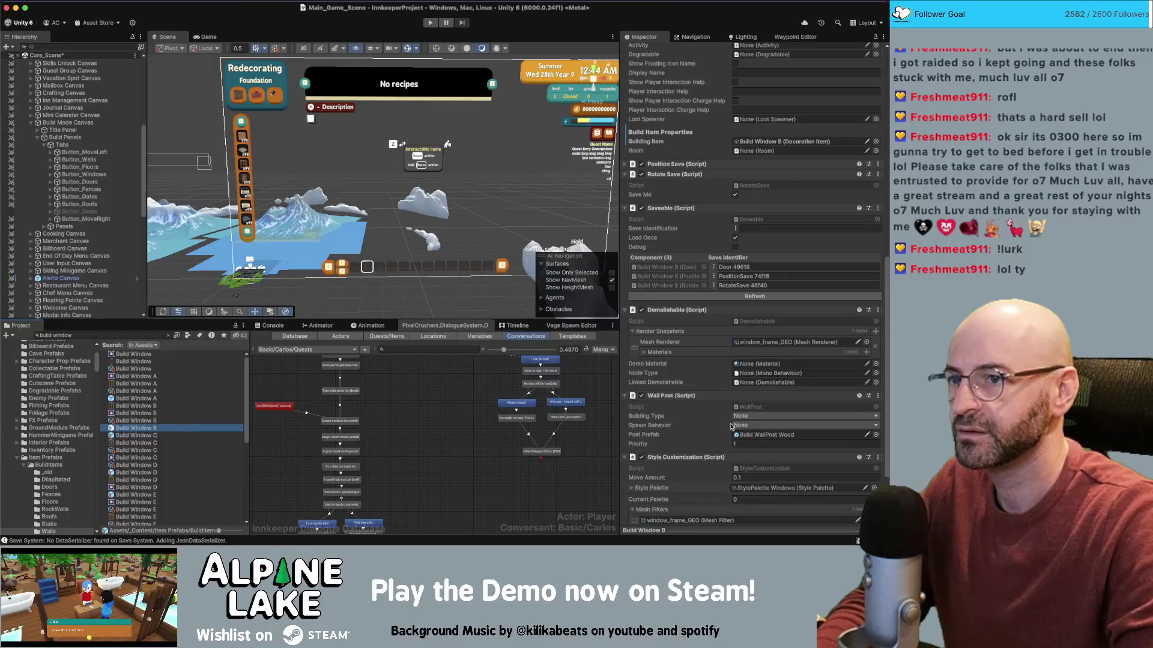
scroll(731, 426, "down", 2)
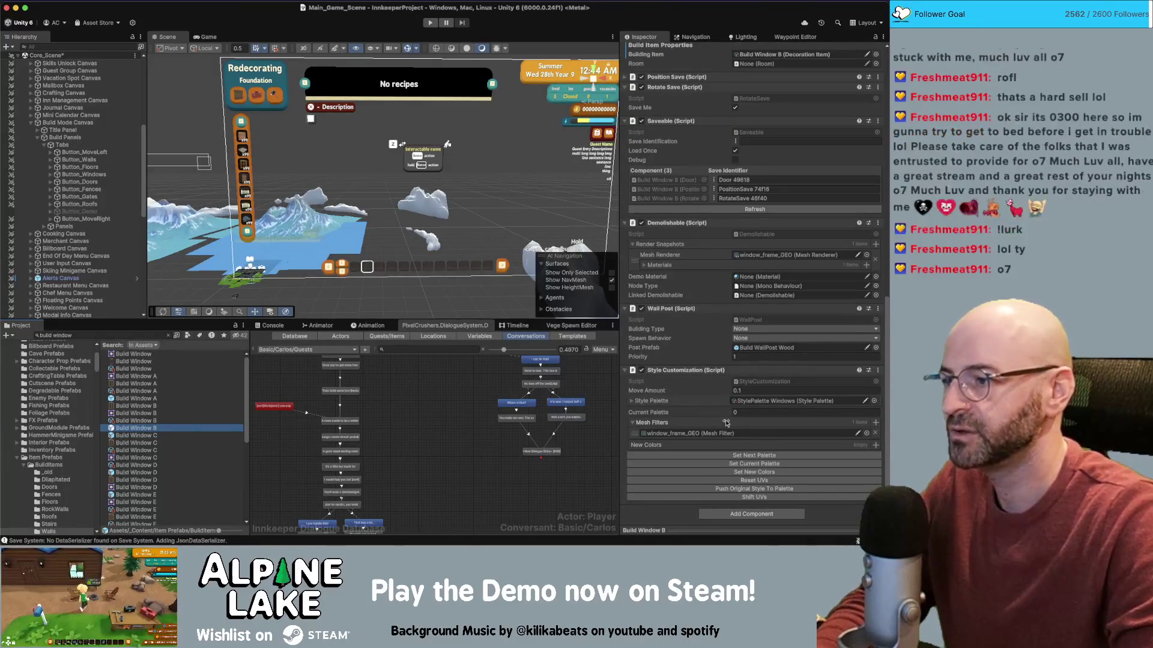
left_click(179, 399)
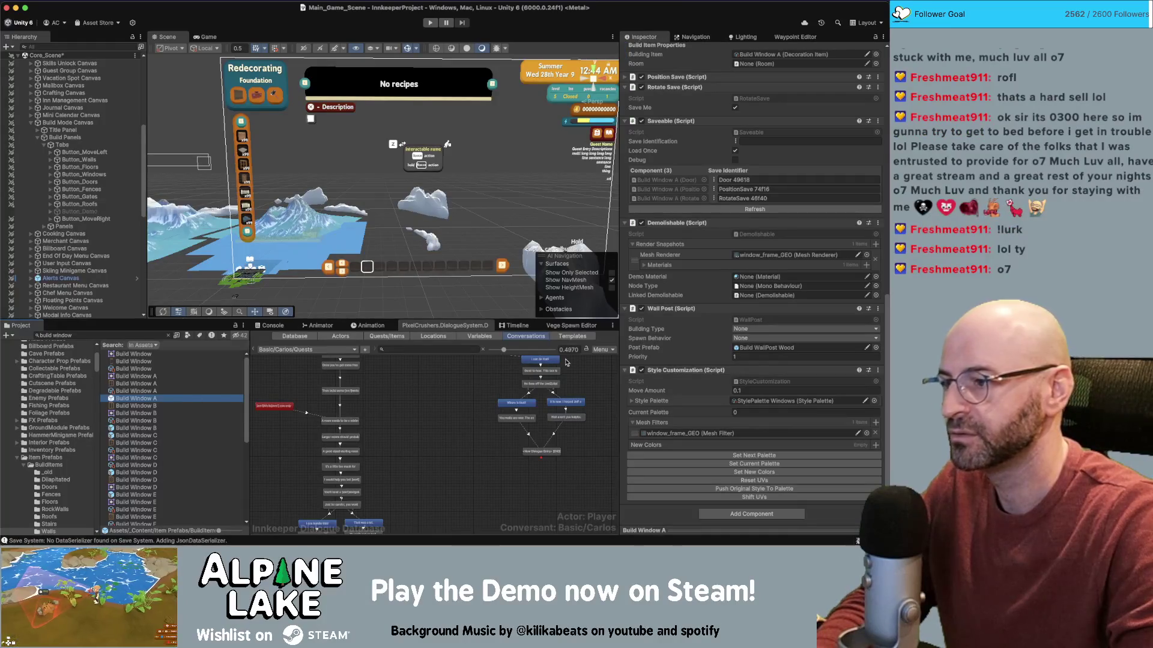
scroll(774, 293, "up", 8)
key("Down")
key("Down")
key("Down")
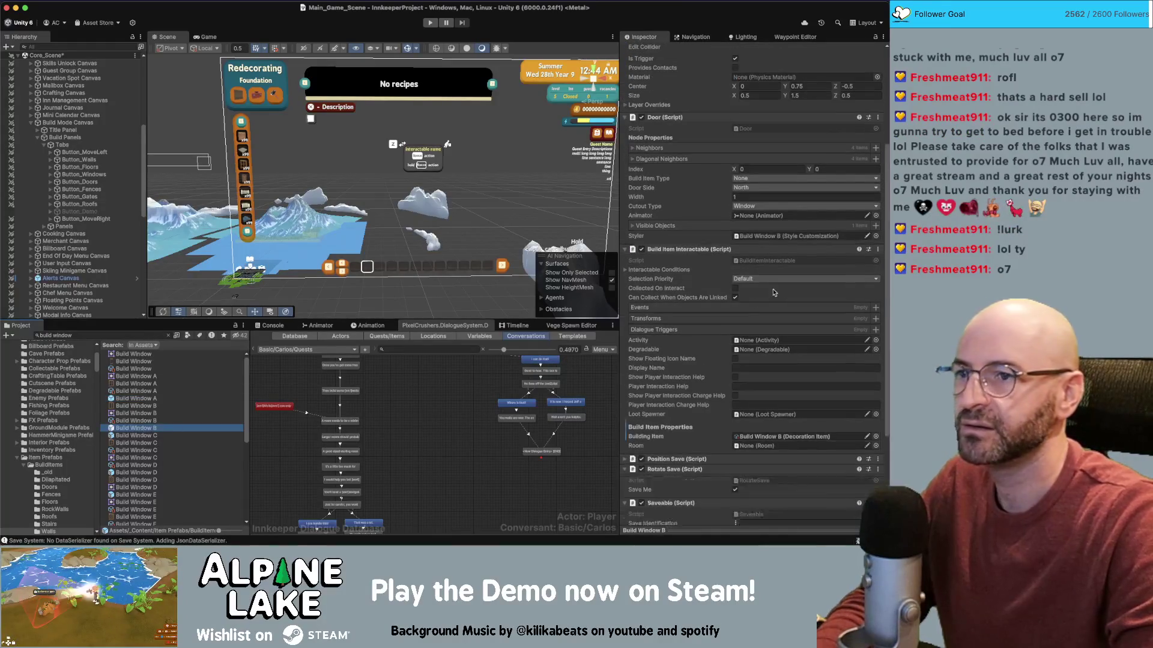
scroll(774, 293, "up", 5)
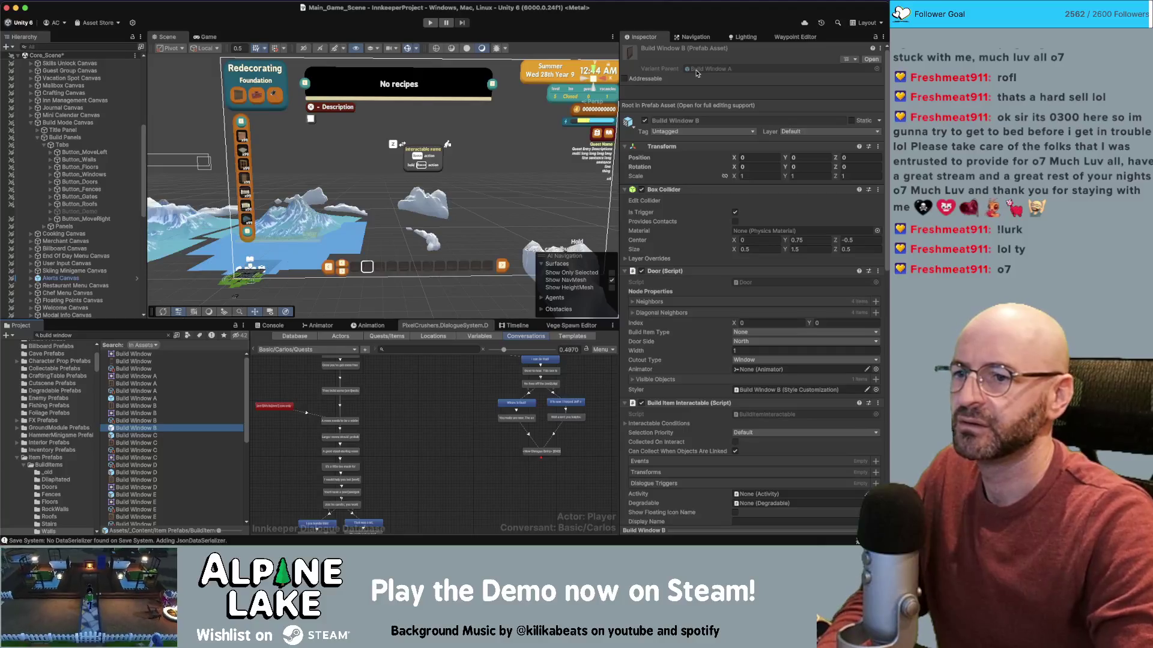
scroll(723, 208, "down", 10)
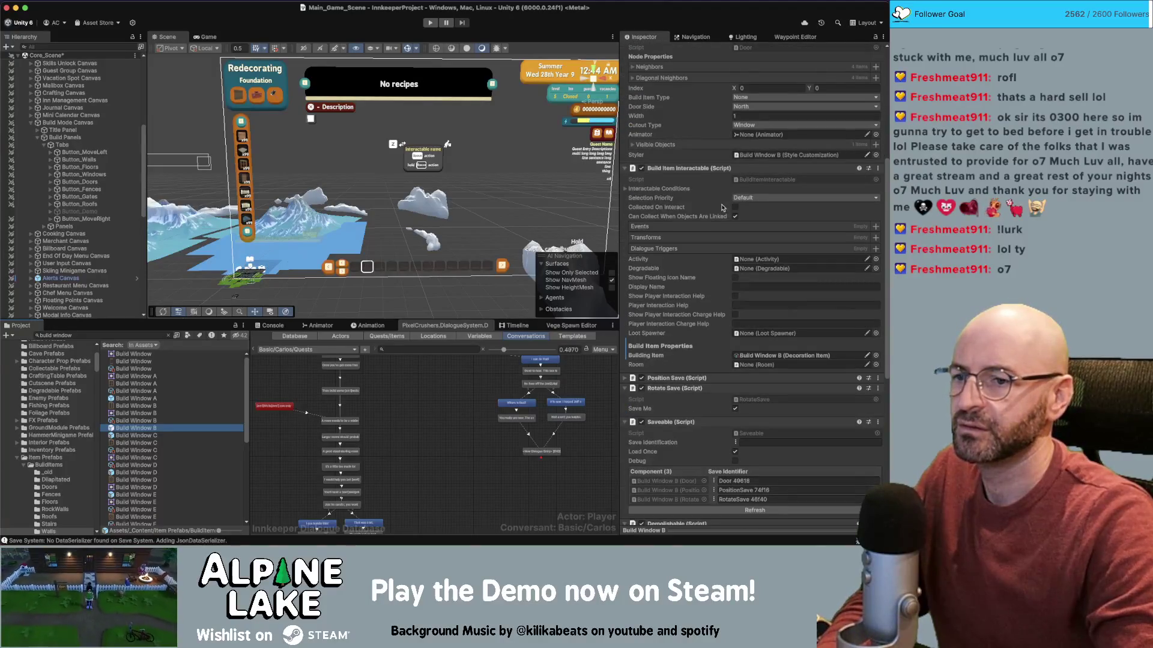
scroll(720, 208, "down", 8)
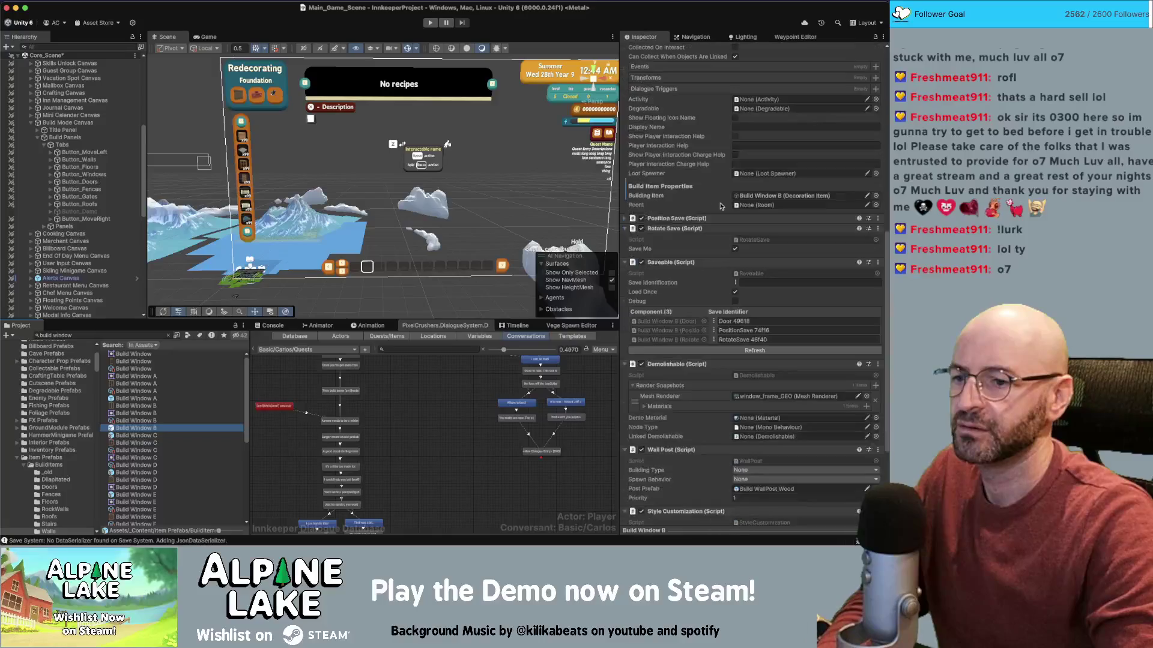
scroll(720, 206, "down", 5)
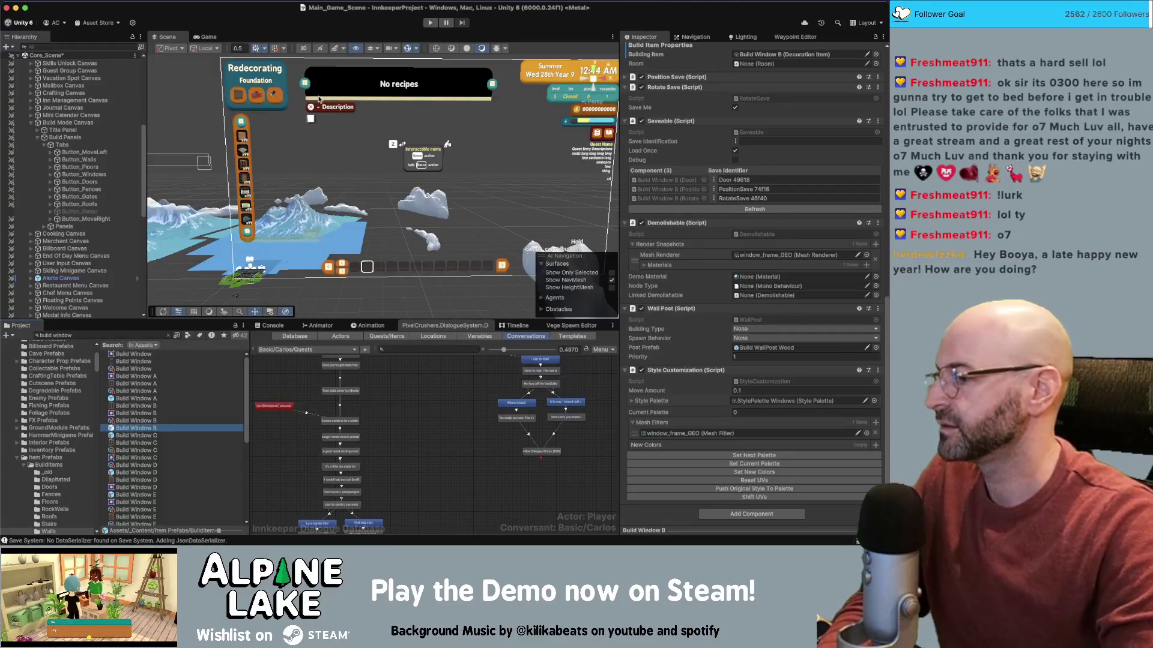
- Reselect the Build Window A prefab to inspect its components again
left_click(260, 24)
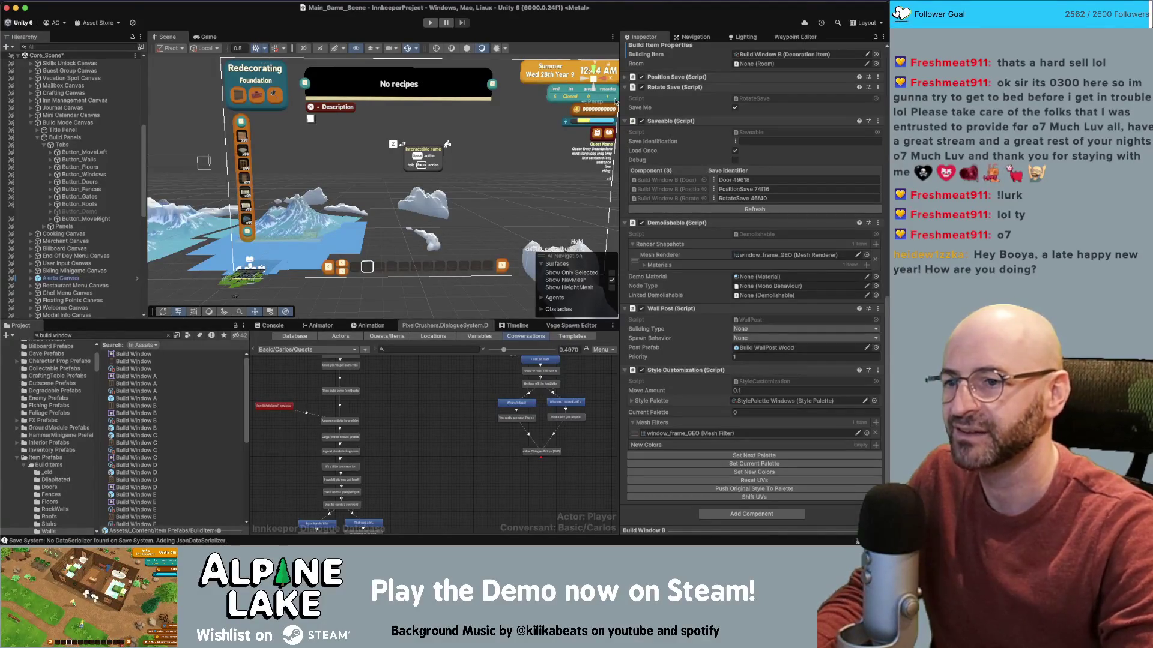
scroll(671, 207, "up", 3)
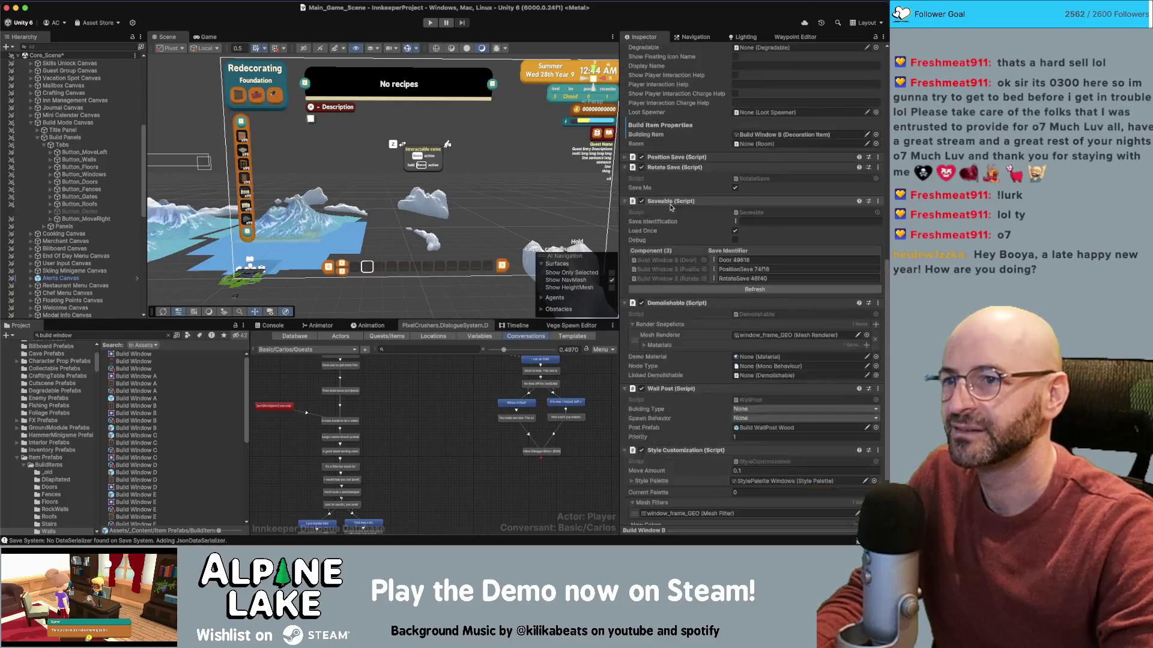
scroll(671, 207, "up", 2)
scroll(736, 207, "up", 2)
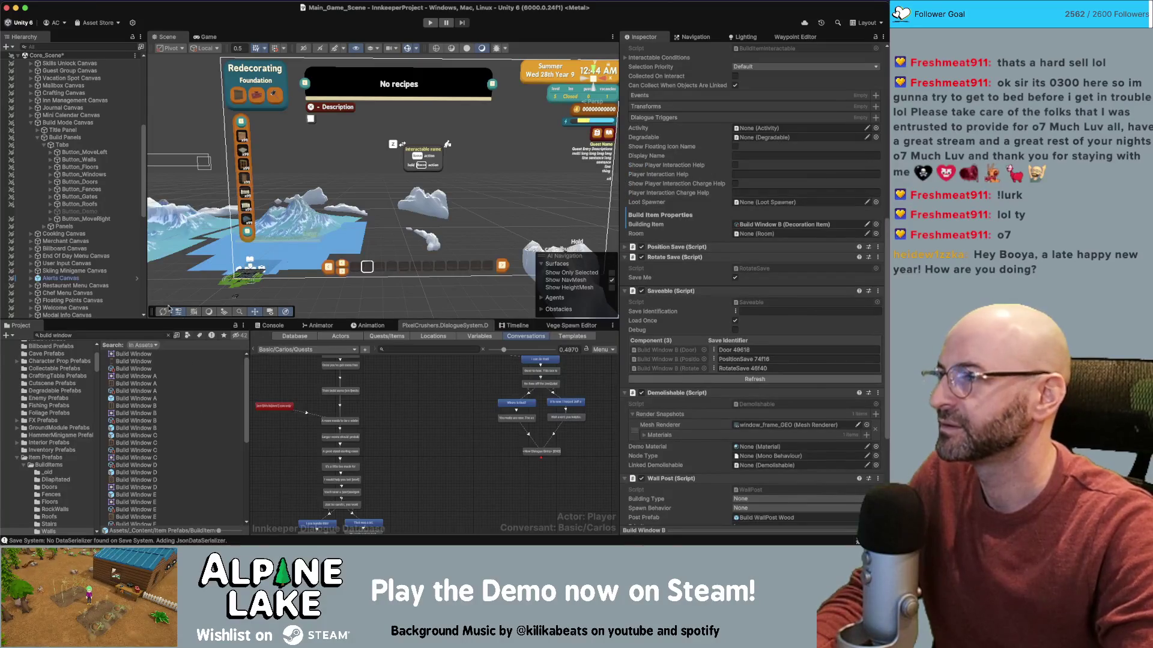
scroll(120, 300, "up", 4)
left_click(139, 400)
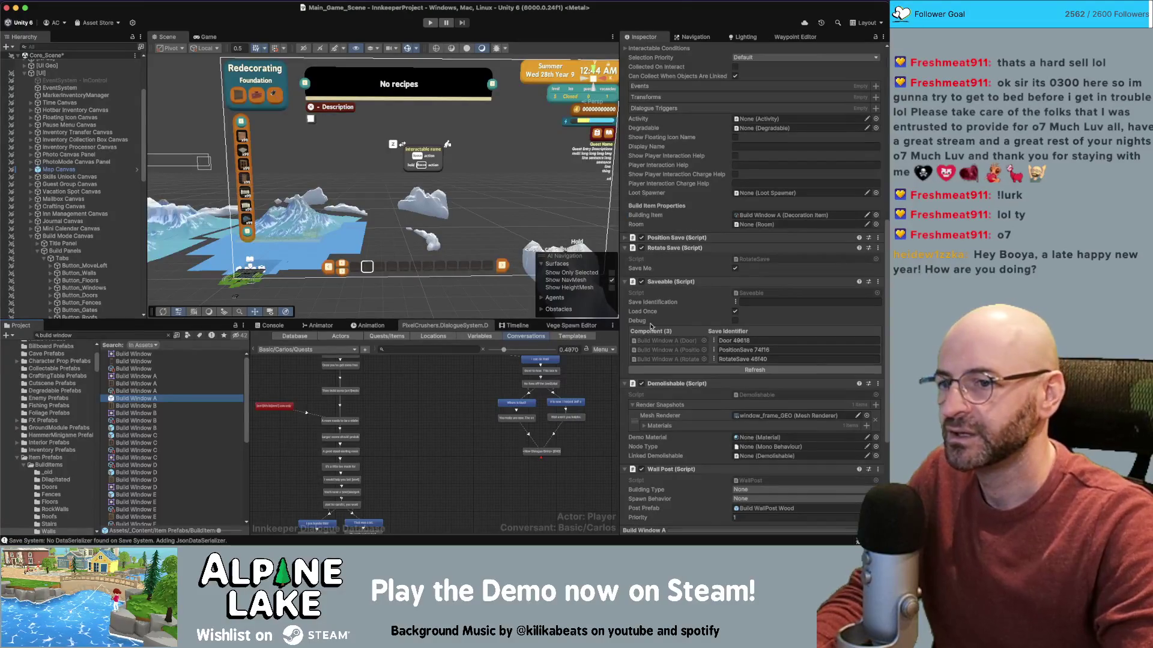
left_click(250, 21)
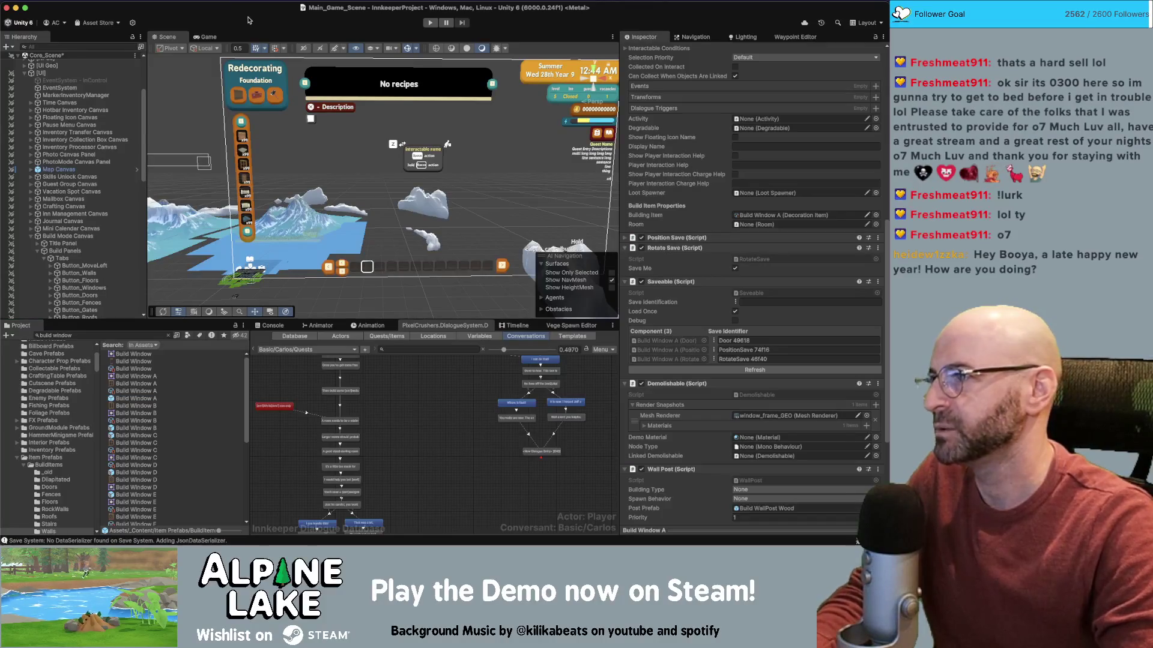
- Start Play mode, walk north to pick up the sledgehammer, and chop the large tree
left_click(427, 23)
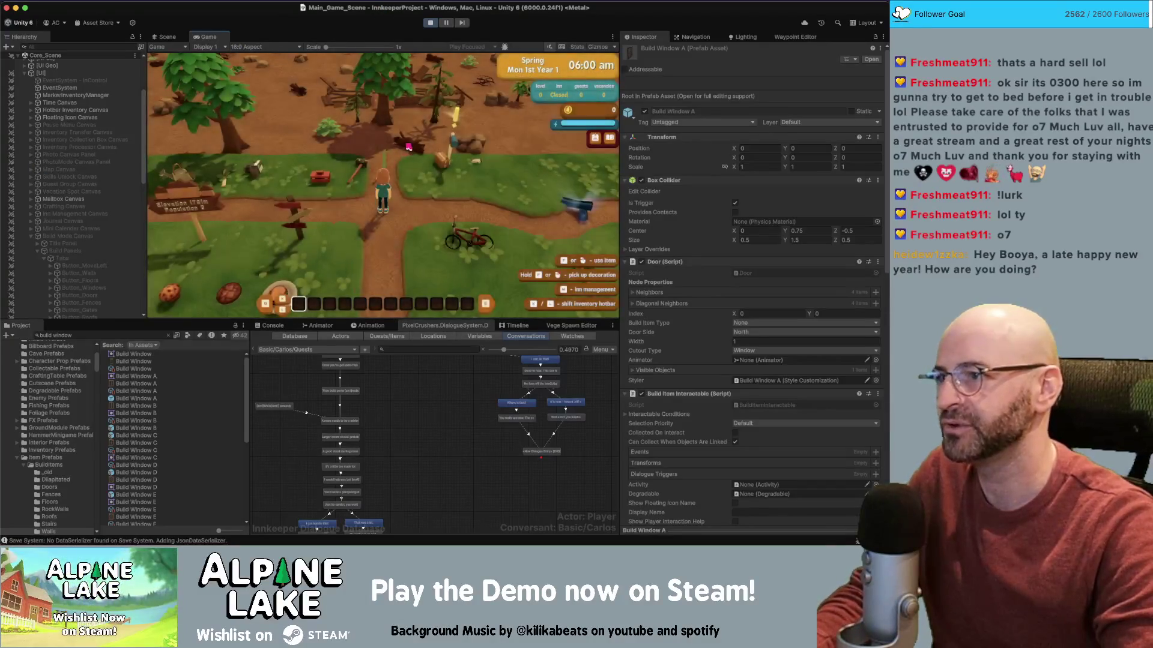
key("d")
key("w")
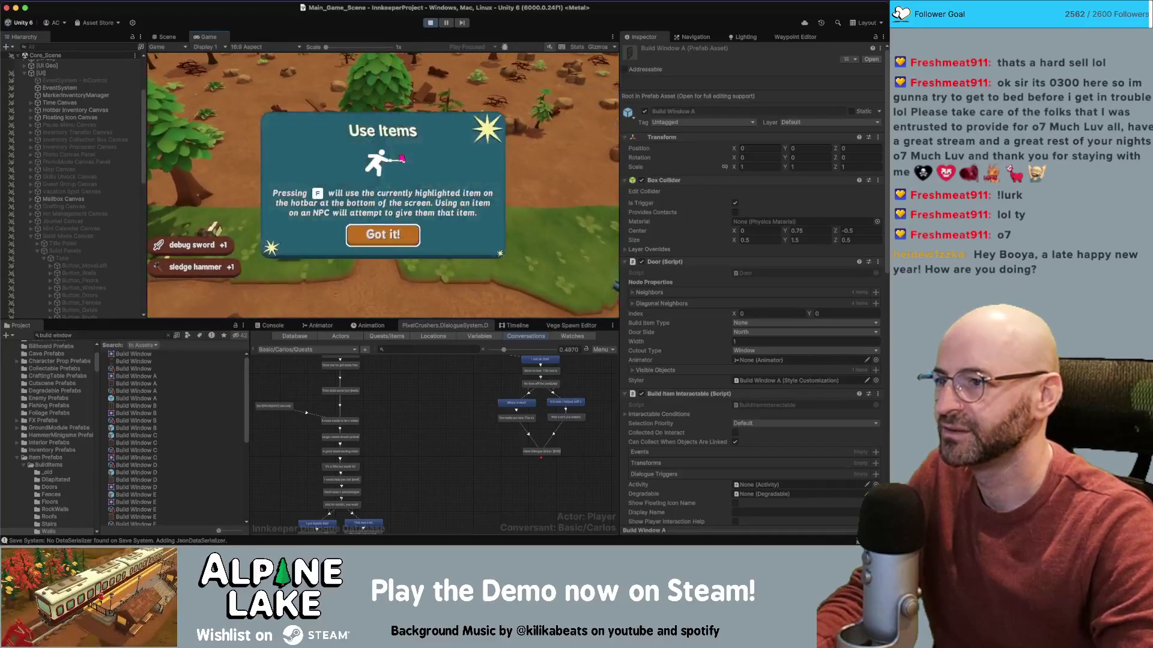
left_click(400, 234)
left_click(400, 233)
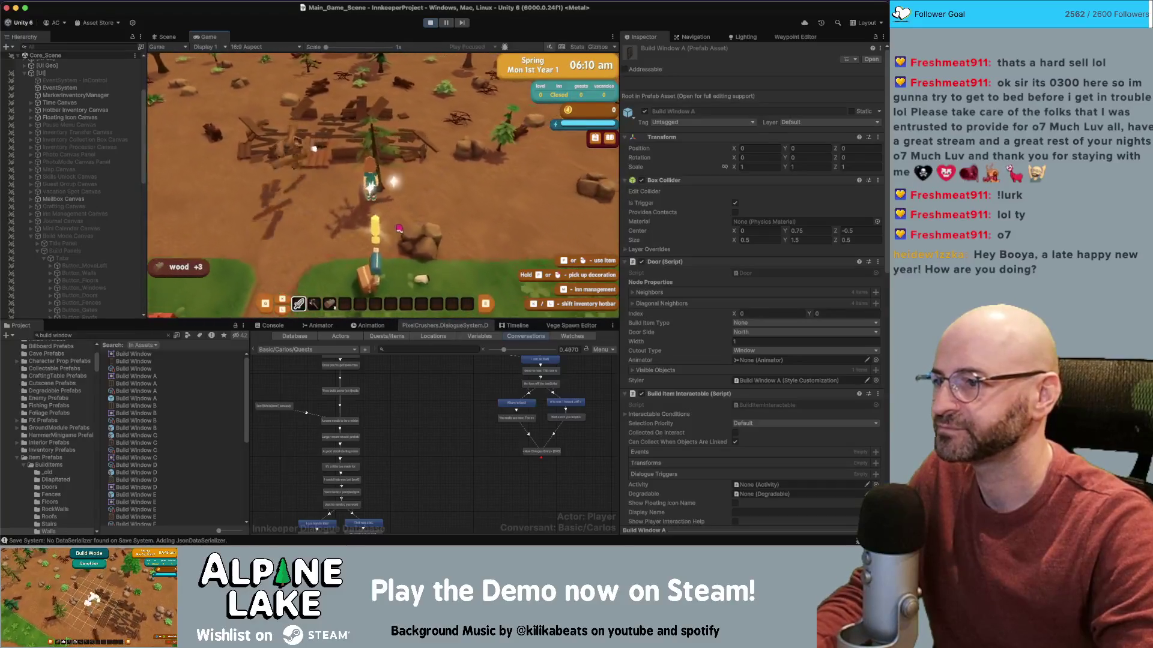
- Demolish the wooden fence pieces in Demolishing build mode, then exit build mode
key("b")
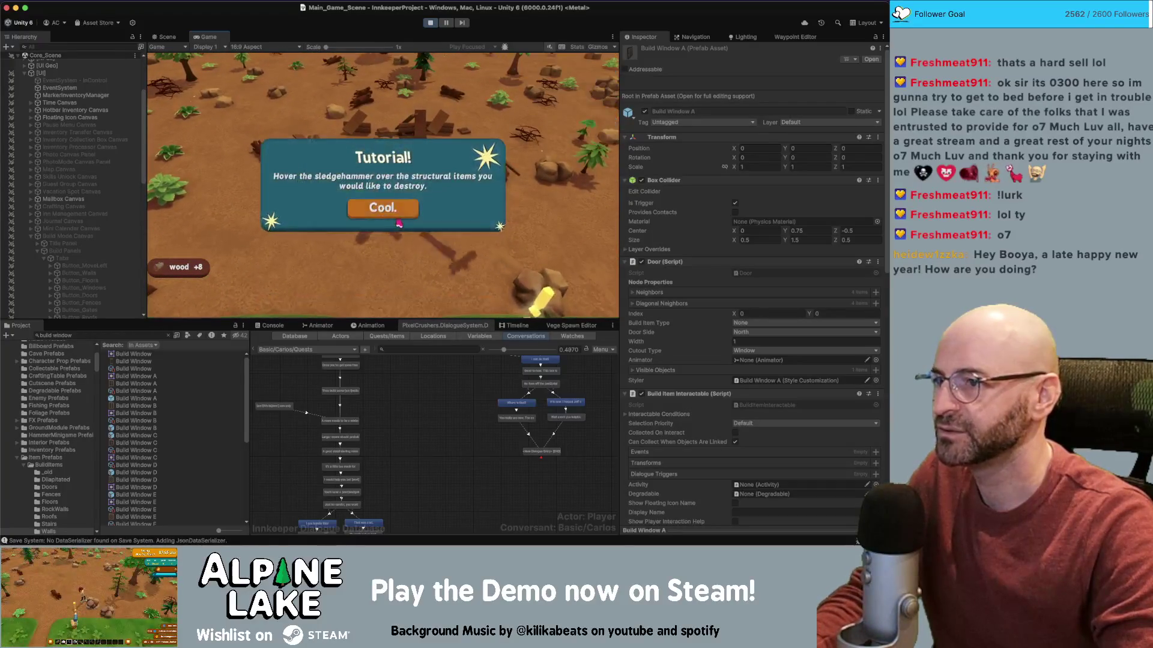
left_click(380, 205)
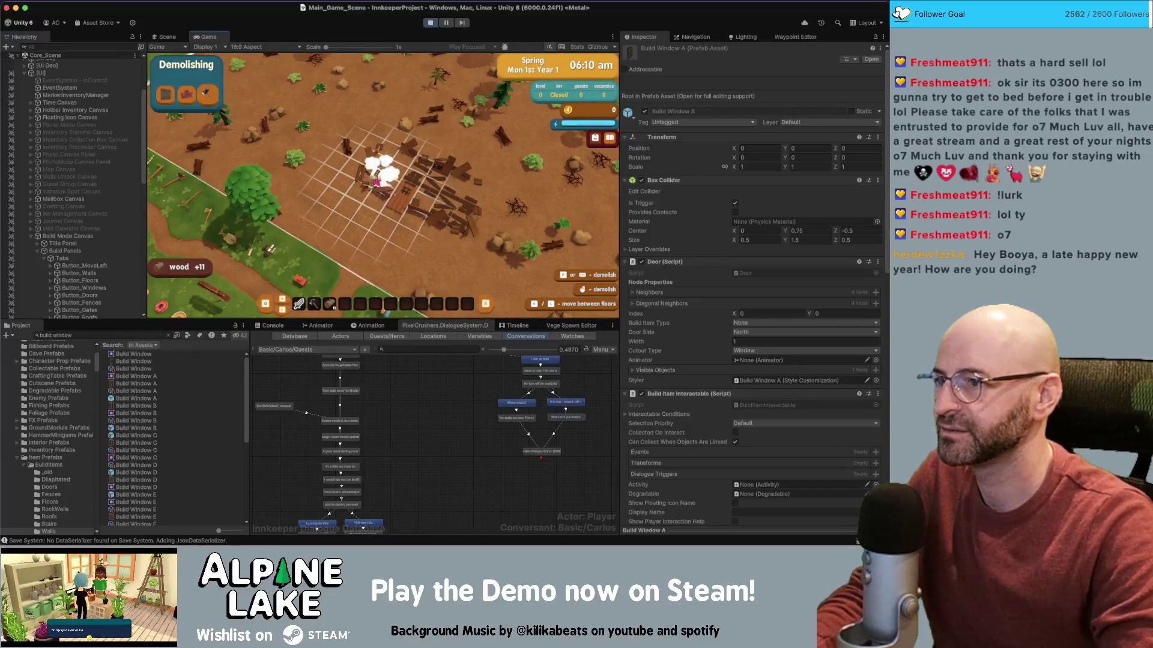
left_click(375, 193)
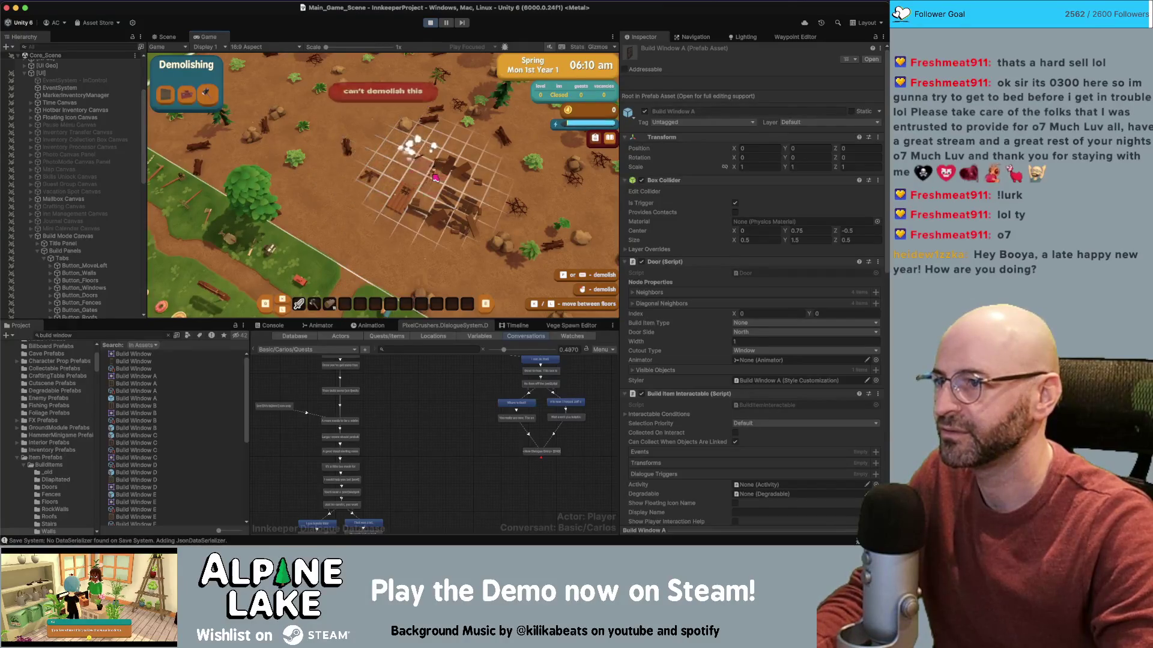
left_click(447, 228)
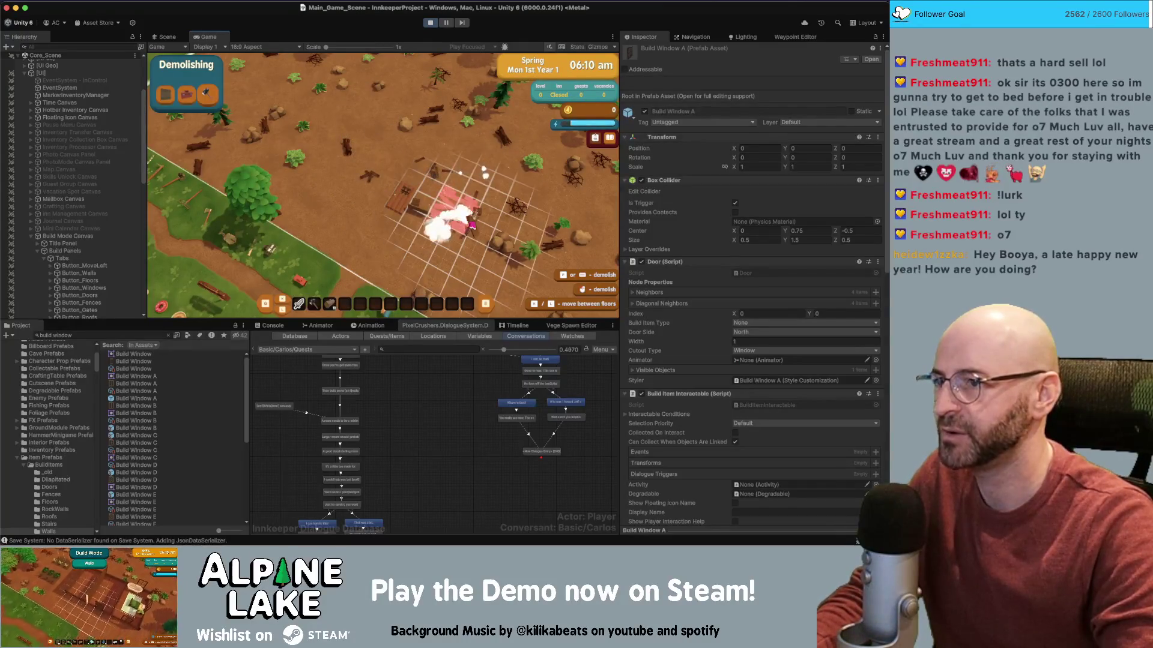
left_click(421, 216)
left_click(414, 207)
key("Escape")
- Walk over the dropped wood planks, gravel, nails and stone to collect them
key("d")
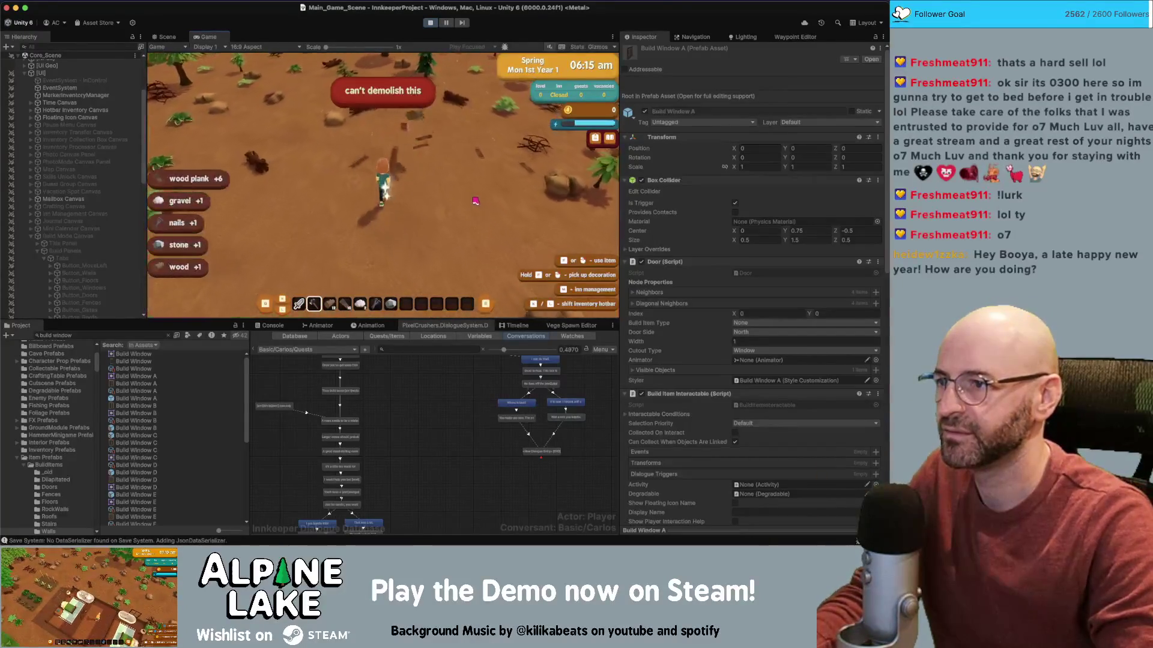
key("a")
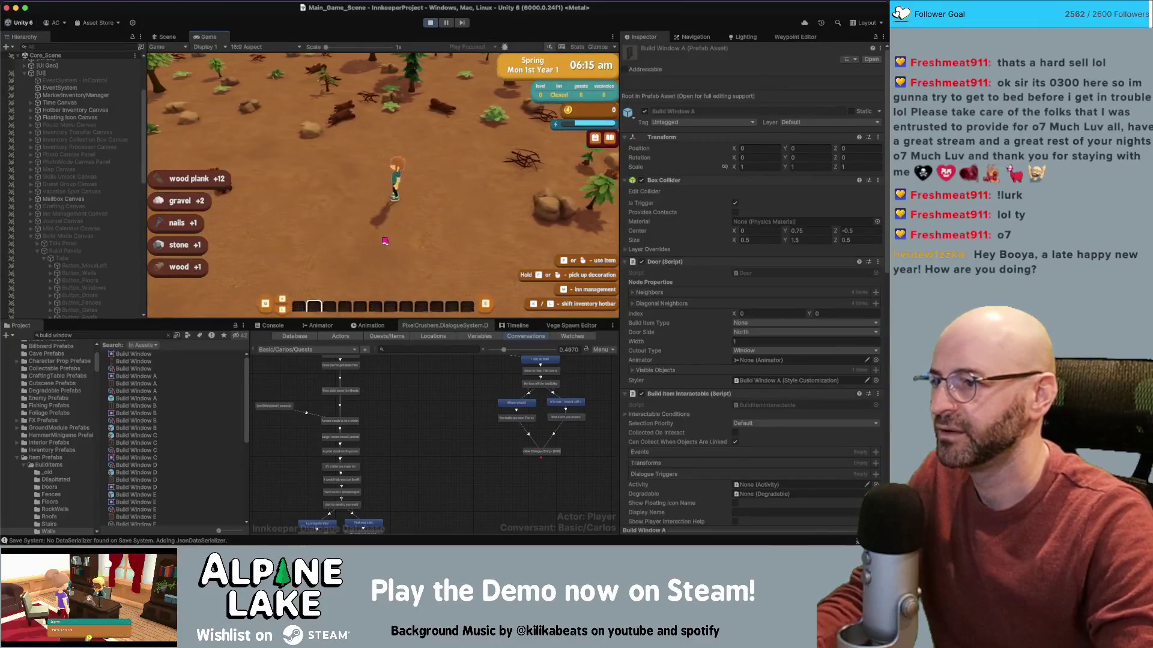
key("s")
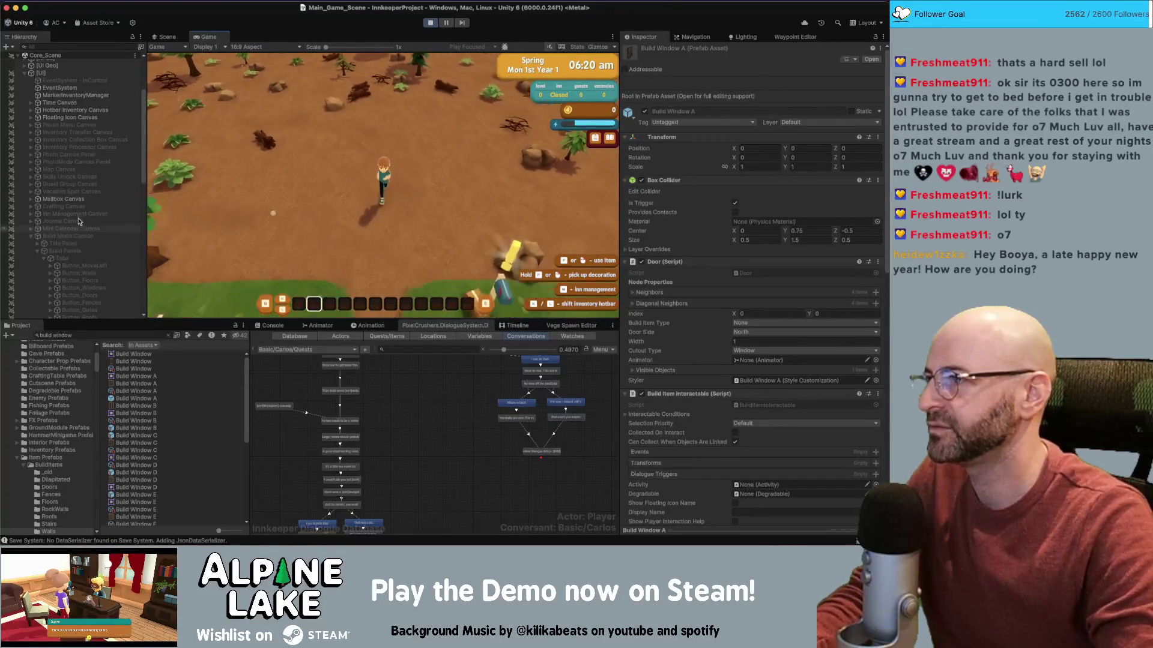
left_click(24, 73)
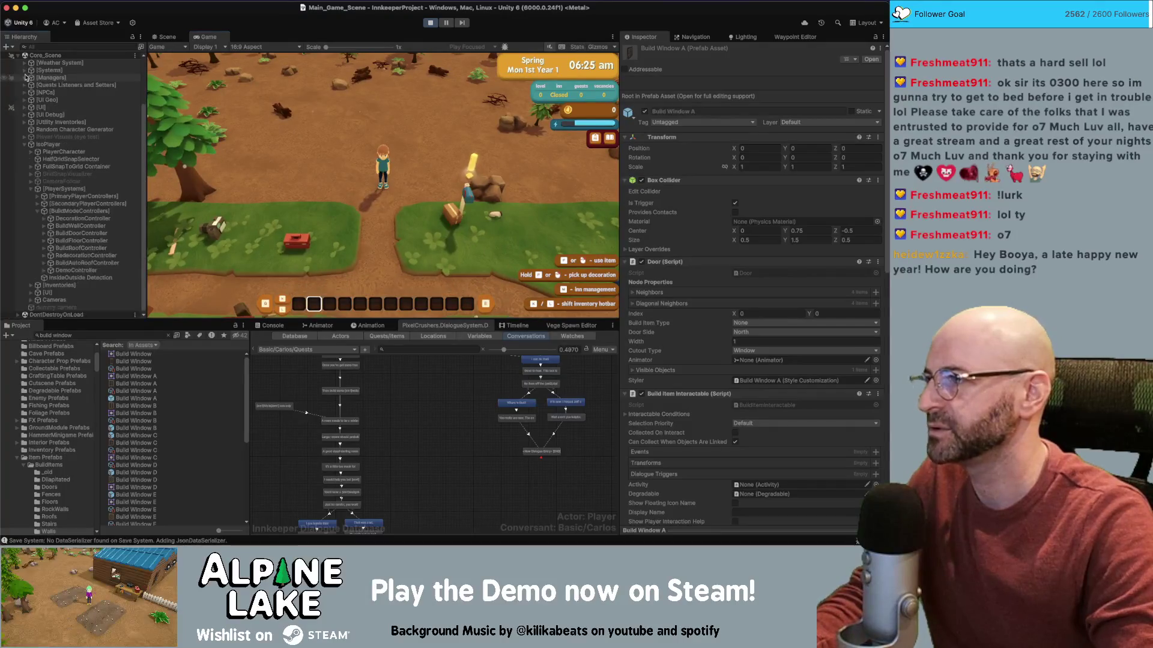
- Select GameManager under [Managers] and grant the 1000-currency starter content of foundations, walls, doors and windows
left_click(47, 117)
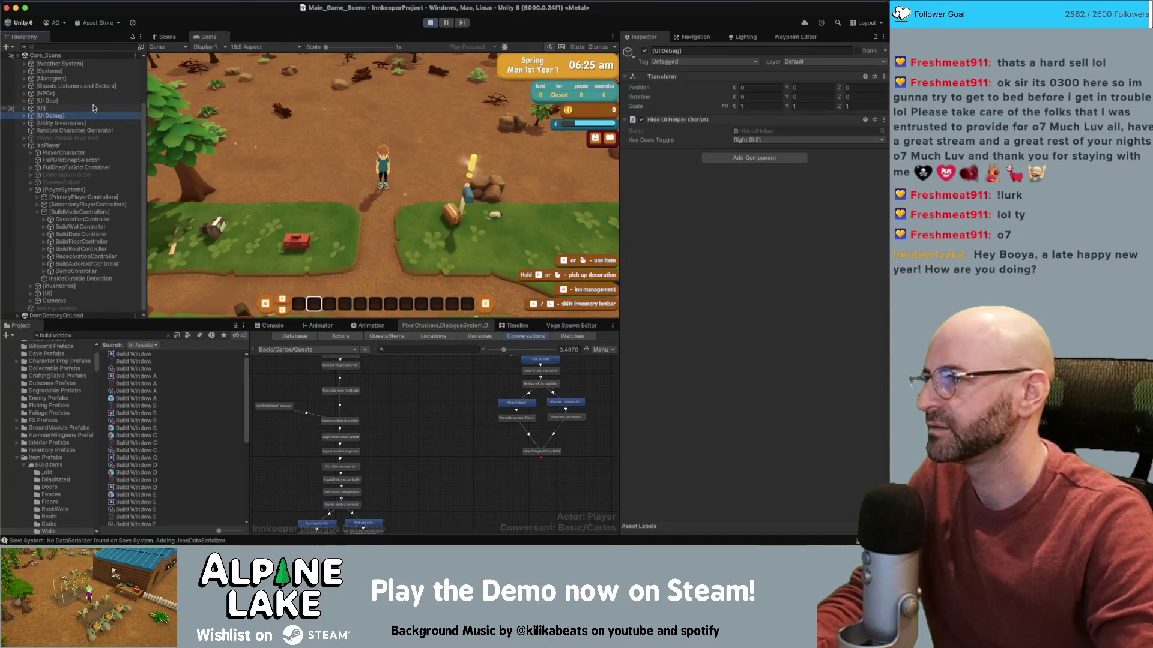
key("Right")
key("Left")
key("Up")
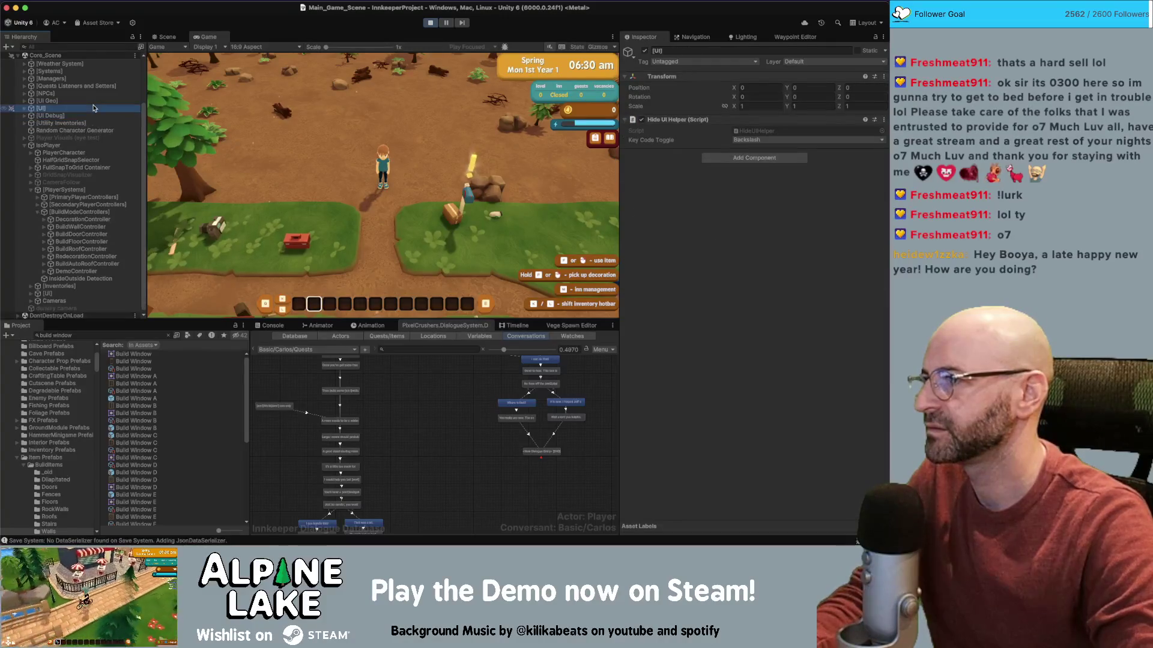
scroll(78, 240, "down", 1)
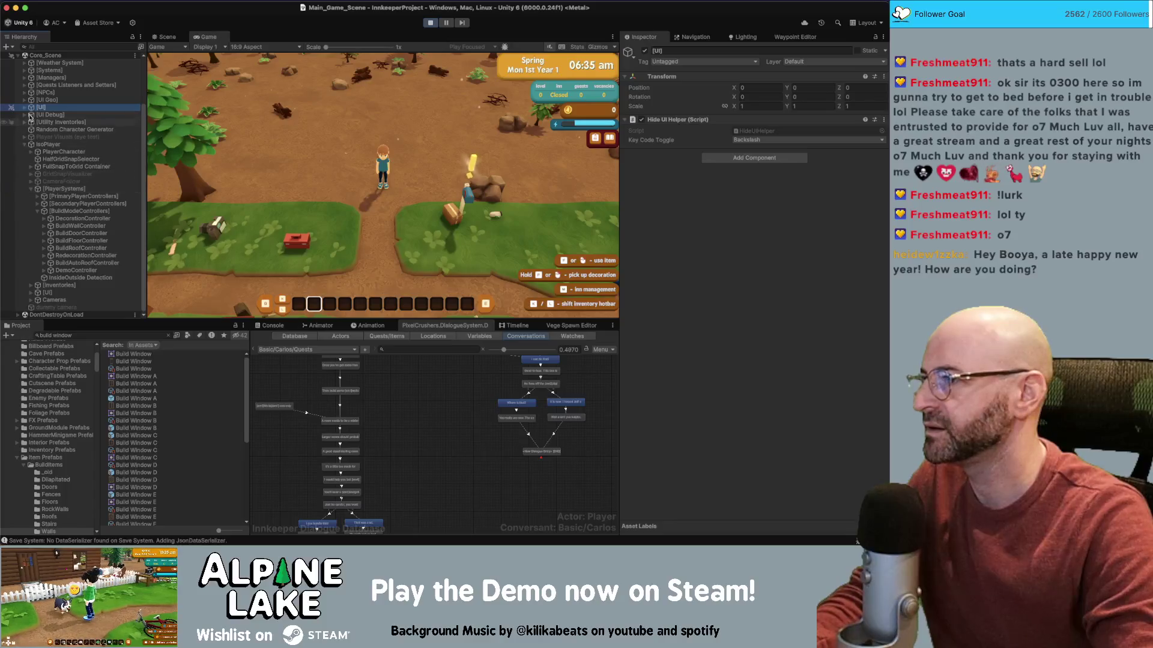
left_click(24, 78)
left_click(36, 85)
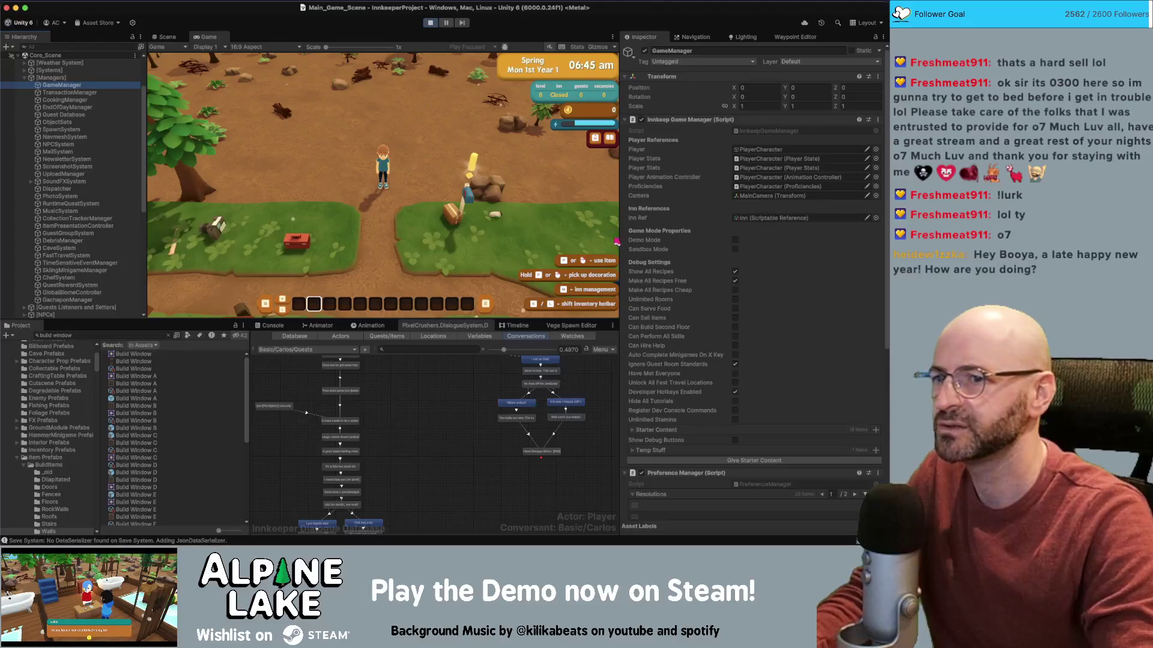
scroll(713, 343, "down", 5)
left_click(742, 489)
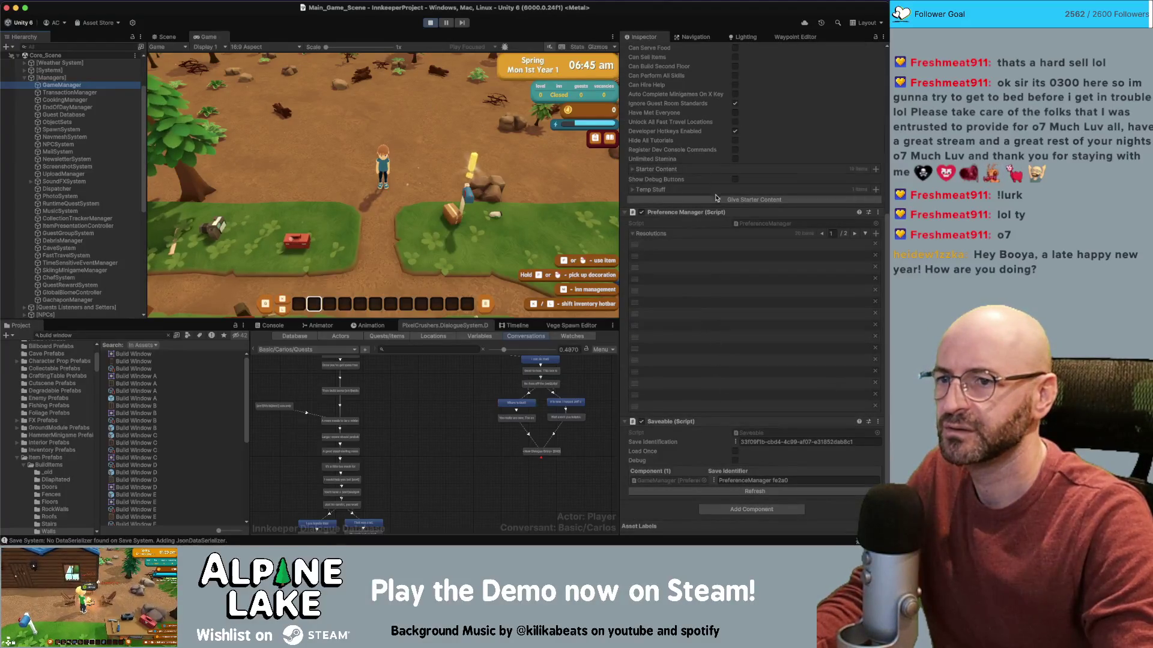
left_click(656, 233)
left_click(708, 372)
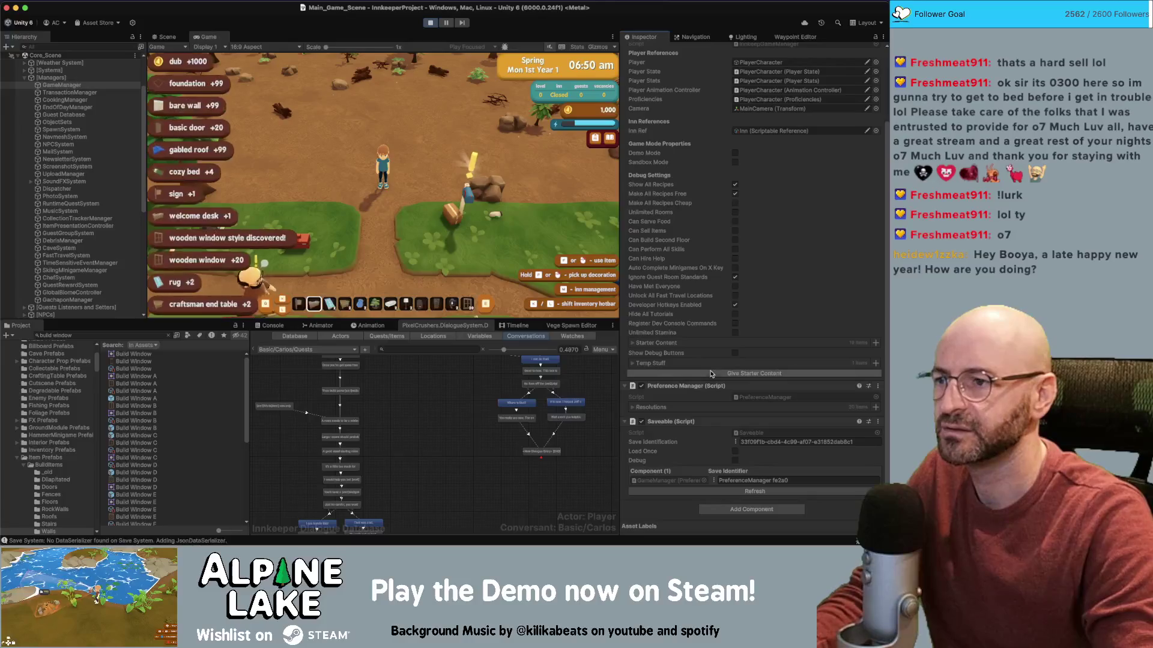
key("w")
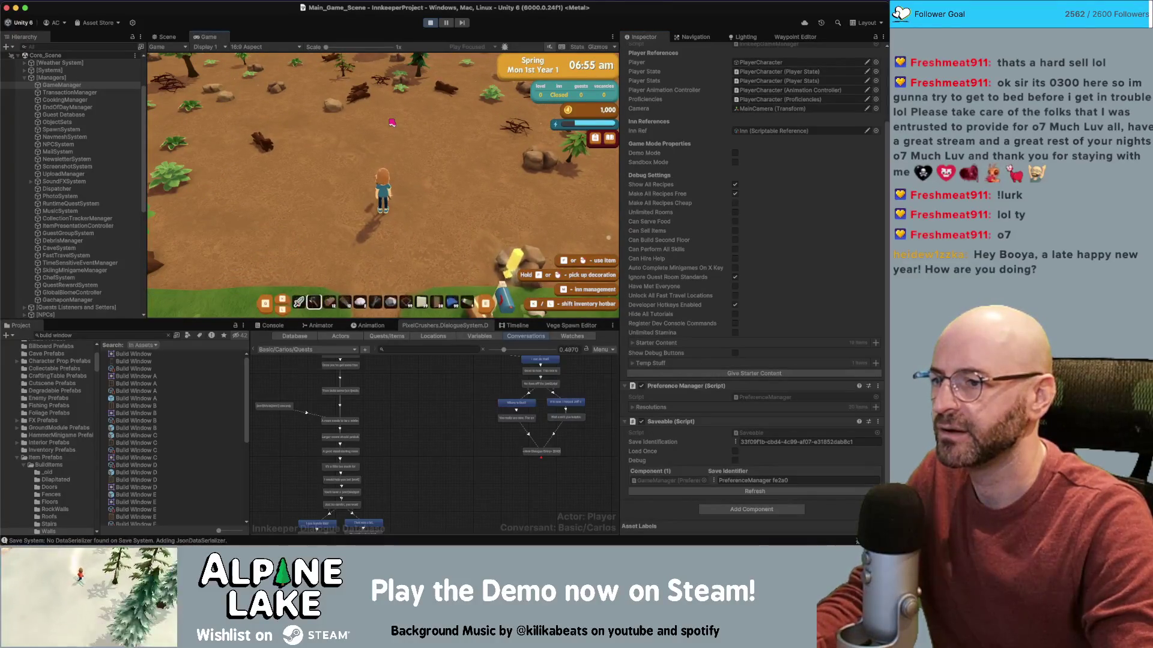
- Place a rectangle of foundation tiles and a wall along its top edge
left_click(392, 123)
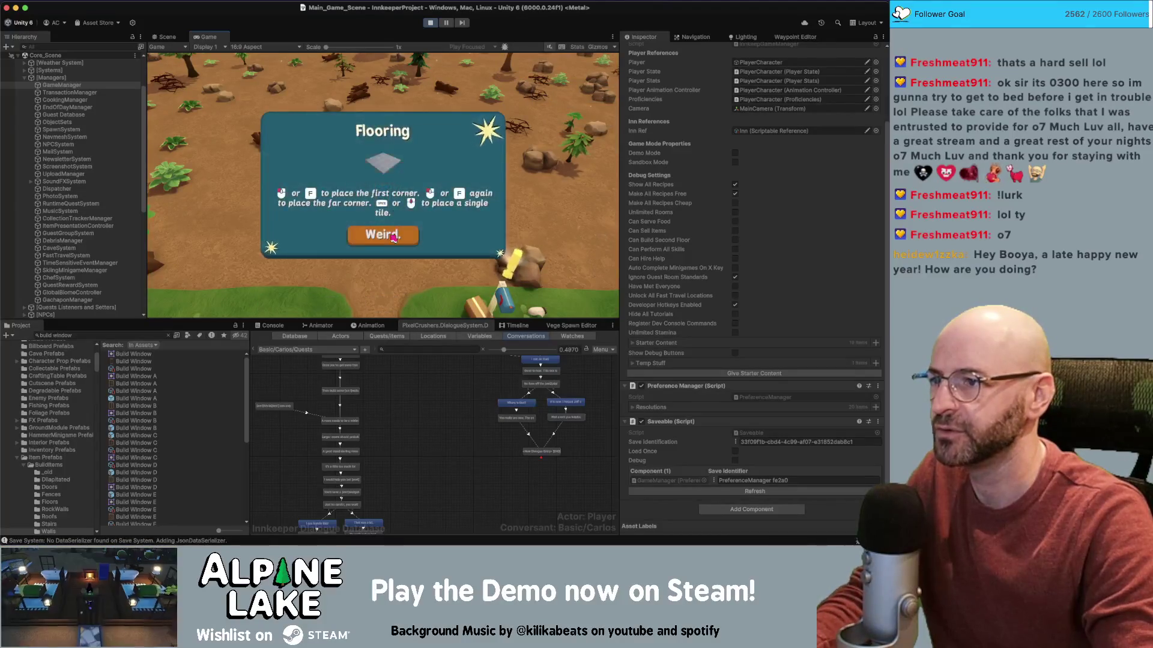
left_click(358, 167)
left_click(442, 201)
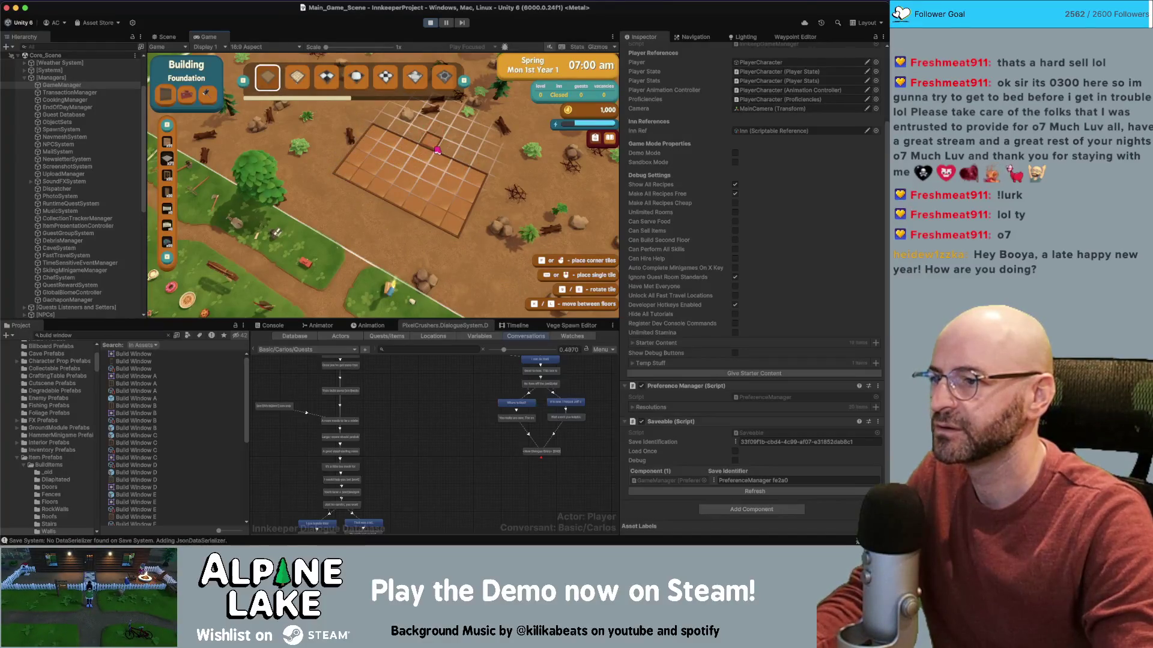
left_click(167, 158)
left_click(351, 120)
left_click(486, 183)
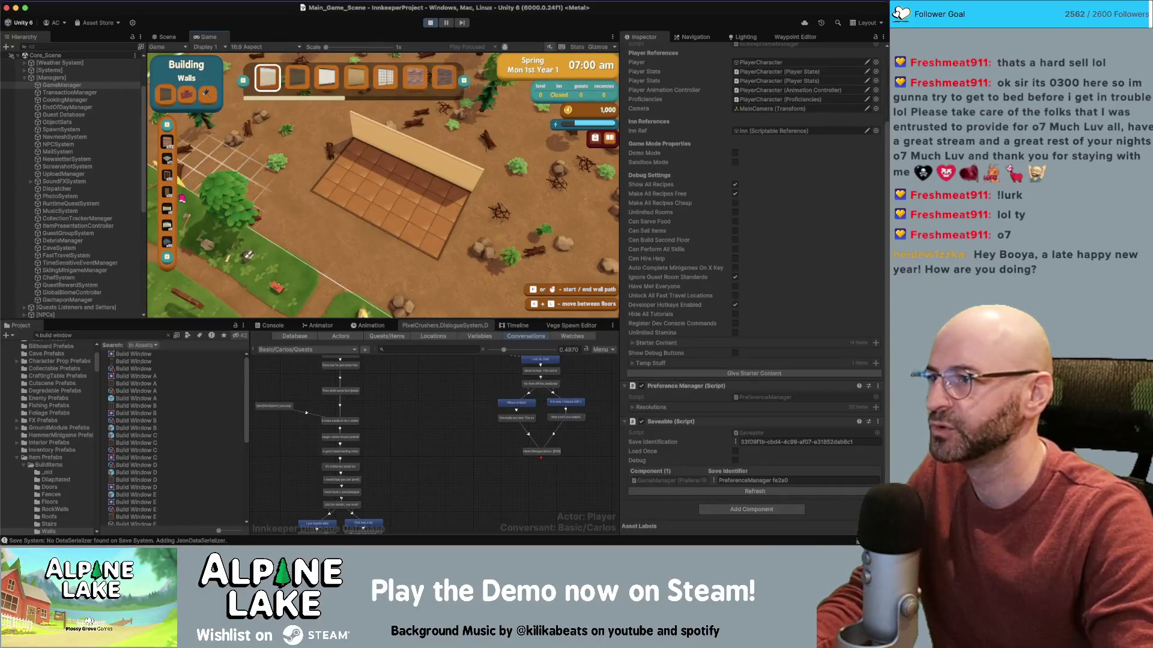
- Add a window and a wooden door to the wall, leave build mode, and show the Console log
left_click(169, 175)
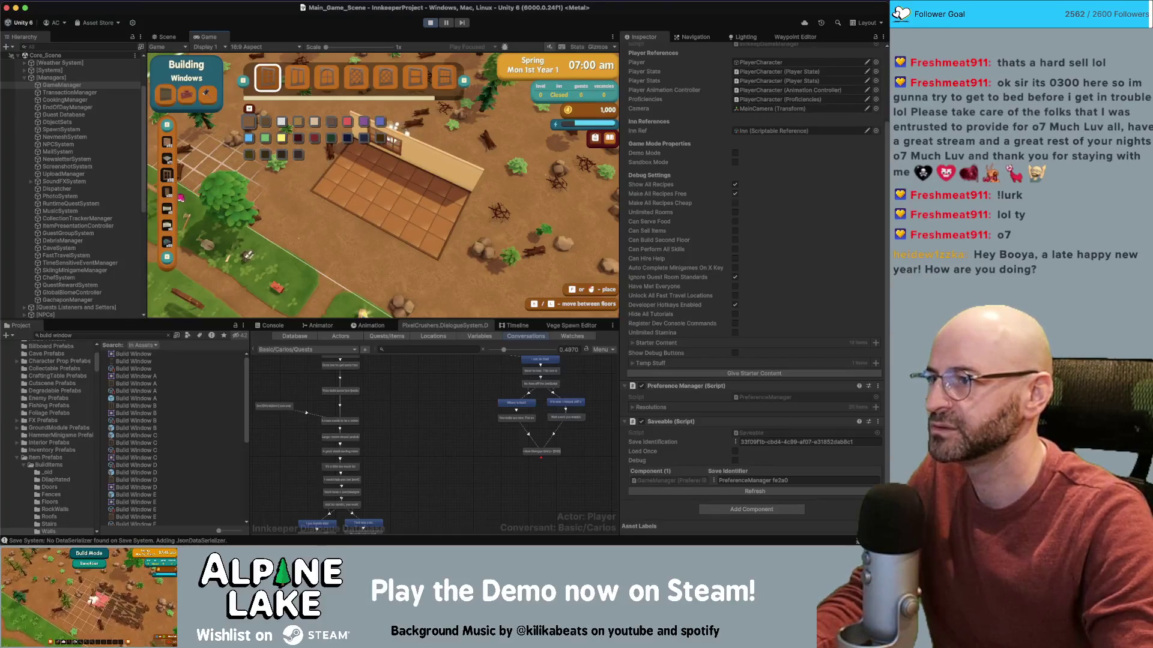
left_click(167, 191)
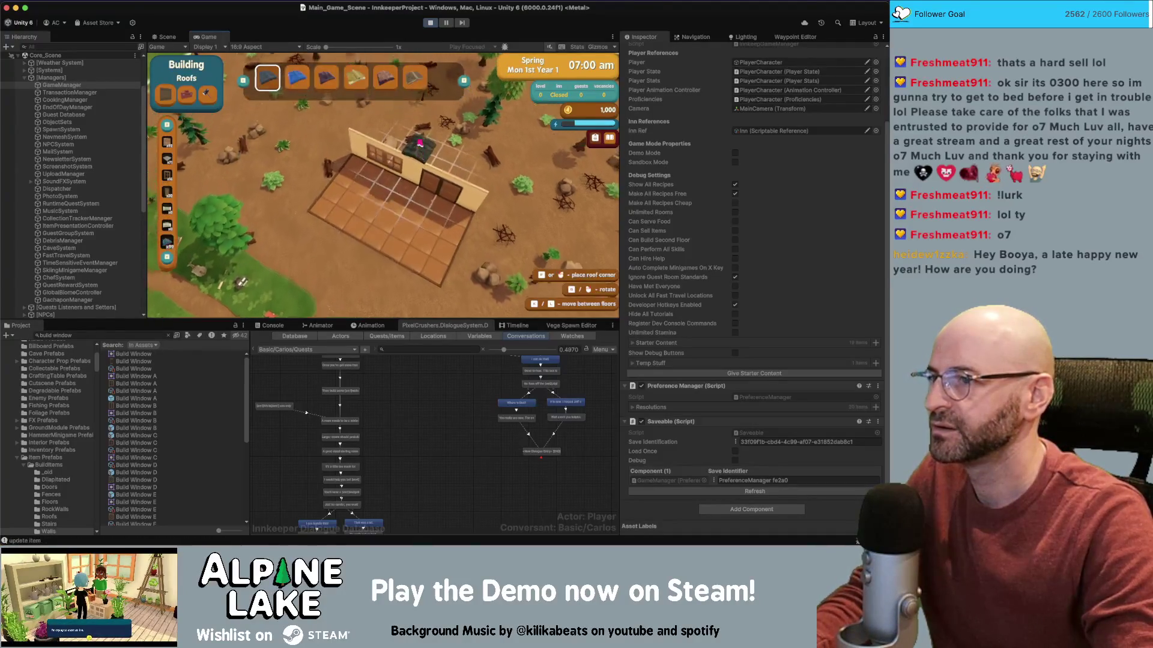
key("Escape")
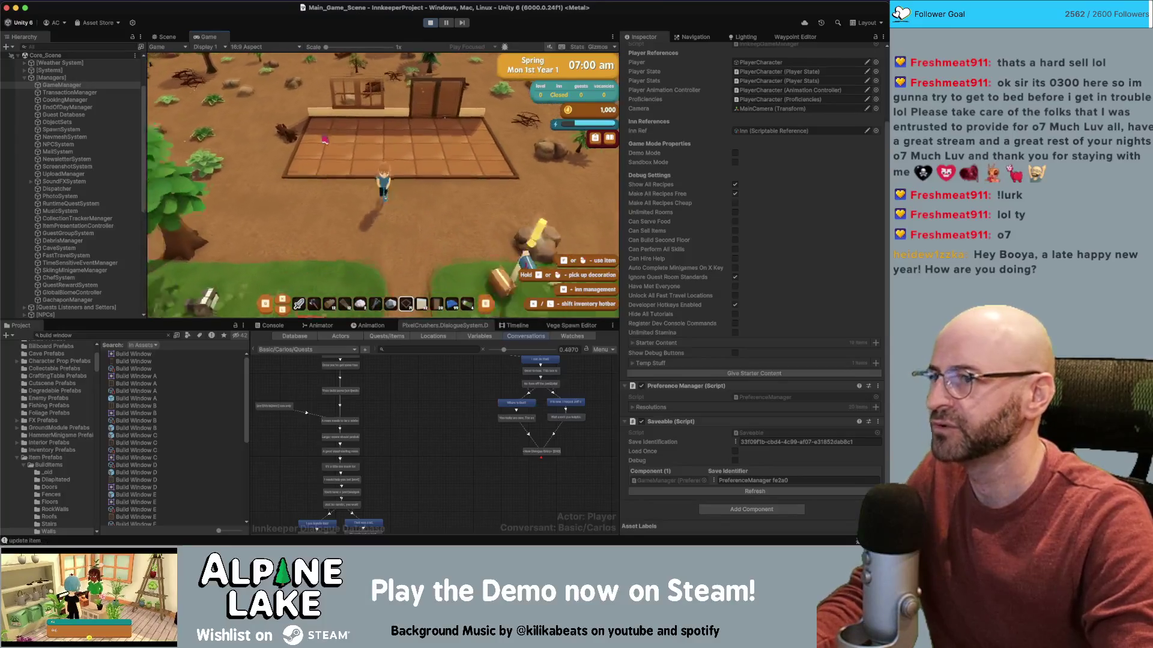
key("w")
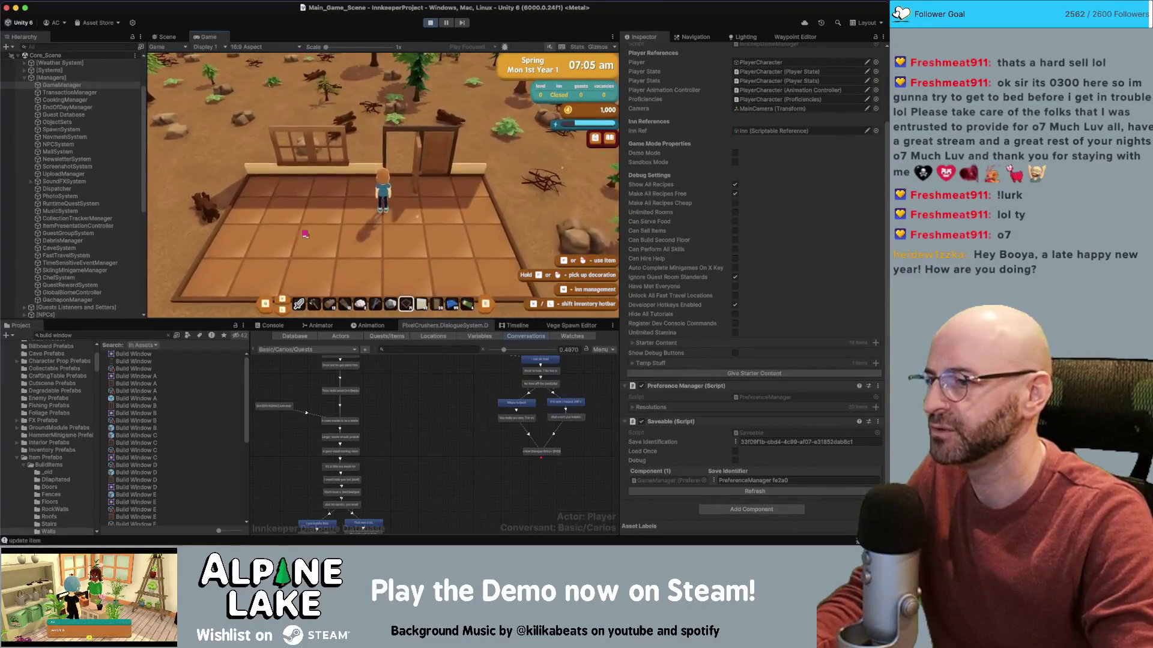
left_click(269, 325)
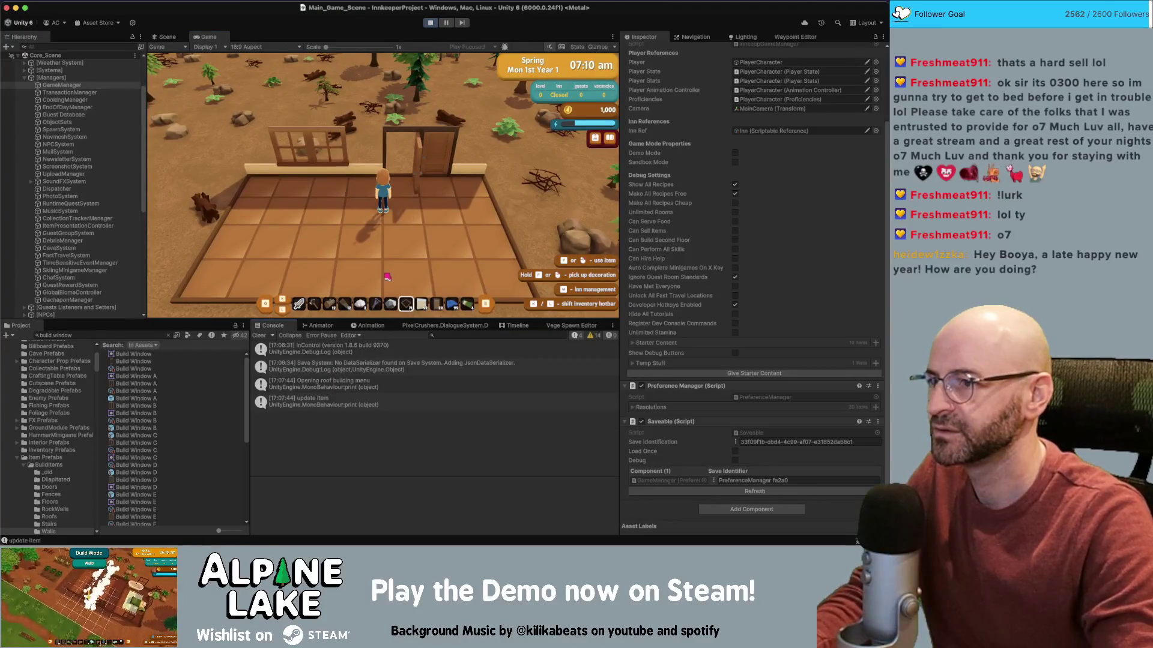
- Equip the hammer and demolish some foundation floor tiles in Demolishing mode
key("2")
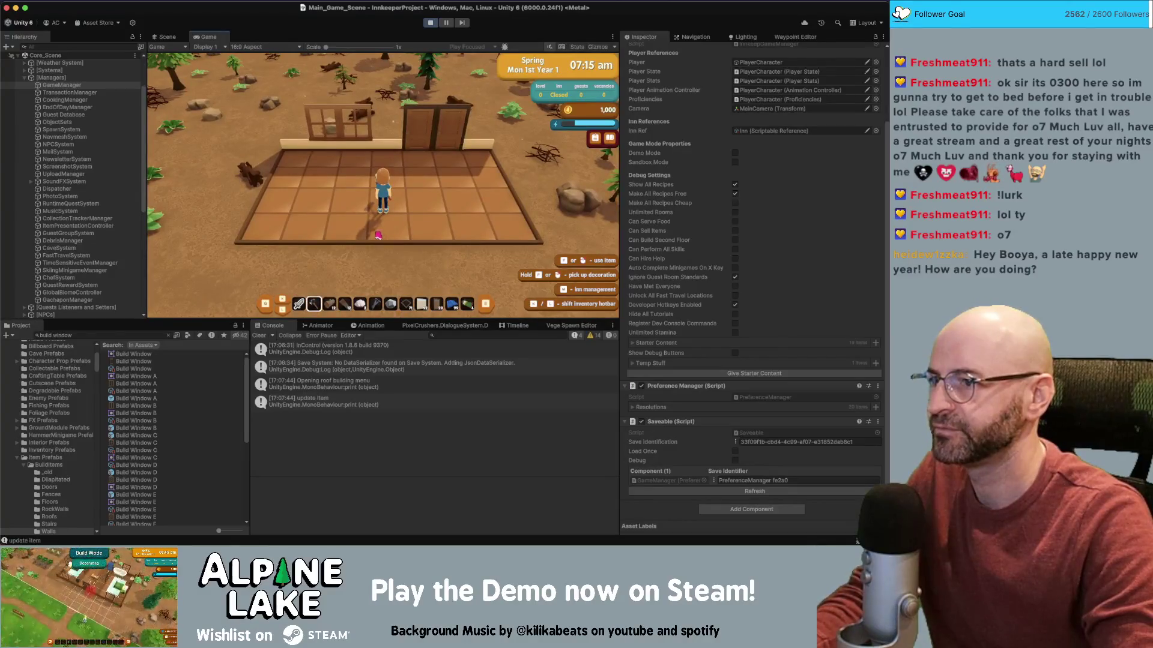
left_click(378, 235)
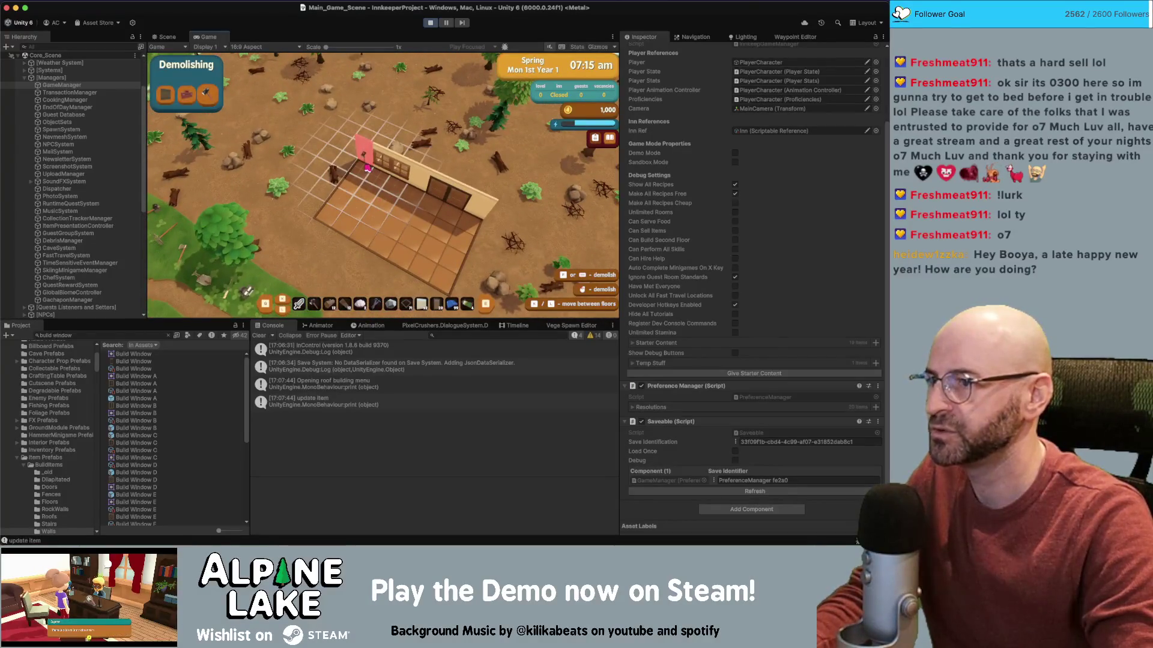
key("Escape")
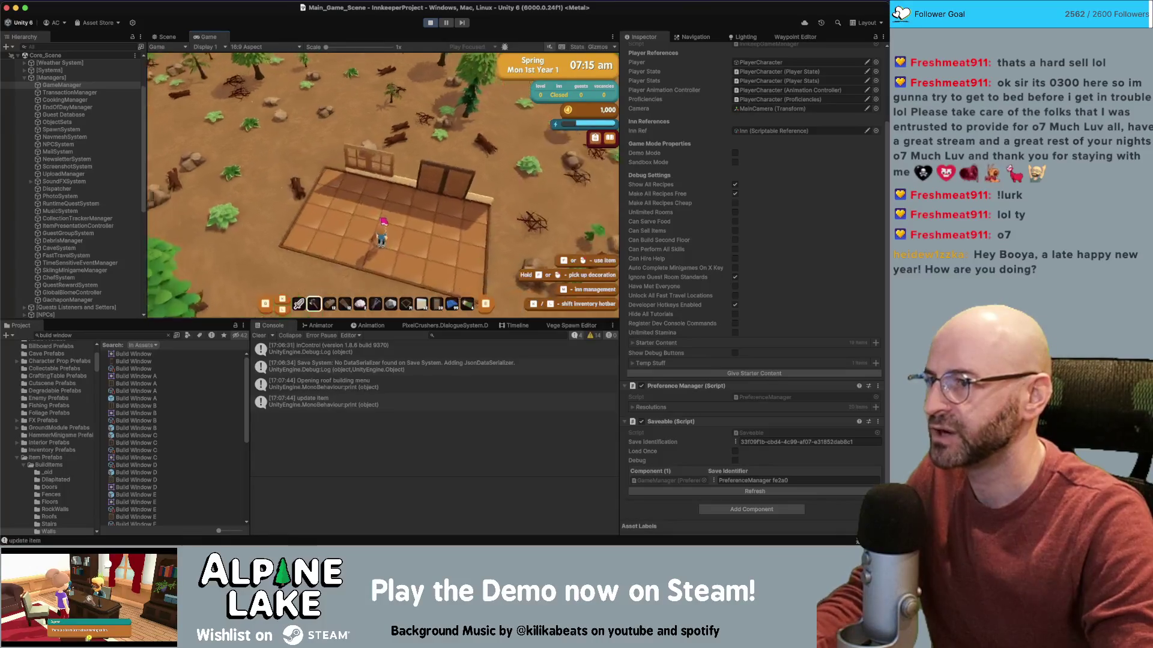
key("a")
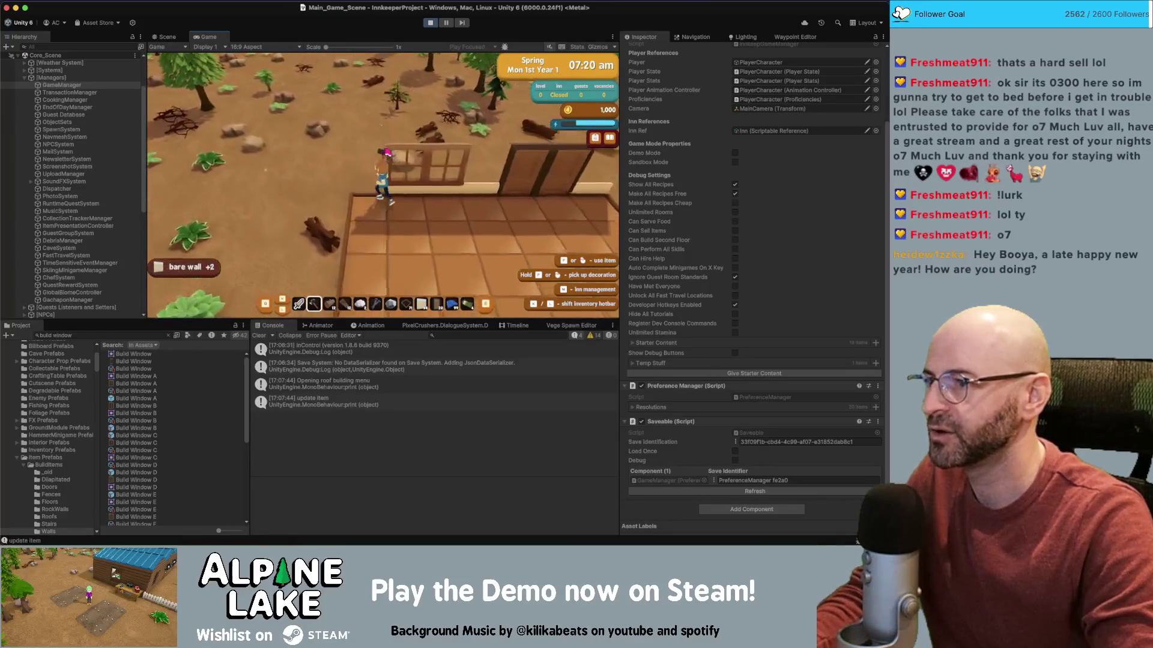
key("d")
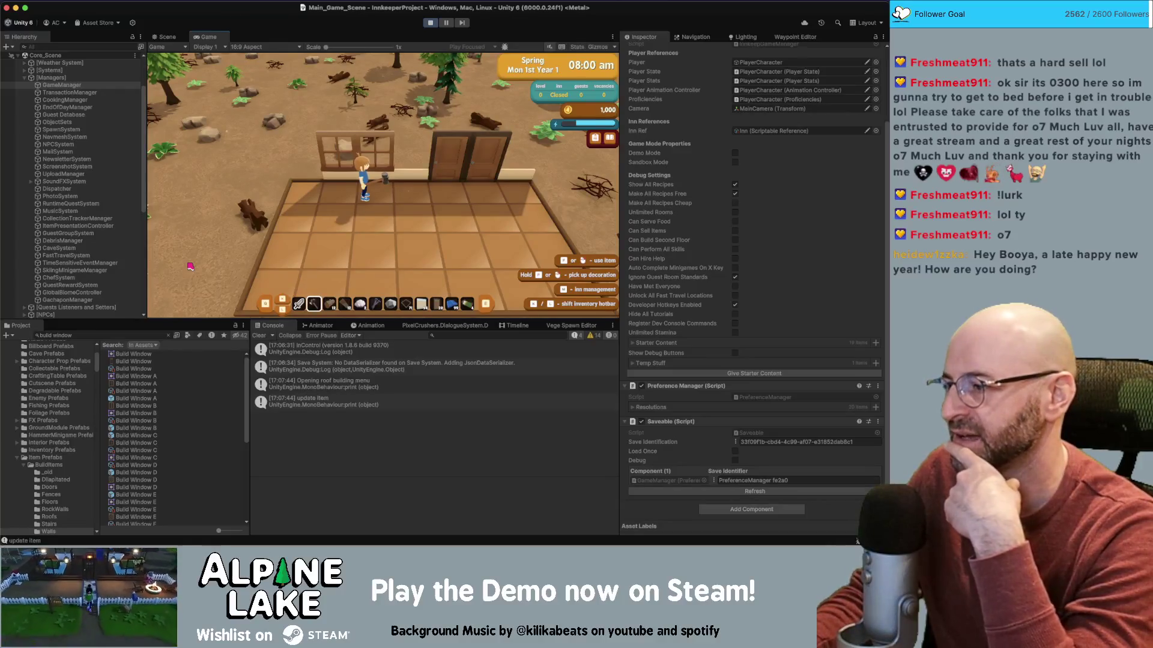
key("d")
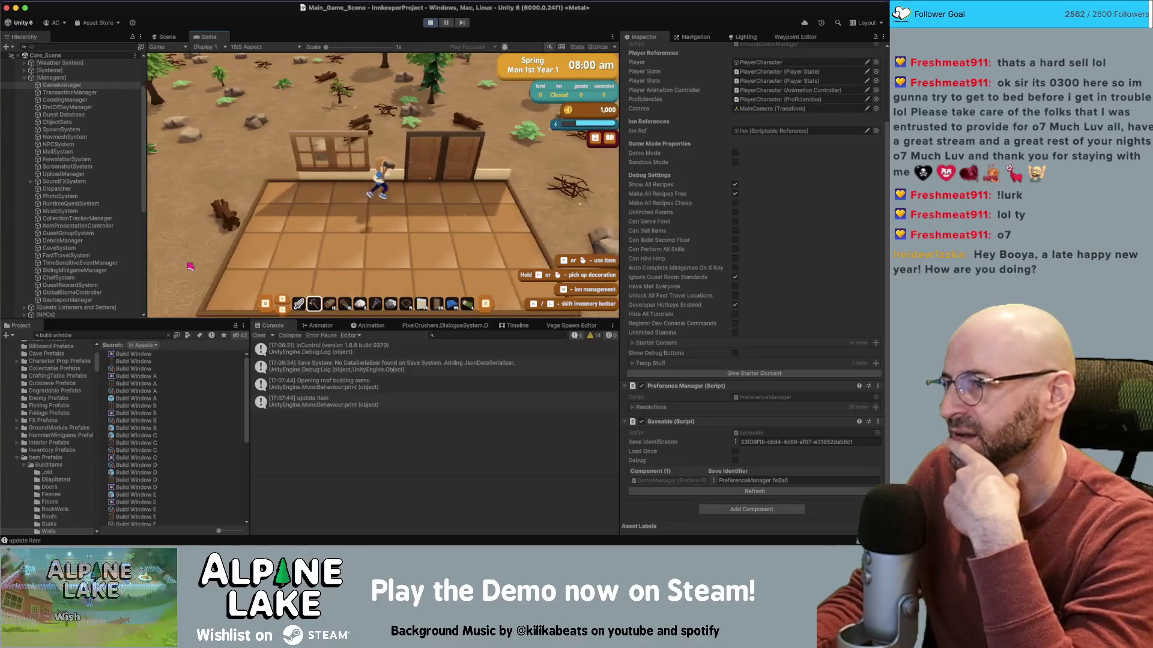
key("x")
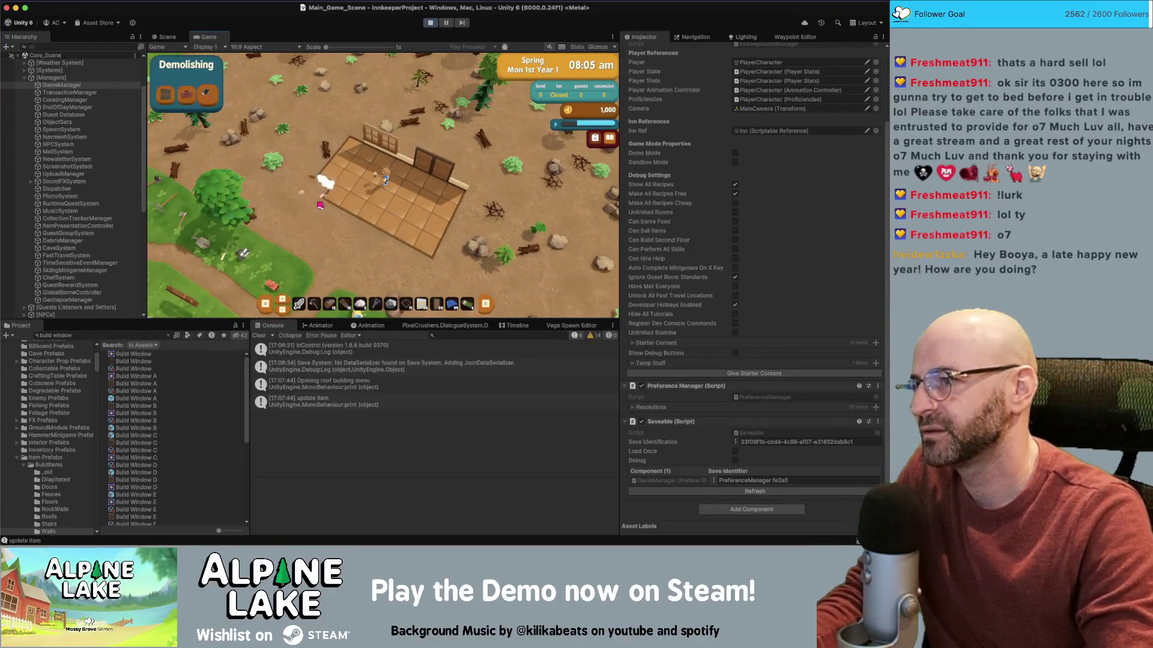
key("x")
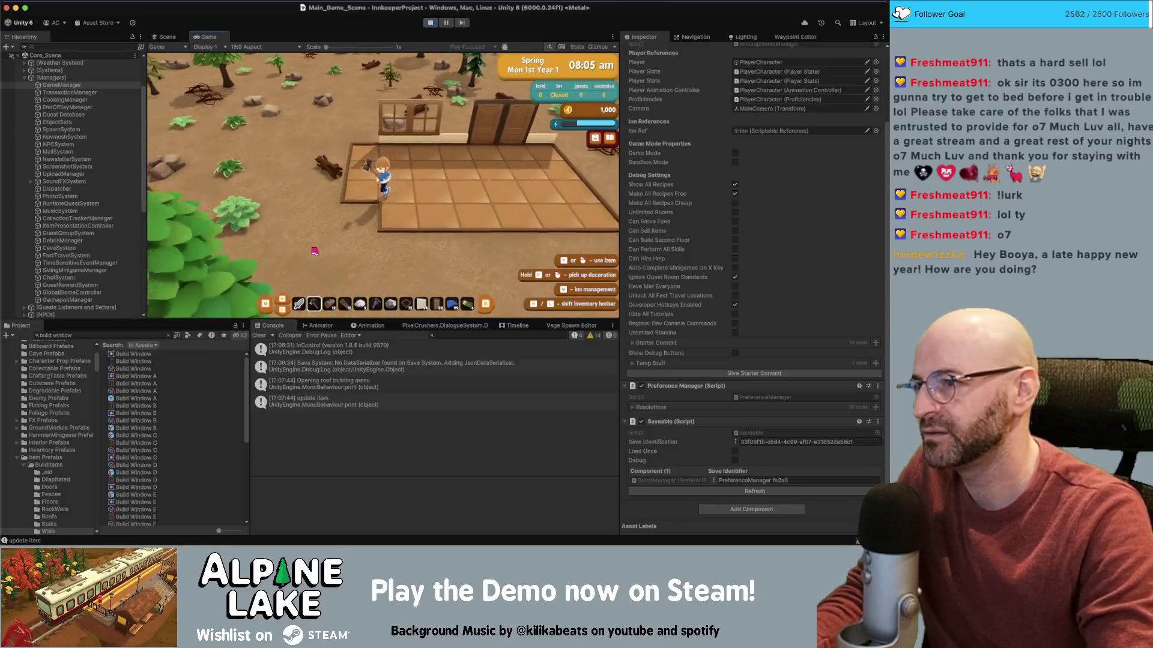
key("a")
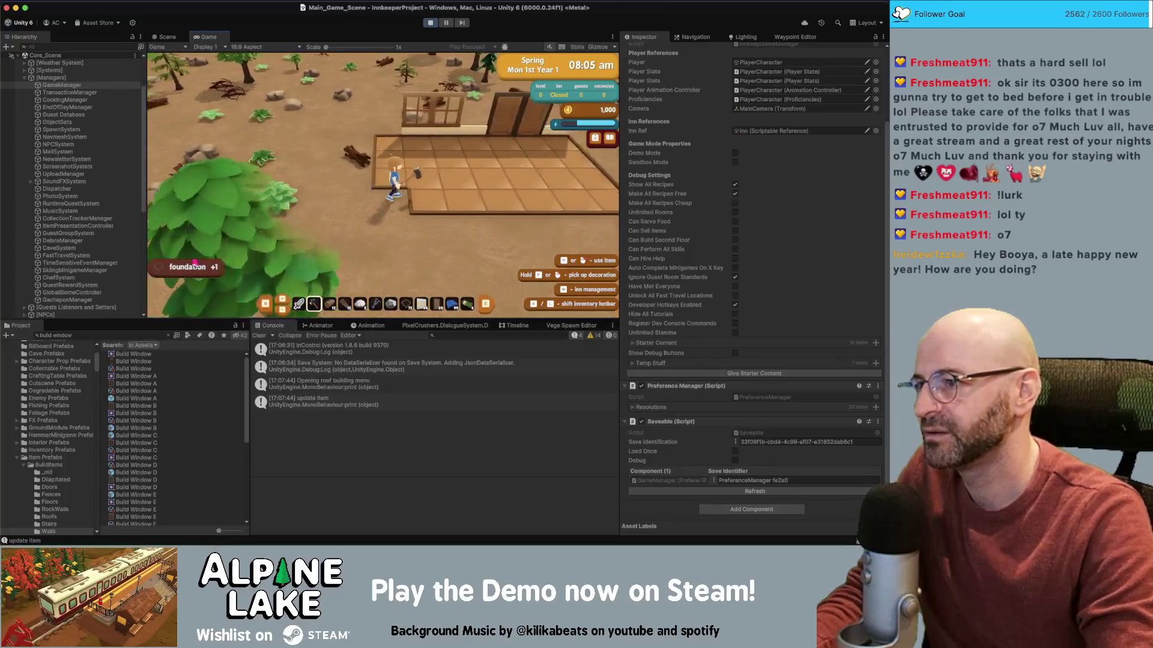
key("x")
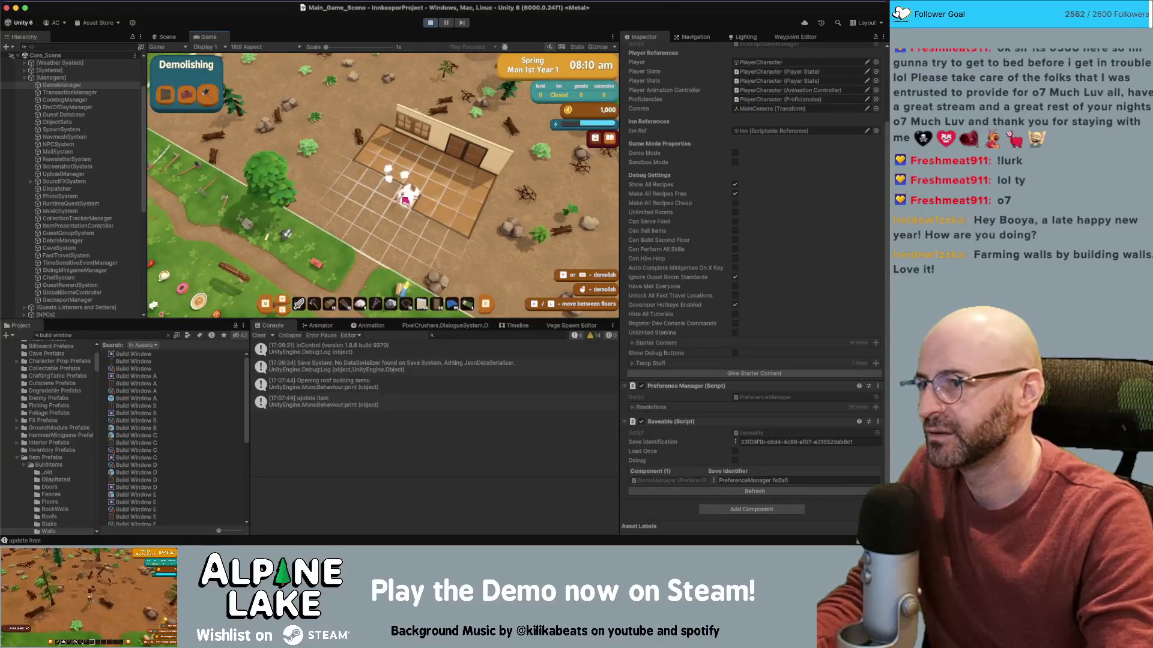
key("x")
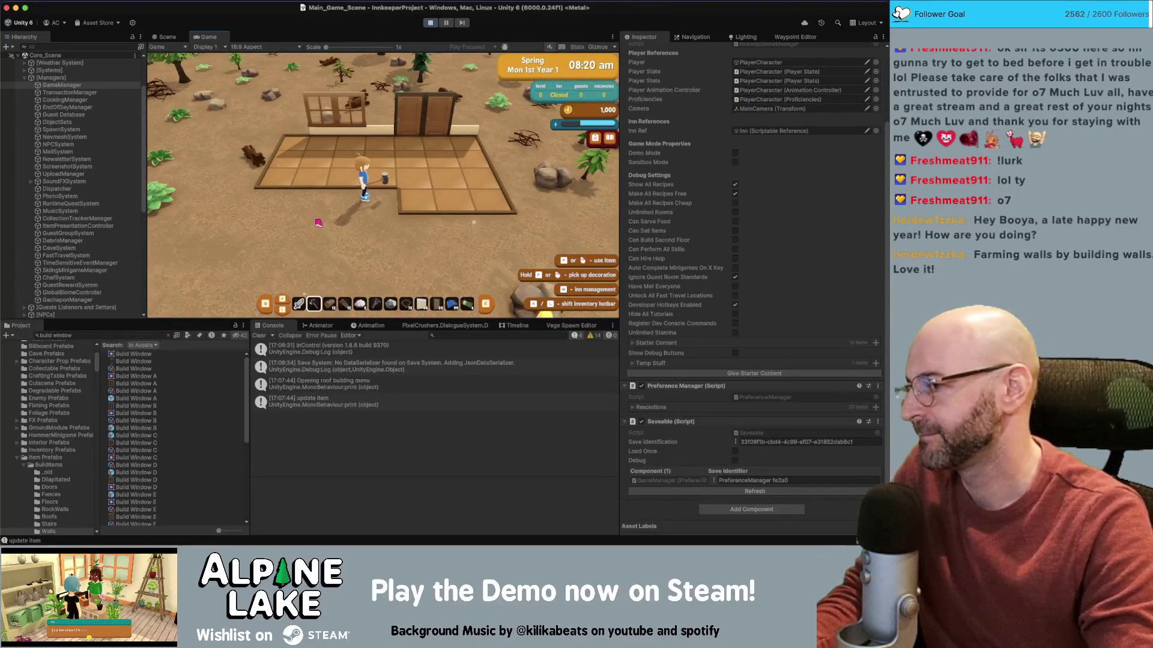
- Demolish the wall section holding the window, collecting its stone and wood
key("w")
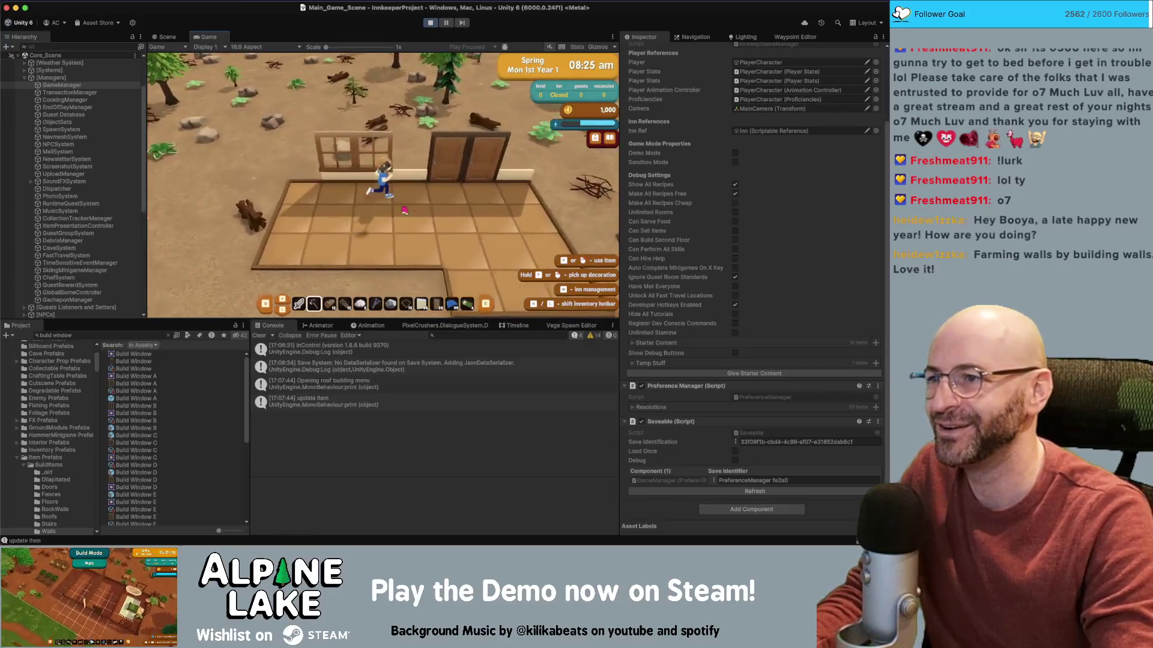
key("m")
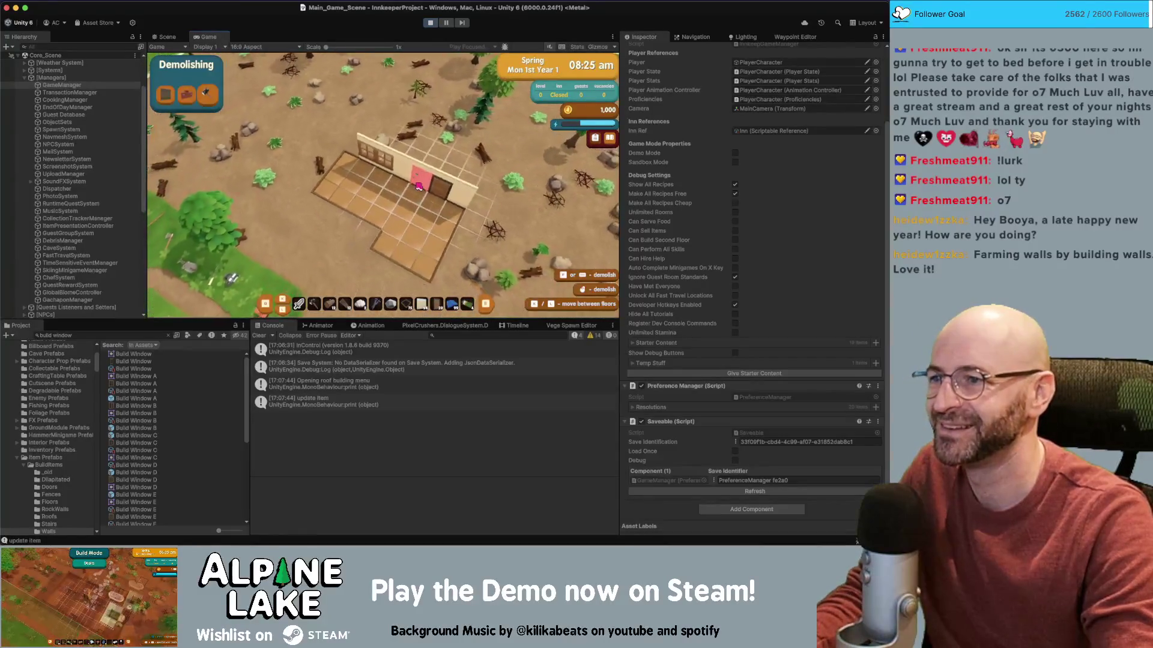
left_click(418, 187)
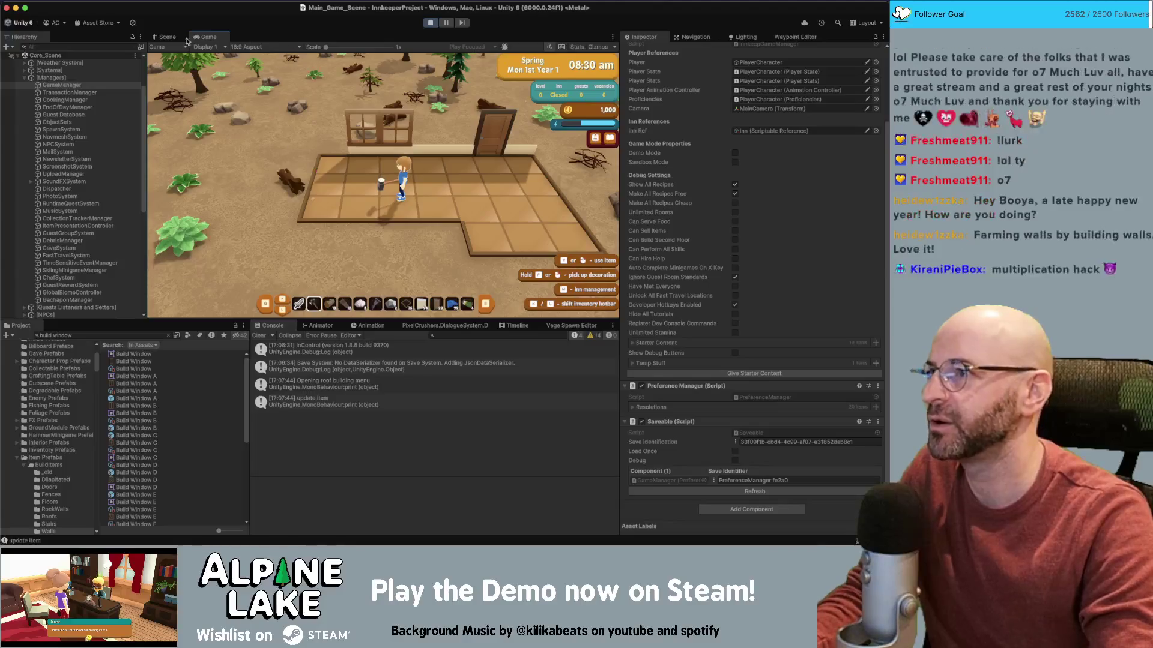
left_click(170, 37)
- Select the placed Build Door A(Clone) in the Hierarchy and frame it in the Scene view
scroll(378, 141, "down", 2)
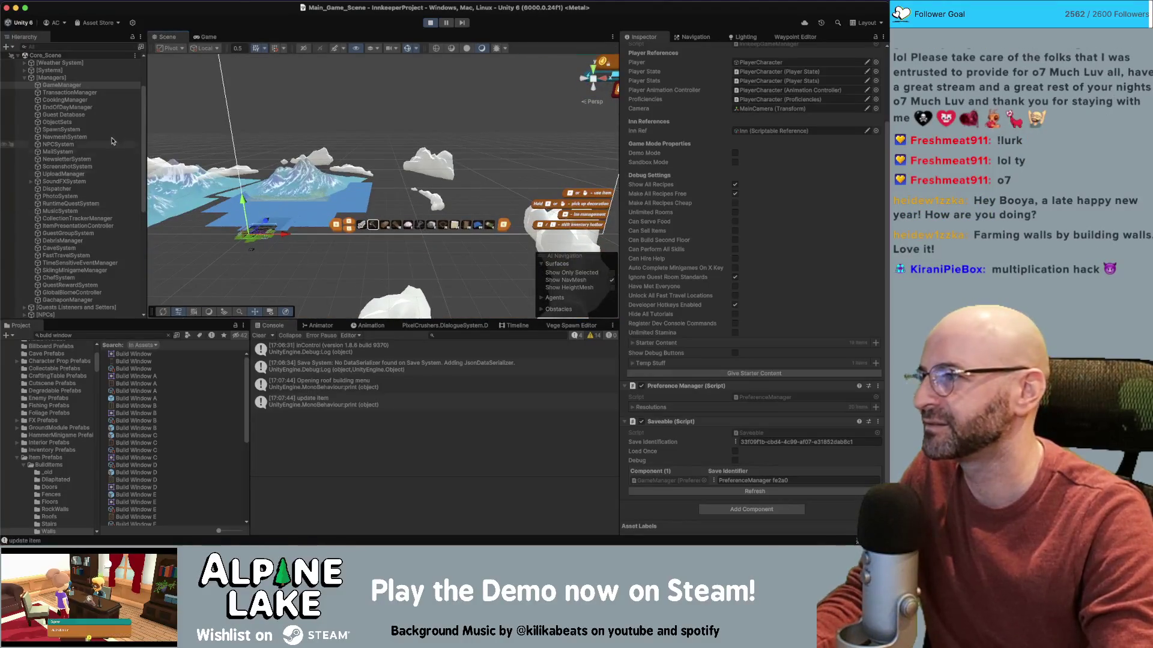
left_click(23, 79)
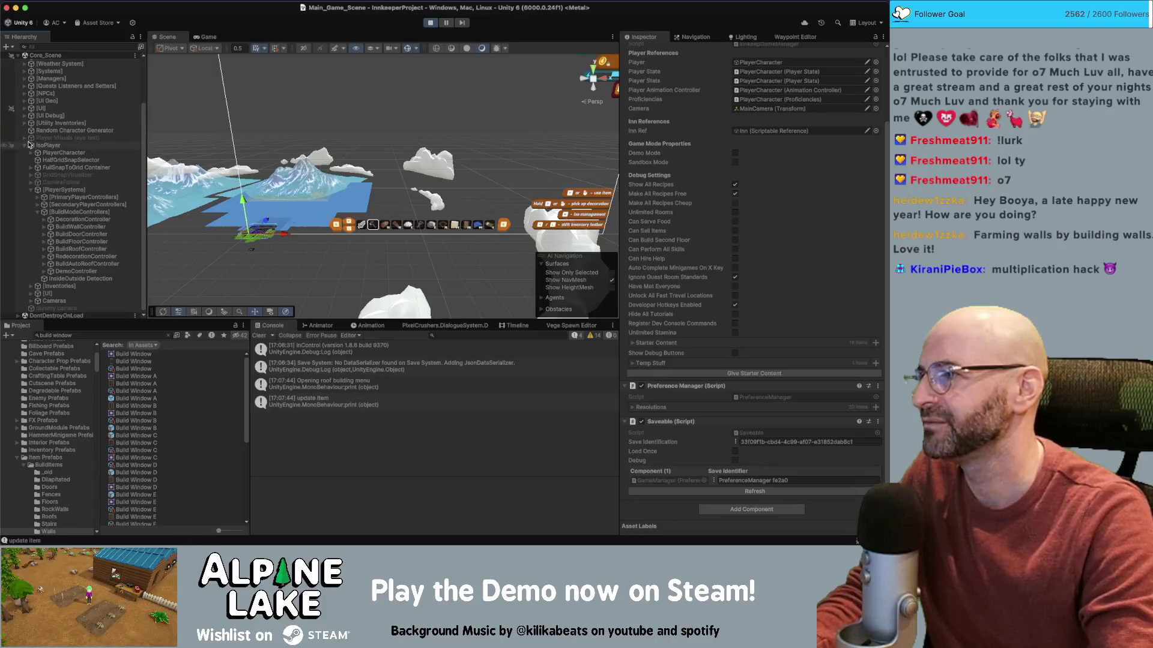
scroll(27, 145, "up", 5)
scroll(22, 58, "up", 3)
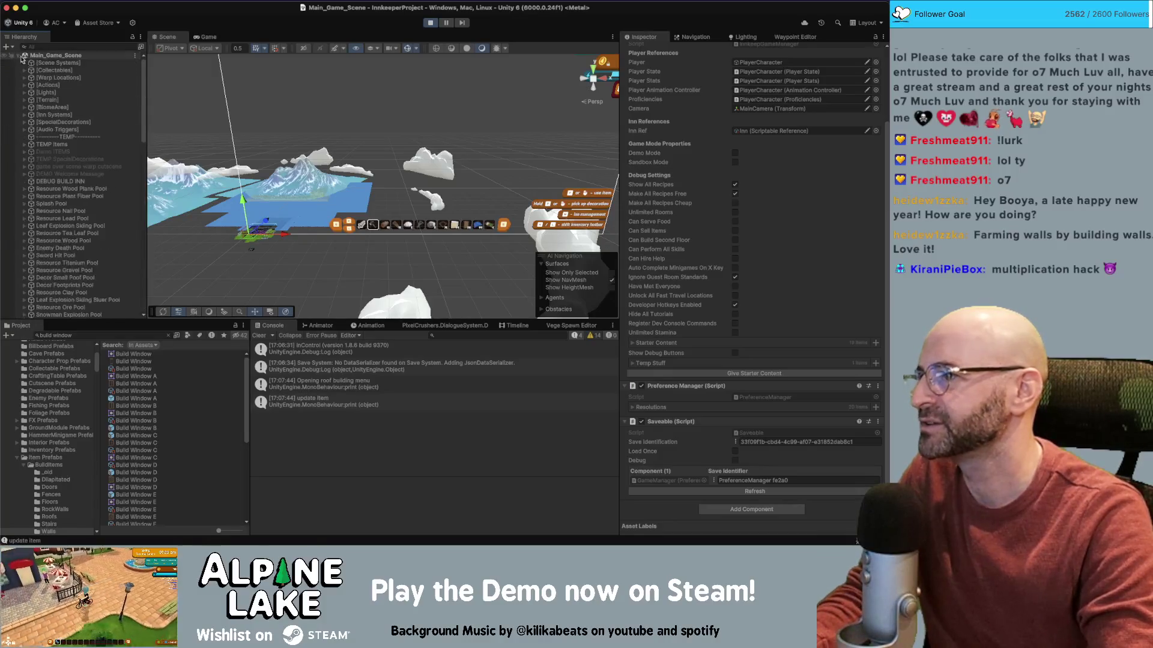
scroll(54, 222, "down", 10)
left_click(69, 193)
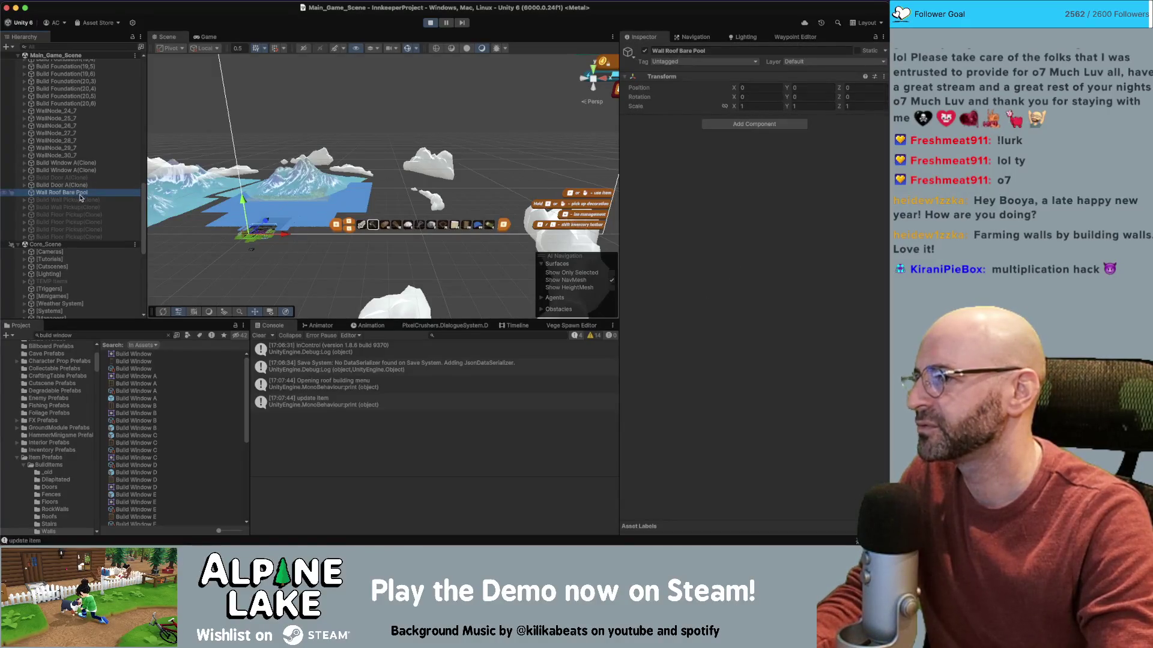
left_click(76, 186)
key("f")
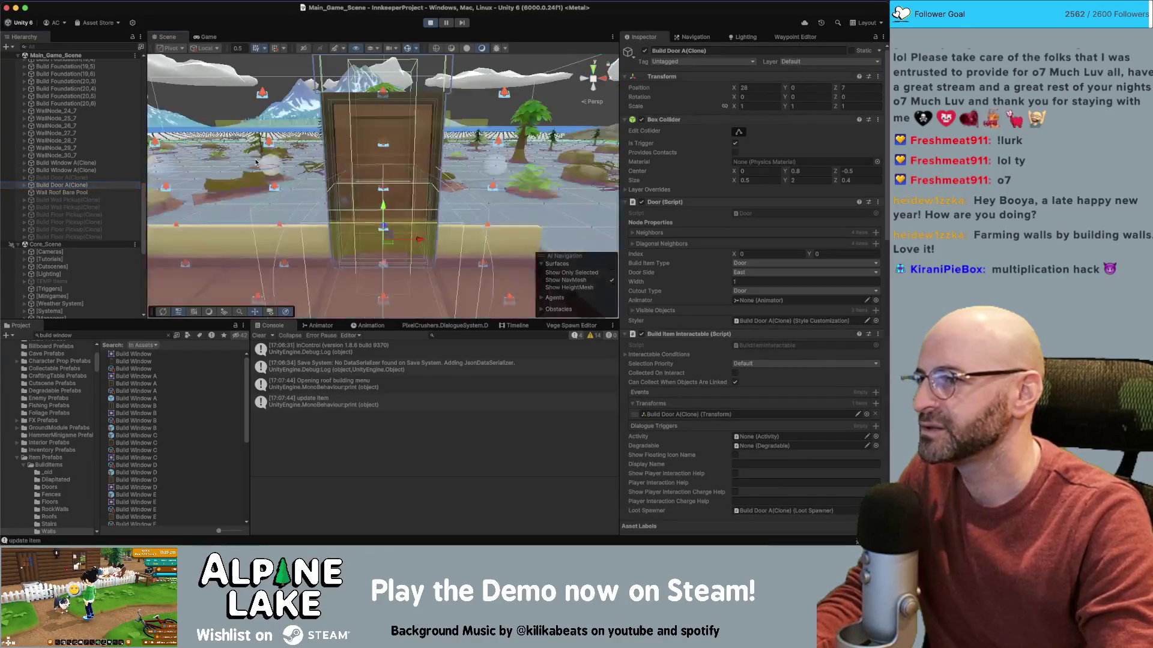
scroll(678, 270, "down", 10)
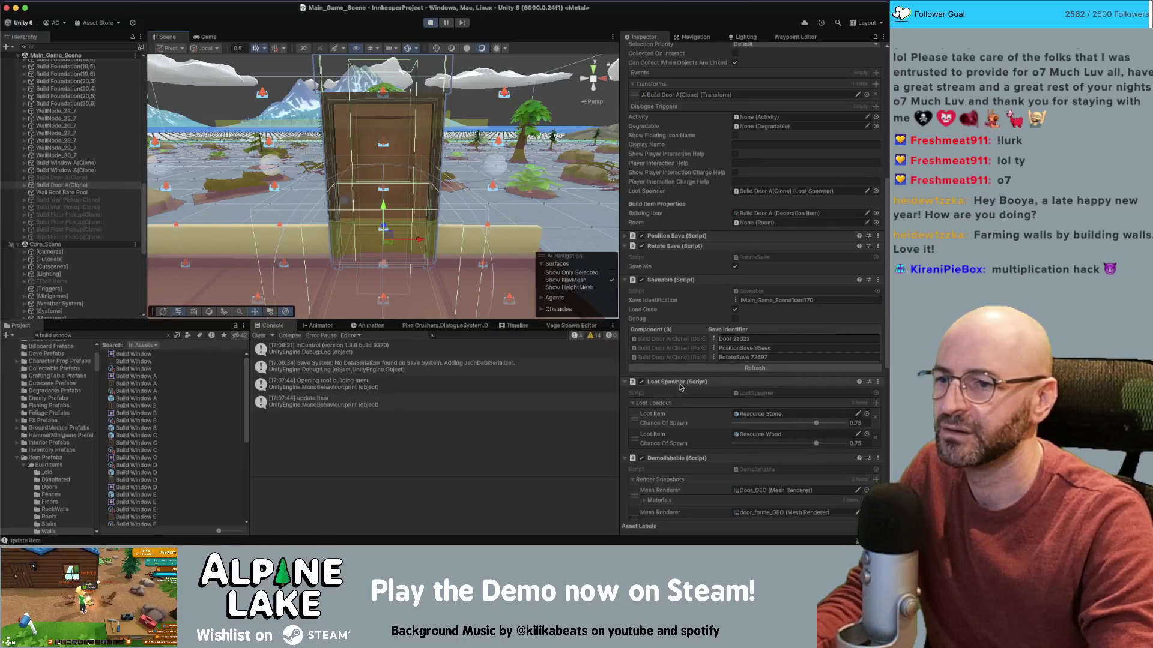
scroll(692, 382, "up", 10)
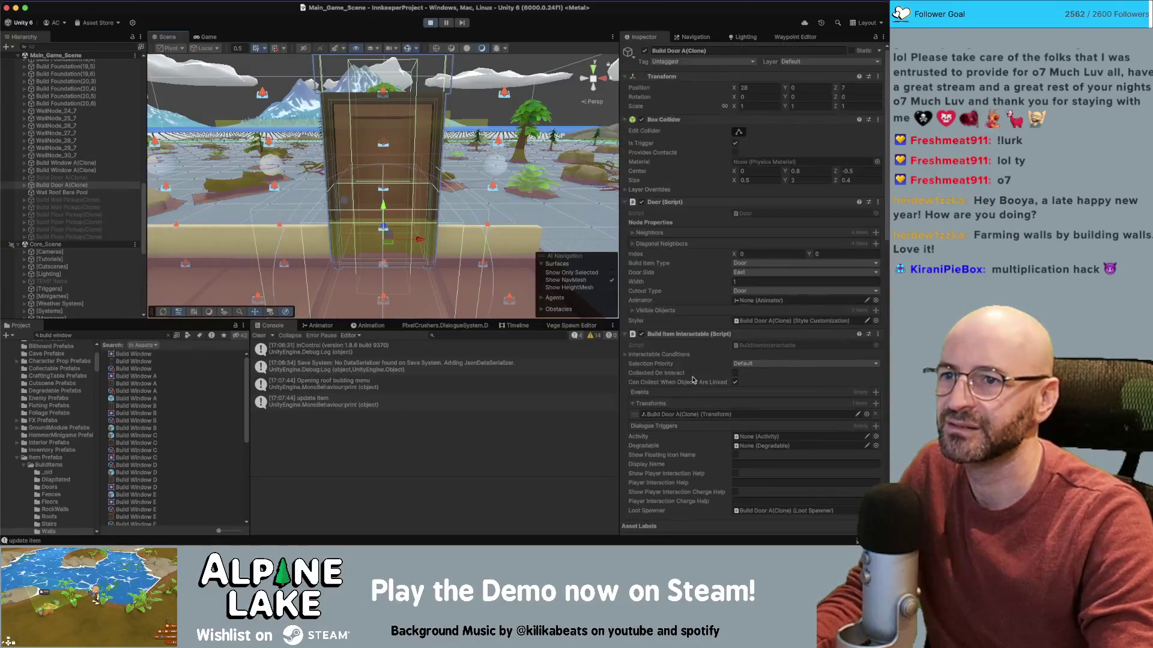
- Find the Build Door A prefab and check its Loot Spawner: stone and wood at 0.75 chance
left_click(88, 337)
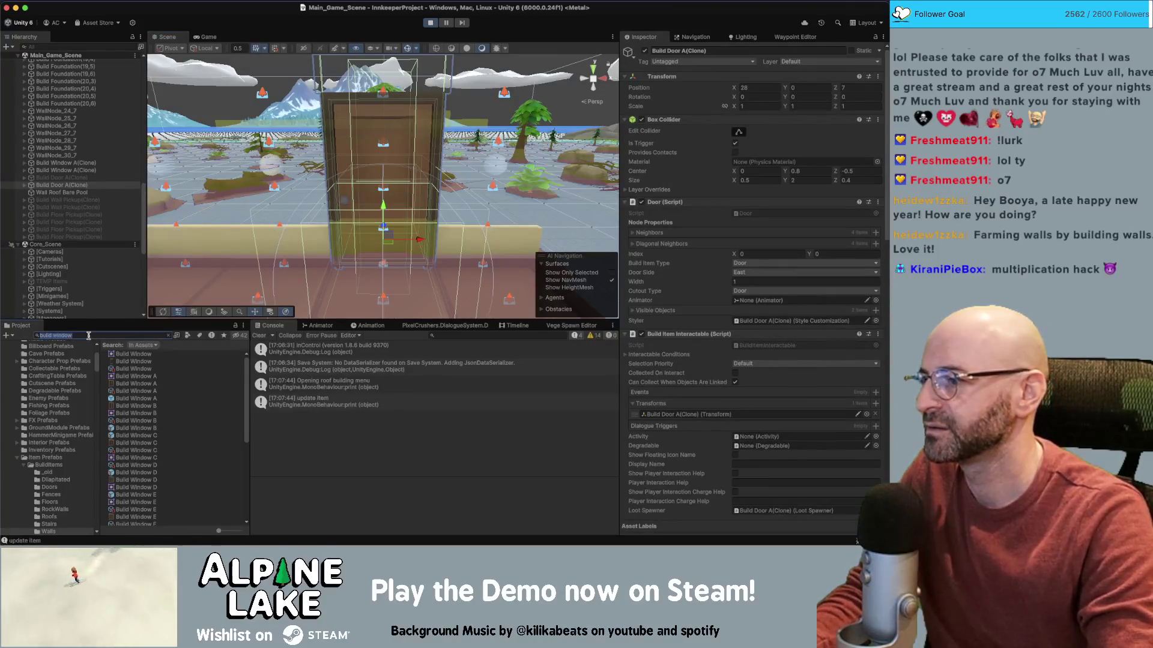
type("build door a")
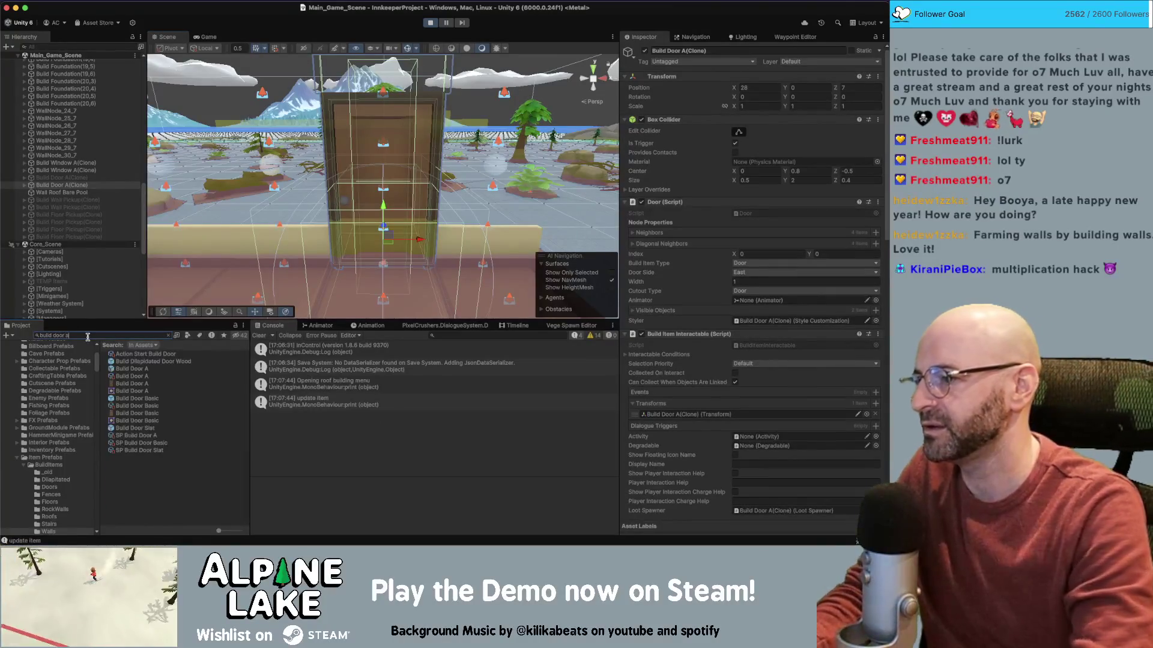
left_click(123, 368)
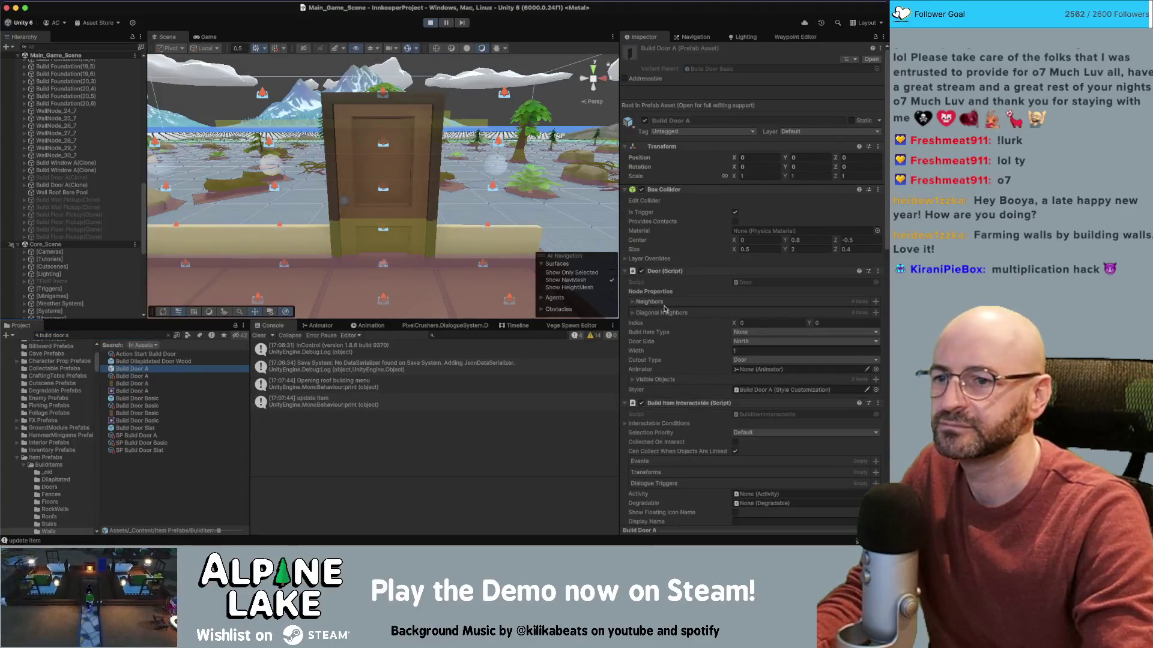
scroll(683, 313, "down", 5)
scroll(678, 403, "down", 7)
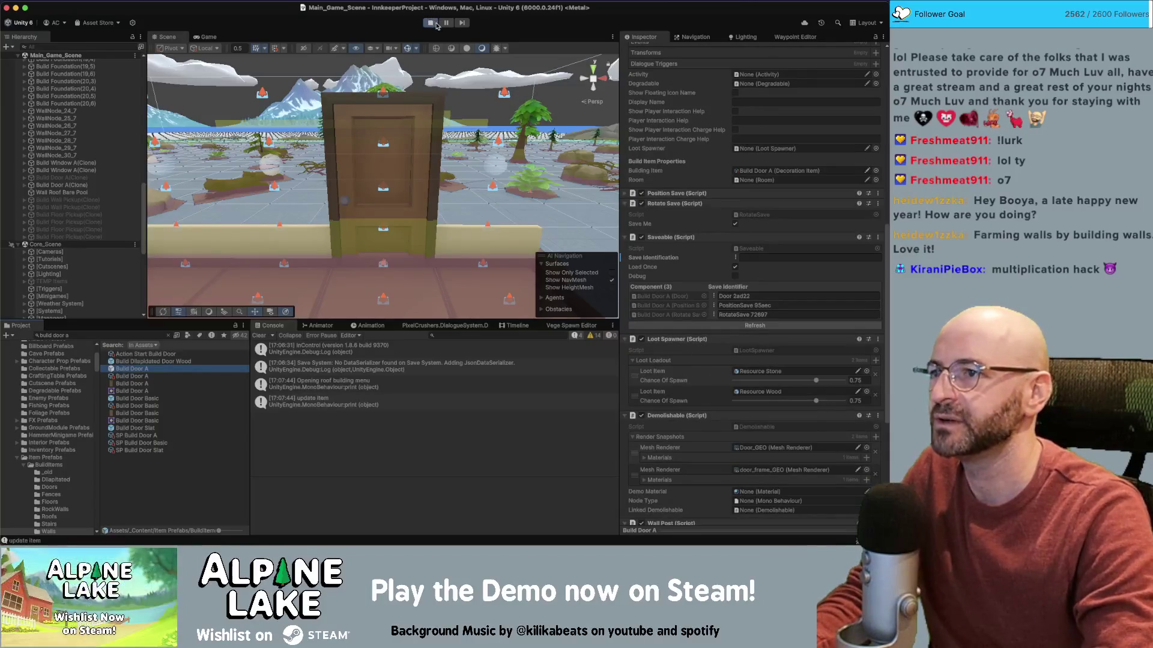
left_click(210, 37)
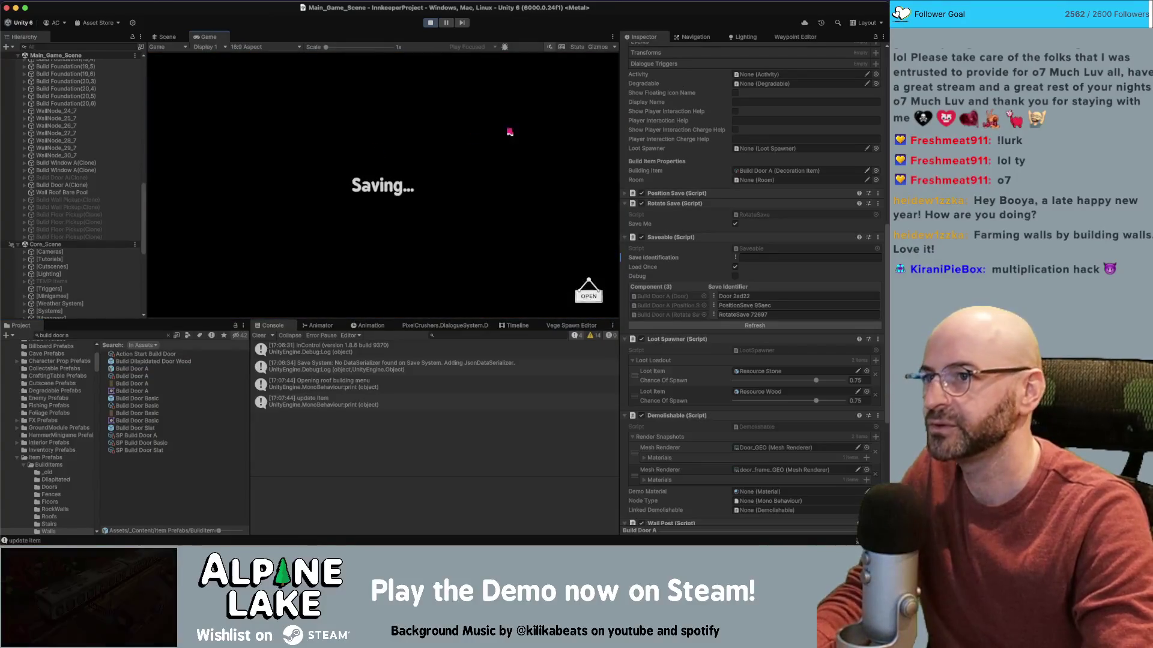
- Click through the summary and totals screens and reselect the Build Door A prefab
left_click(575, 72)
left_click(572, 71)
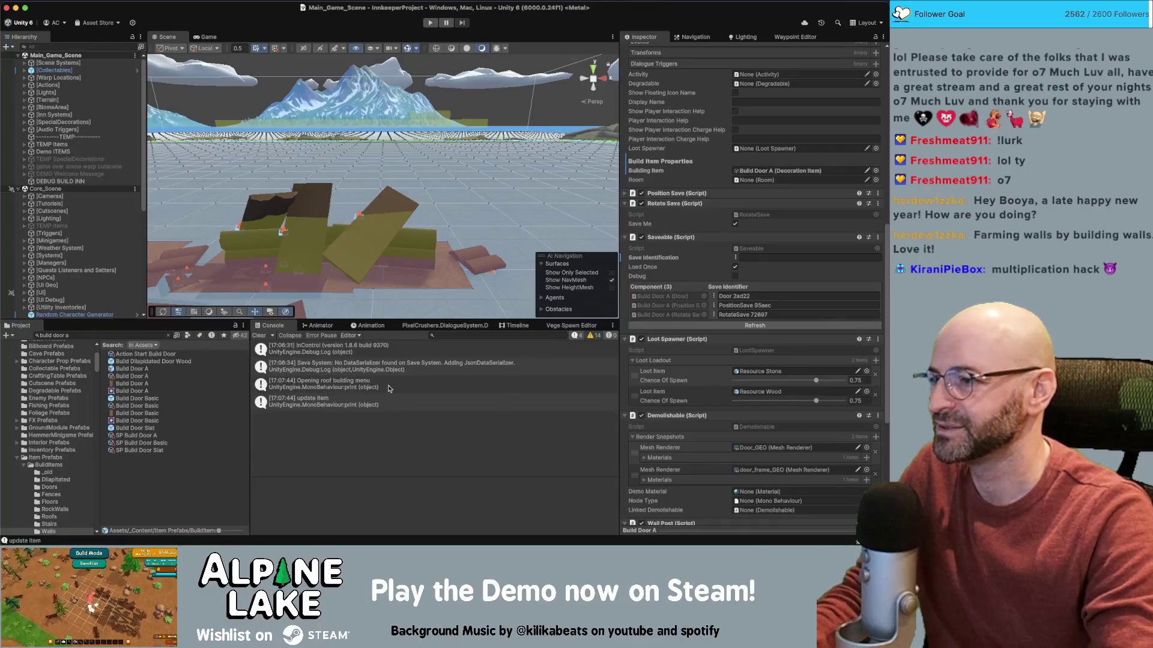
left_click(145, 368)
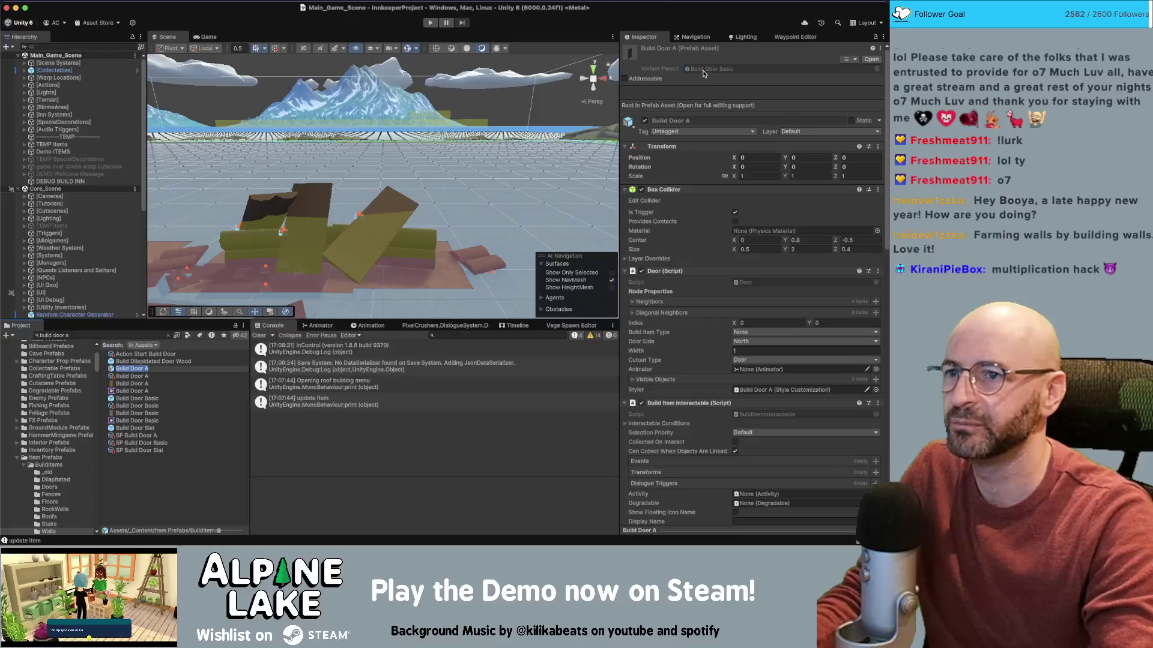
- In parent prefab Build Door Basic, remove Resource Stone loot, set chance 1, and loot Build Door Pickup
left_click(704, 69)
left_click(141, 369)
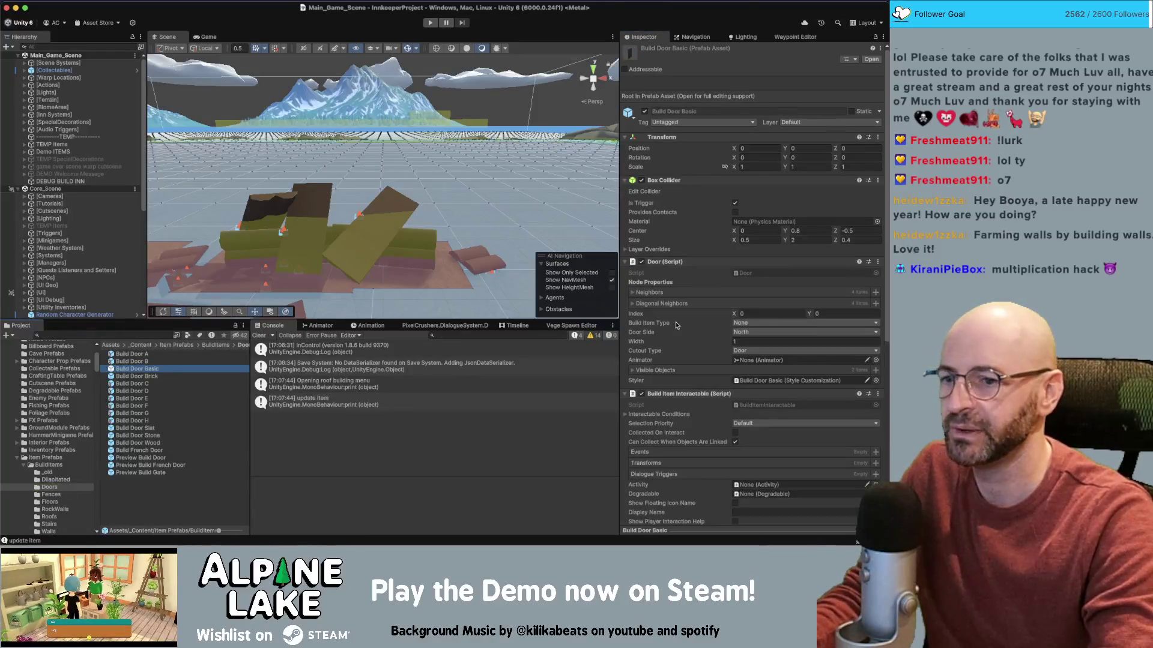
scroll(676, 325, "down", 8)
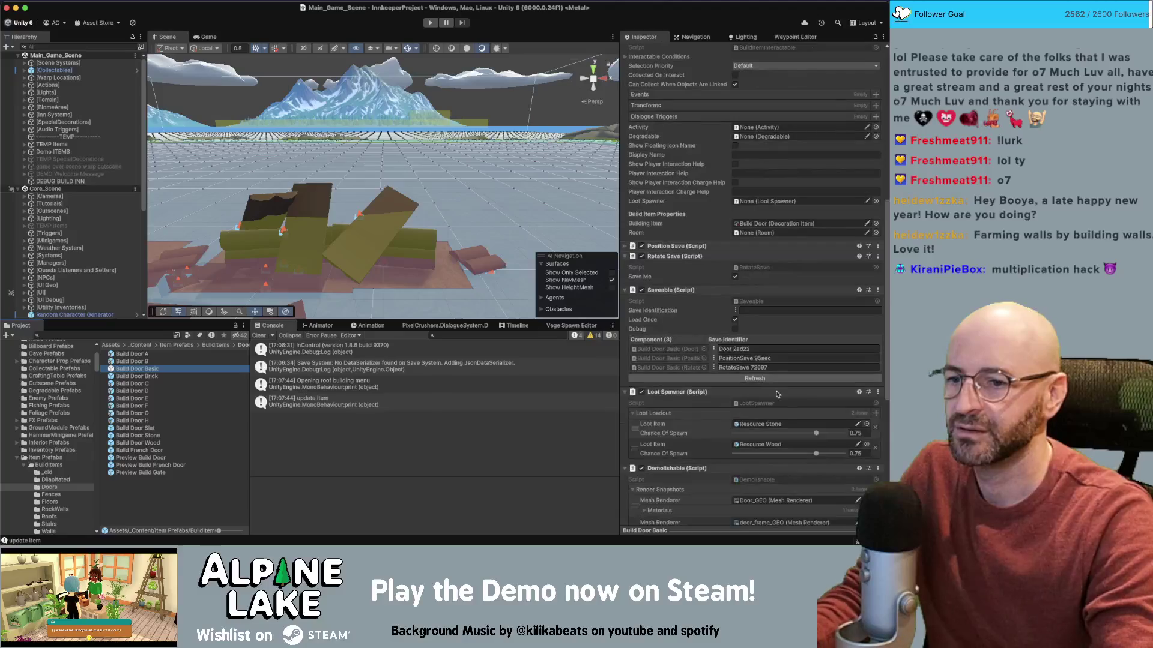
left_click(875, 428)
left_click_drag(817, 433, 844, 433)
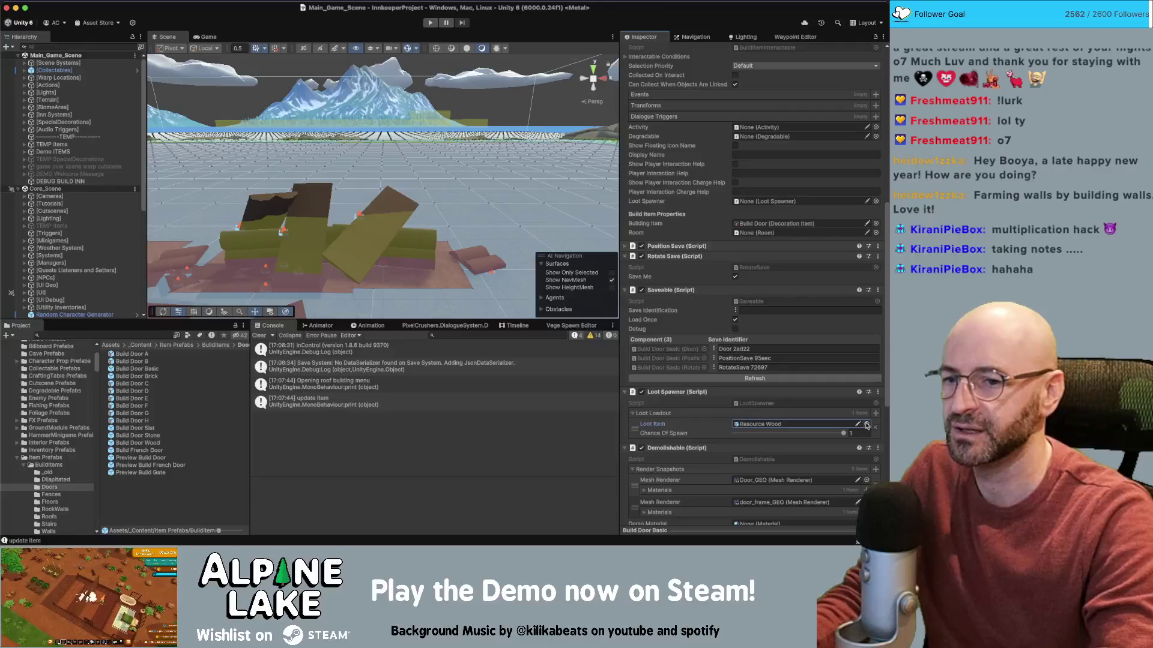
left_click(867, 424)
type("pickup")
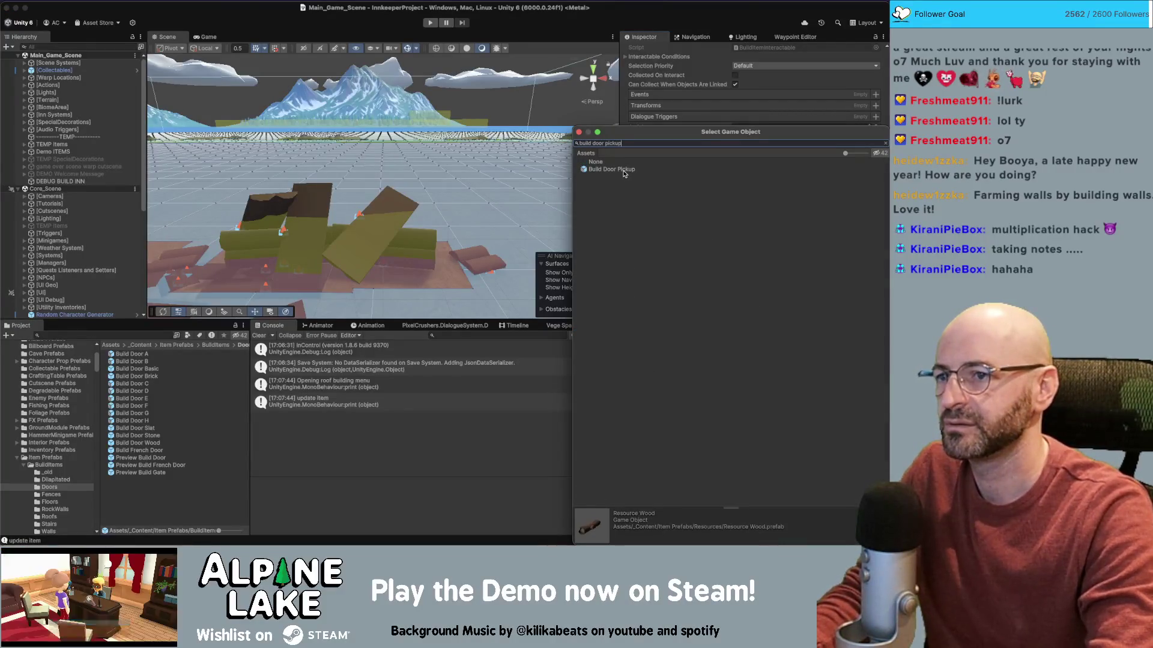
double_click(623, 171)
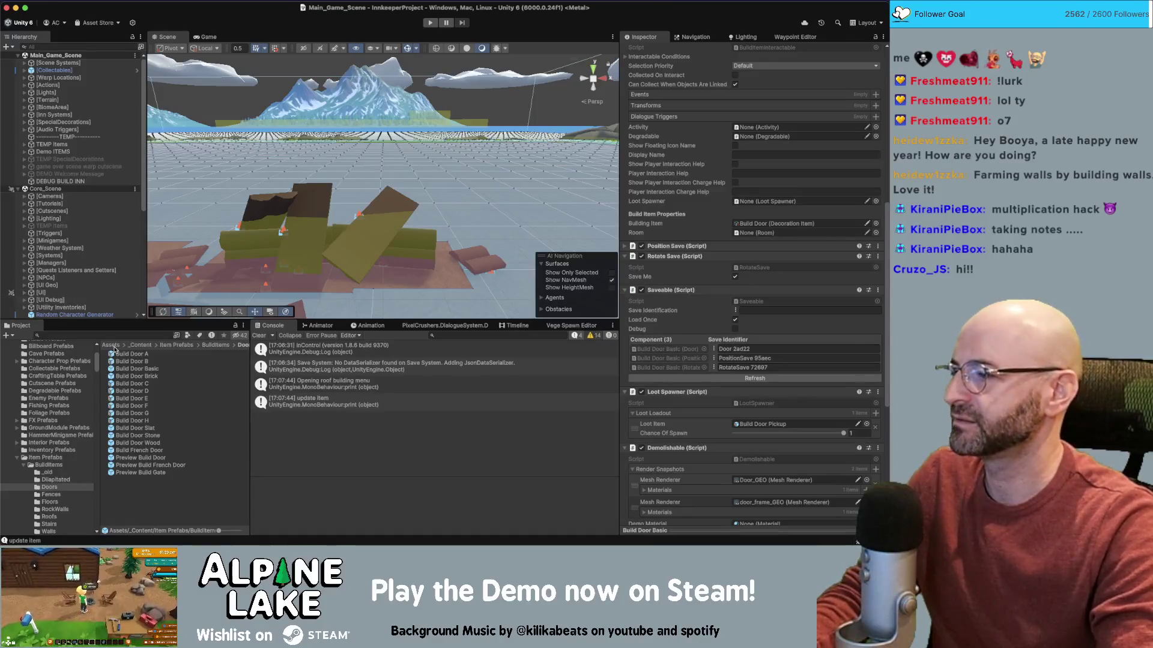
type("build window")
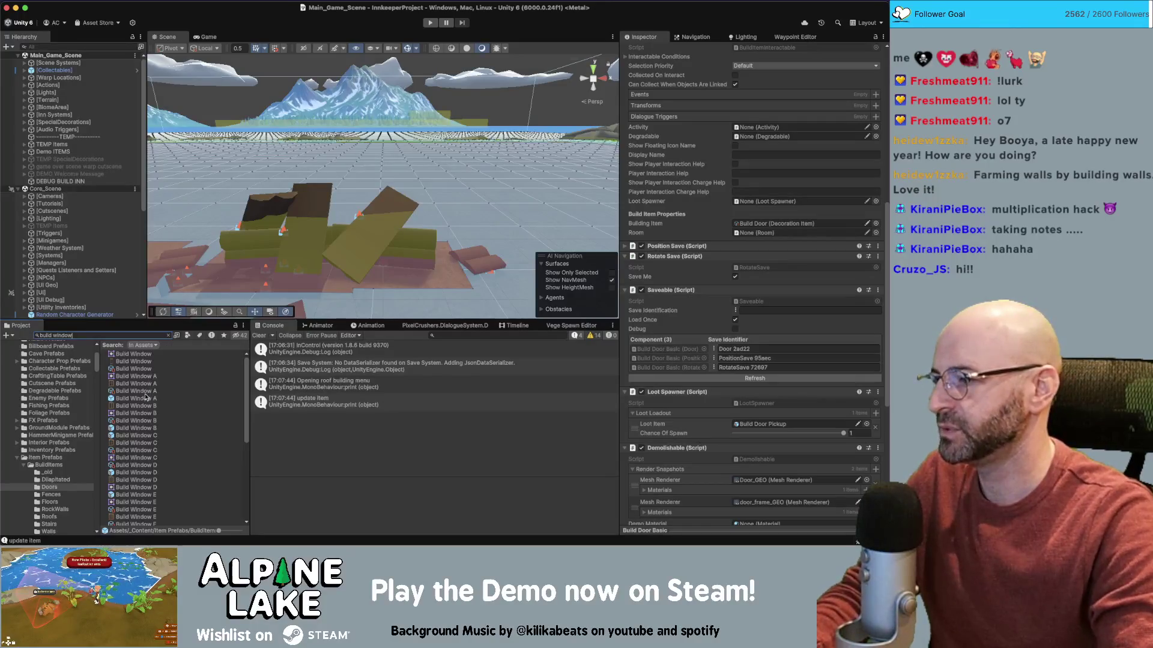
left_click(146, 398)
left_click(168, 335)
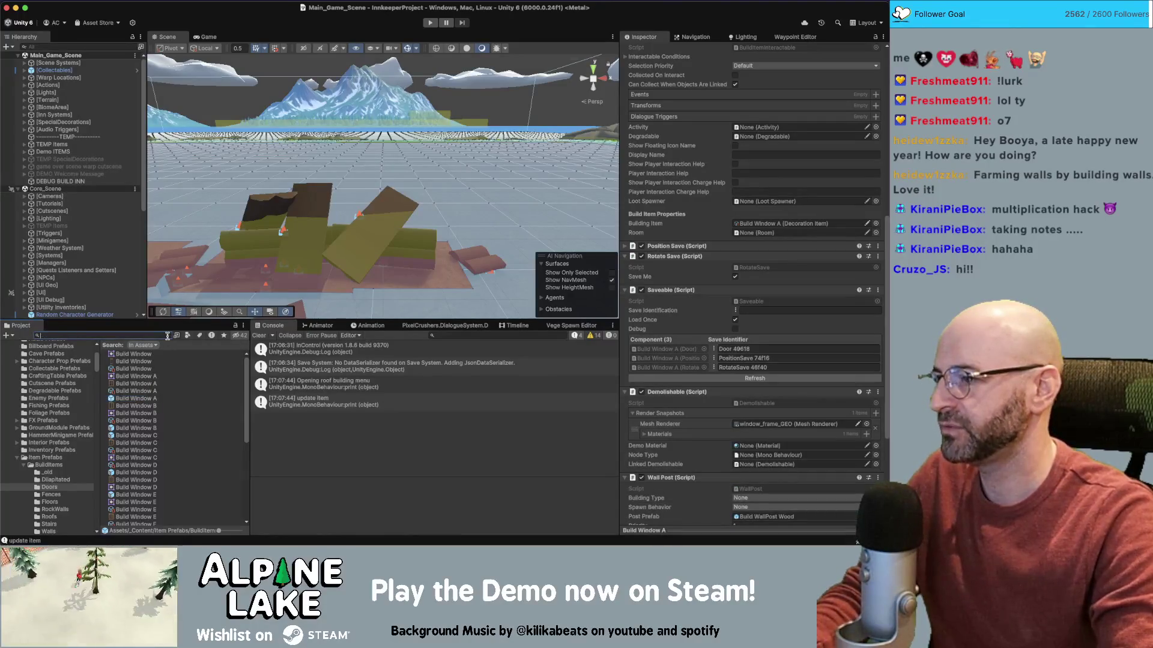
left_click(154, 355)
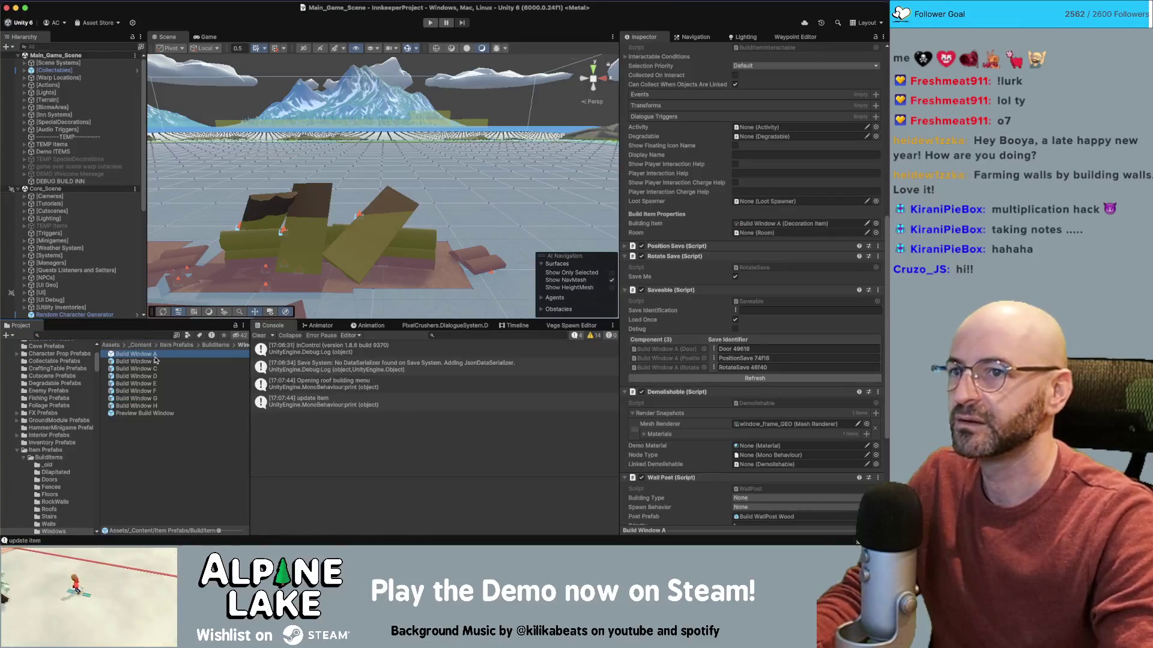
scroll(694, 312, "down", 5)
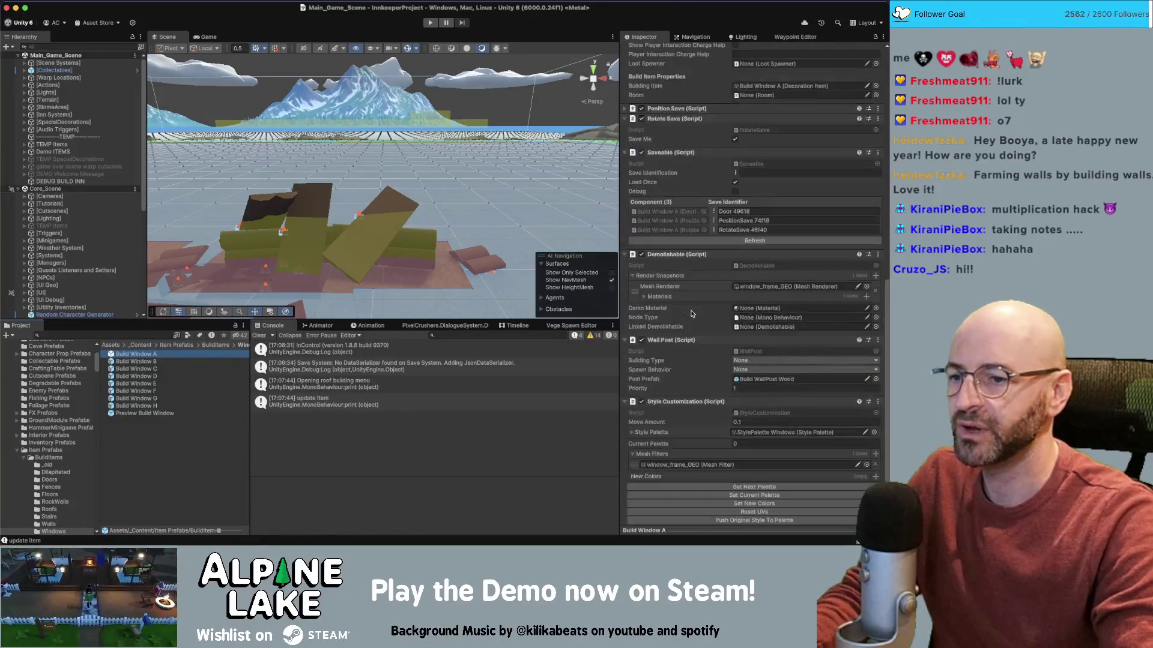
left_click(155, 362)
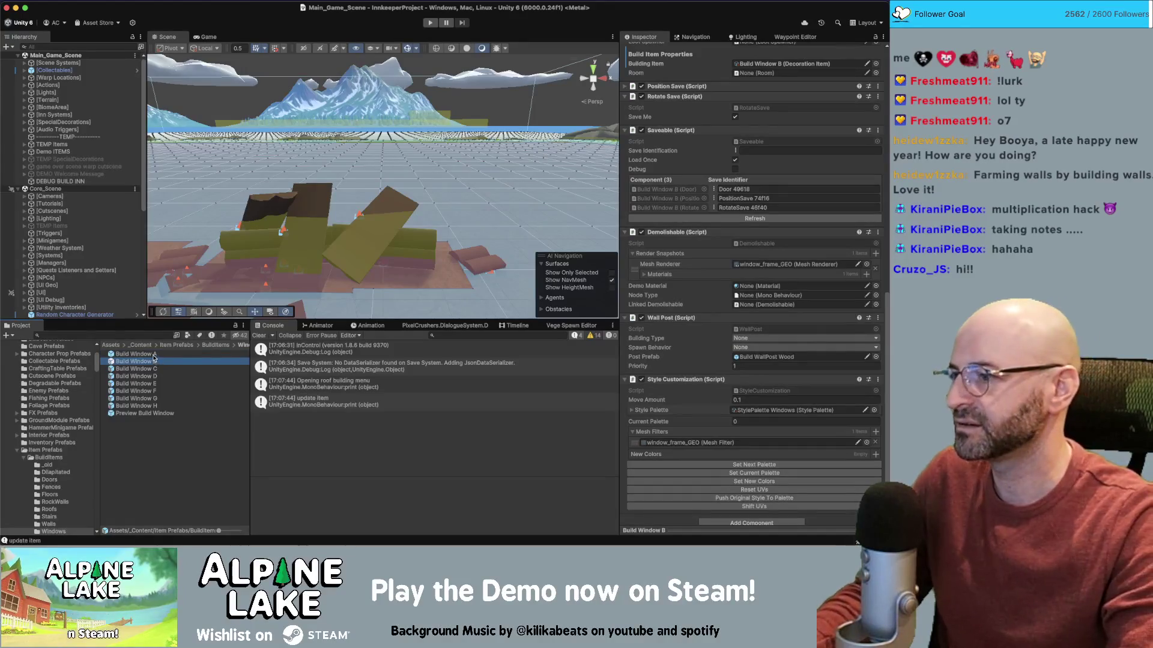
left_click(163, 354)
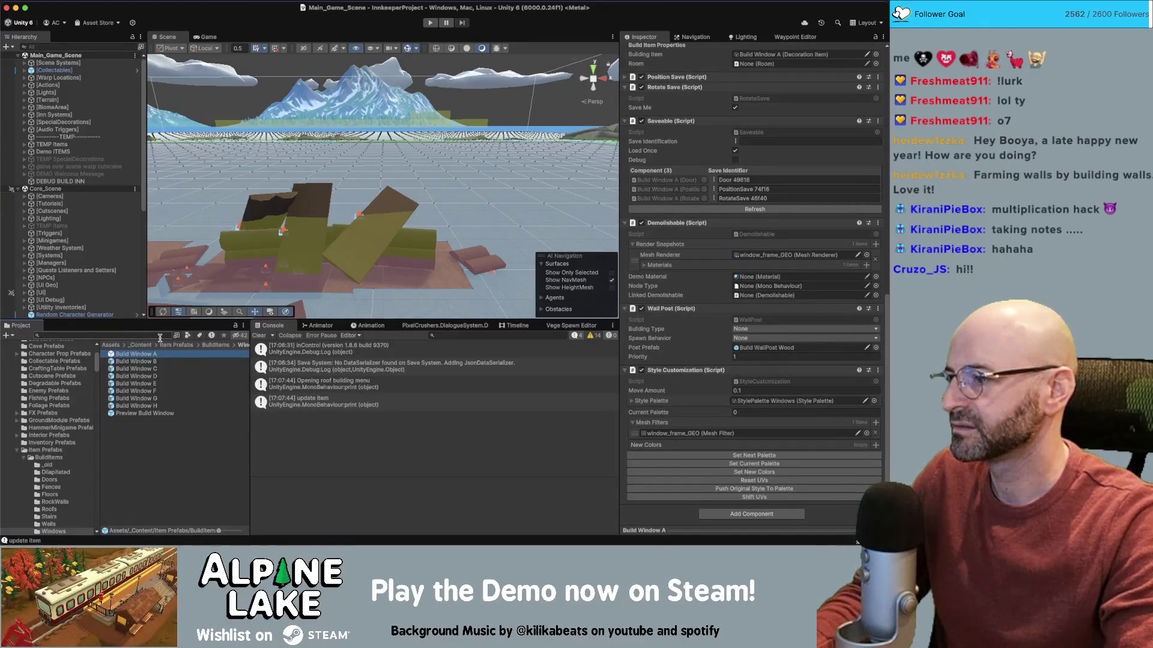
left_click_drag(250, 367, 258, 367)
left_click(218, 345)
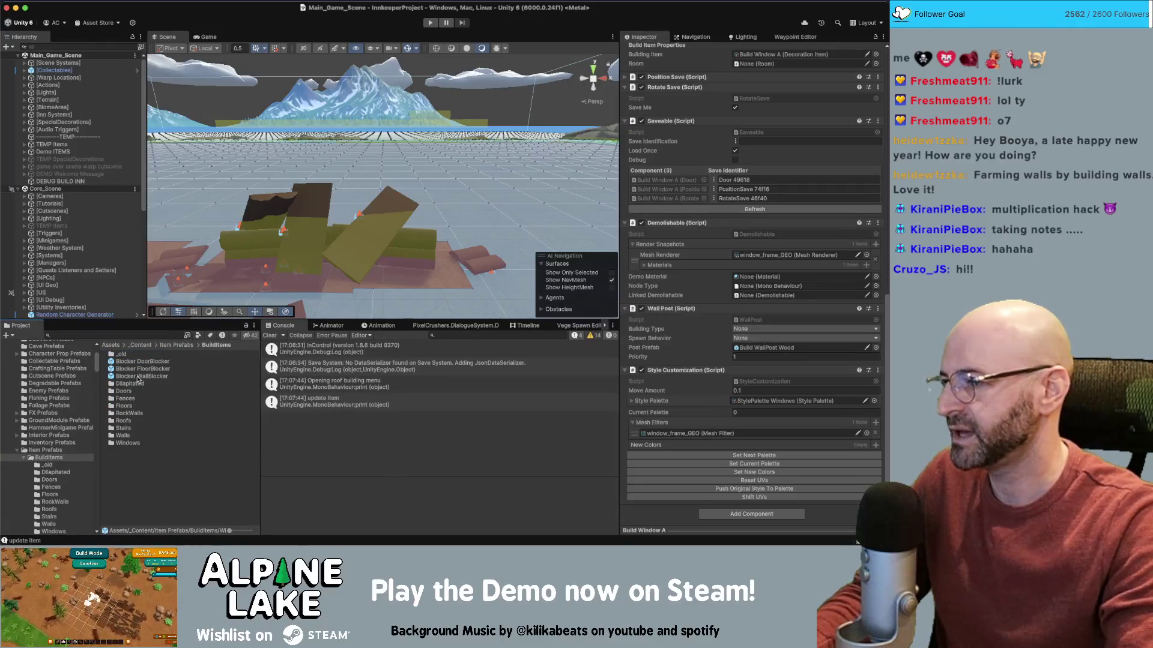
double_click(123, 392)
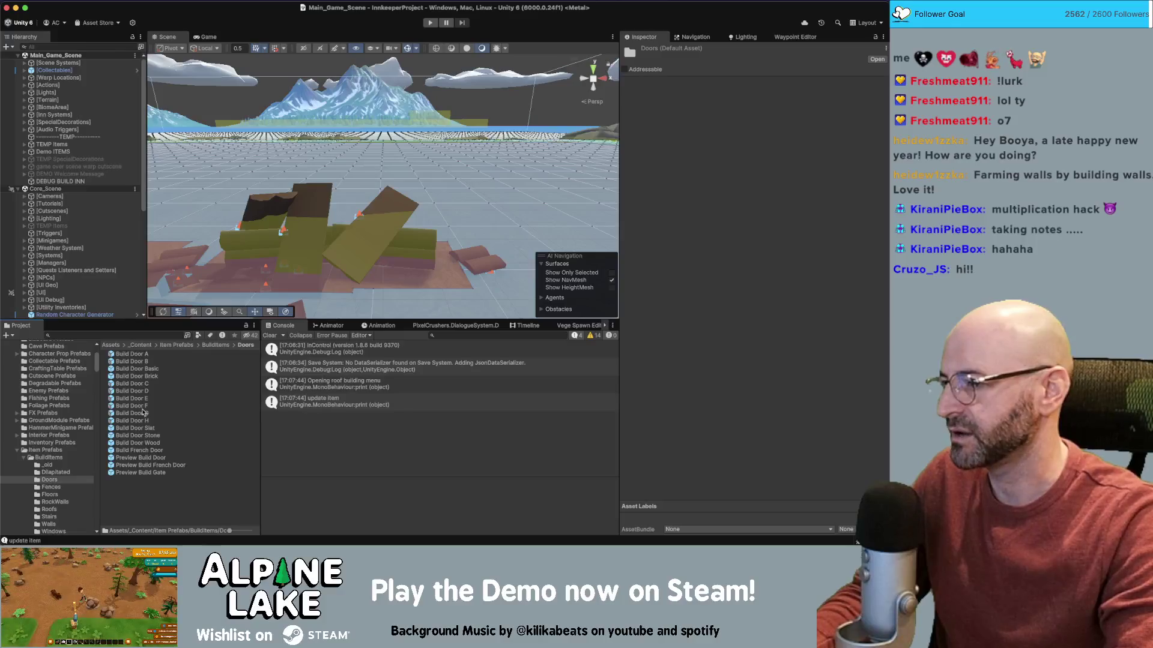
left_click(144, 370)
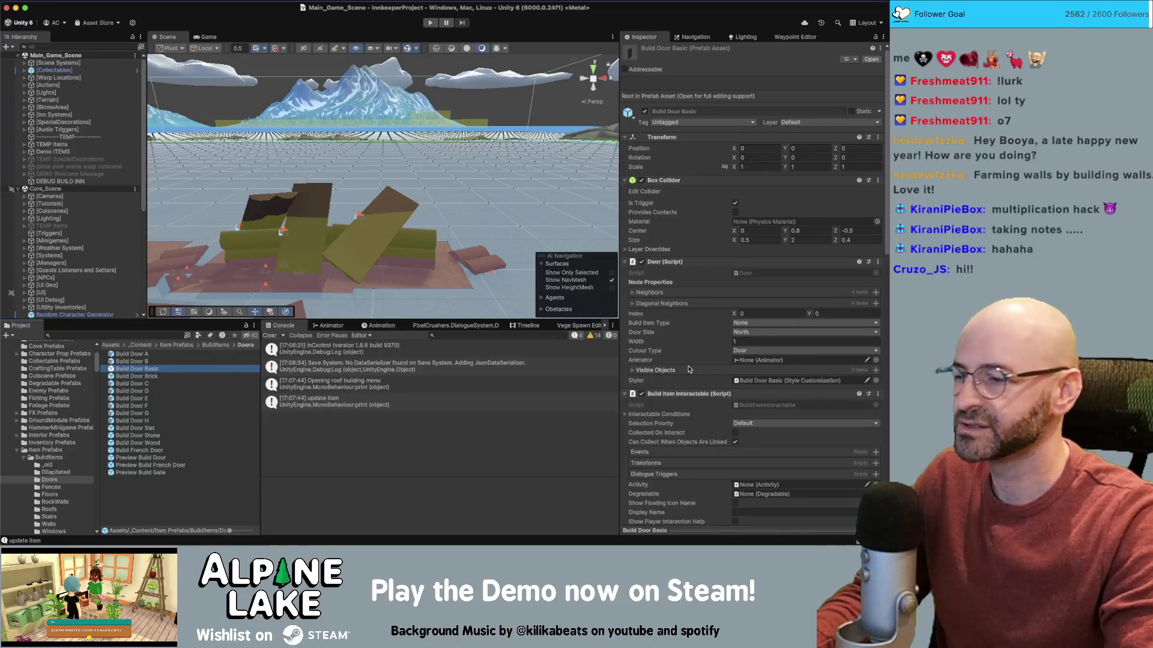
scroll(690, 366, "down", 10)
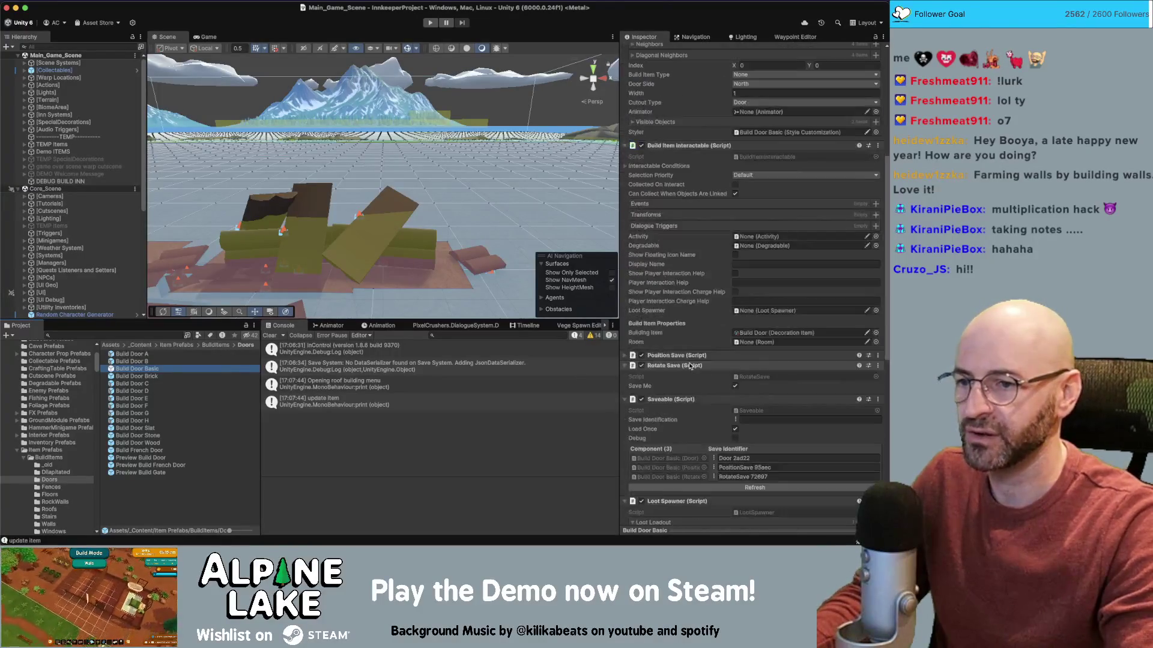
- Copy the Loot Spawner component and paste it onto the Build Window A prefab
right_click(691, 421)
key("Escape")
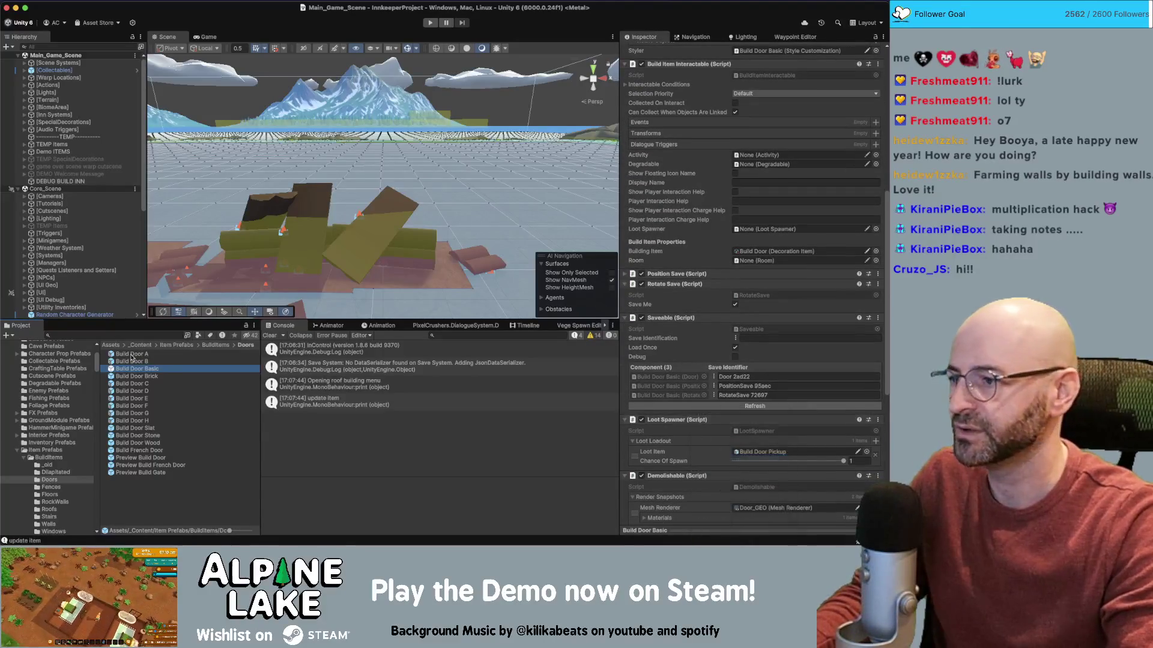
left_click(132, 337)
type("build window")
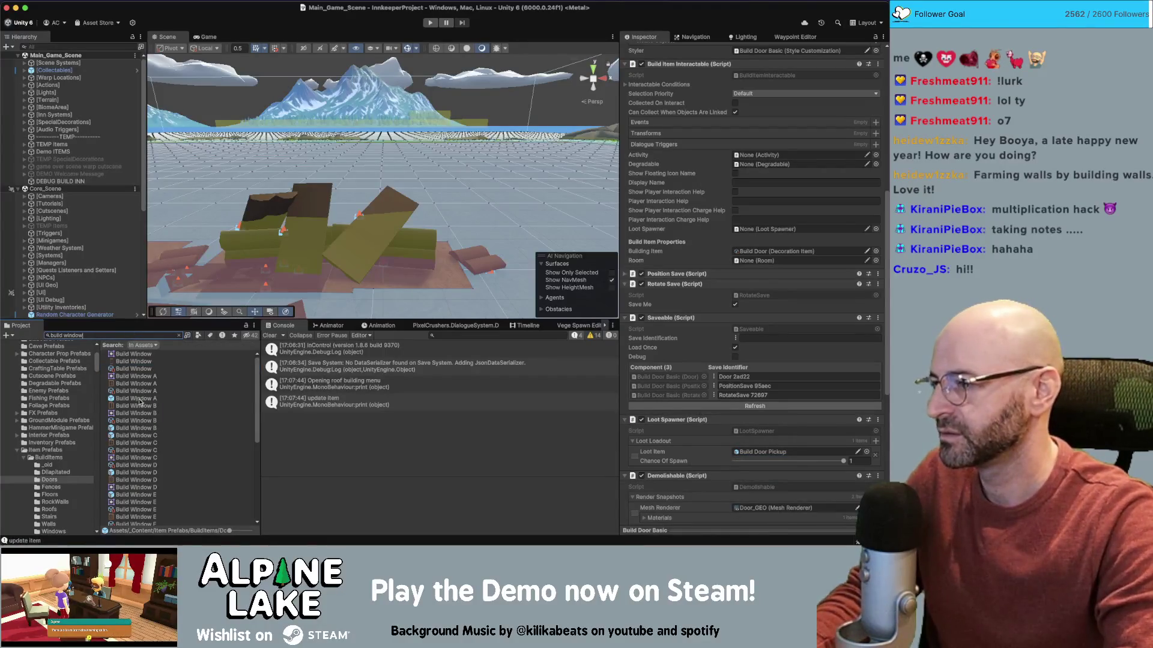
left_click(138, 398)
left_click(179, 336)
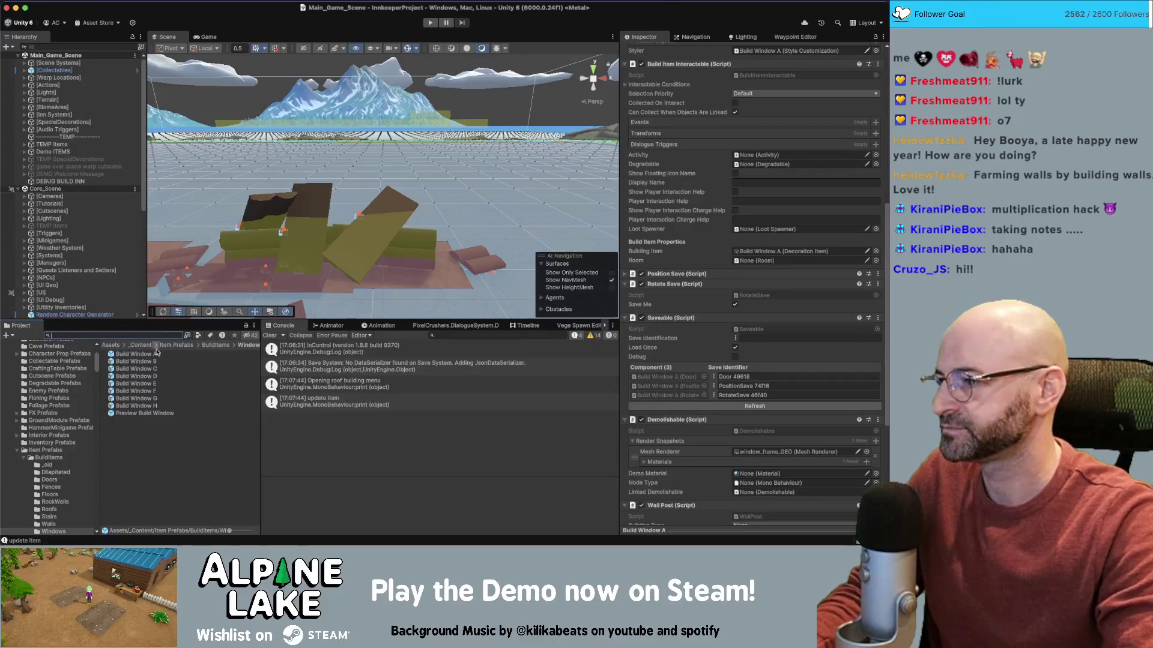
right_click(679, 319)
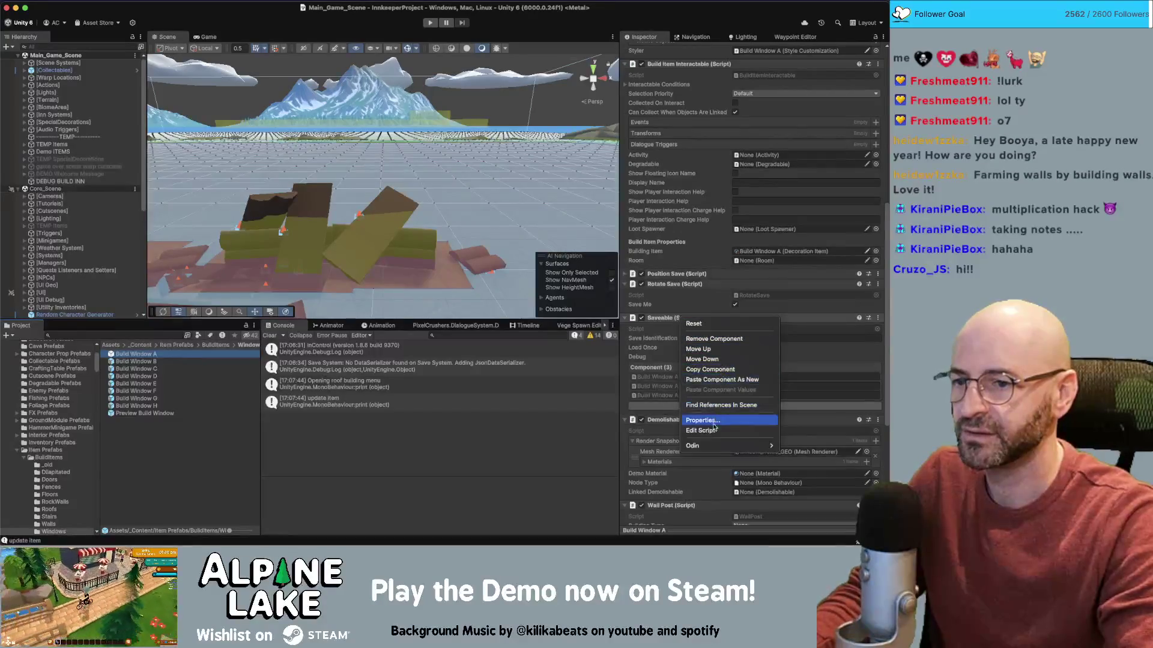
left_click(715, 379)
- Set the window Loot Spawner's Loot Item to Build Window Pickup
scroll(706, 380, "down", 10)
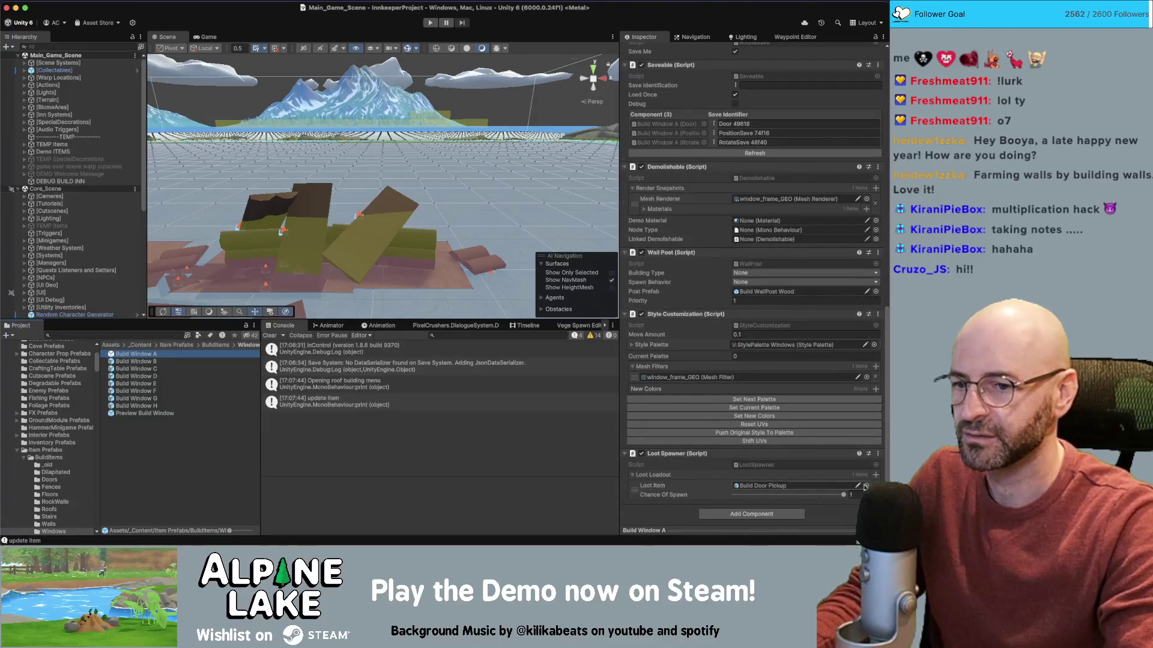
left_click(866, 485)
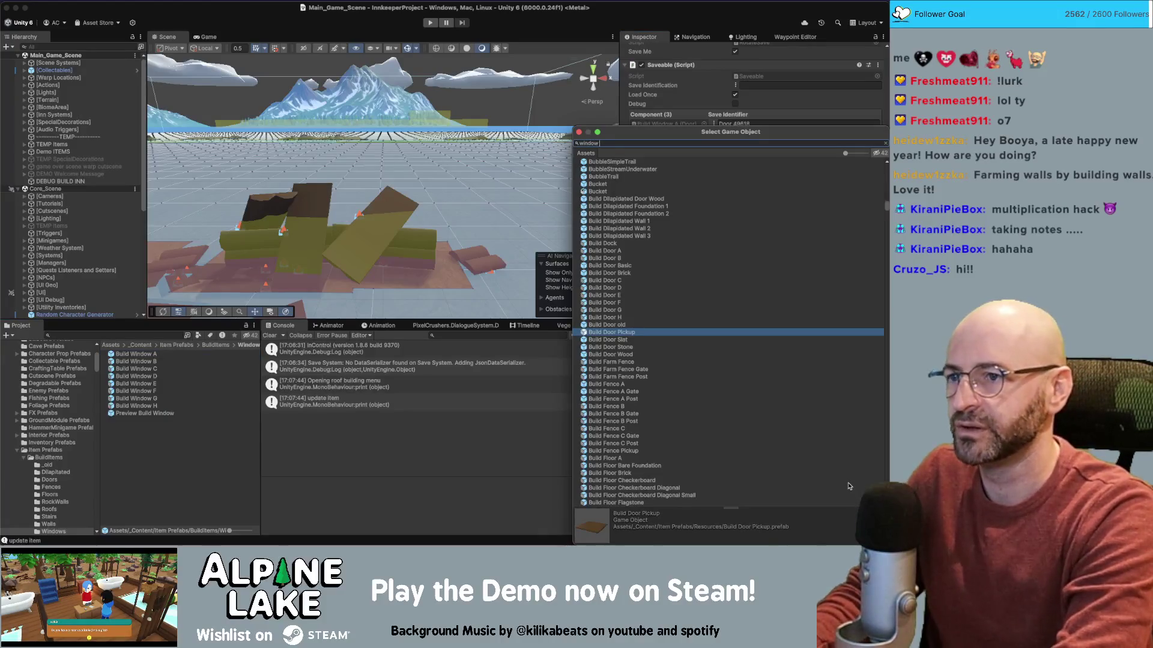
type("window pickup")
key("Down")
key("Return")
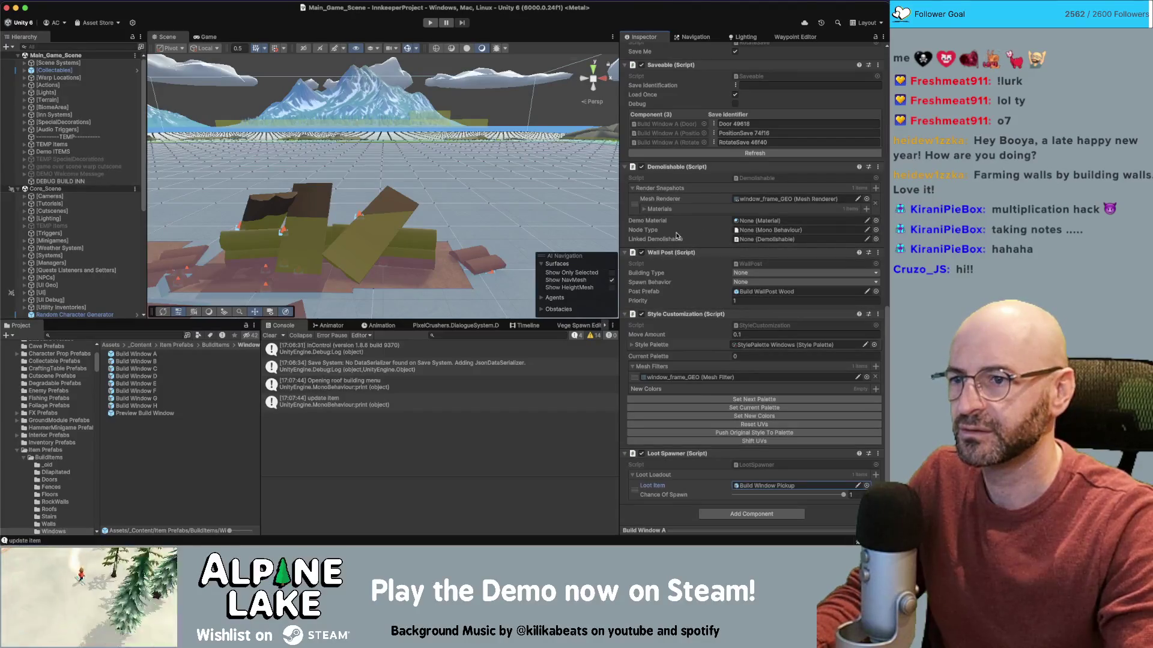
- Link the Loot Spawner component into Build Item Interactable's Loot Spawner field
scroll(669, 251, "up", 5)
scroll(671, 312, "up", 2)
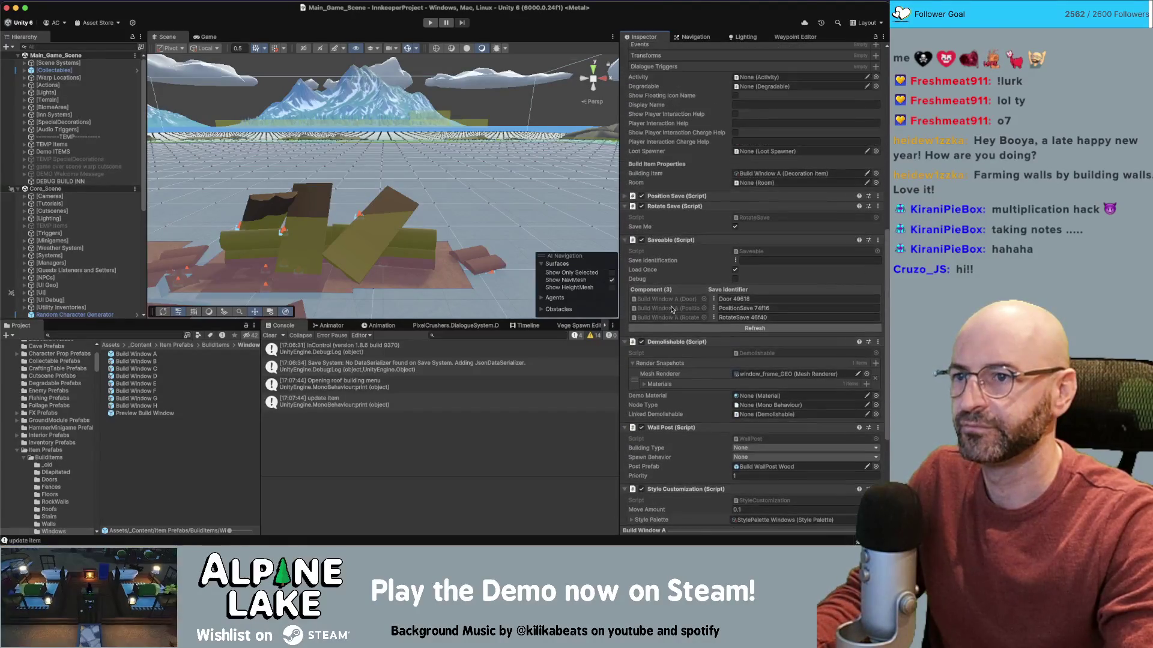
scroll(666, 276, "down", 6)
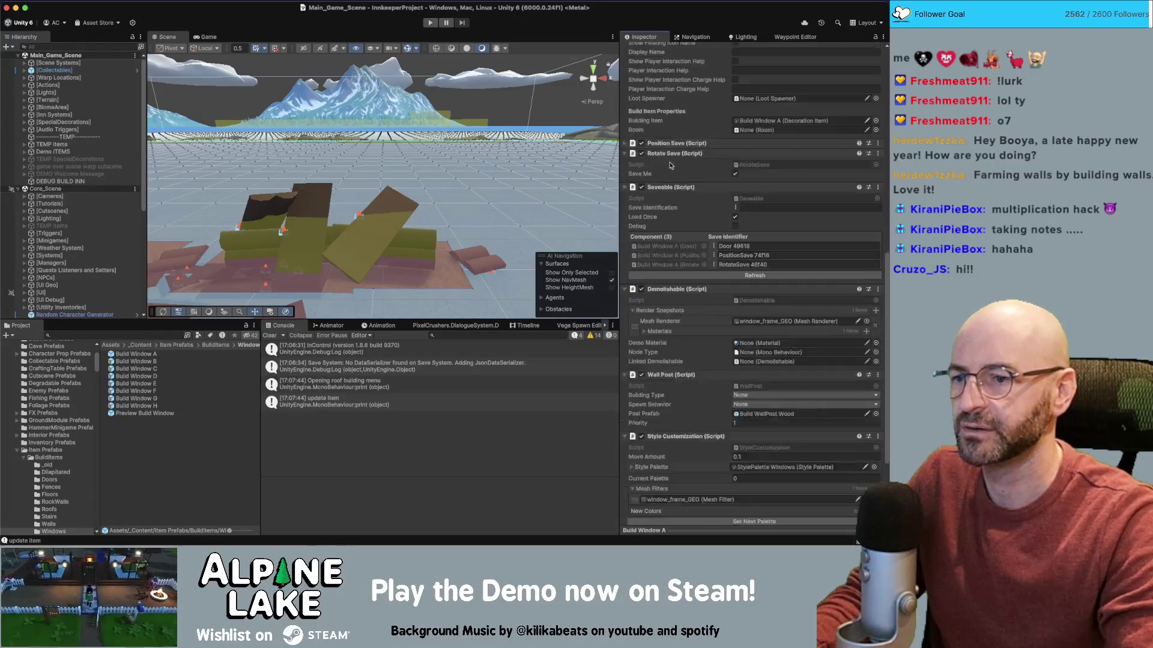
mouse_move(666, 455)
left_mouse_down()
mouse_move(685, 444)
mouse_move(729, 63)
mouse_move(744, 96)
mouse_move(748, 442)
mouse_move(756, 435)
left_mouse_up()
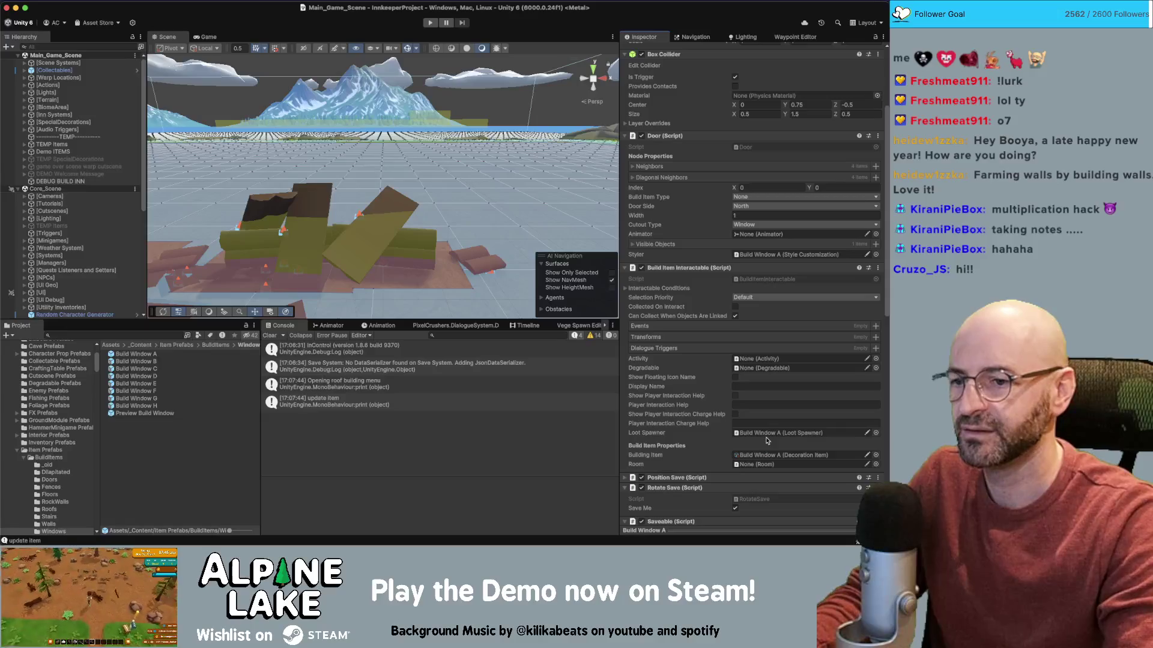
left_click(173, 336)
type("build doo")
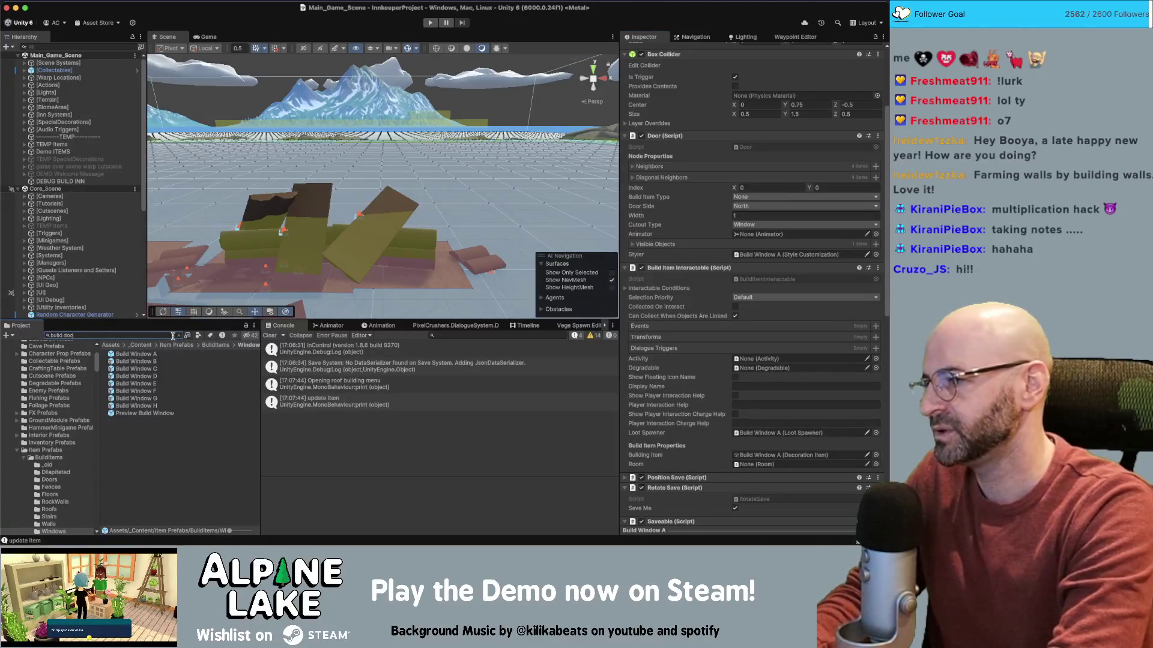
type("r")
type(" b")
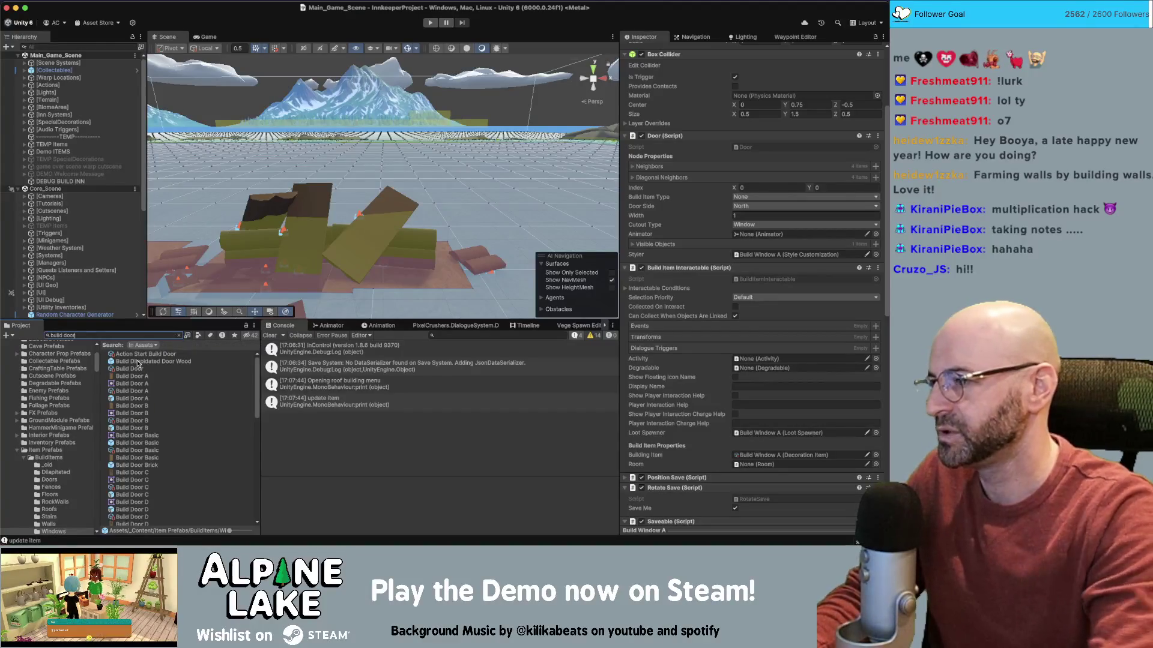
type("asic")
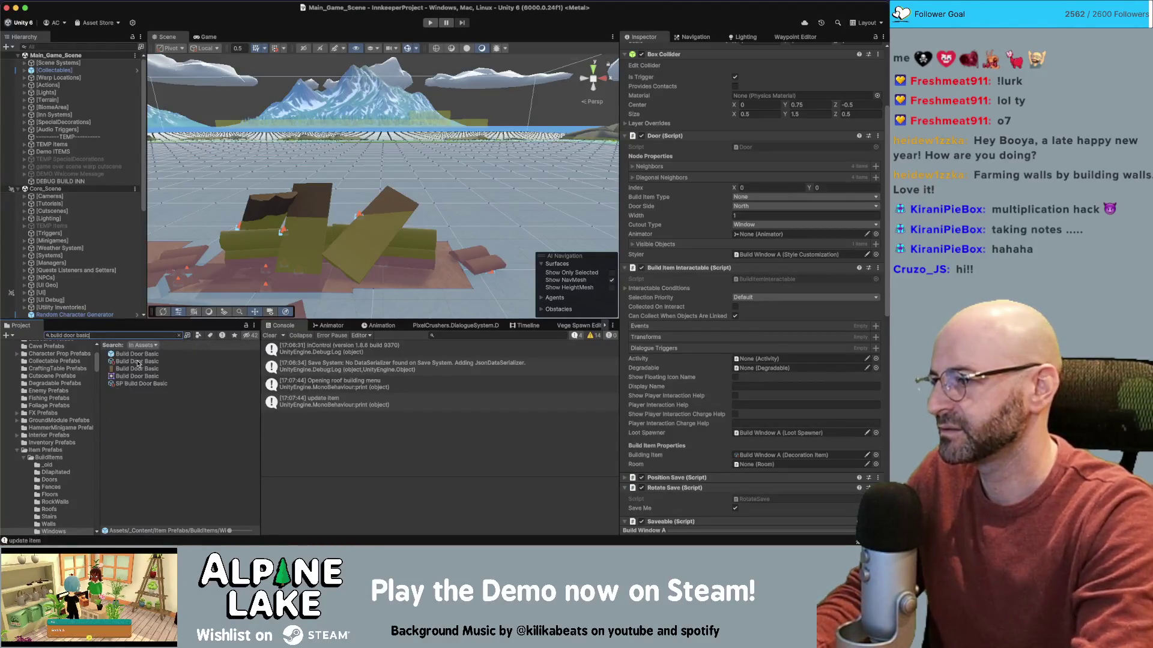
- Inspect the Build Door Basic prefab's components
left_click(137, 355)
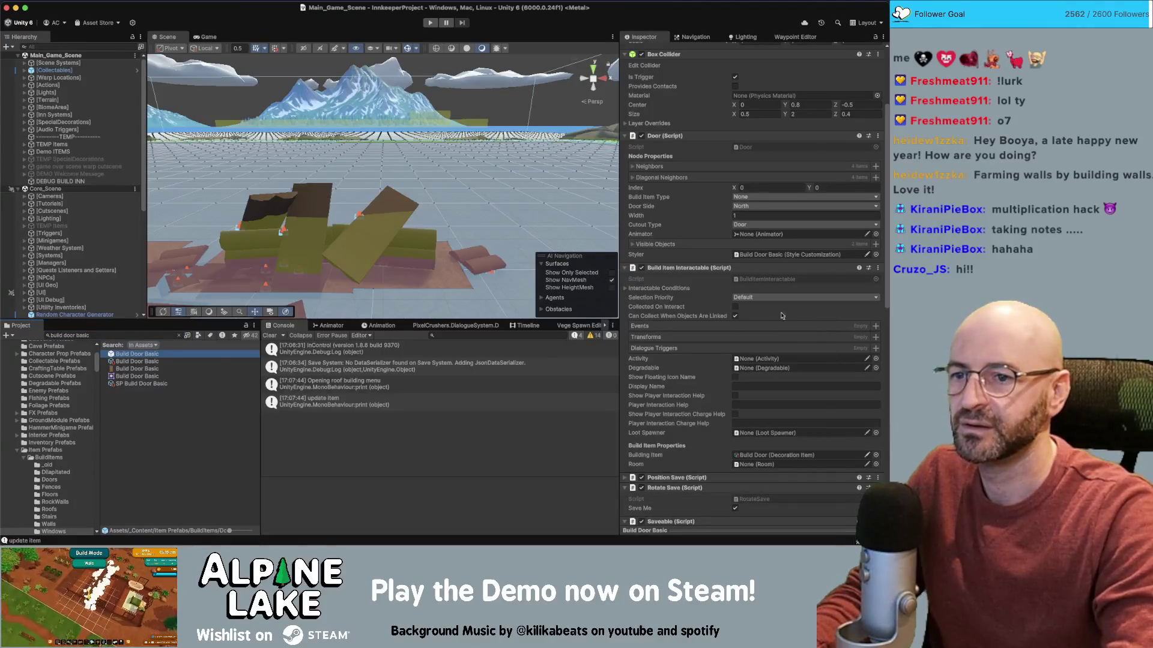
scroll(696, 432, "down", 10)
scroll(696, 433, "up", 10)
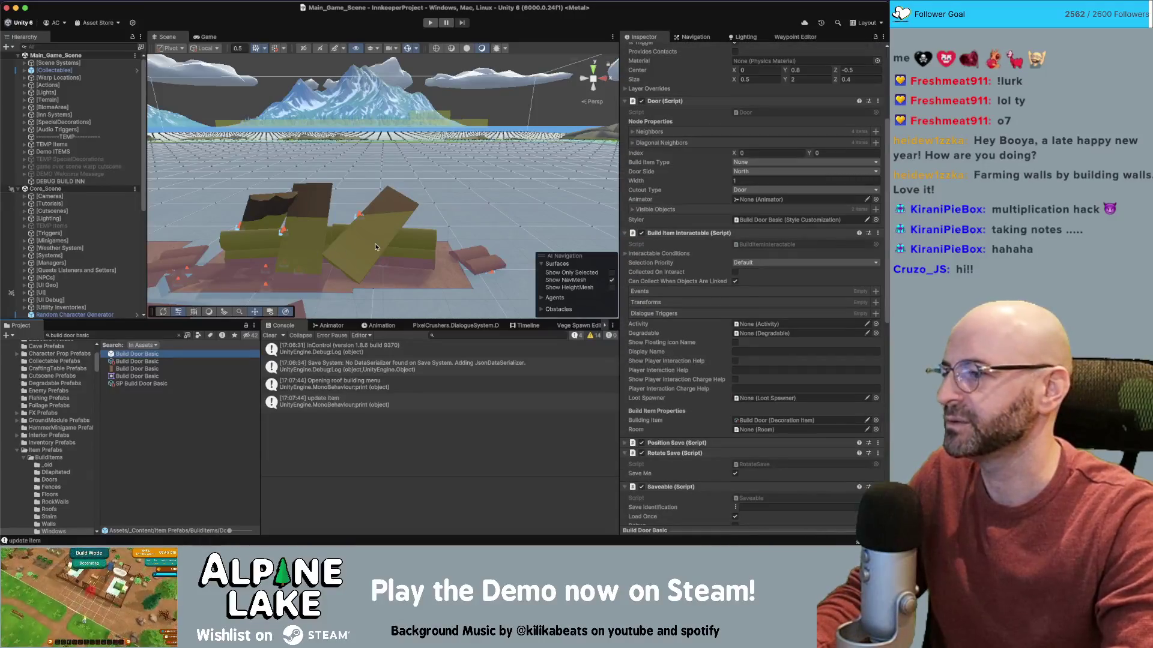
- Clear the project search back to the Doors folder and start Play mode again
left_click(123, 334)
key("BackSpace")
key("BackSpace")
key("BackSpace")
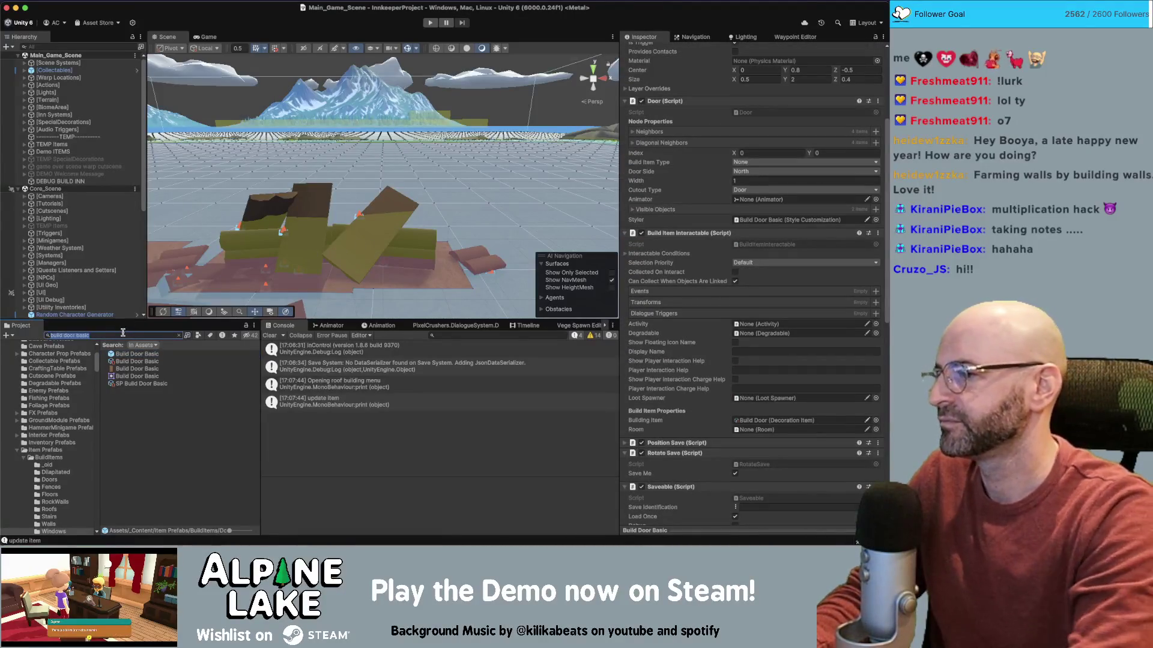
key("BackSpace")
key("BackSpace")
key("BackSpace")
type("window")
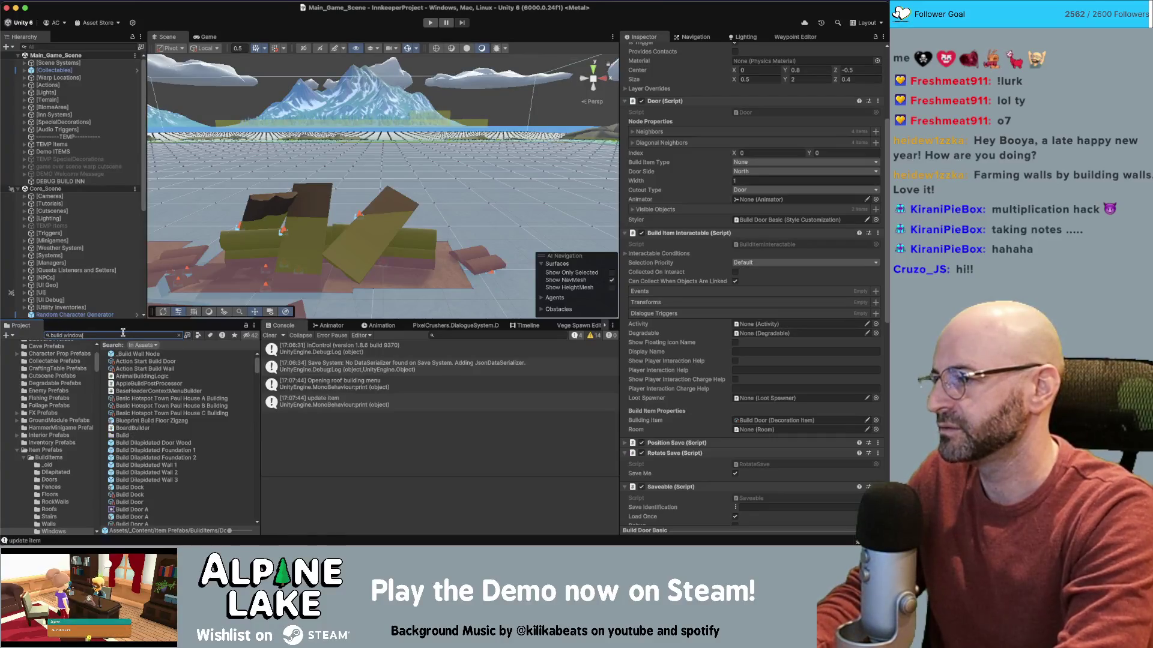
key("Escape")
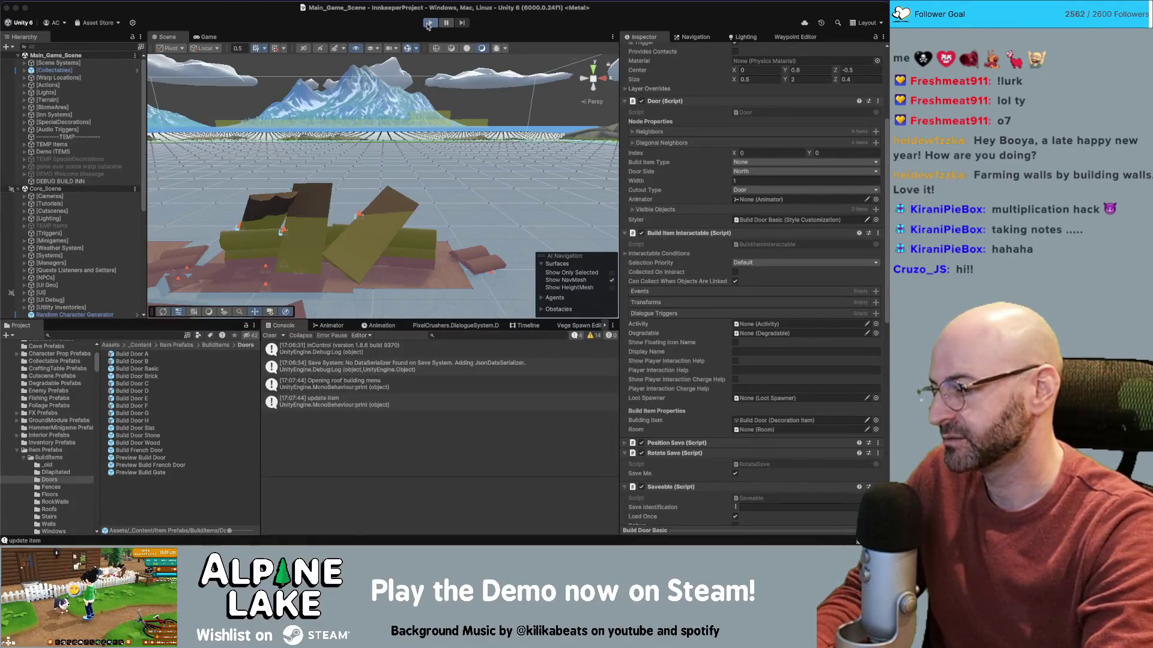
left_click(428, 23)
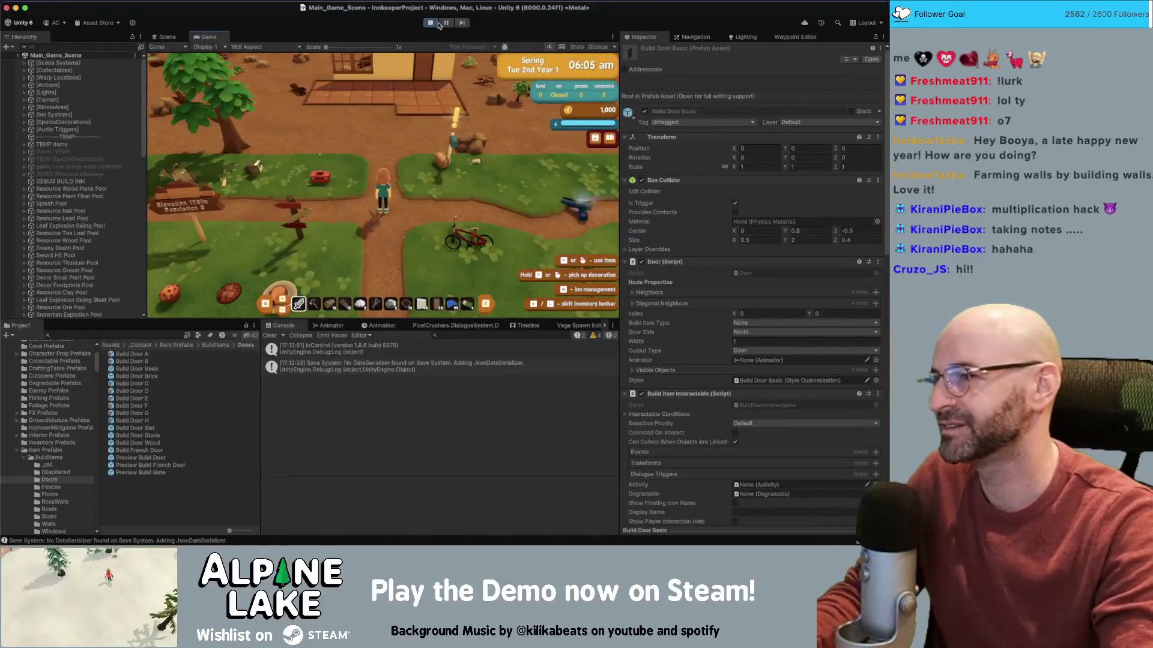
- Walk to the building and demolish the basic door on the back wall
key("w")
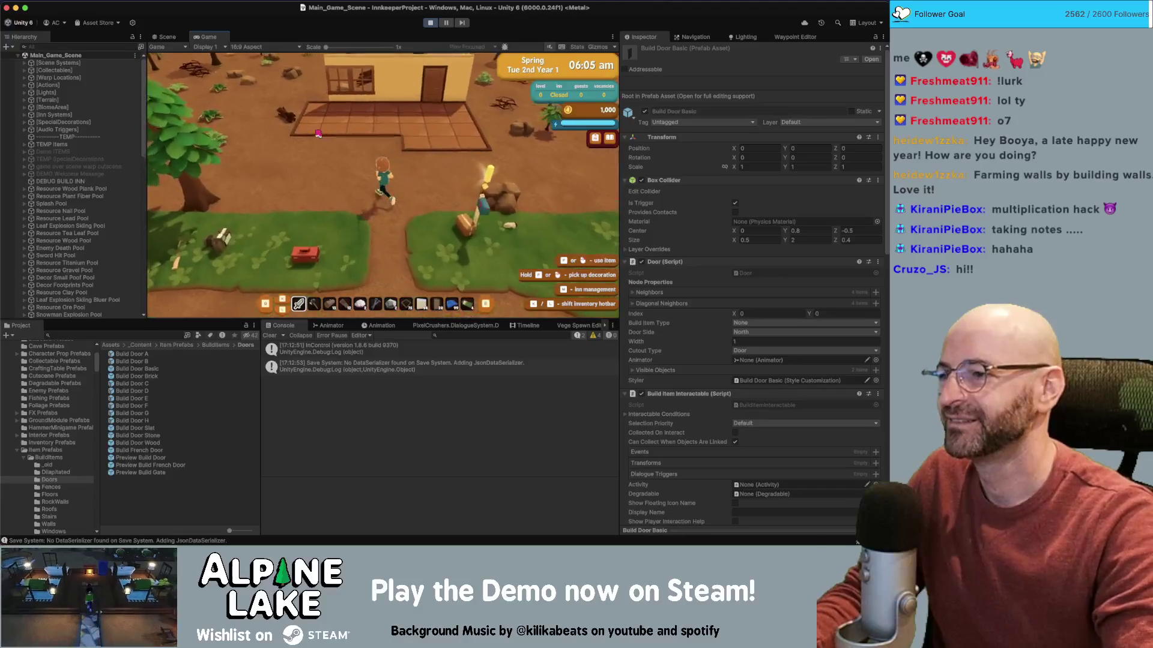
key("2")
left_click(322, 136)
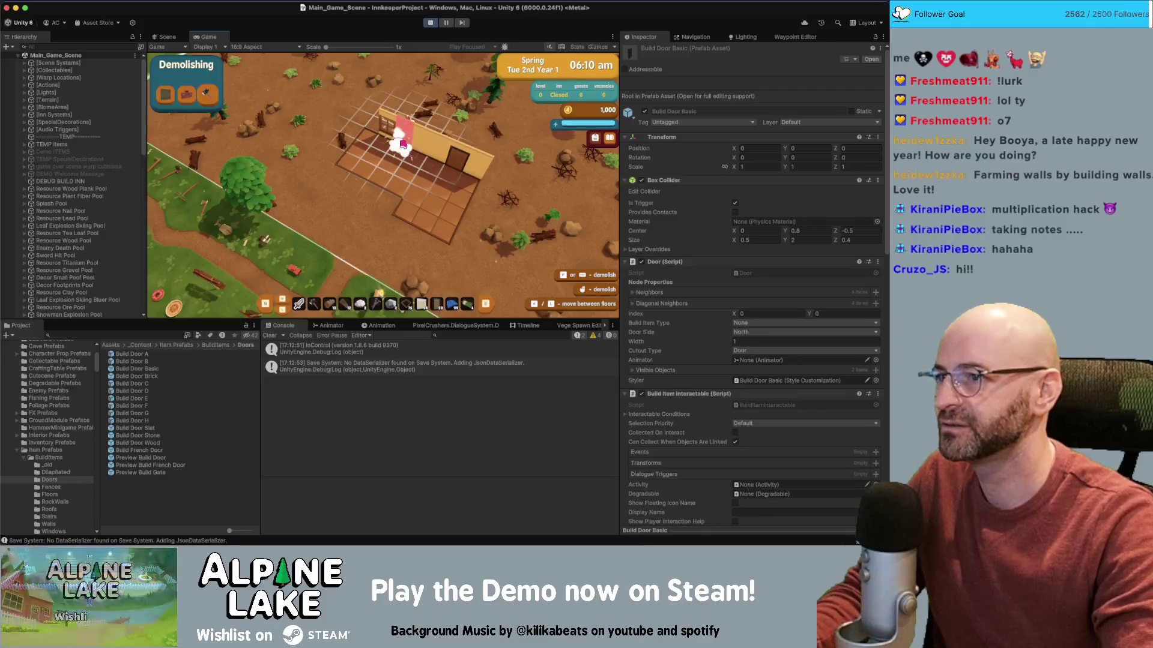
key("Escape")
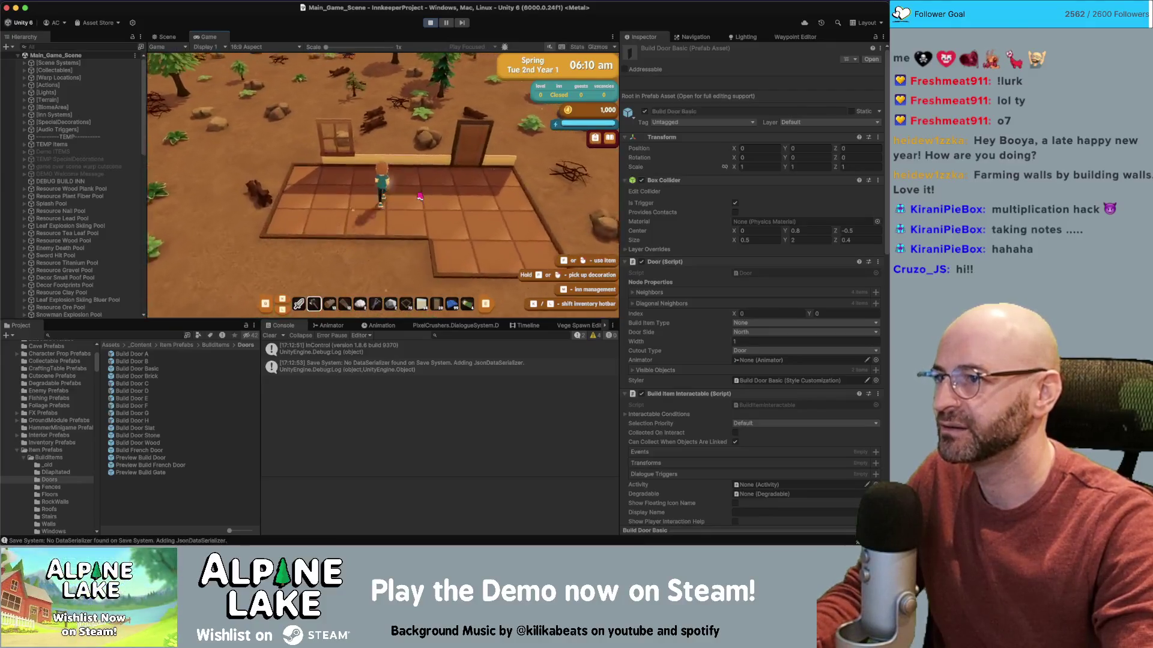
key("w")
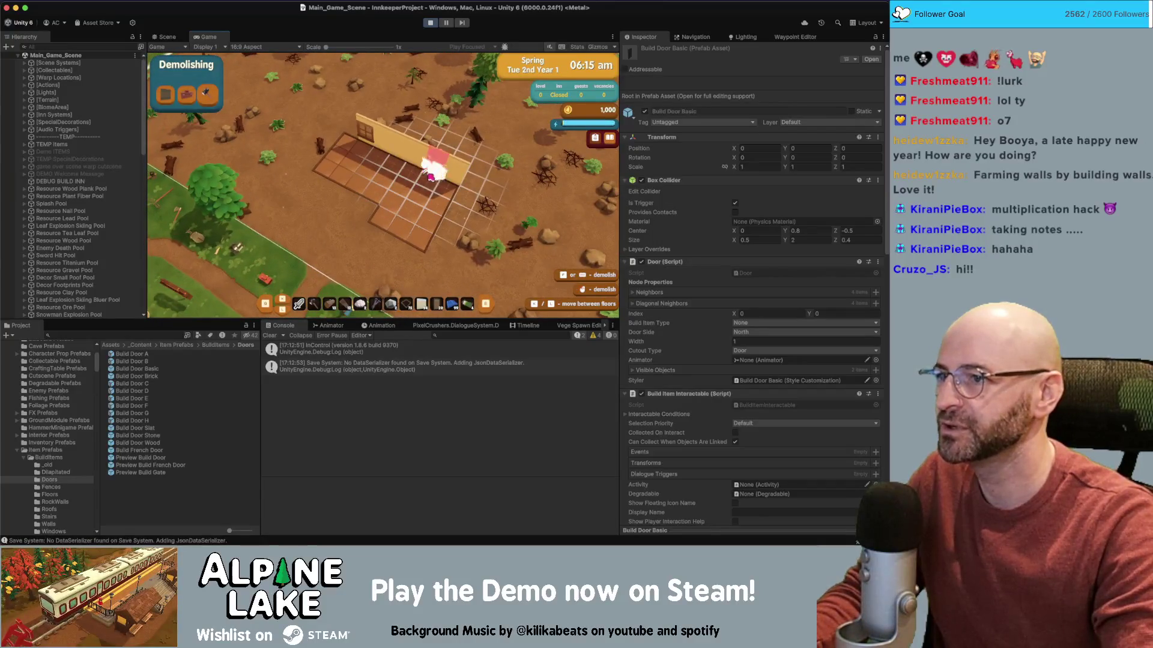
key("Escape")
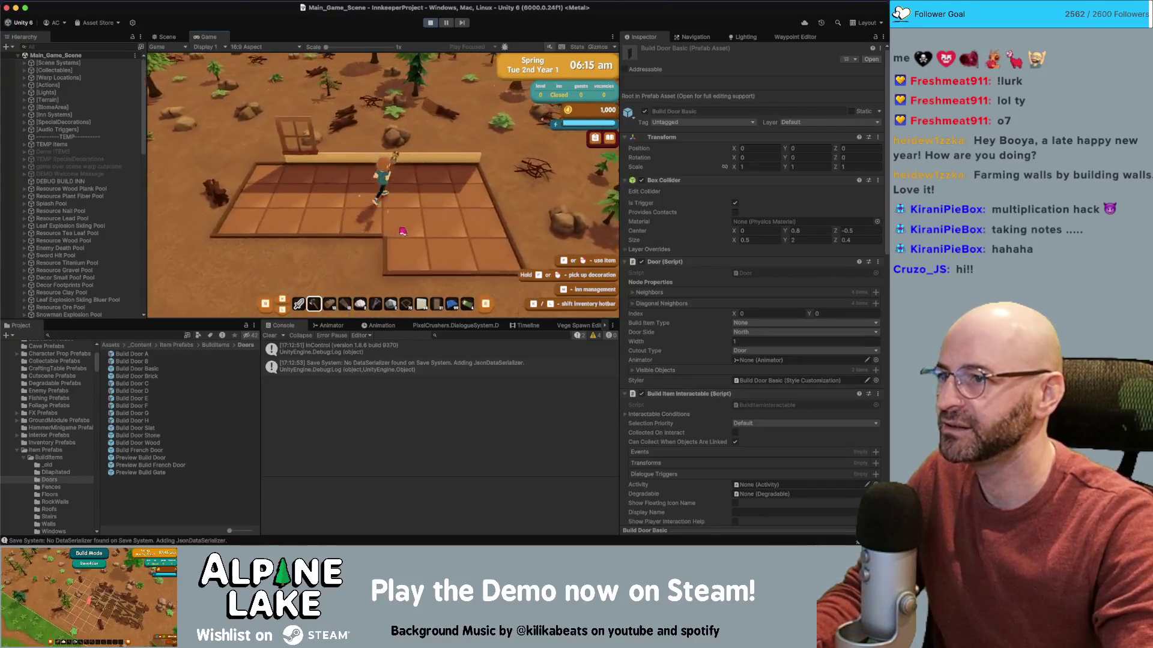
left_click(402, 231)
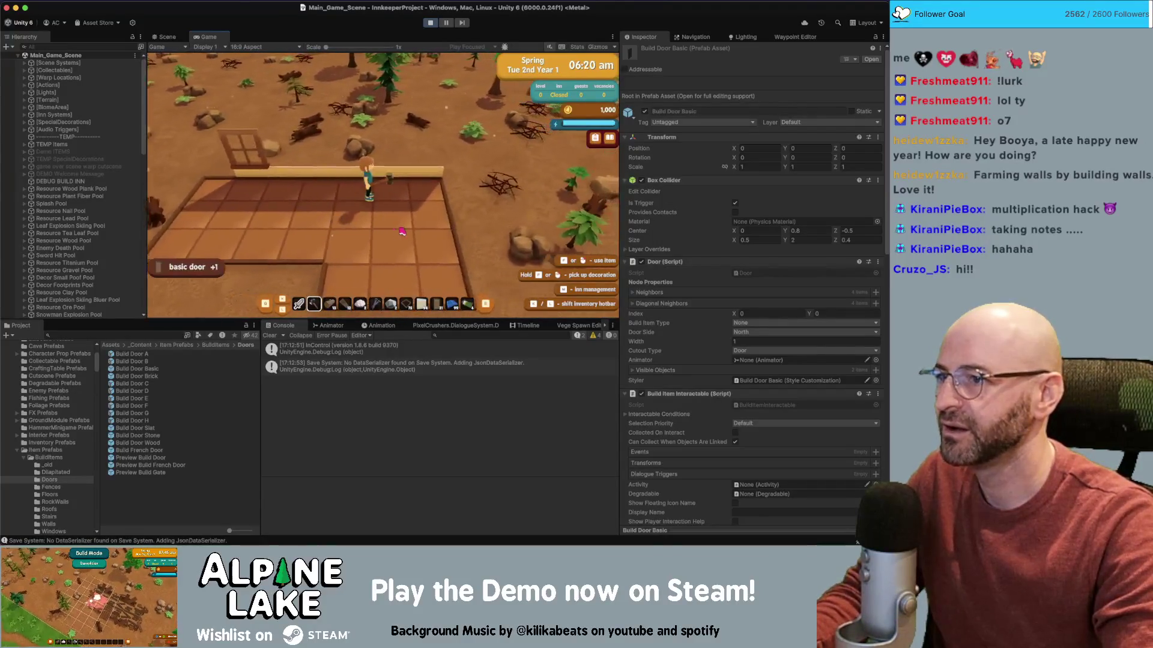
- Demolish the wooden window, then walk right across the build floor
key("s")
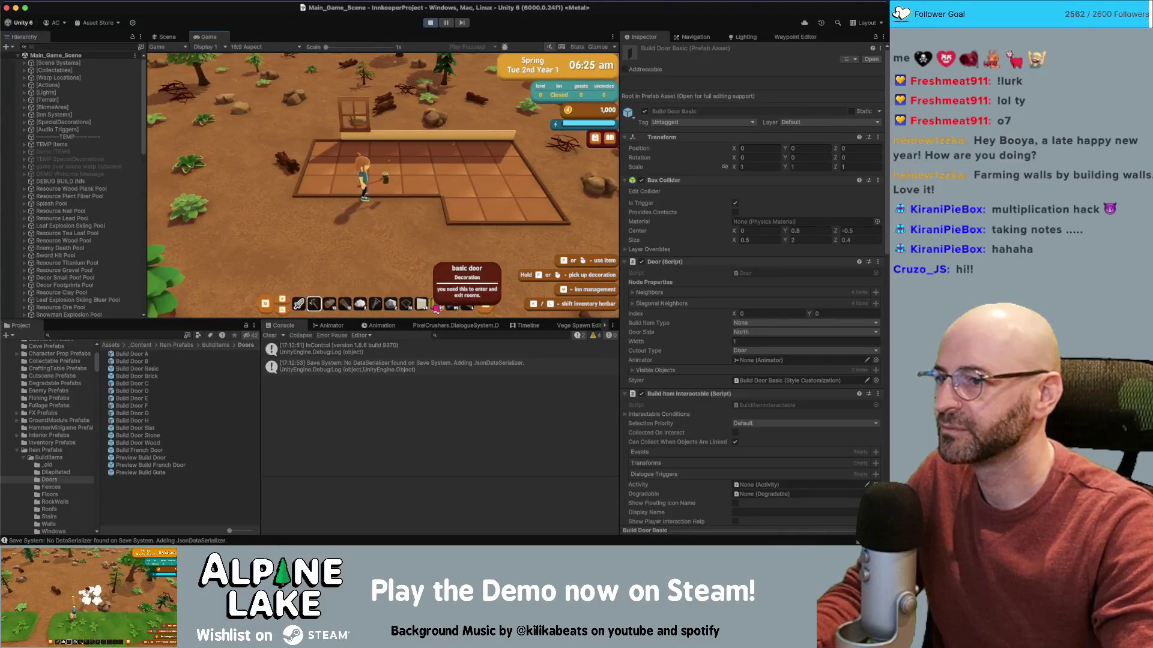
key("e")
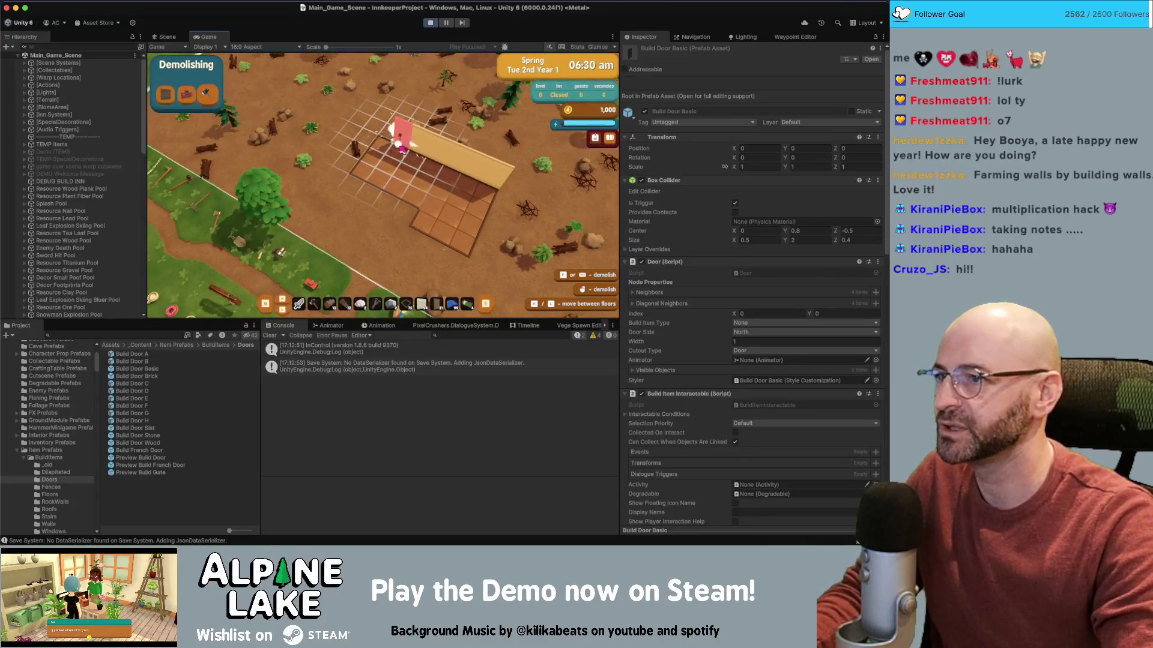
left_click(401, 148)
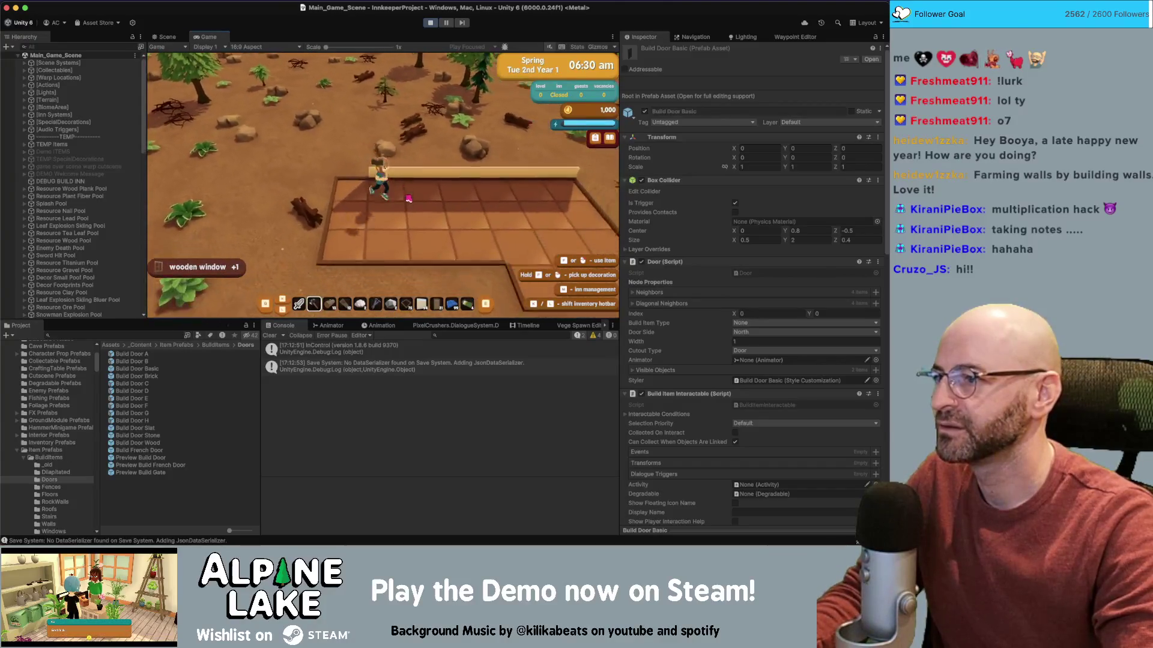
key("d")
scroll(409, 202, "down", 8)
scroll(410, 207, "down", 1)
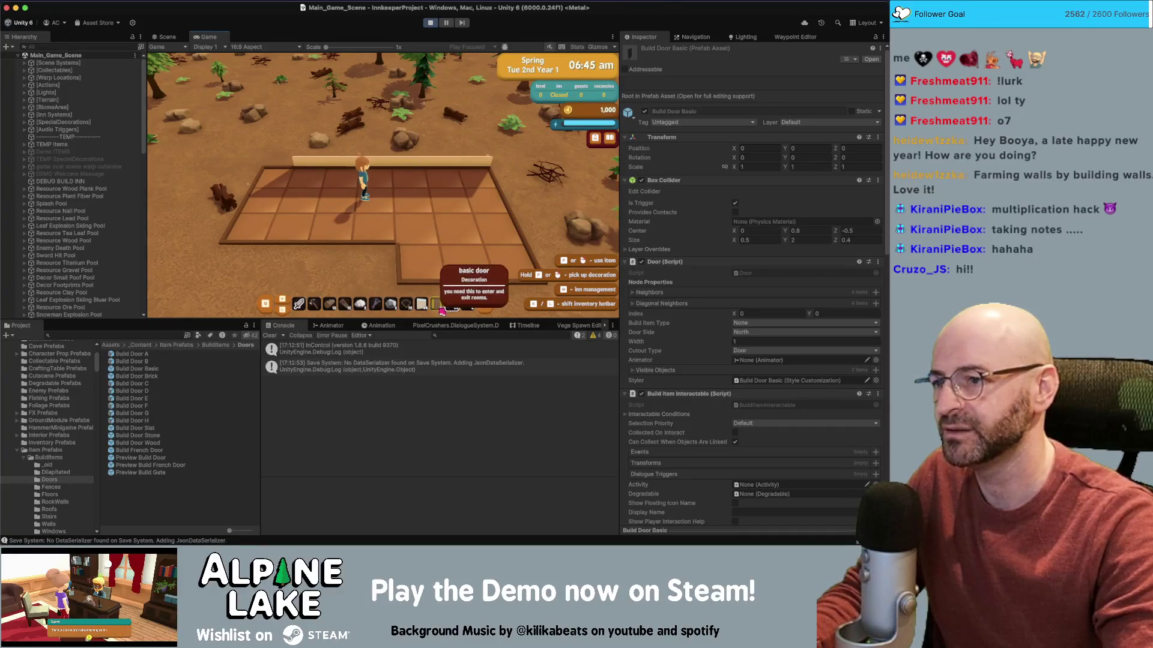
key("d")
key("a")
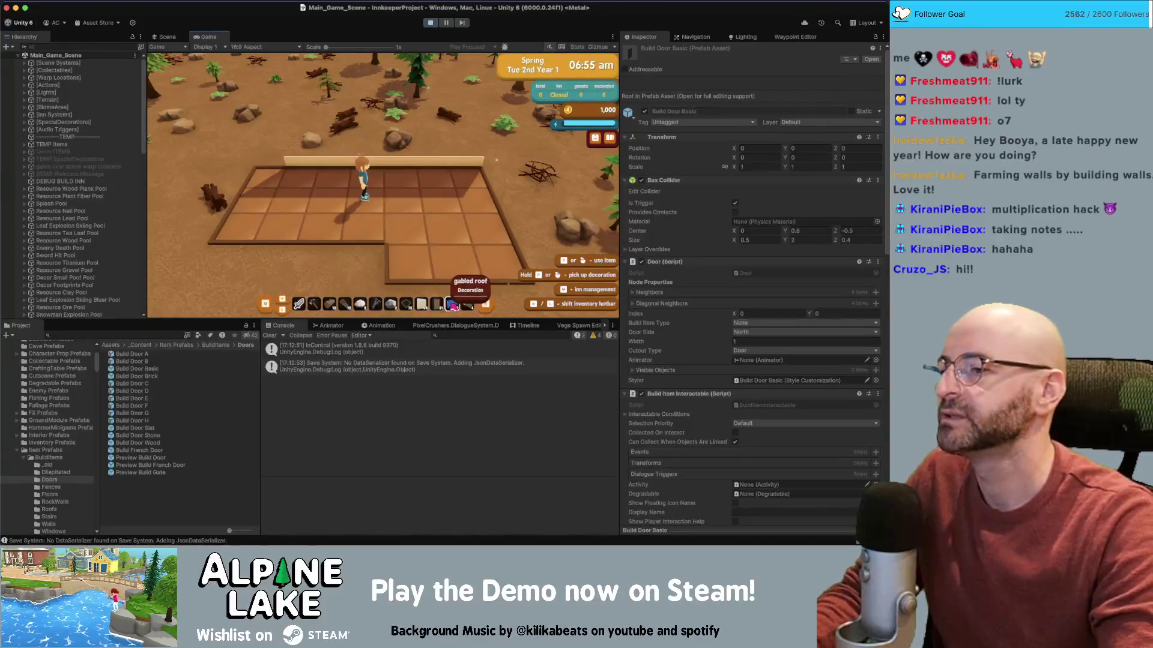
- Demolish the middle wall segment with the hammer to collect bare wall pickups
left_click(384, 145)
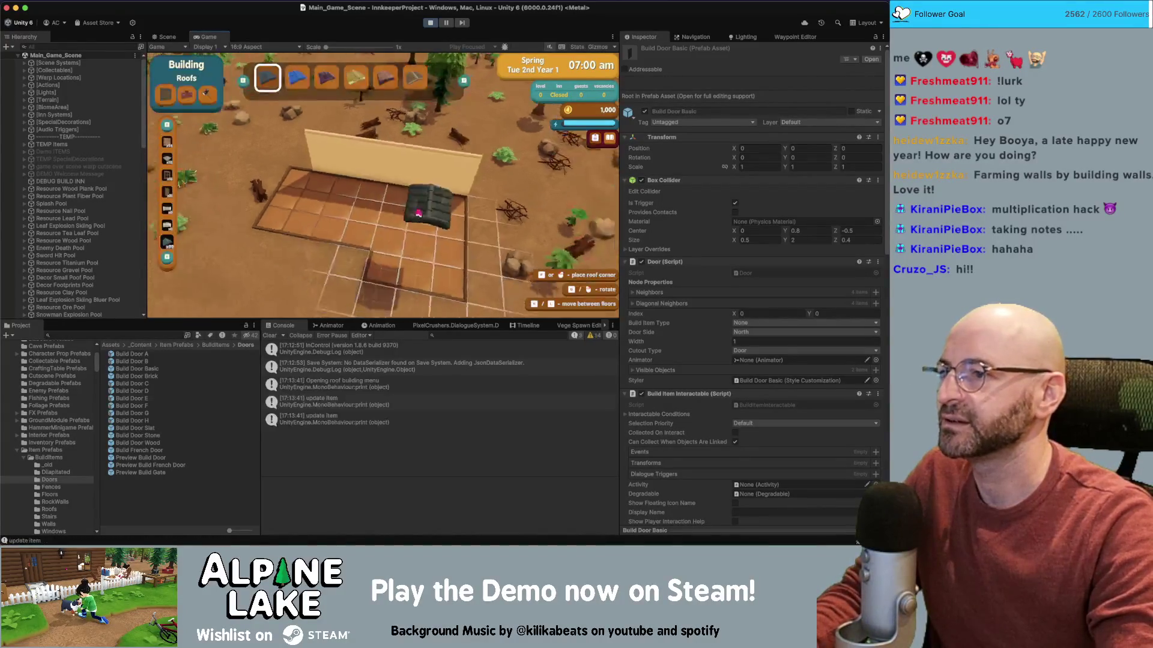
scroll(388, 199, "down", 1)
scroll(388, 199, "up", 10)
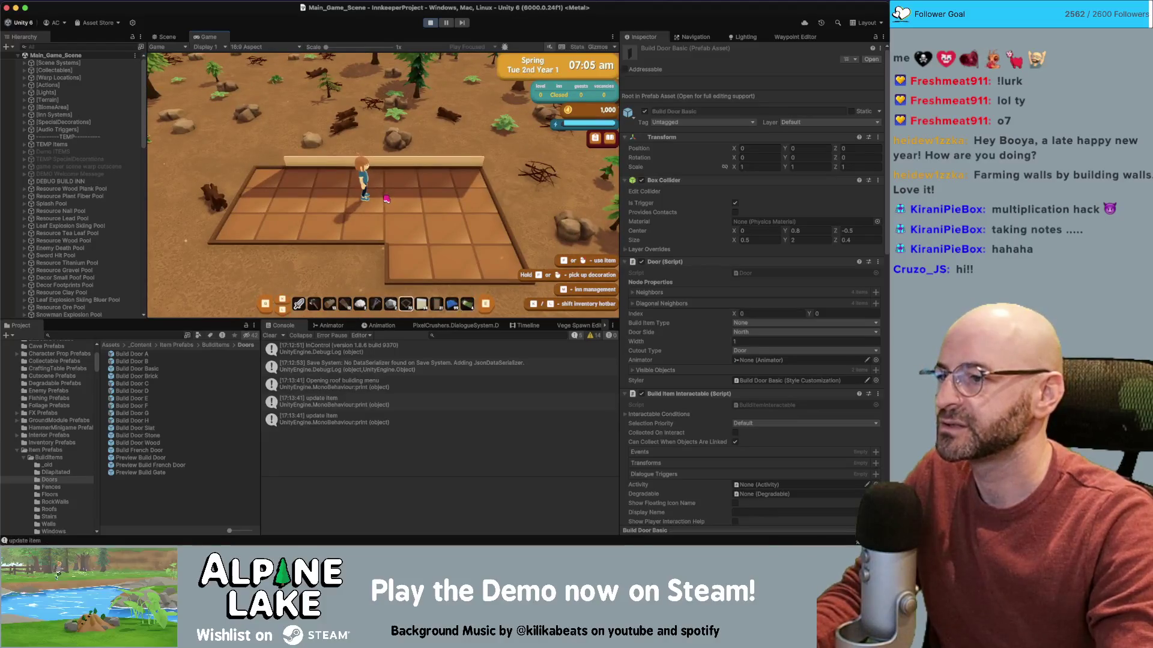
left_click(387, 199)
key("f")
key("s")
key("Escape")
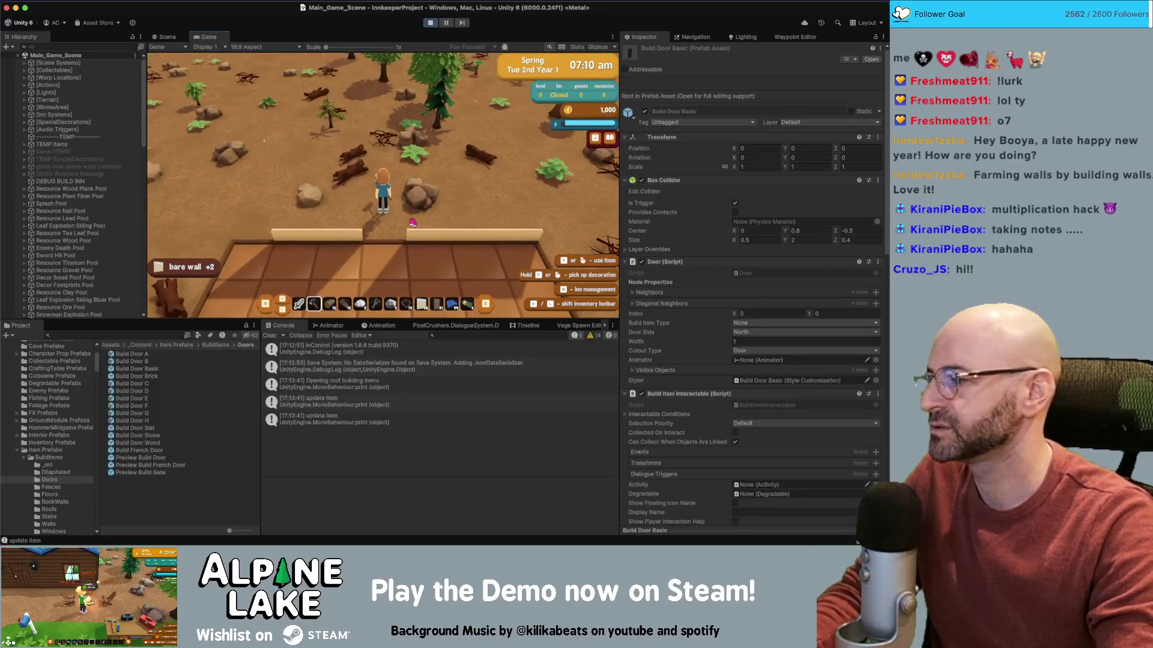
key("d")
key("d")
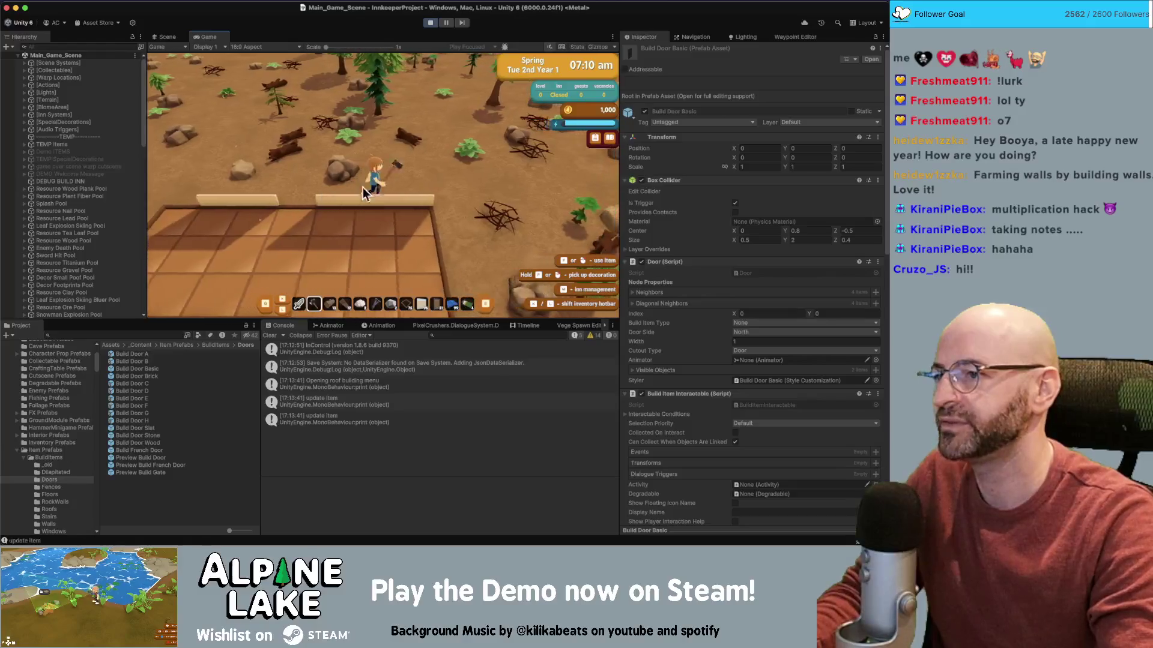
key("s")
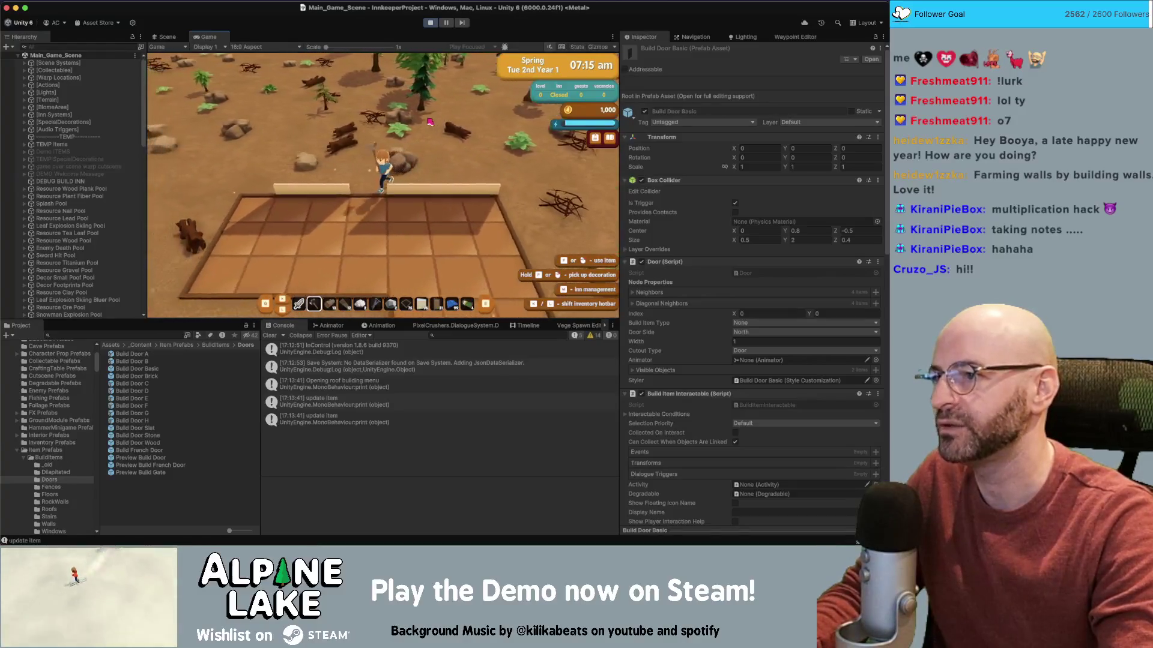
left_click(431, 23)
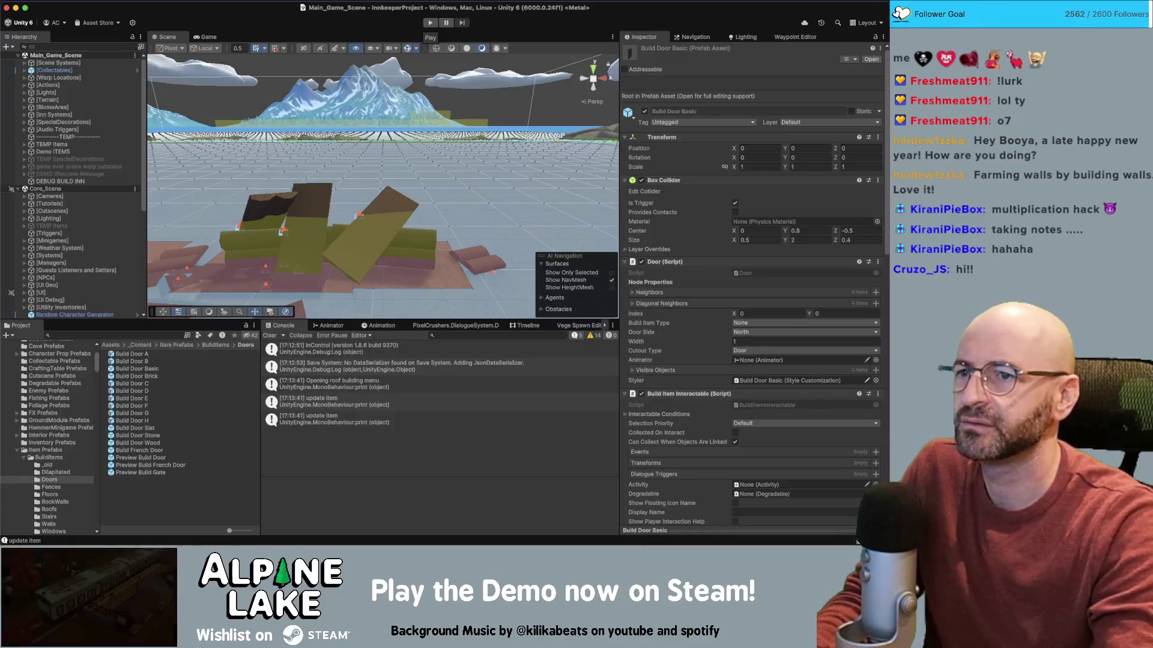
scroll(765, 341, "down", 10)
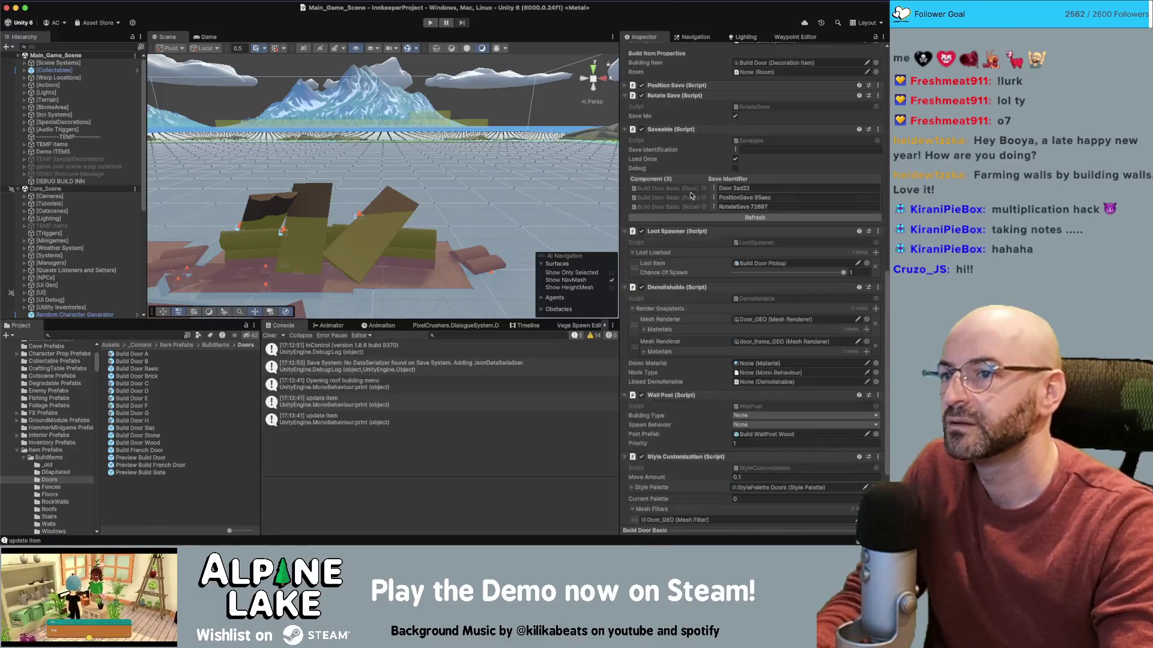
scroll(685, 180, "up", 3)
scroll(694, 224, "up", 8)
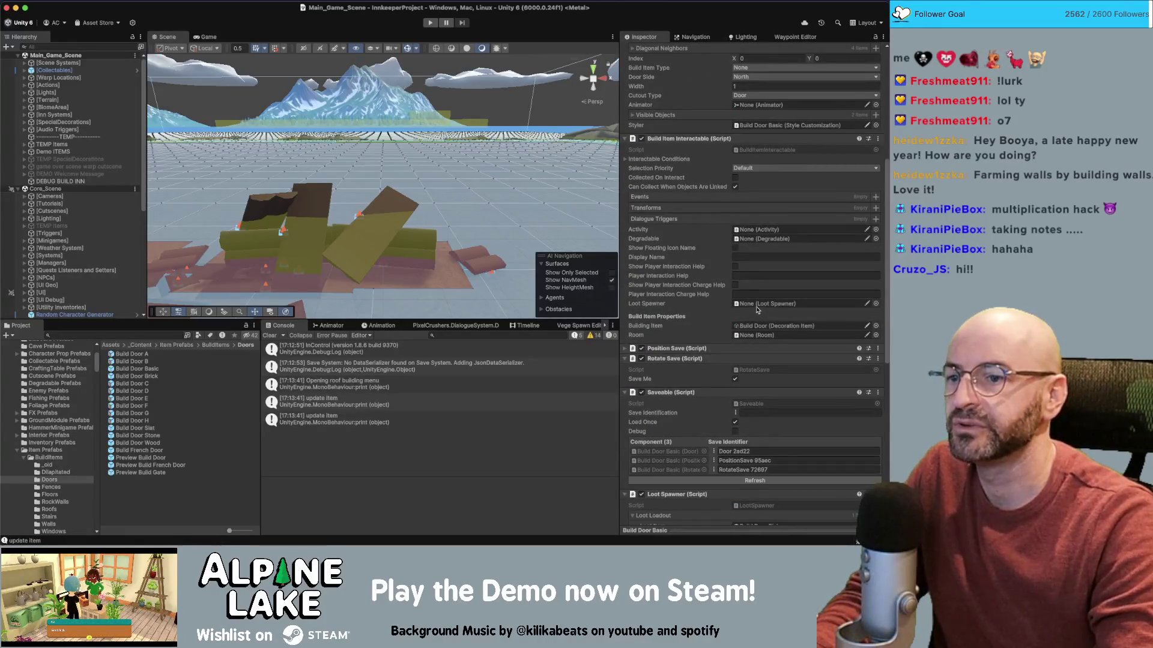
scroll(756, 305, "up", 1)
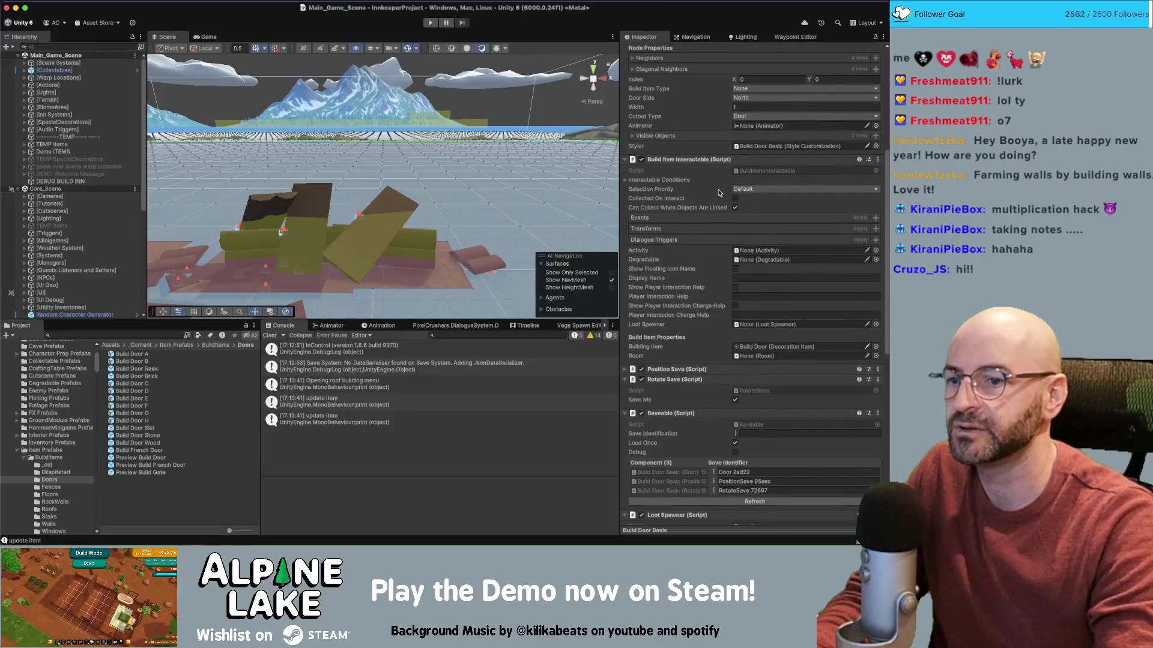
scroll(720, 192, "down", 7)
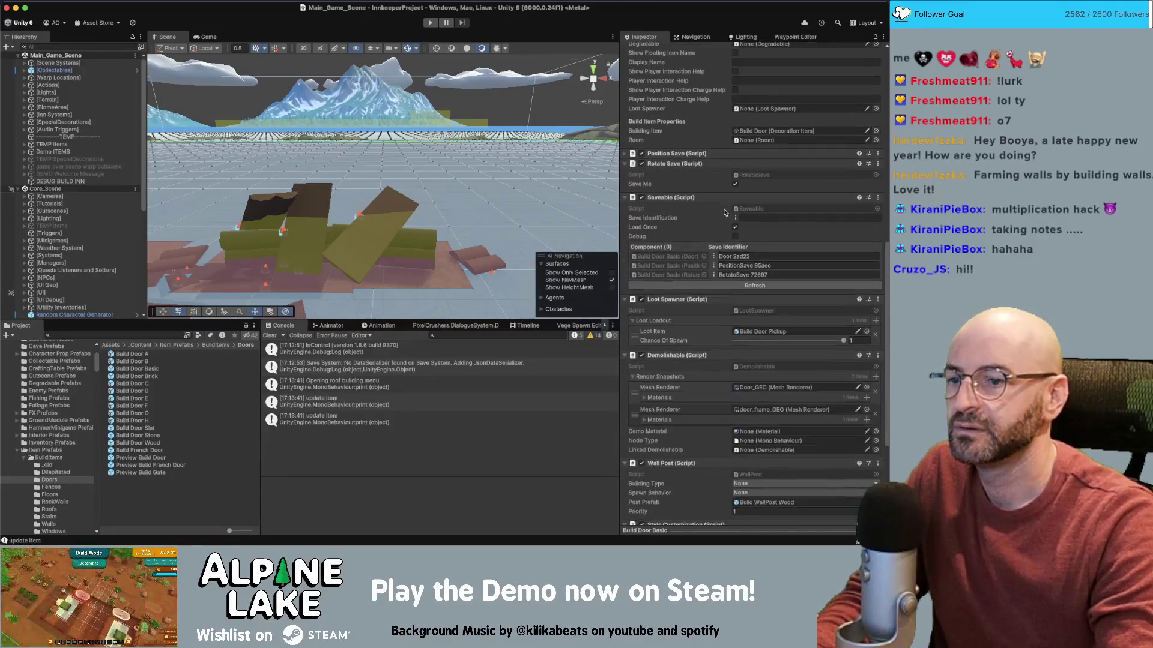
scroll(723, 228, "down", 6)
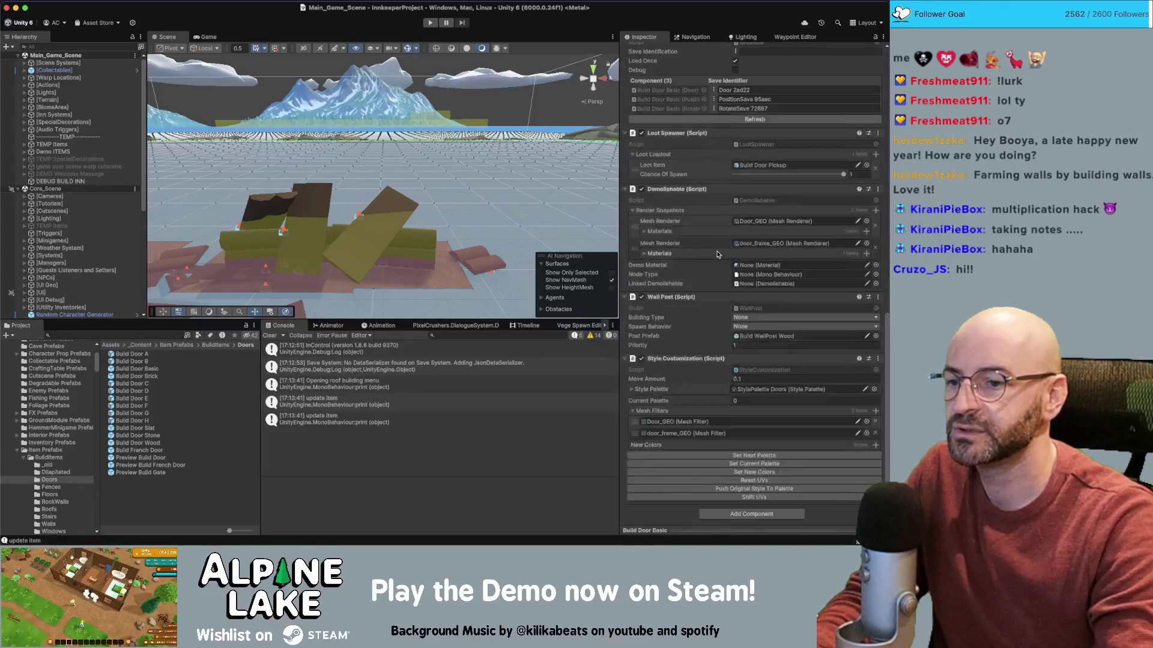
scroll(716, 240, "up", 20)
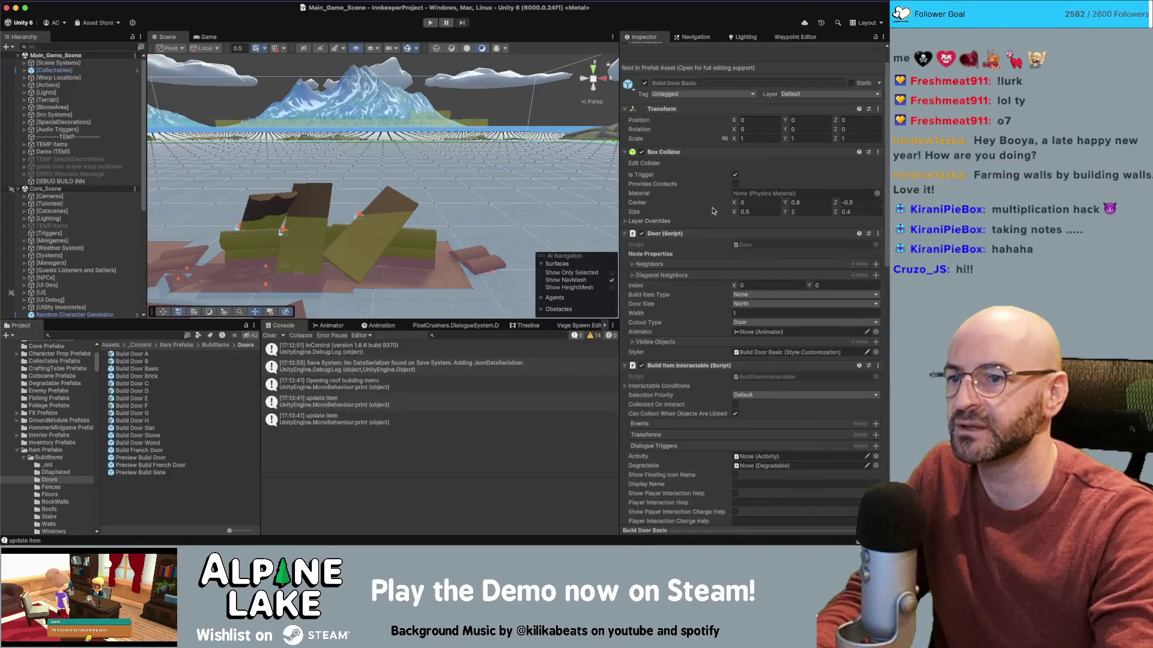
left_click(101, 338)
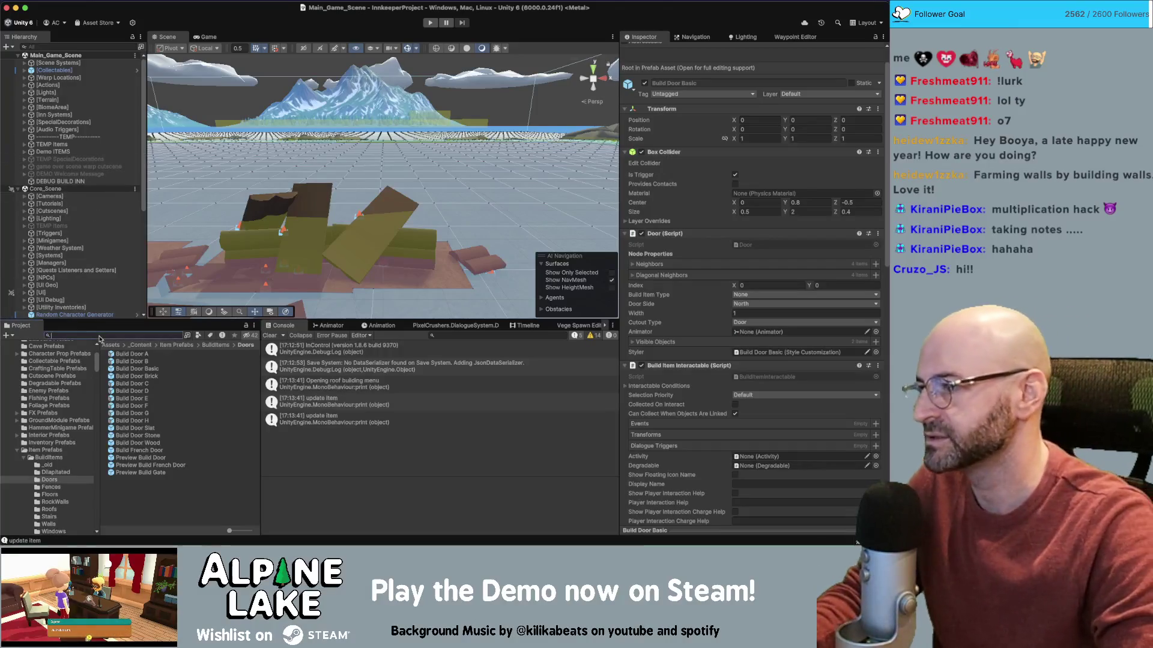
- Search the Project for 'wall' and open the Wall script from the results in Visual Studio
type("wall")
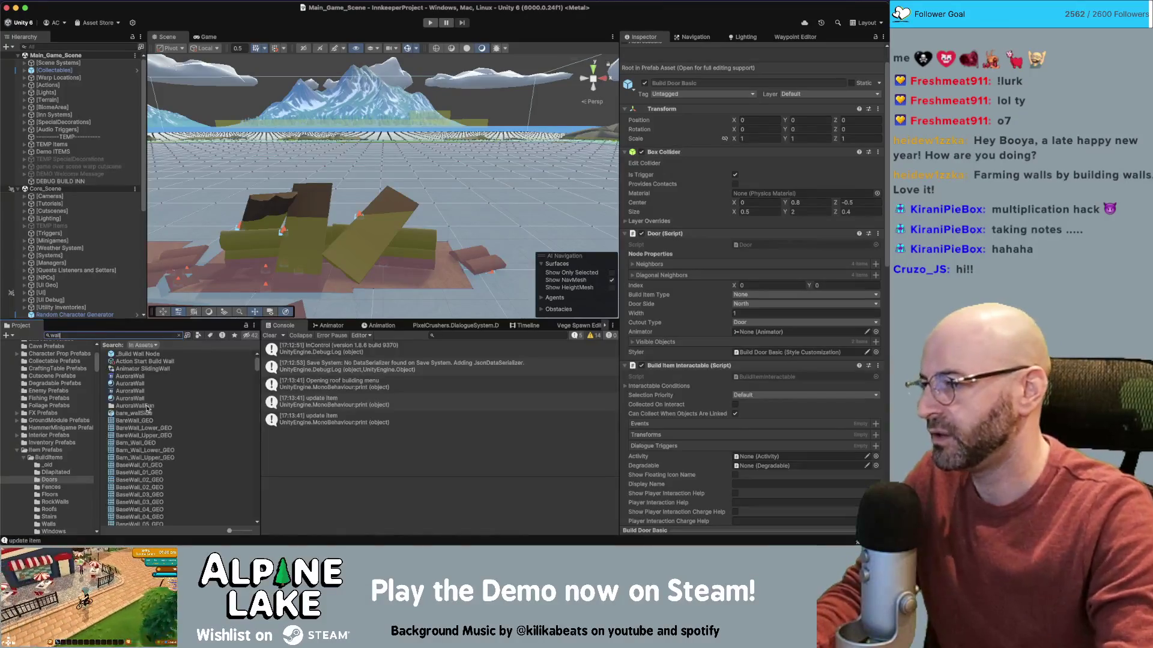
scroll(146, 406, "down", 5)
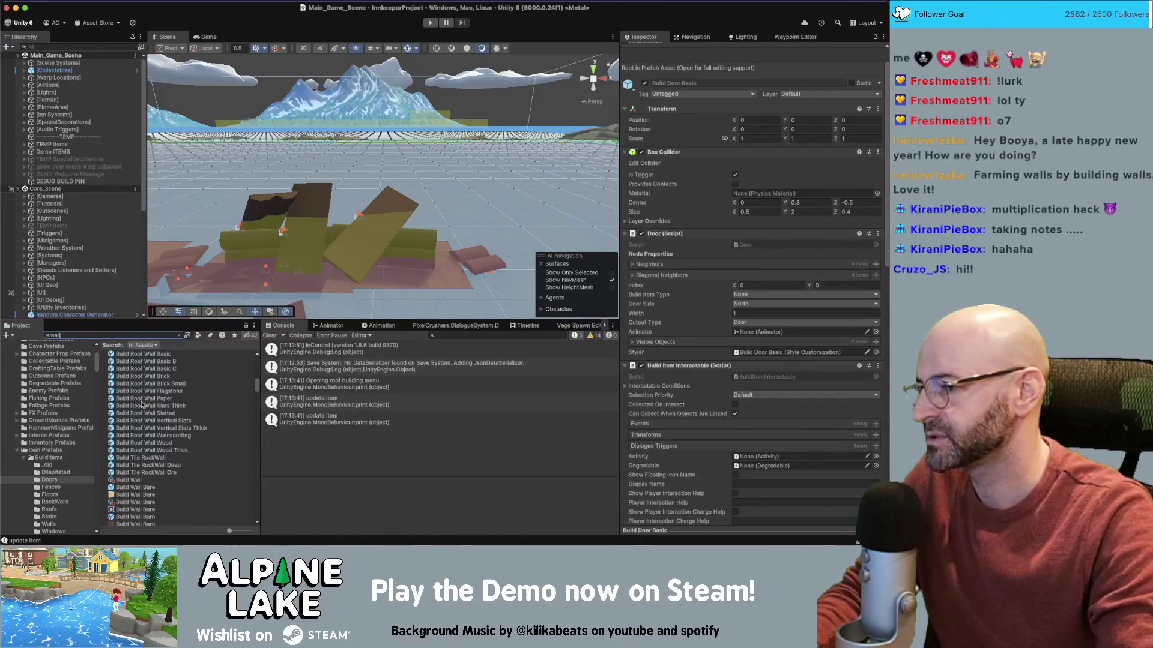
scroll(143, 405, "down", 5)
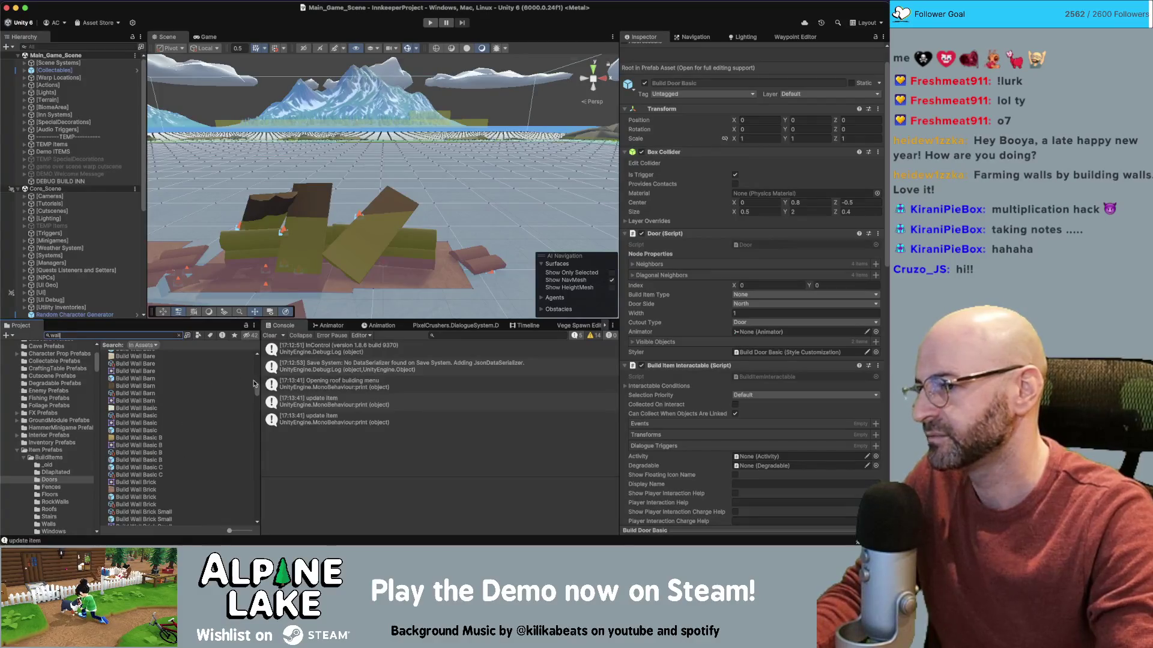
mouse_move(258, 391)
left_mouse_down()
mouse_move(236, 536)
mouse_move(241, 464)
left_mouse_up()
left_click(122, 424)
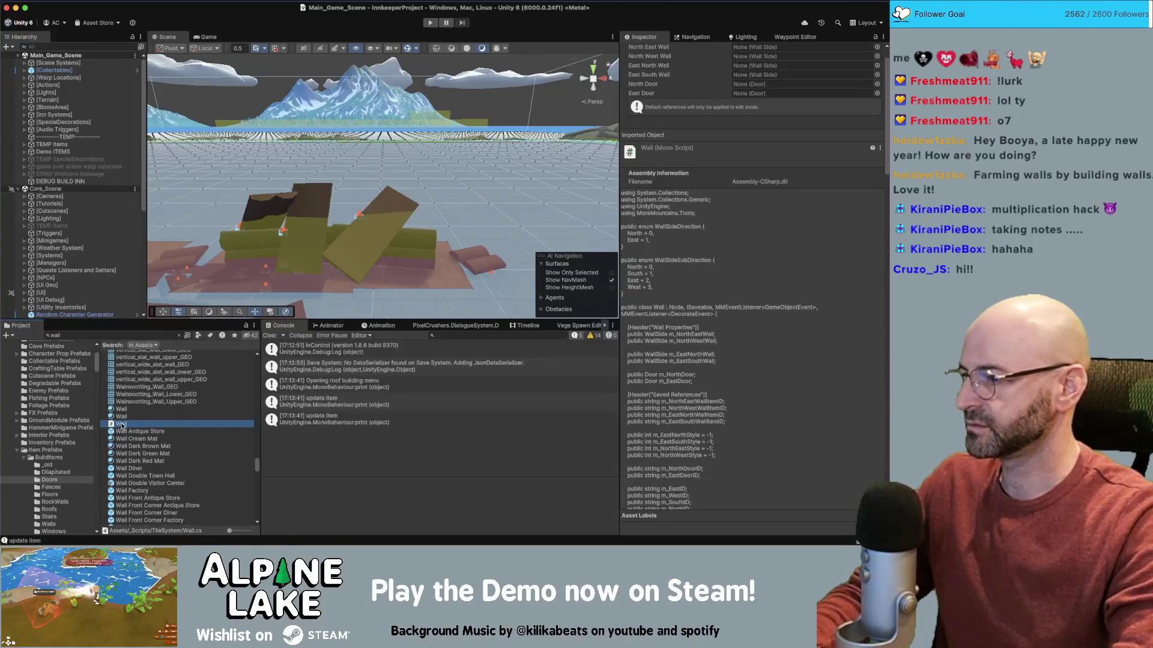
double_click(122, 425)
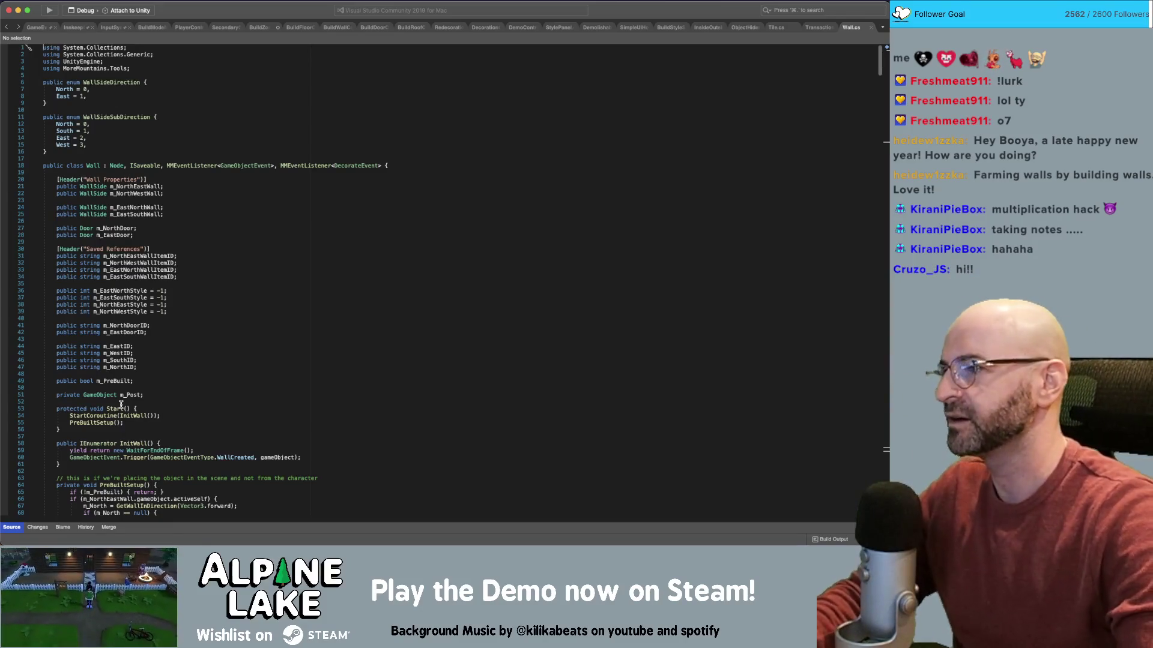
- Search Wall.cs for the m_NorthEastWall field
left_click(262, 255)
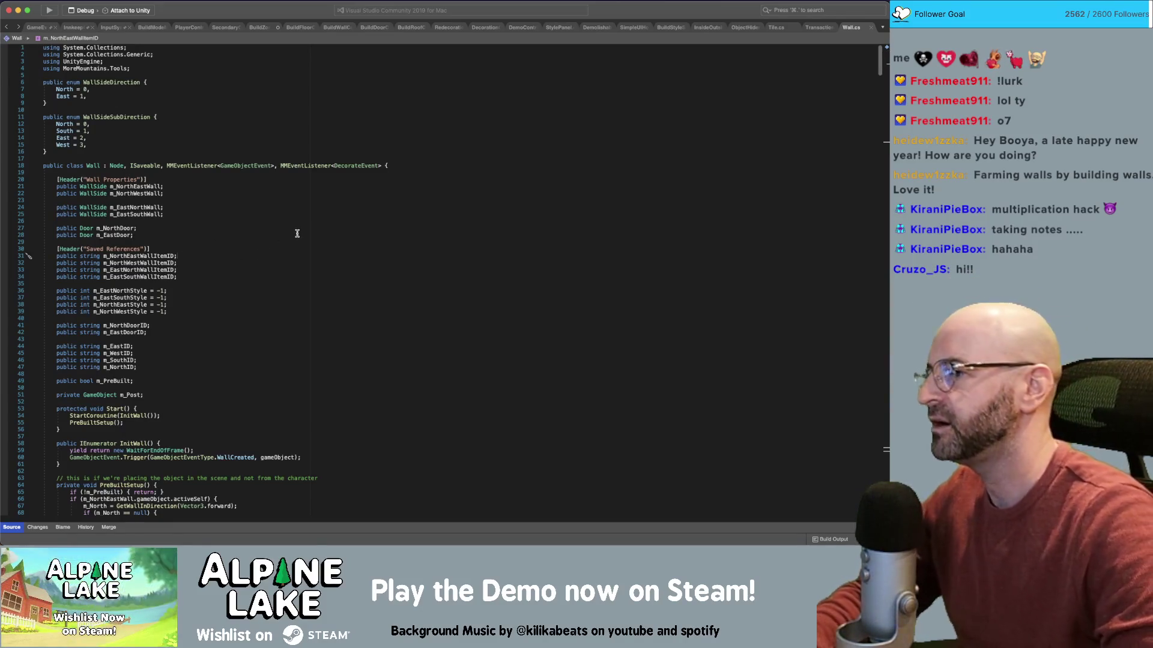
scroll(257, 236, "down", 10)
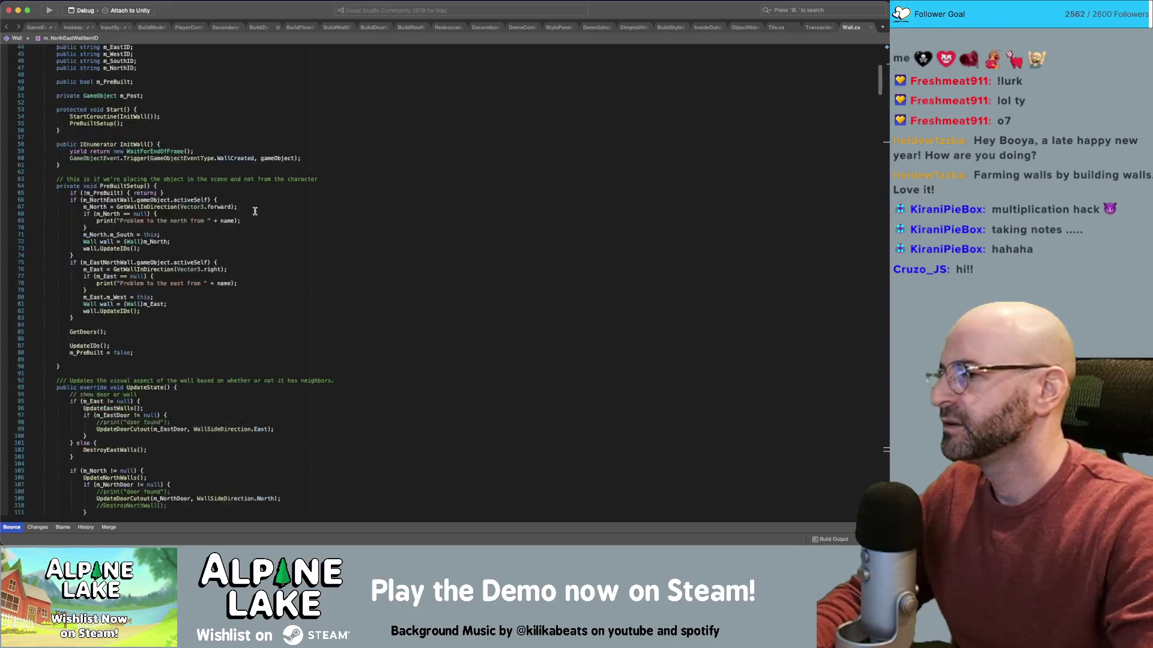
scroll(259, 211, "up", 5)
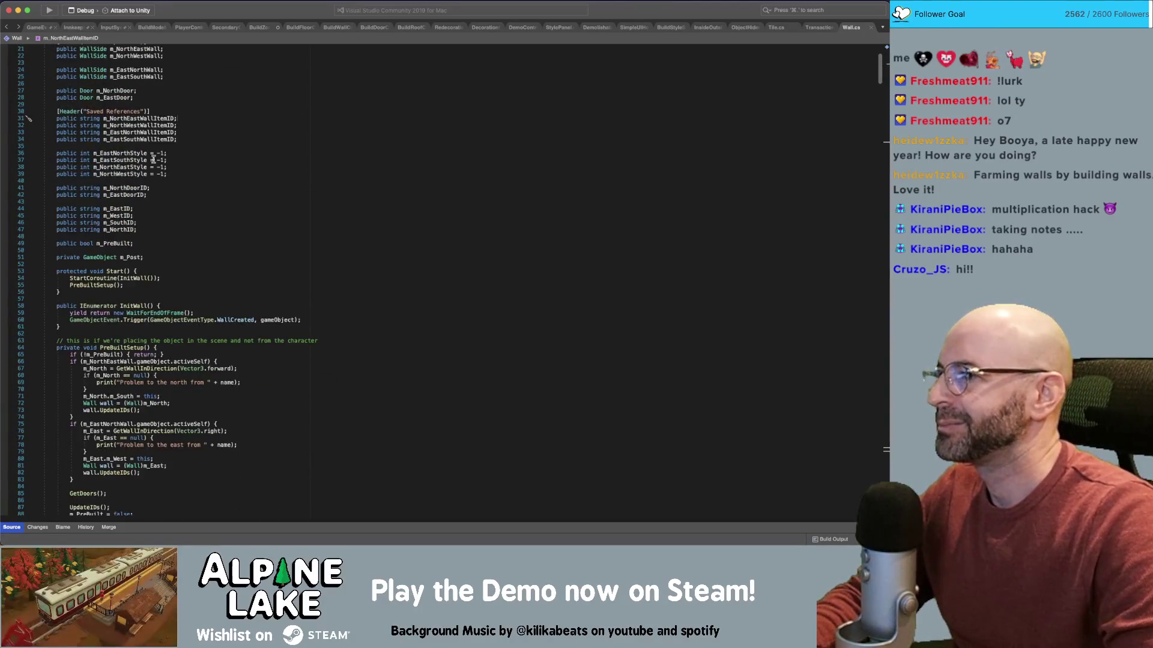
scroll(162, 148, "up", 3)
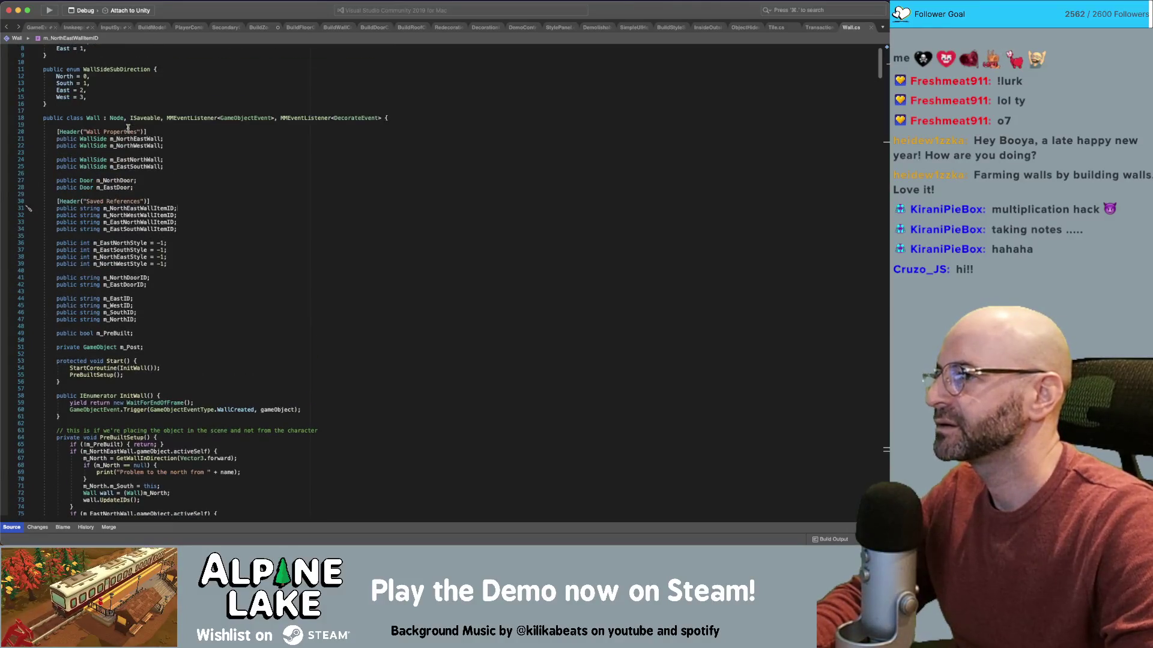
left_click(140, 139)
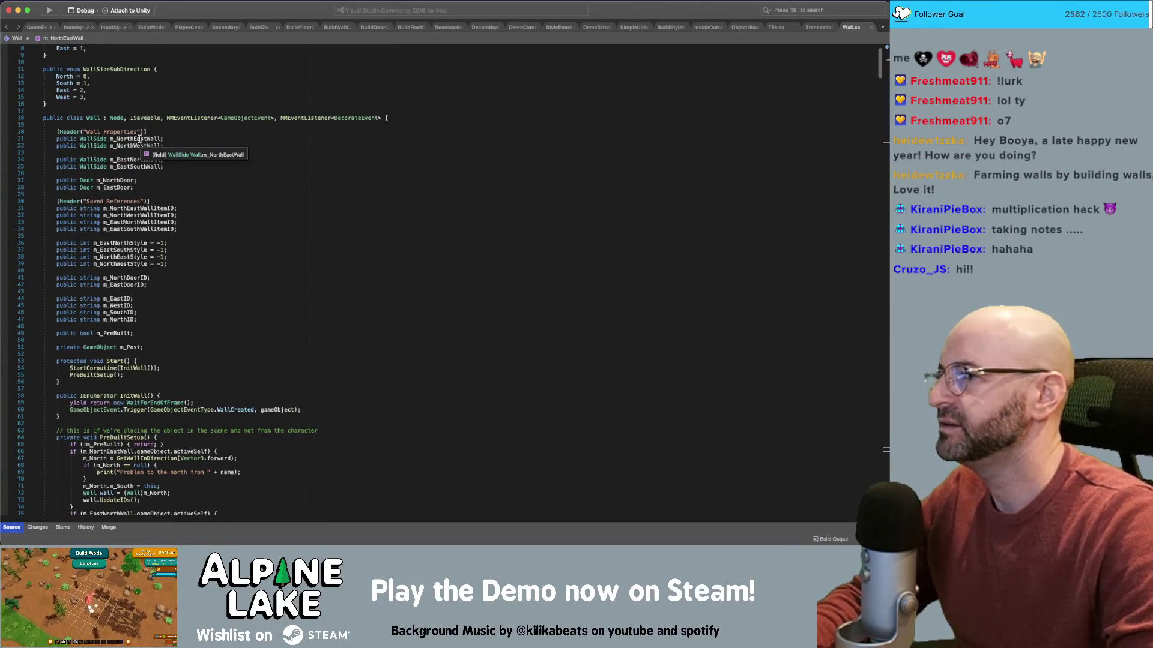
double_click(137, 146)
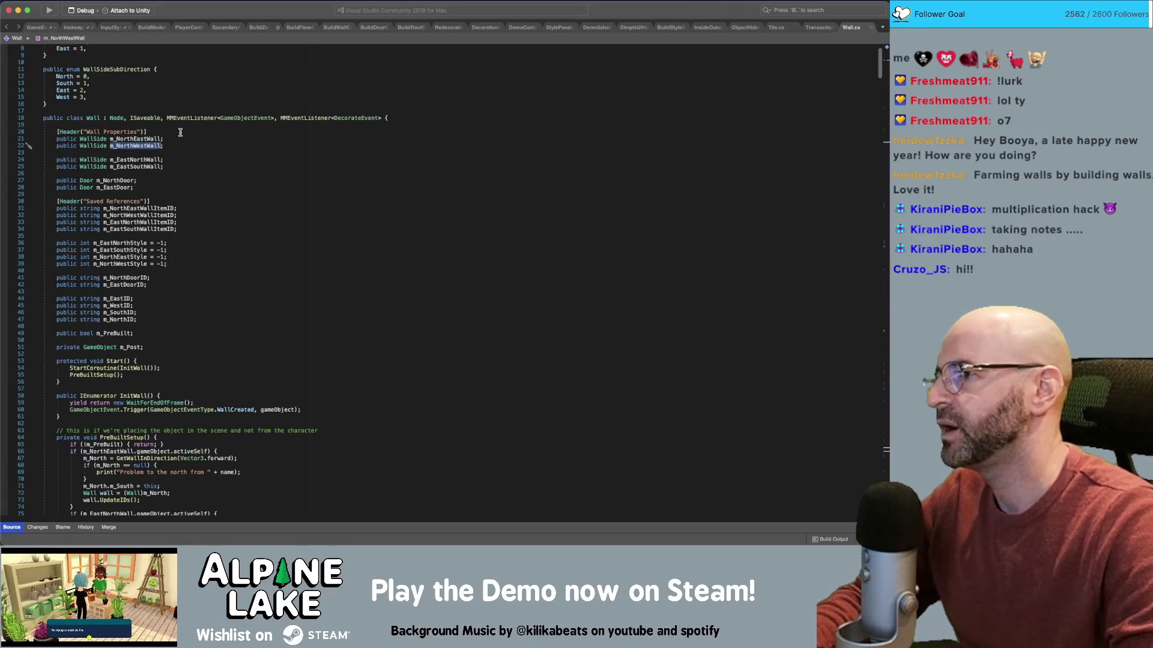
double_click(152, 139)
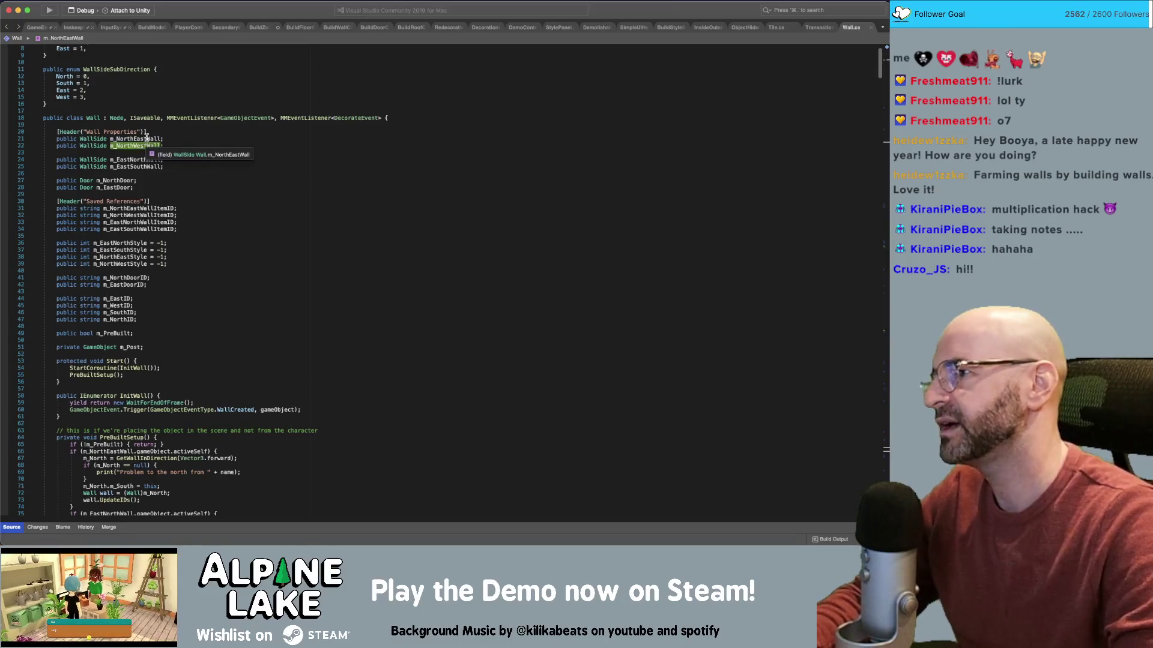
key("super+f")
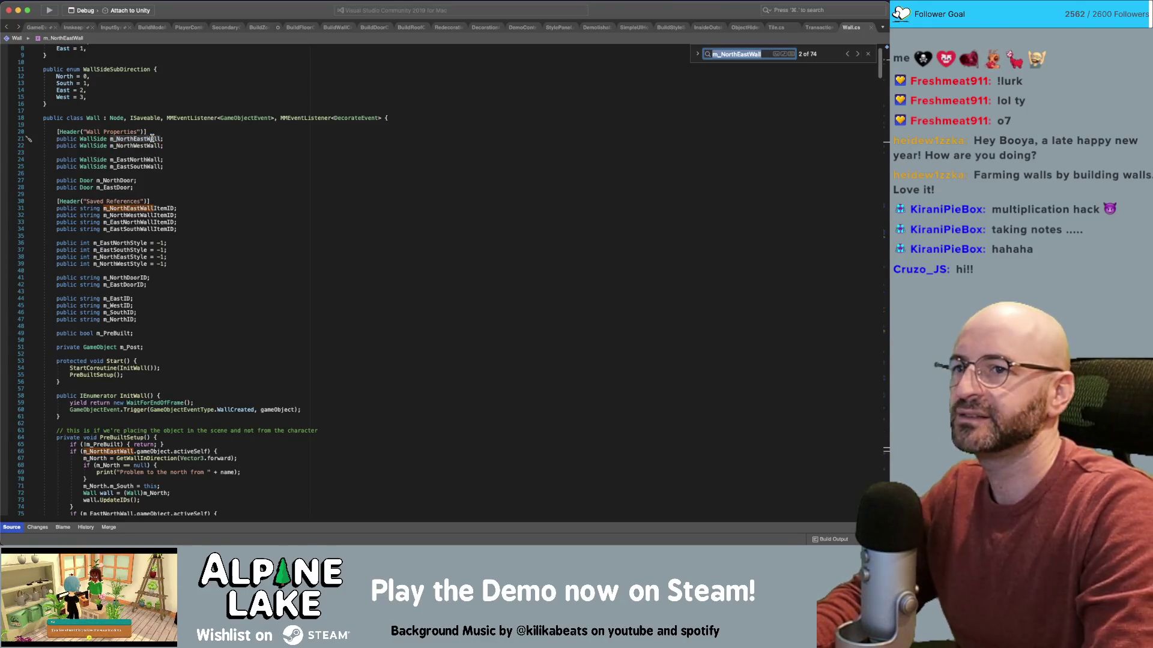
key("Return")
key("Return")
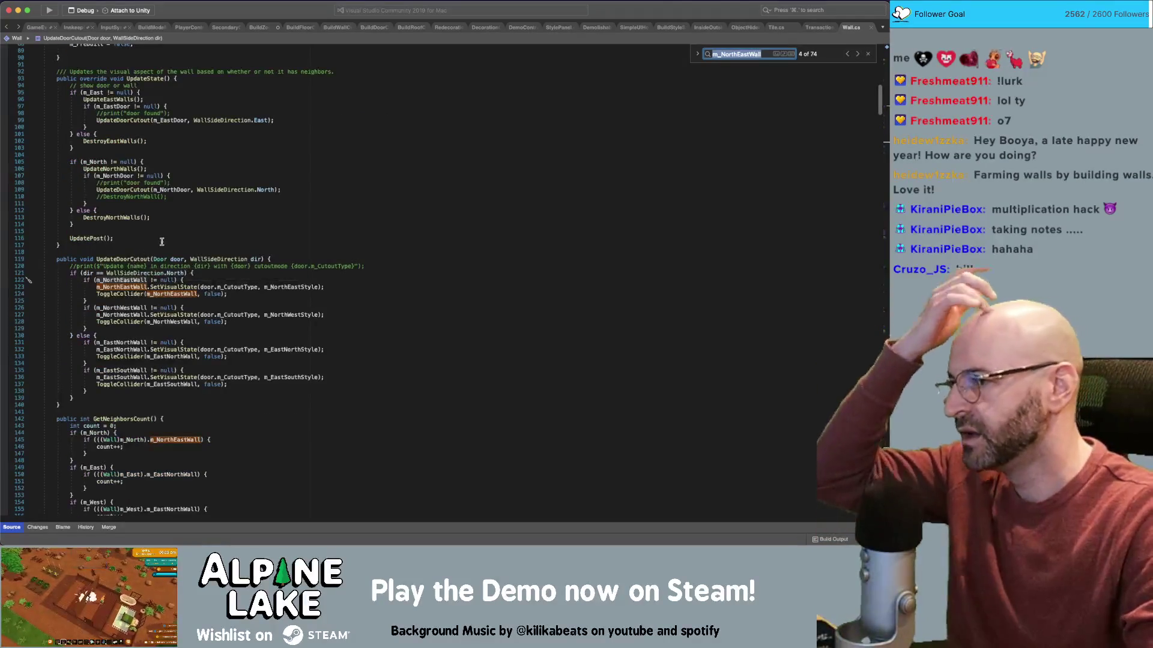
- Scroll through the m_NorthEastWall uses and highlight the SpawnPost calls
left_click(136, 287)
scroll(183, 251, "down", 3)
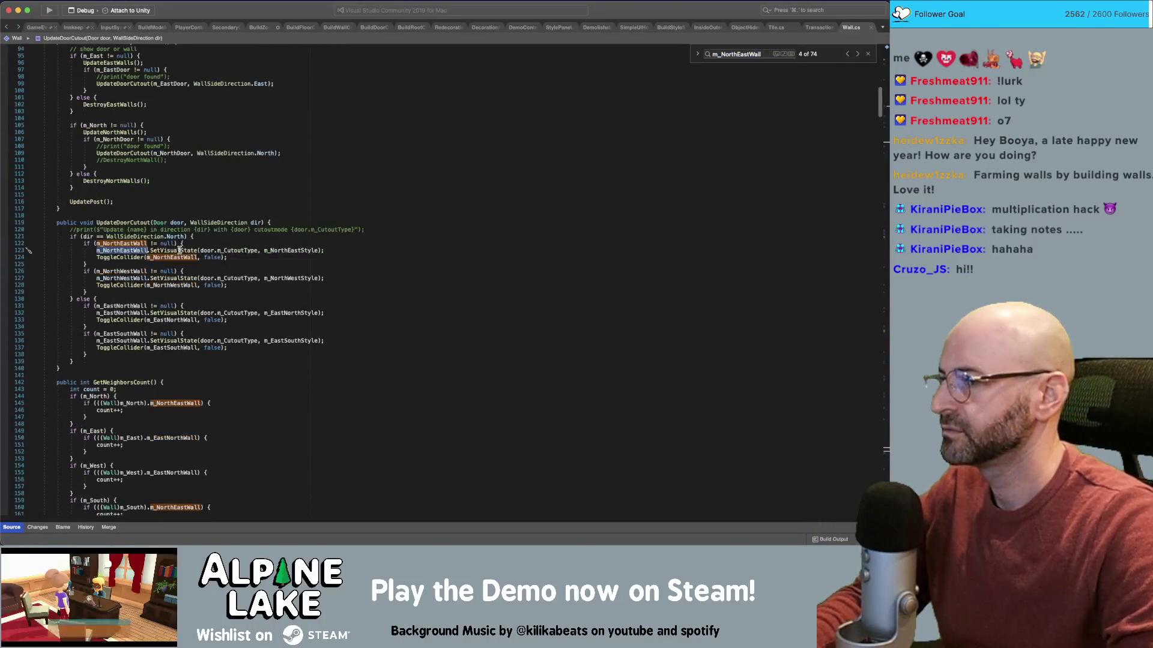
scroll(202, 234, "down", 10)
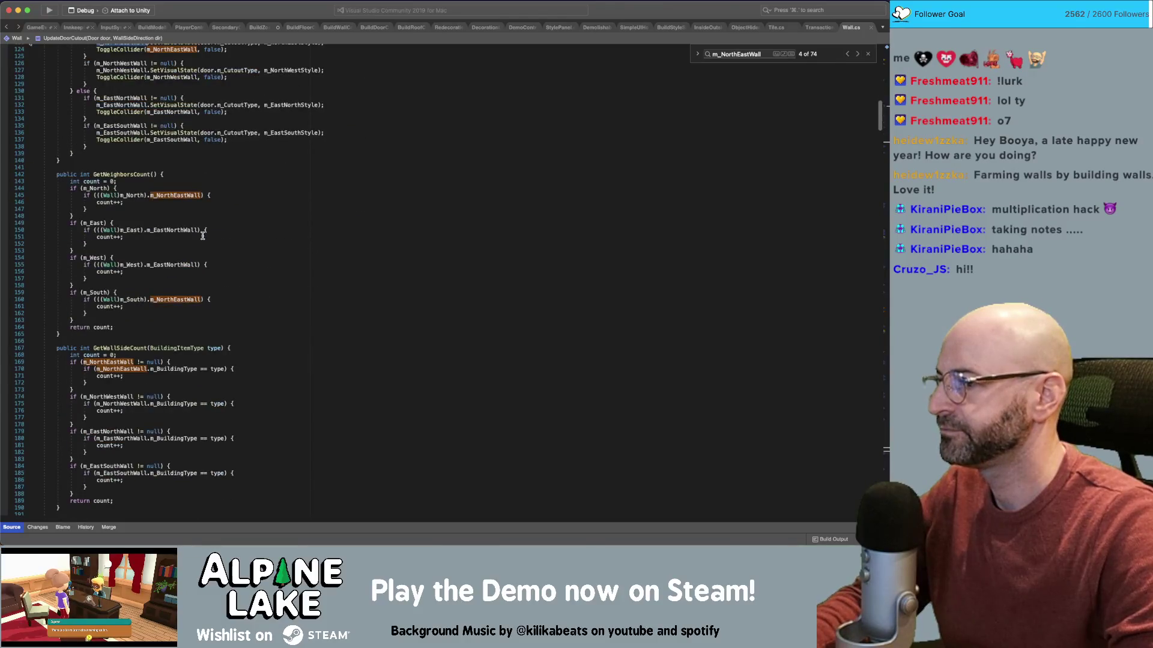
scroll(203, 236, "down", 1)
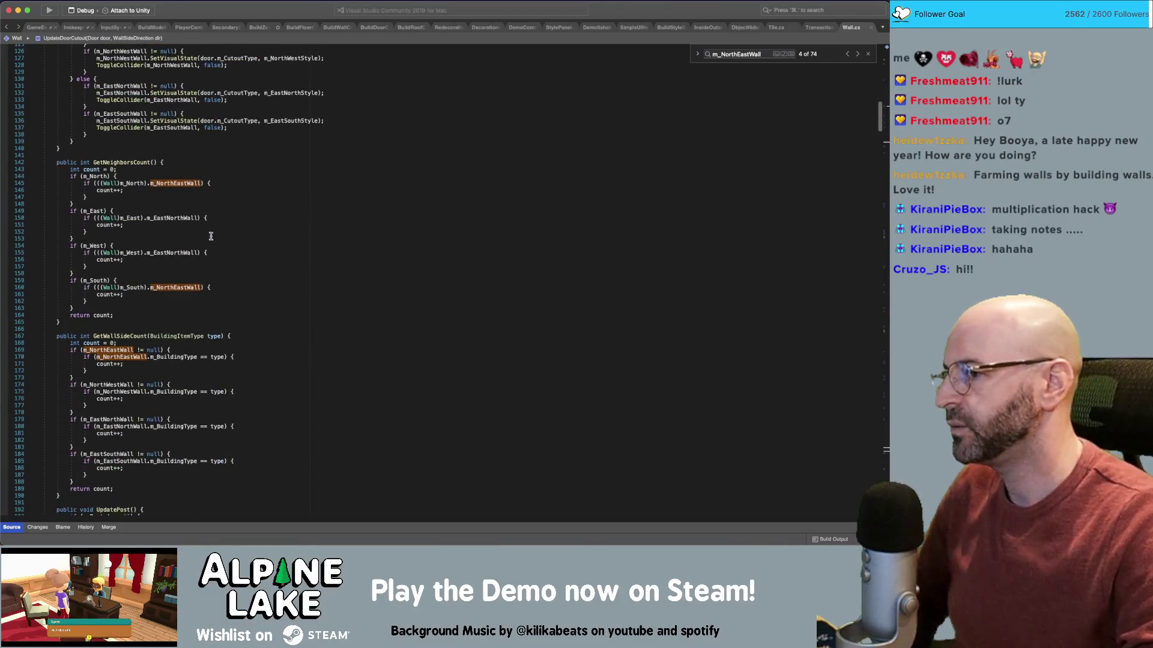
scroll(212, 237, "down", 1)
scroll(221, 183, "down", 12)
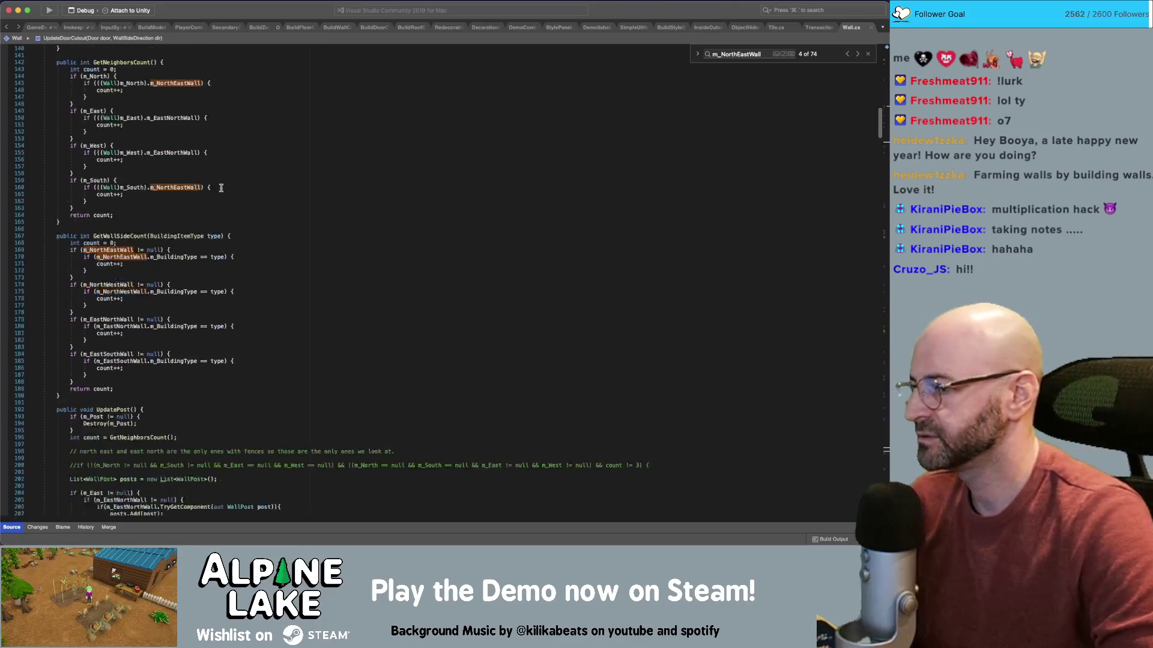
scroll(220, 182, "down", 15)
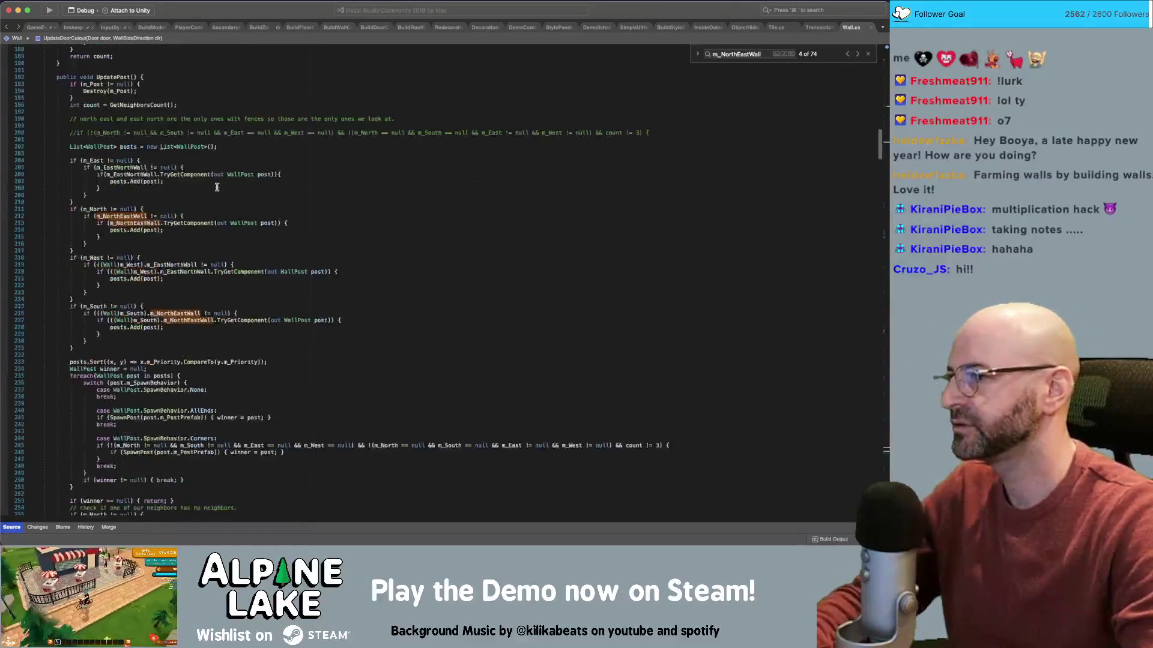
scroll(218, 192, "down", 3)
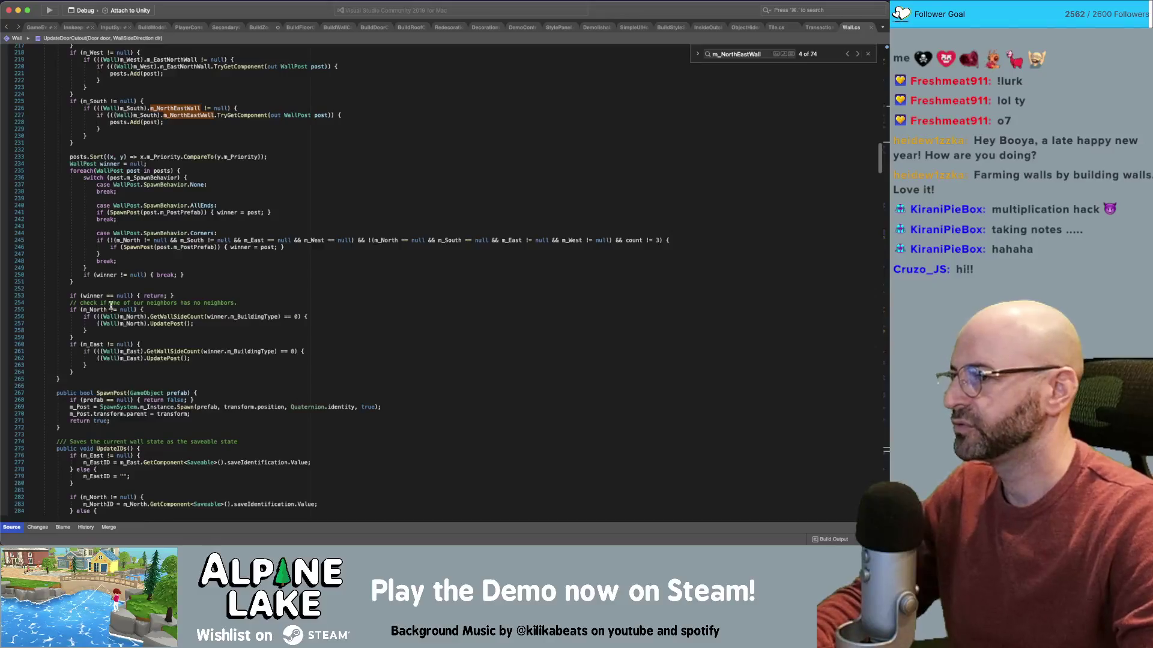
scroll(125, 292, "down", 4)
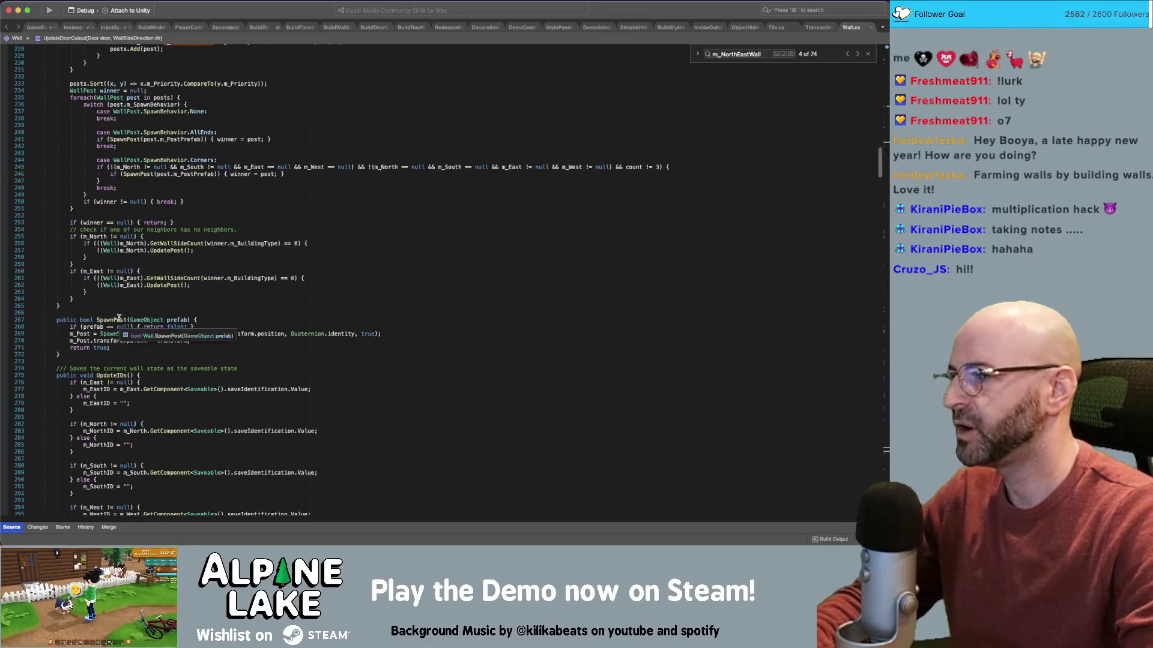
left_click(119, 319)
scroll(120, 312, "down", 9)
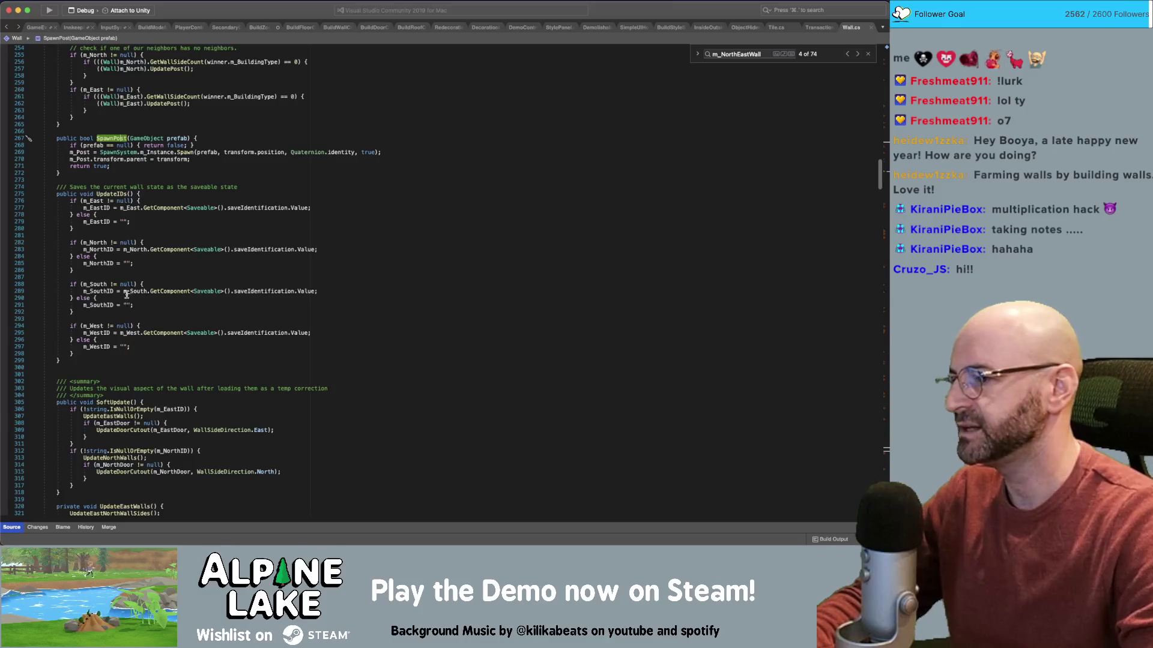
scroll(126, 295, "down", 4)
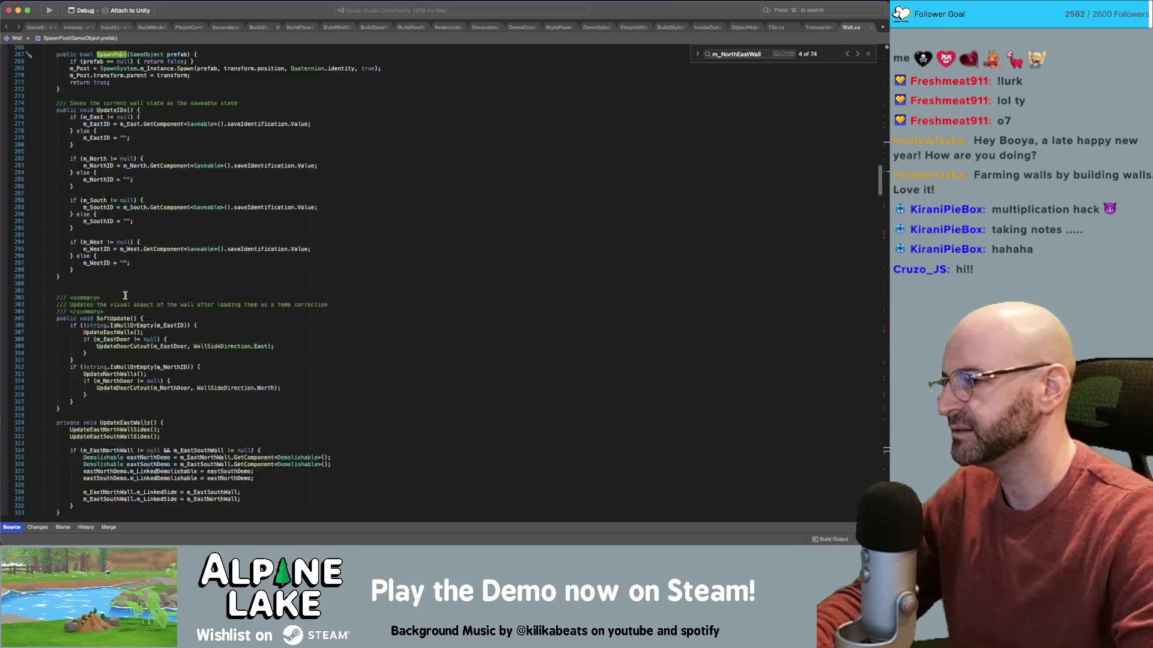
- Review UpdateNorthWalls' linked-side assignments, then go to UpdateNorthEastWallSides
left_click(128, 374, "super")
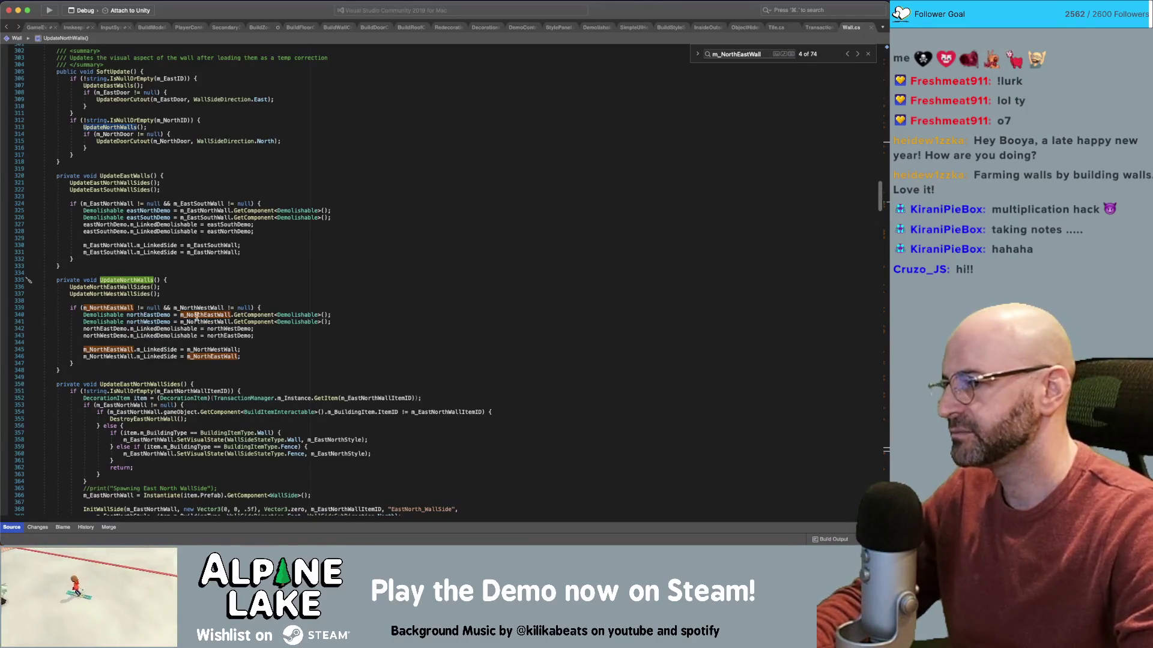
left_click(243, 353)
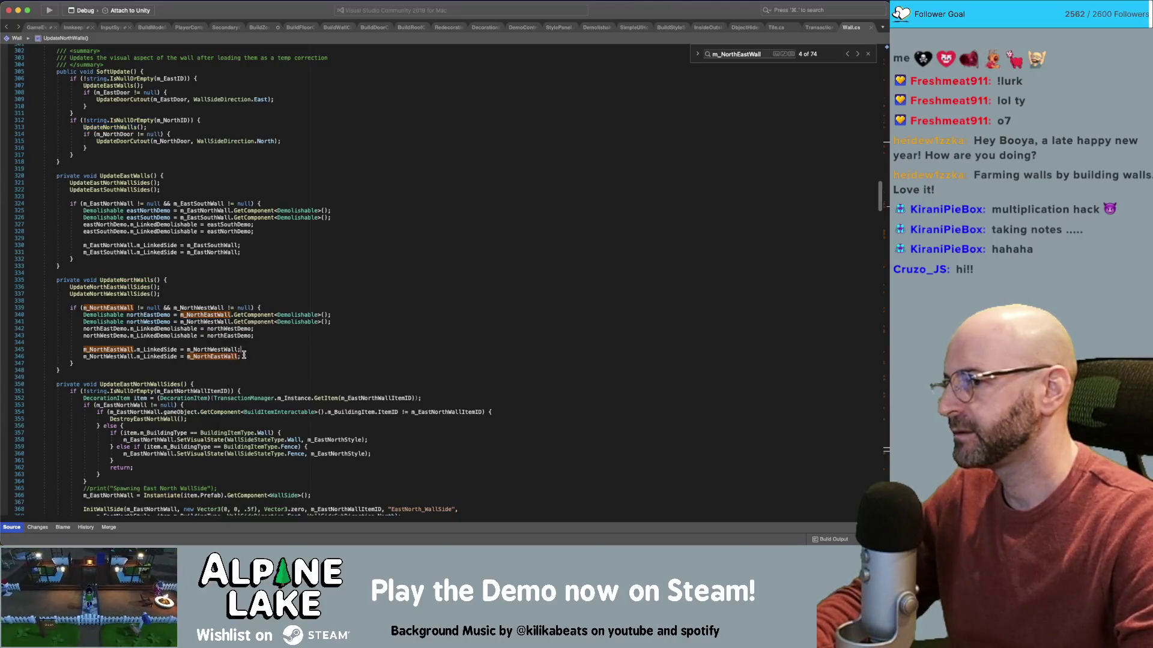
left_click(243, 356)
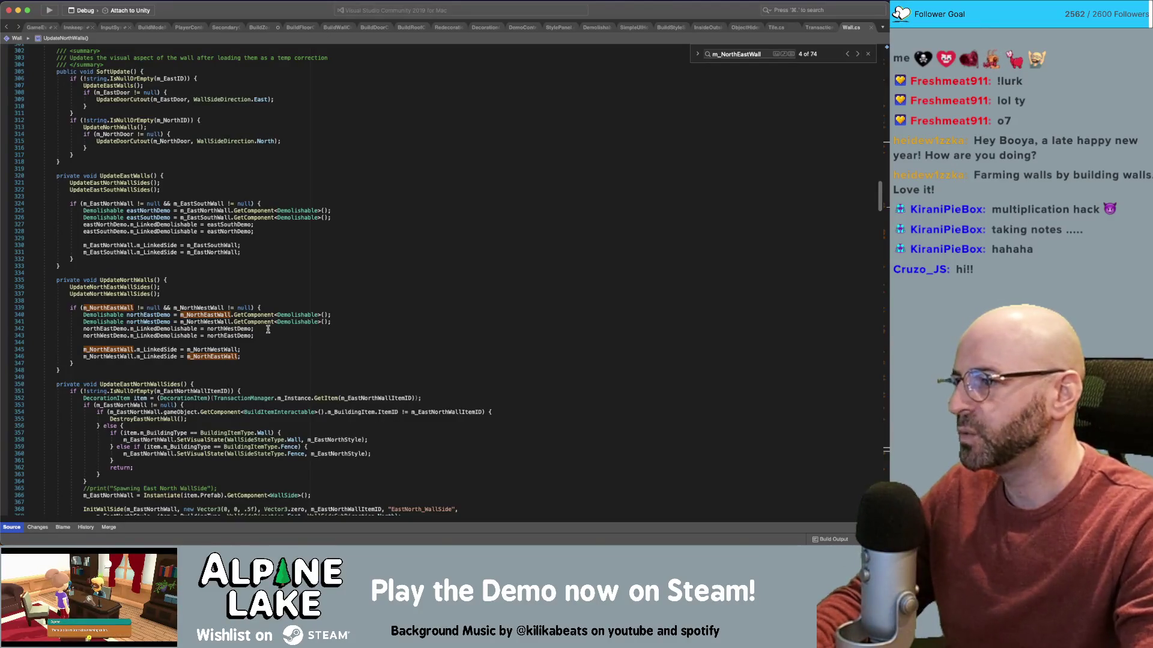
left_click(133, 286, "super")
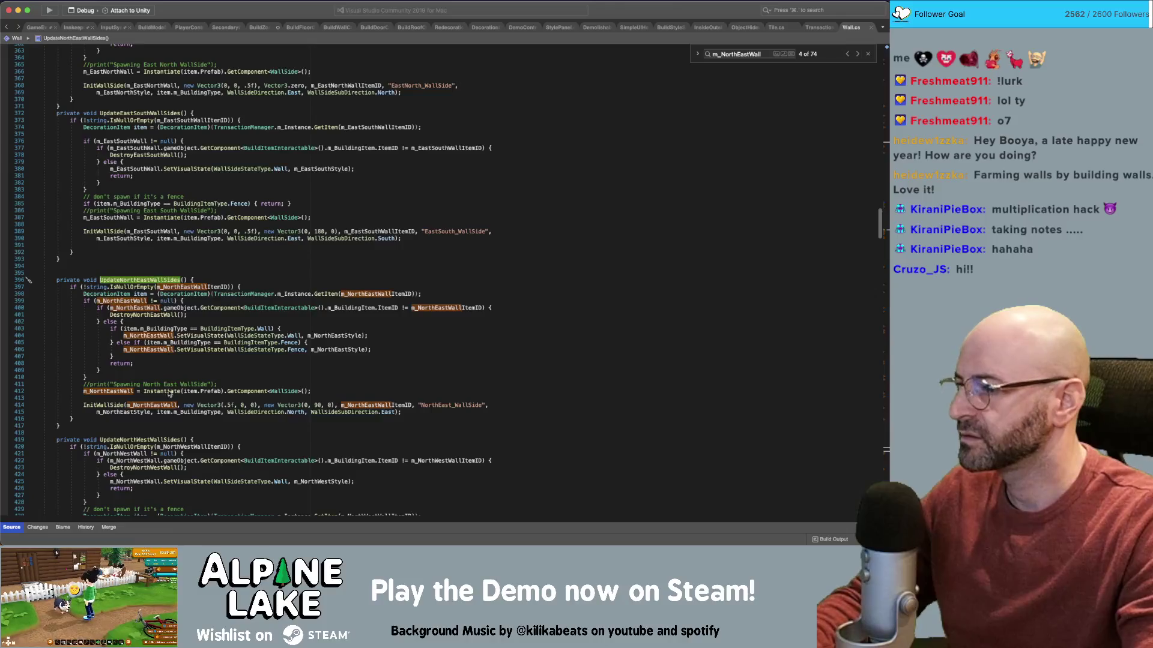
- Scroll to UpdateNorthWestWallSides and start a new line after the m_NorthWestWall Instantiate call
scroll(183, 431, "down", 3)
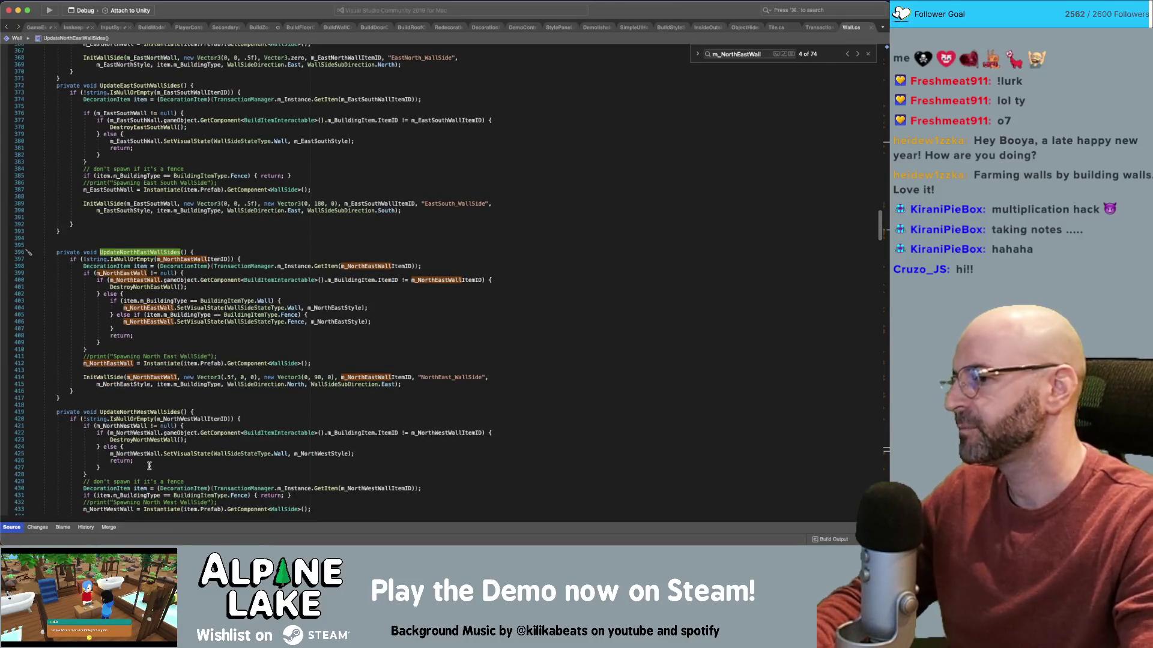
scroll(143, 481, "down", 2)
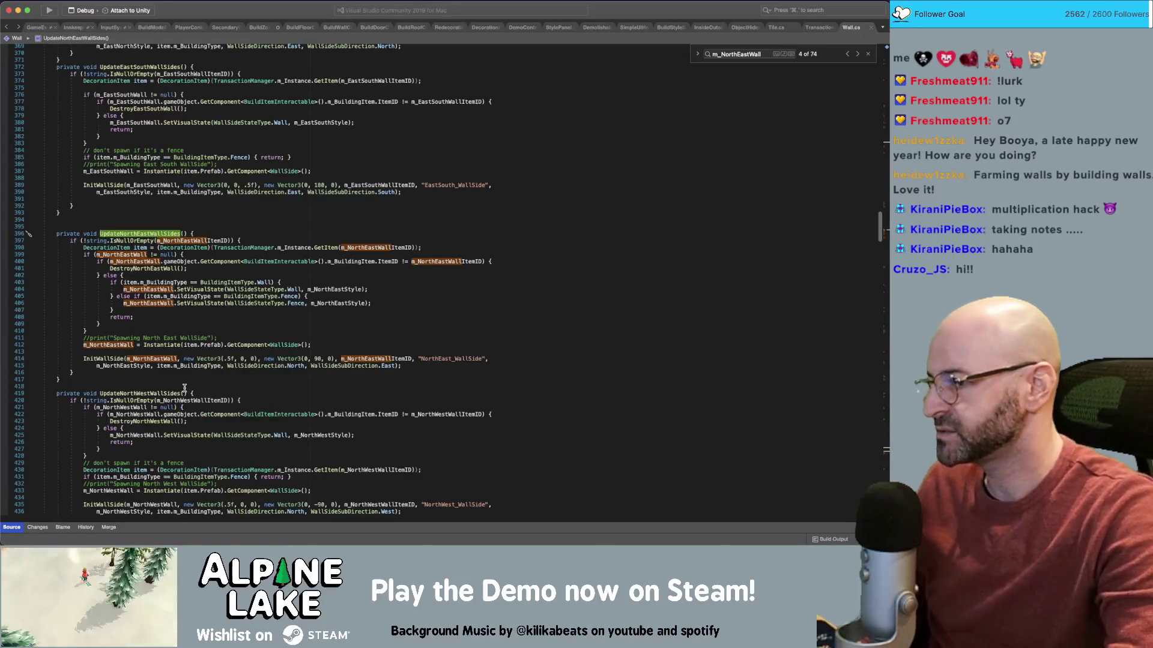
scroll(185, 389, "down", 3)
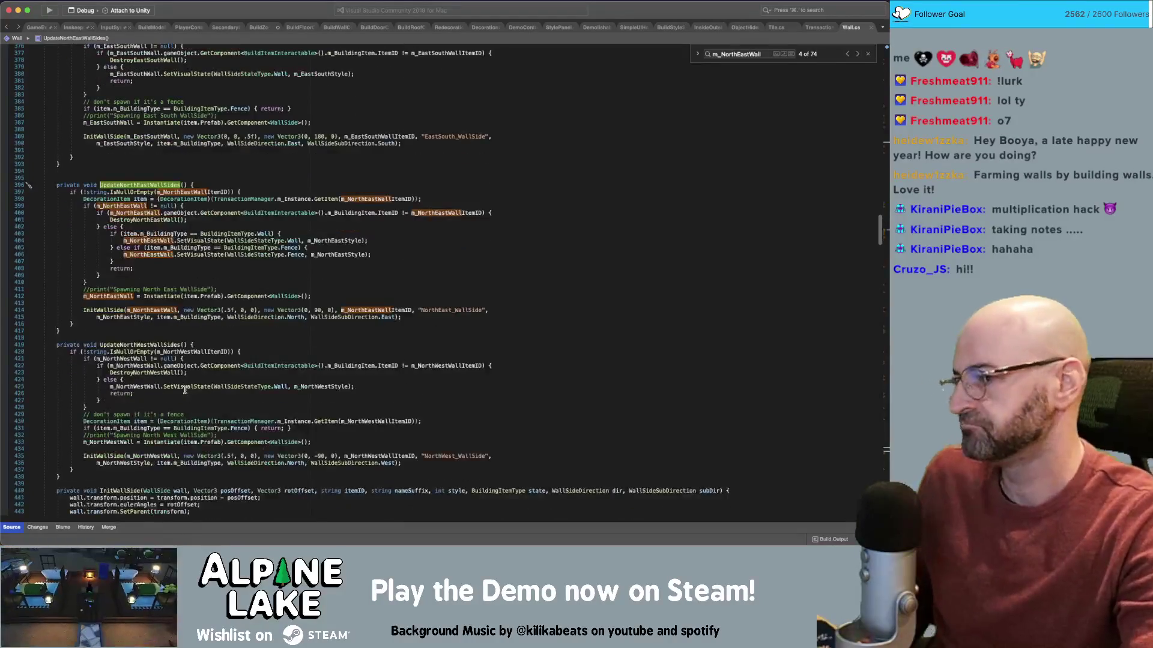
mouse_move(187, 388)
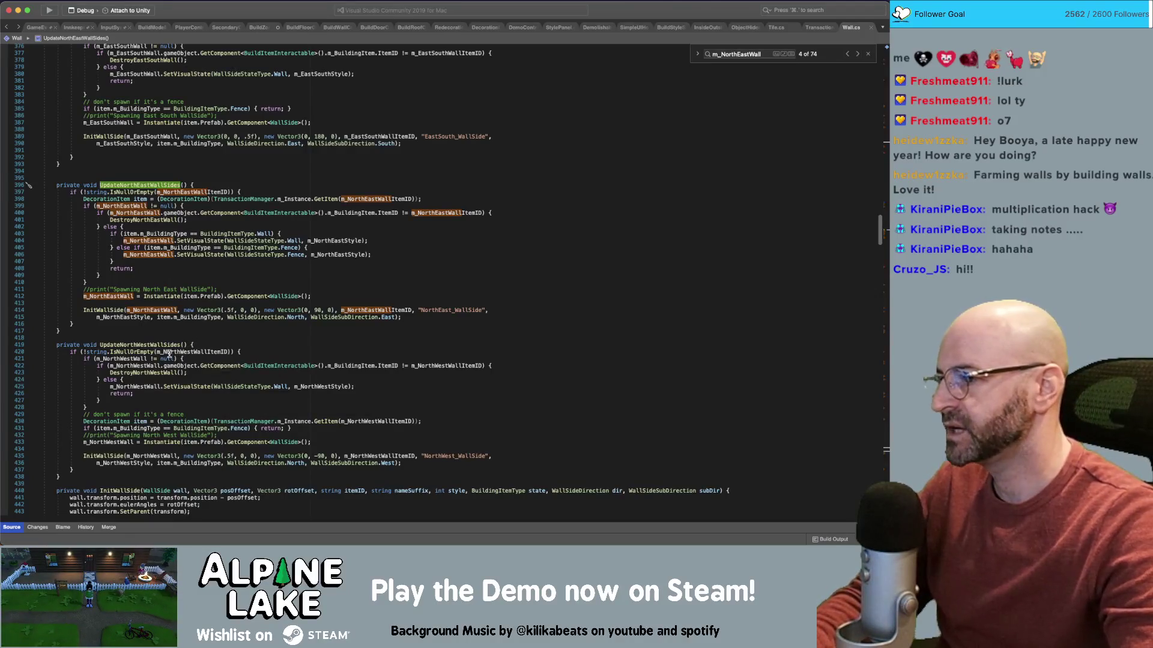
double_click(162, 345)
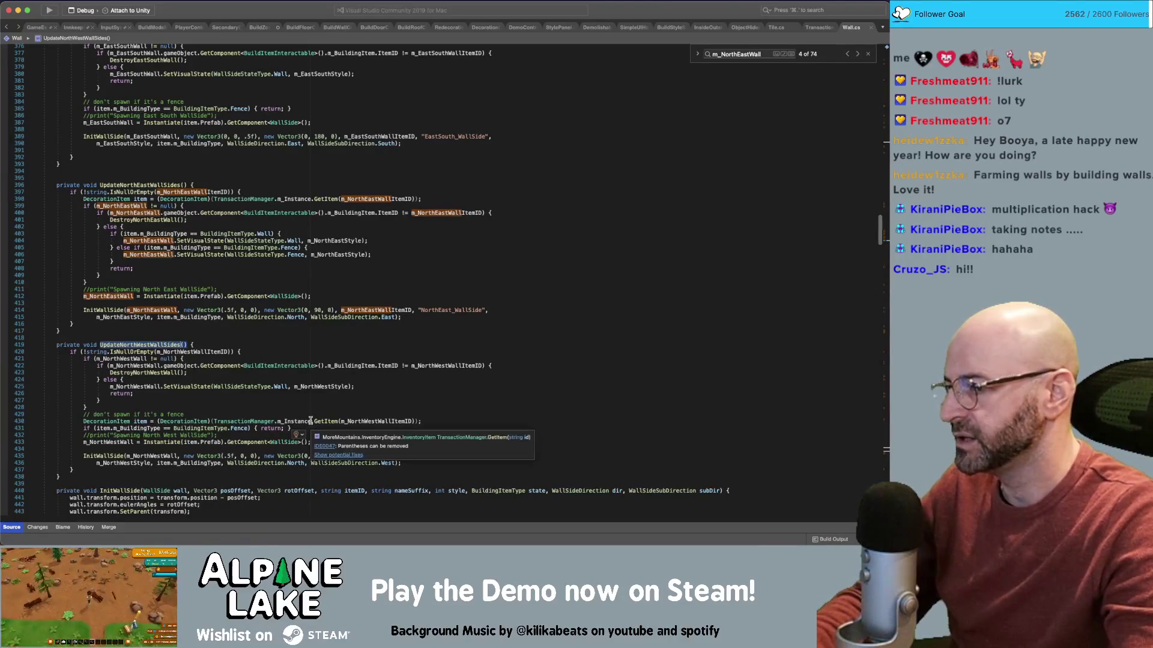
left_click(330, 443)
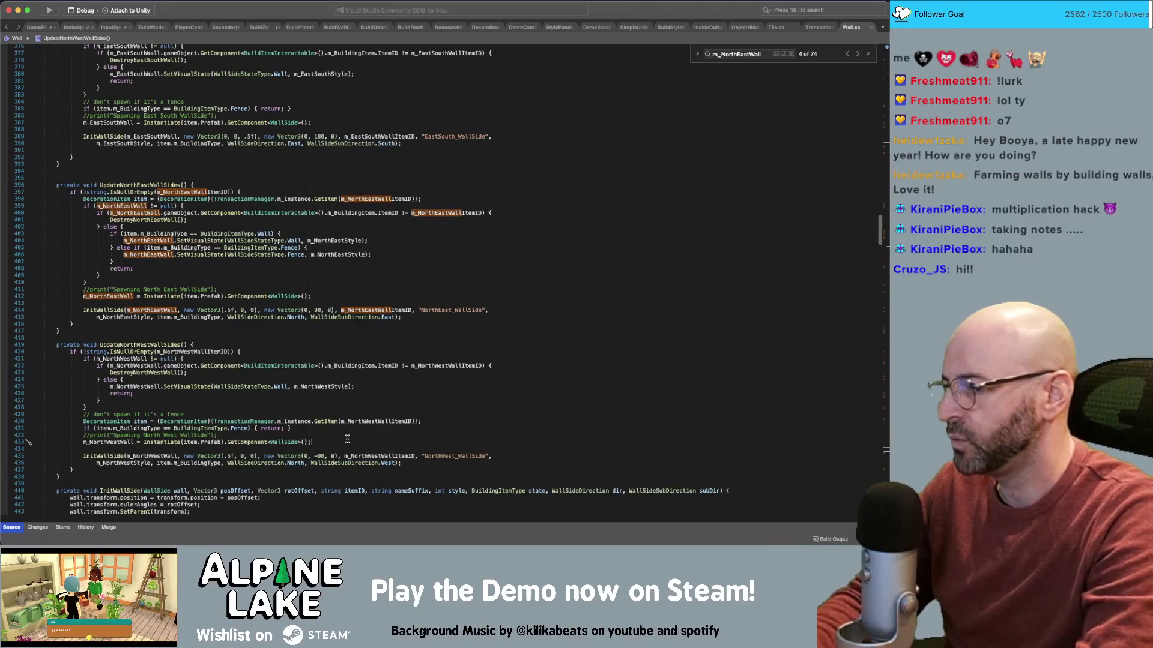
key("Down")
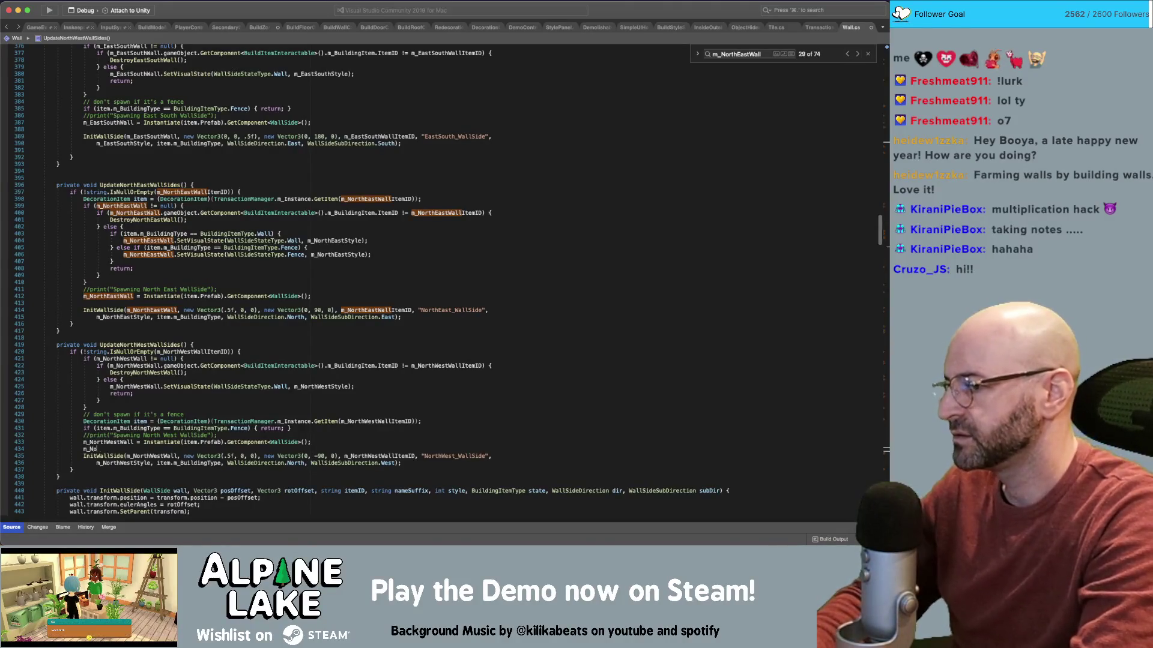
- Type the m_NorthWestWall.TryGetComponent(out LootSpawner) check below the Instantiate call
type("_North")
key("BackSpace")
key("BackSpace")
key("BackSpace")
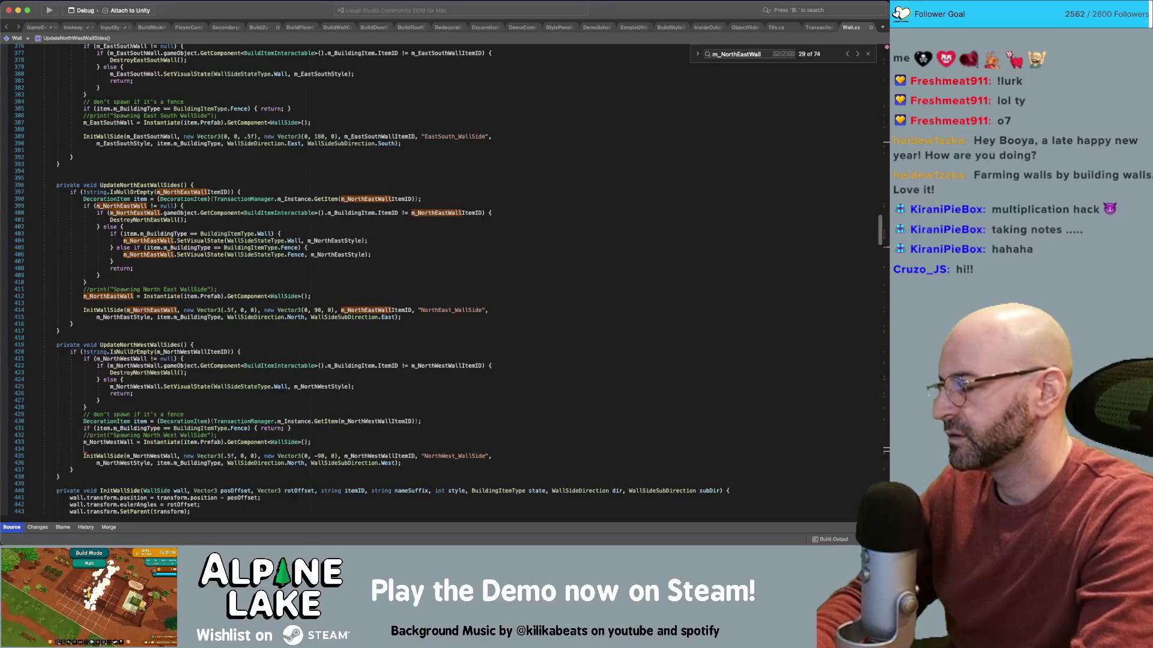
key("BackSpace")
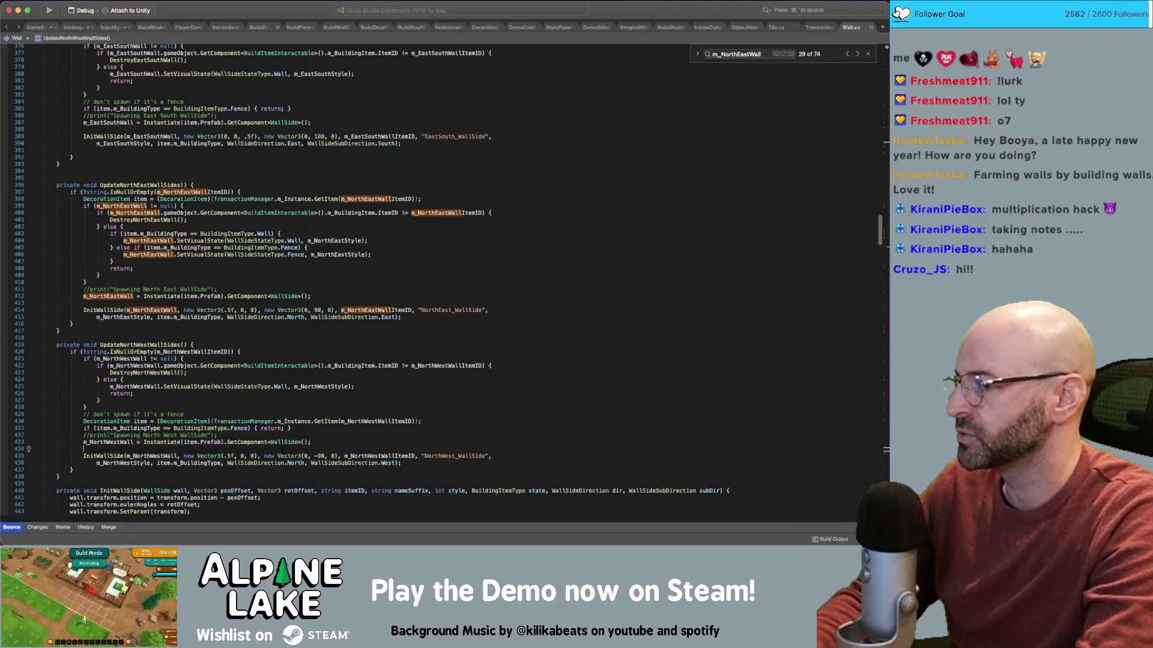
type("Destroy(")
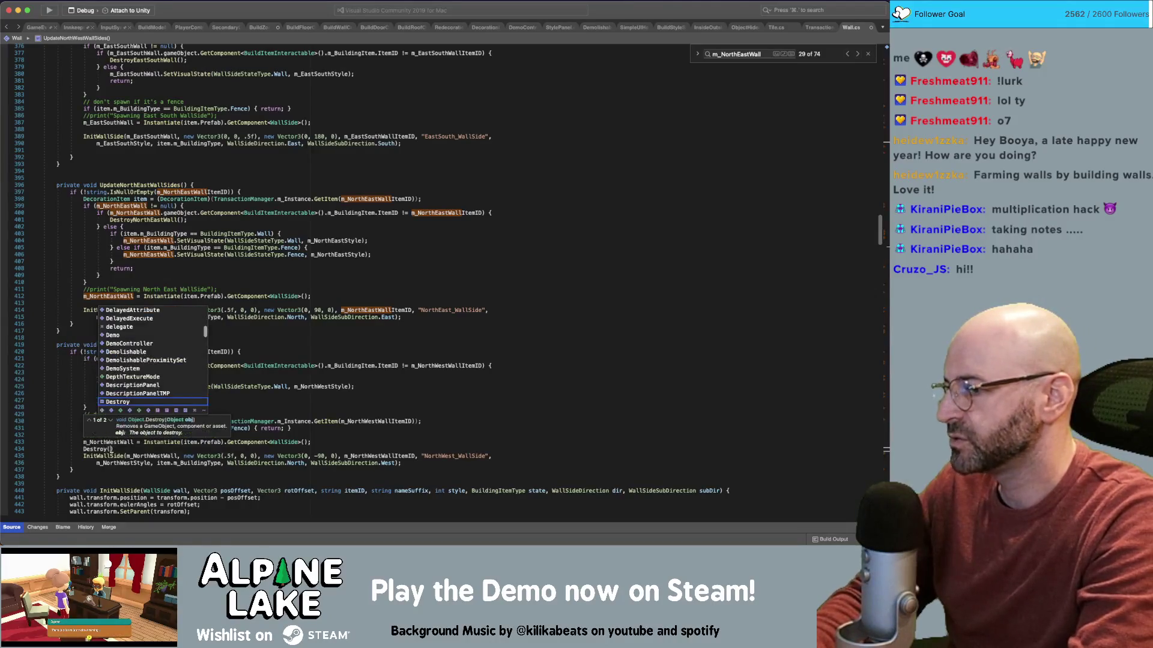
key("super+shift+Left")
key("BackSpace")
type("if(")
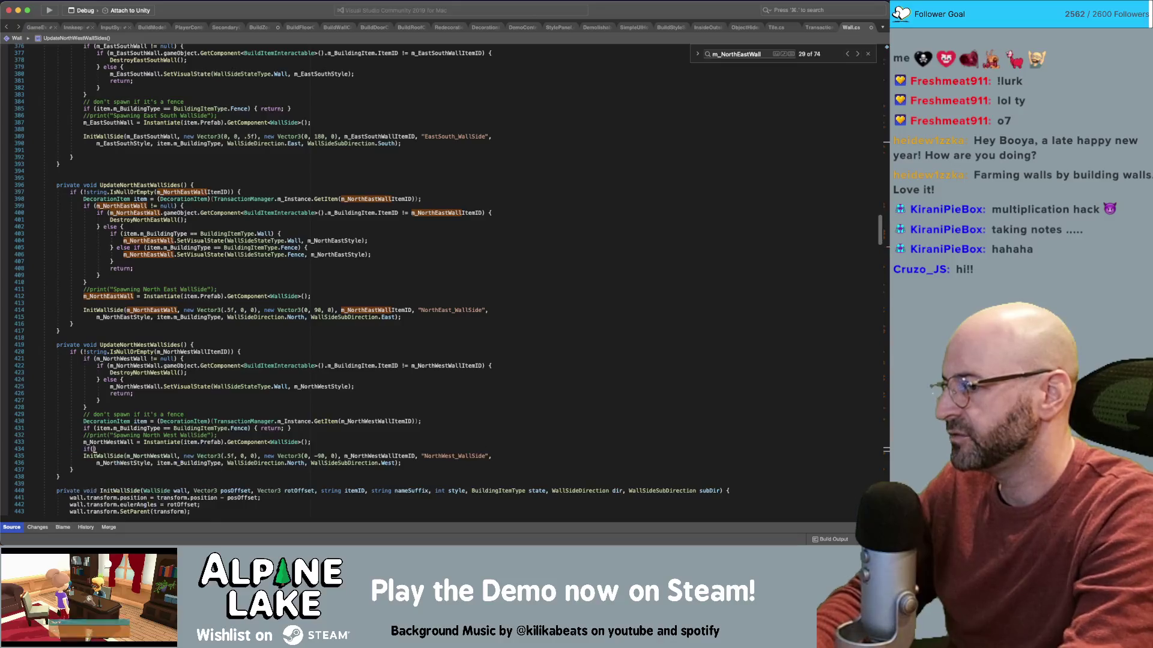
type("m_NorhtWest")
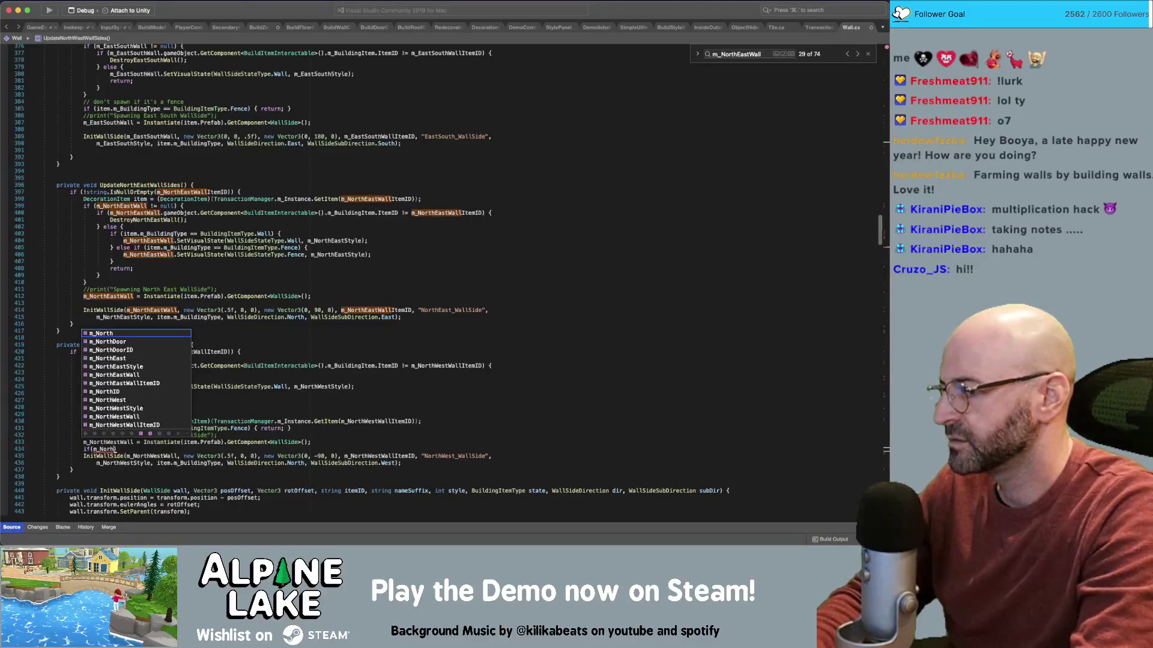
key("BackSpace")
type("WestWall")
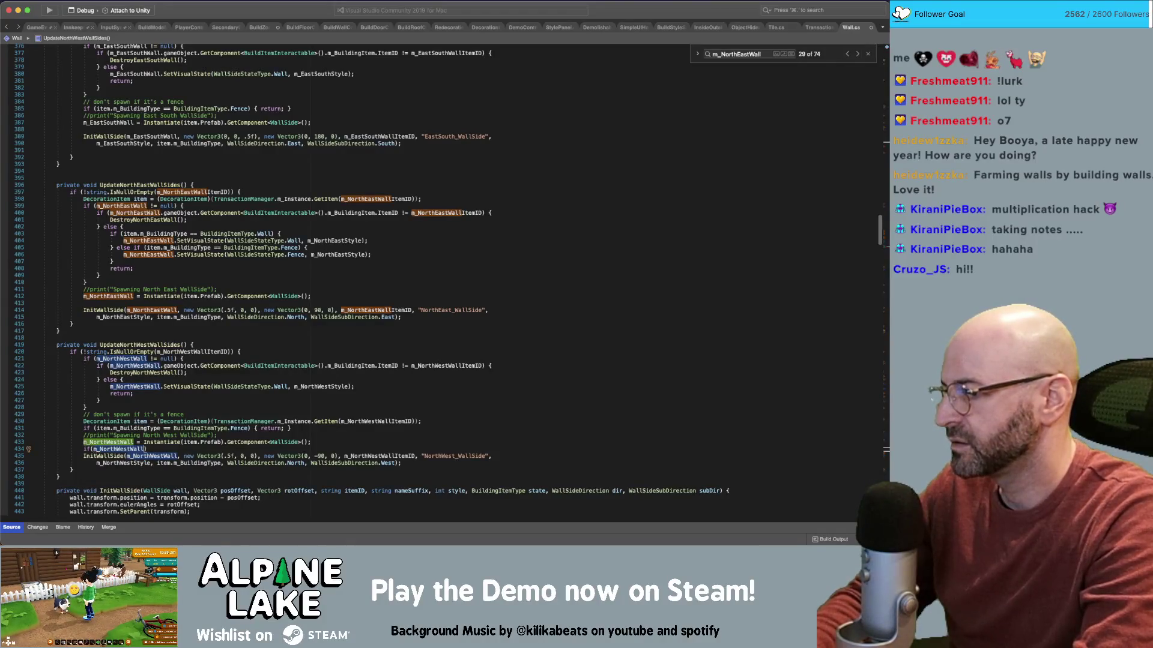
type(".TryGetComponent(O")
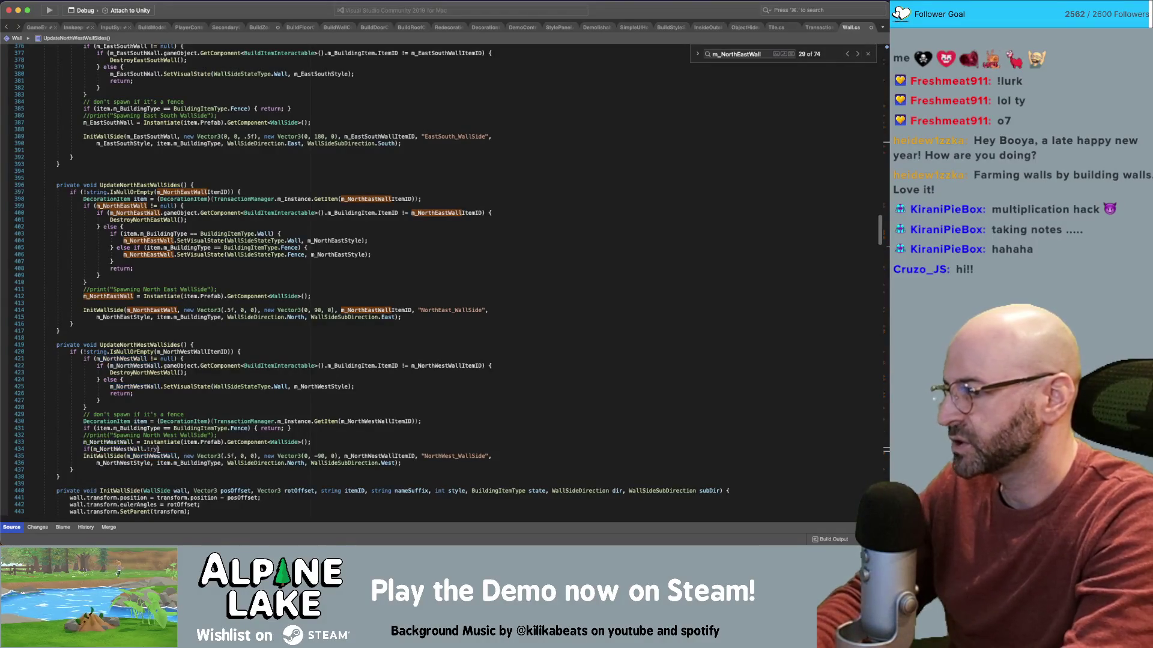
type("ut Loot")
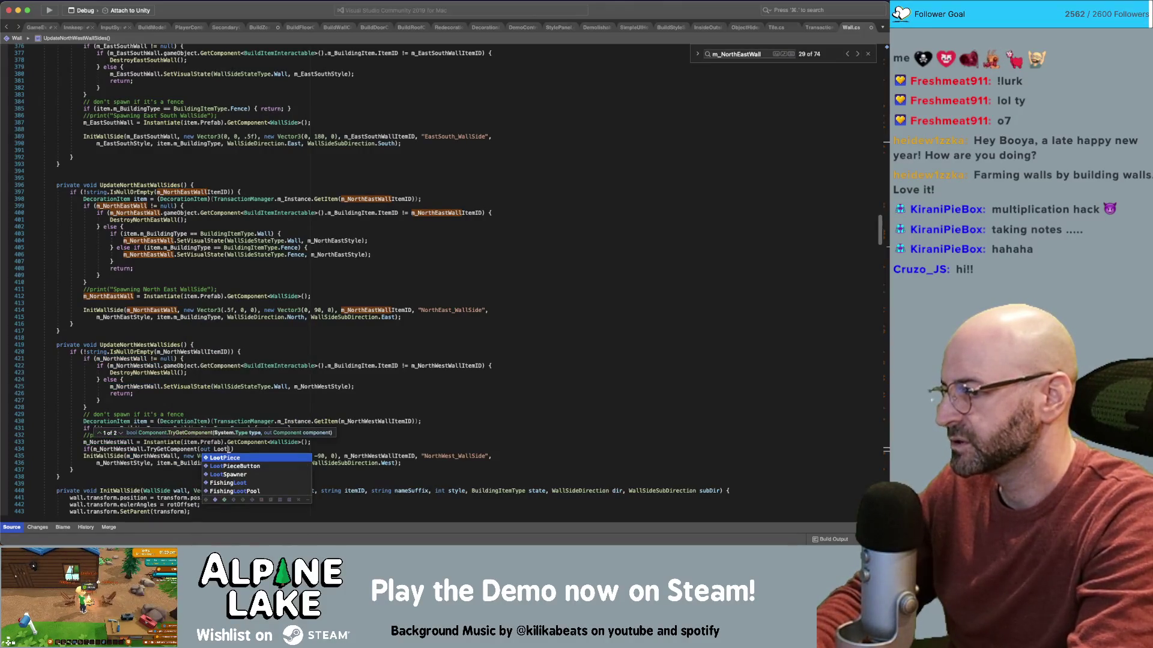
type("S")
key("Return")
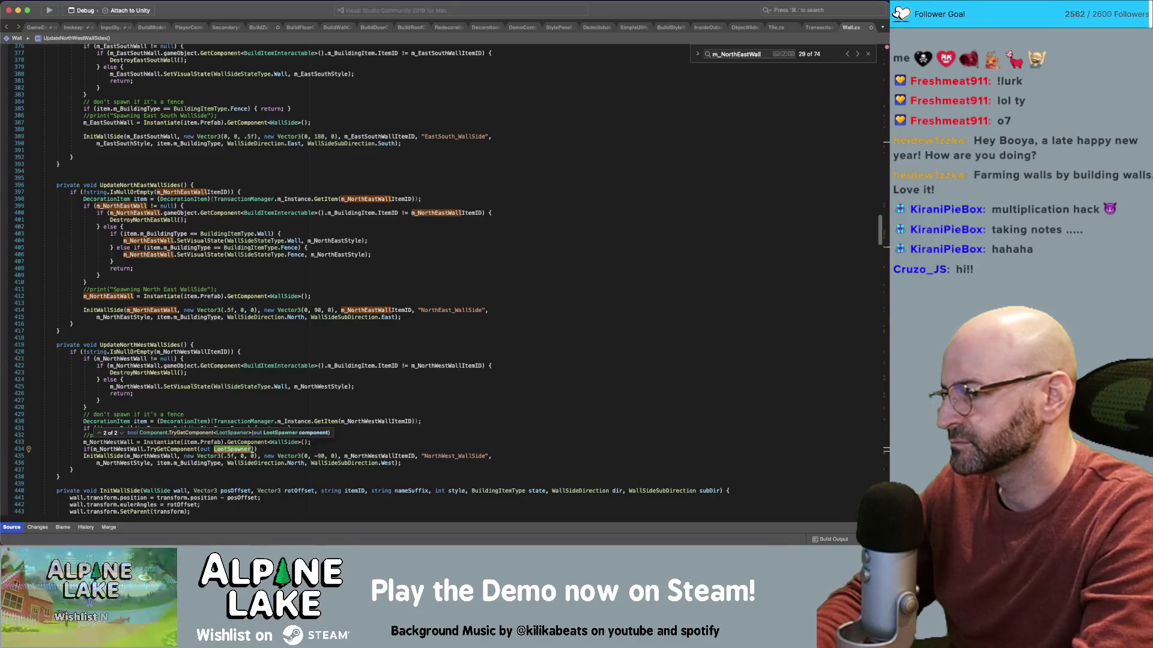
- Comment out the unfinished check and open the WallSide class declaration
key("Escape")
key("super+slash")
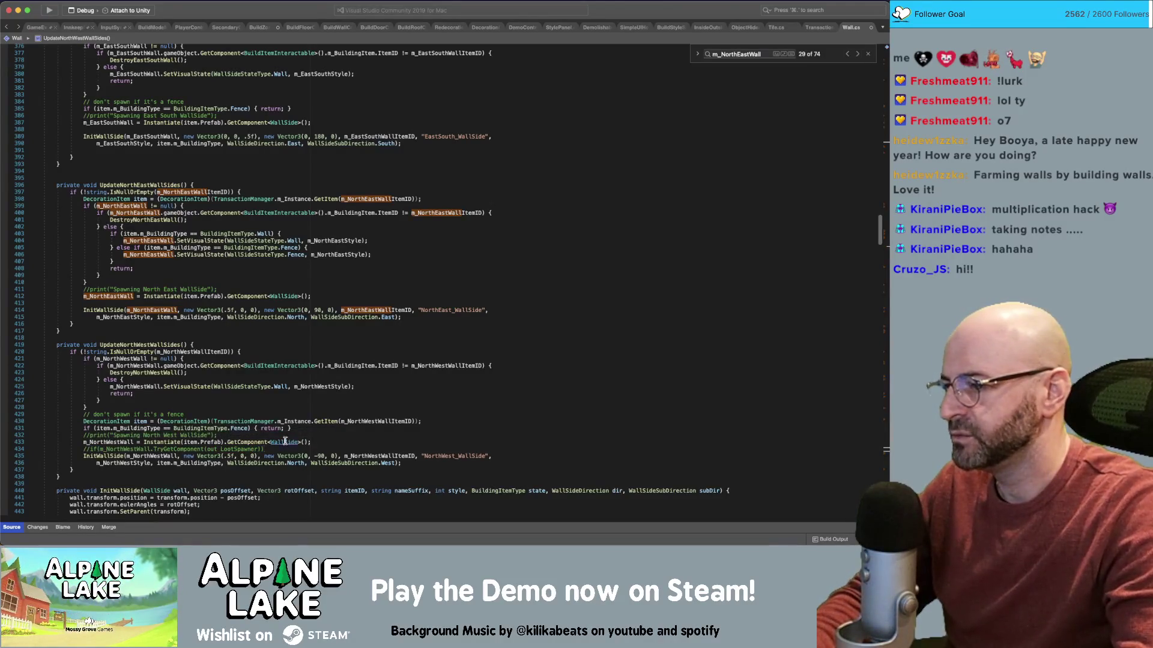
left_click(284, 442, "super")
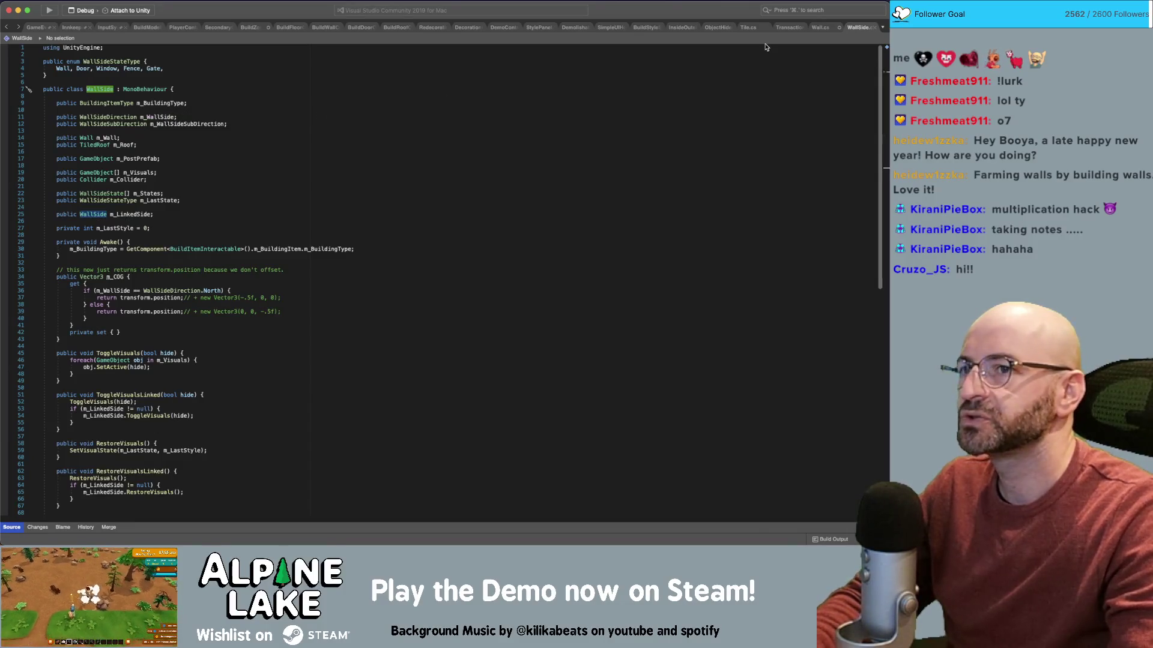
- Uncomment the LootSpawner check and complete it with a Destroy(loot); body
left_click(820, 28)
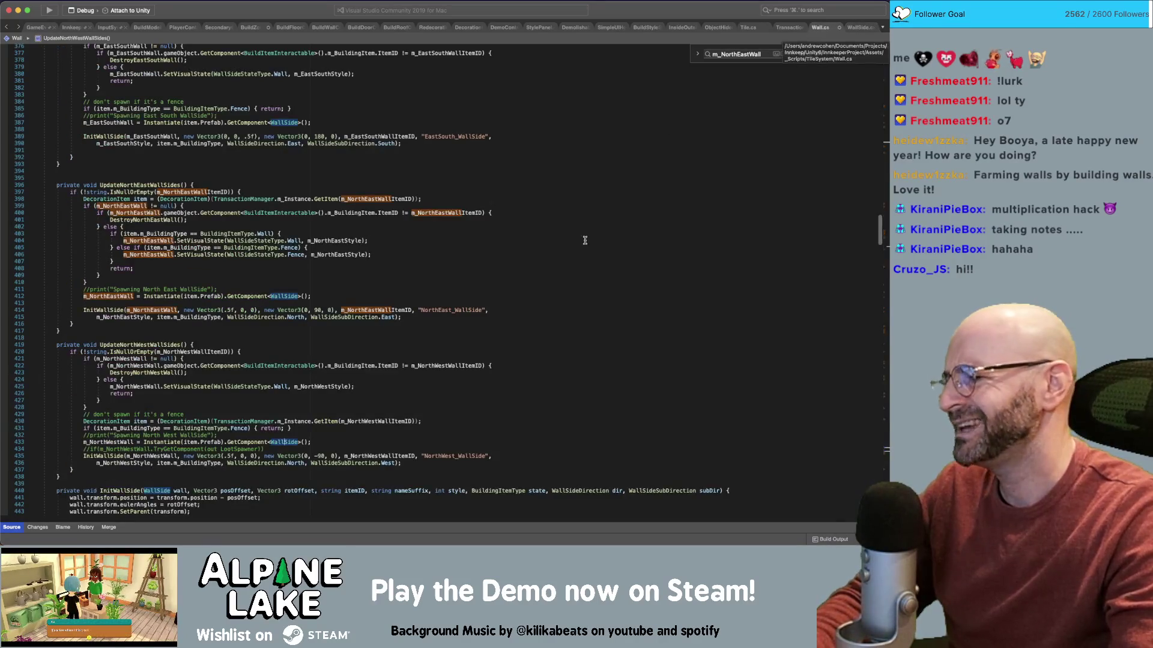
left_click(192, 449)
key("super+slash")
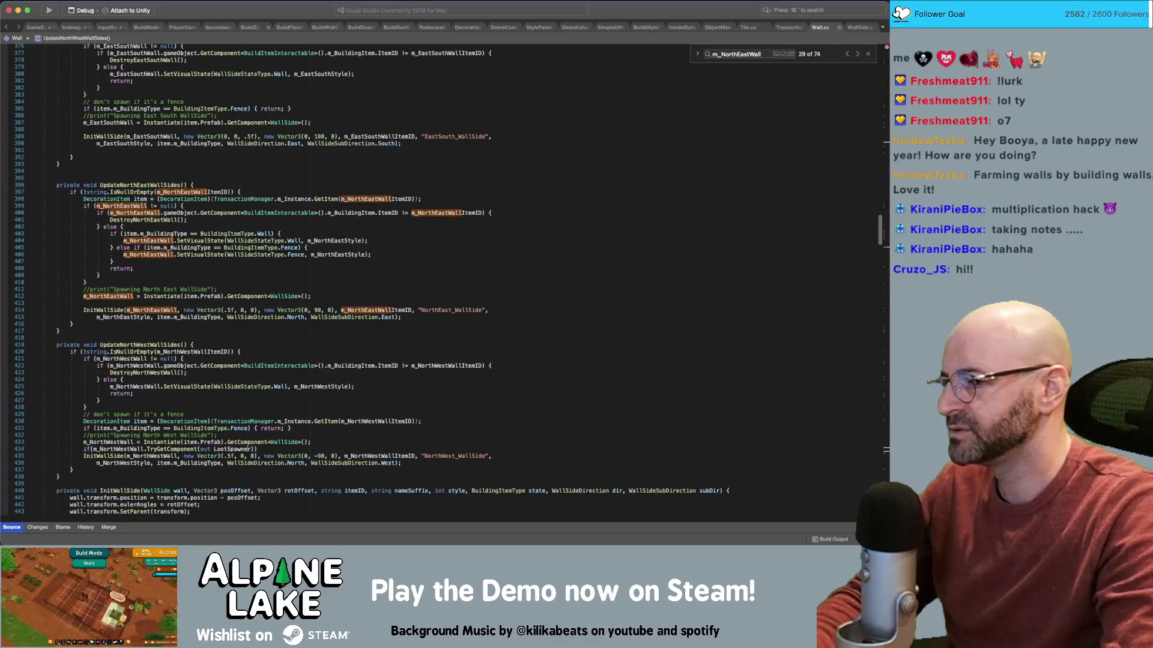
type("loot)")
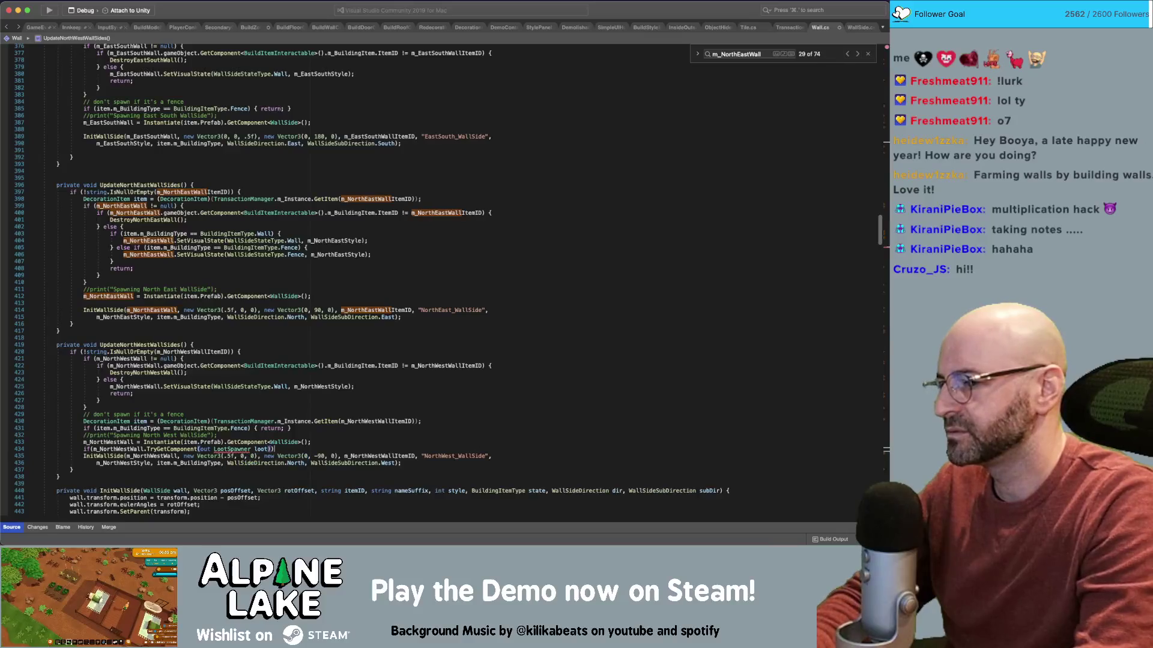
key("Return")
type("Destroy(loot);")
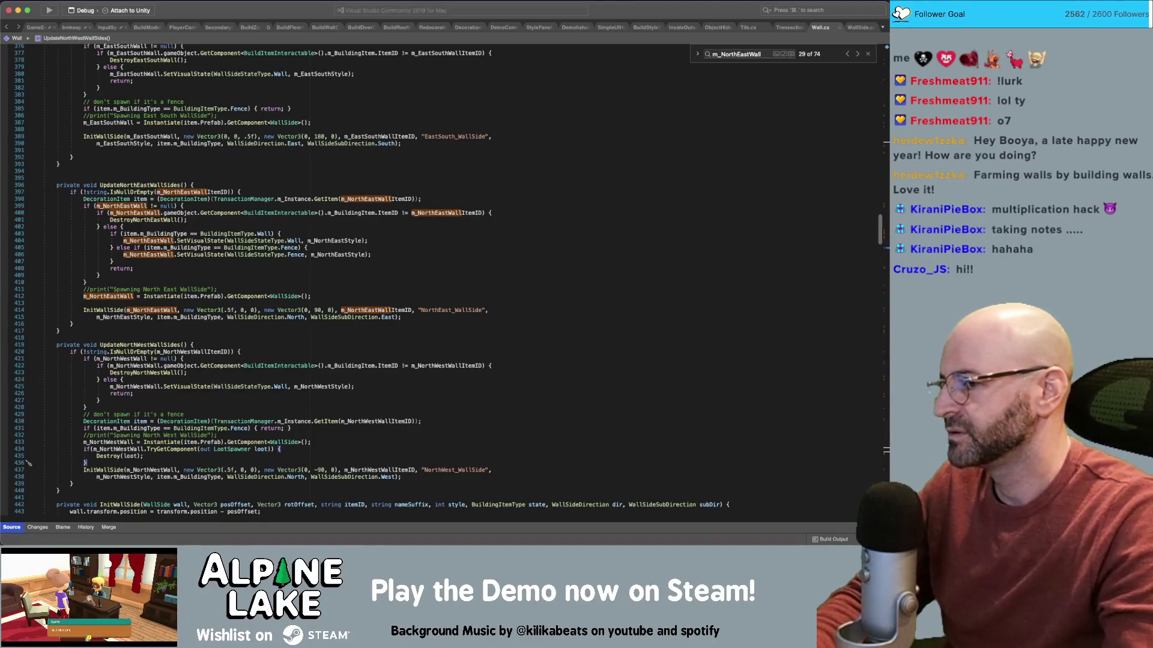
- Copy the LootSpawner check block into UpdateEastSouthWallSides after the wall spawn
scroll(285, 428, "down", 1)
left_click(92, 442)
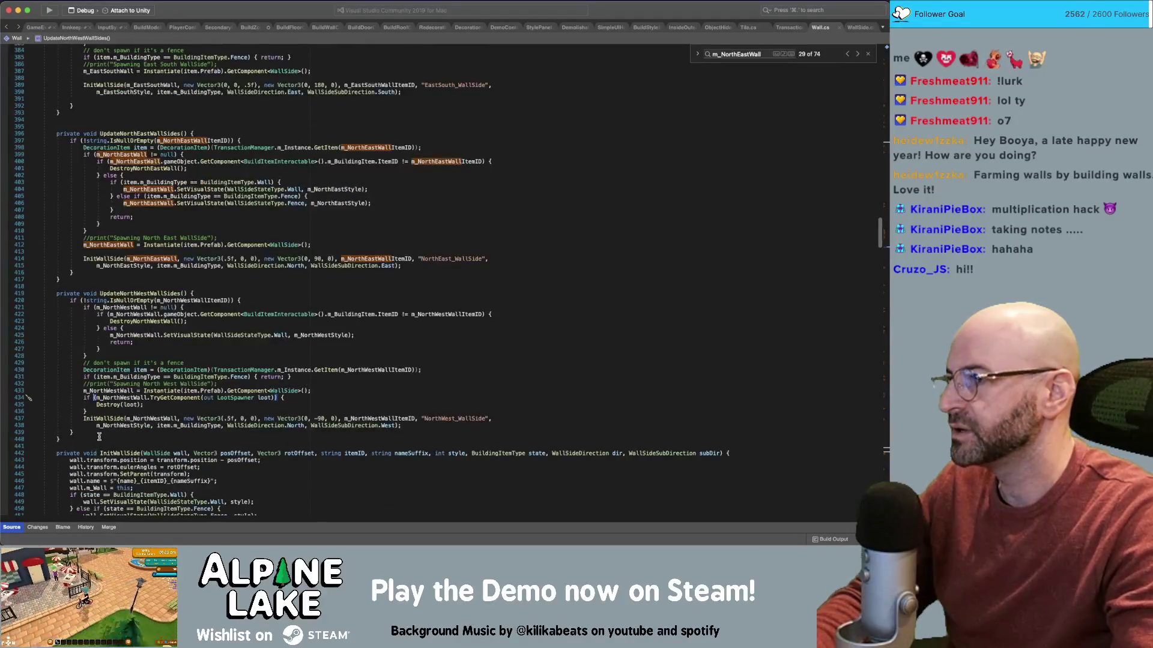
scroll(96, 444, "up", 5)
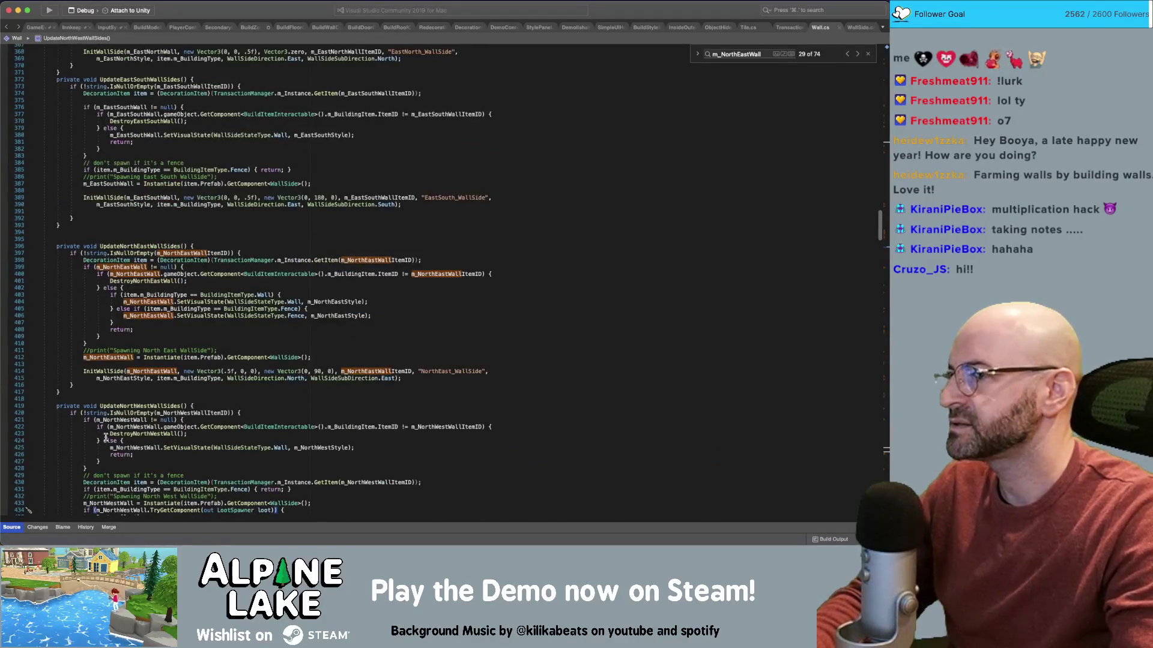
scroll(106, 434, "up", 1)
scroll(111, 420, "down", 3)
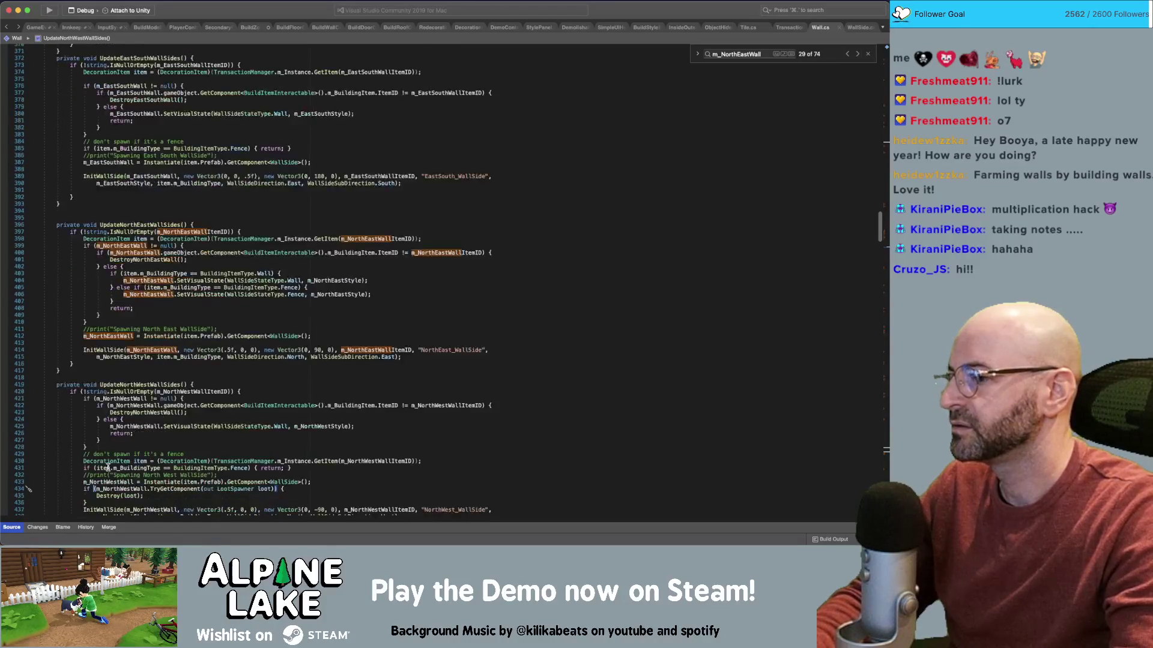
left_click_drag(95, 489, 86, 496)
key("super+c")
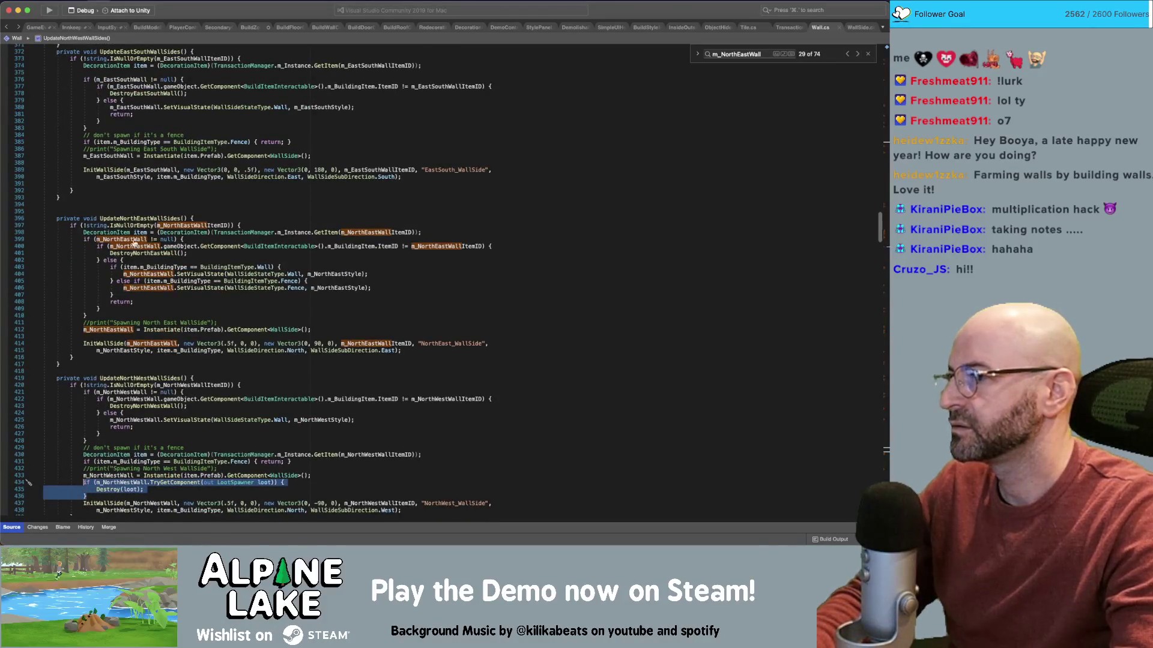
left_click(146, 162)
key("super+v")
key("Return")
key("Up")
key("Up")
key("Up")
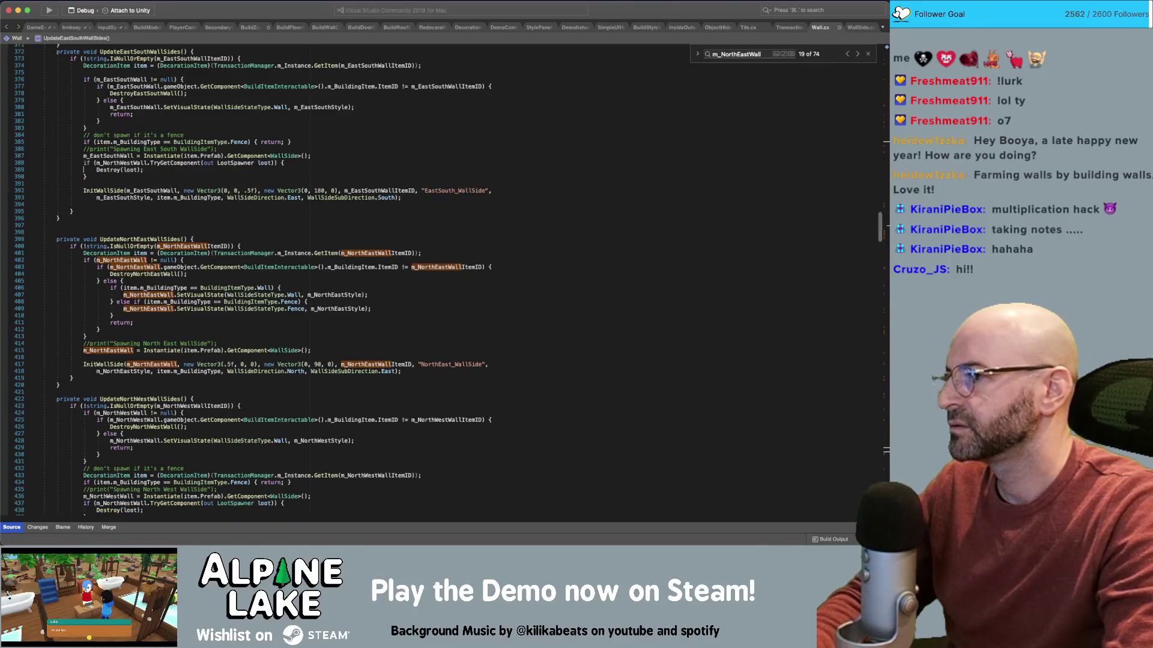
key("Return")
- Change the pasted check to use m_EastSouthWall, save, and return to Unity
double_click(121, 170)
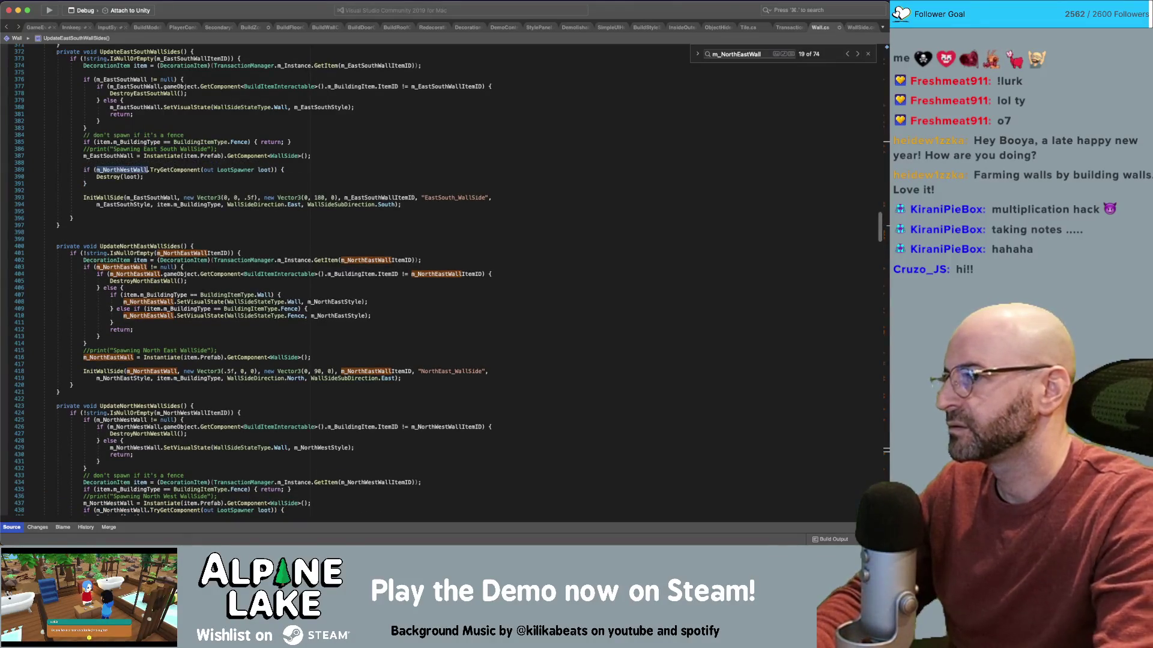
type("m_EastSouth")
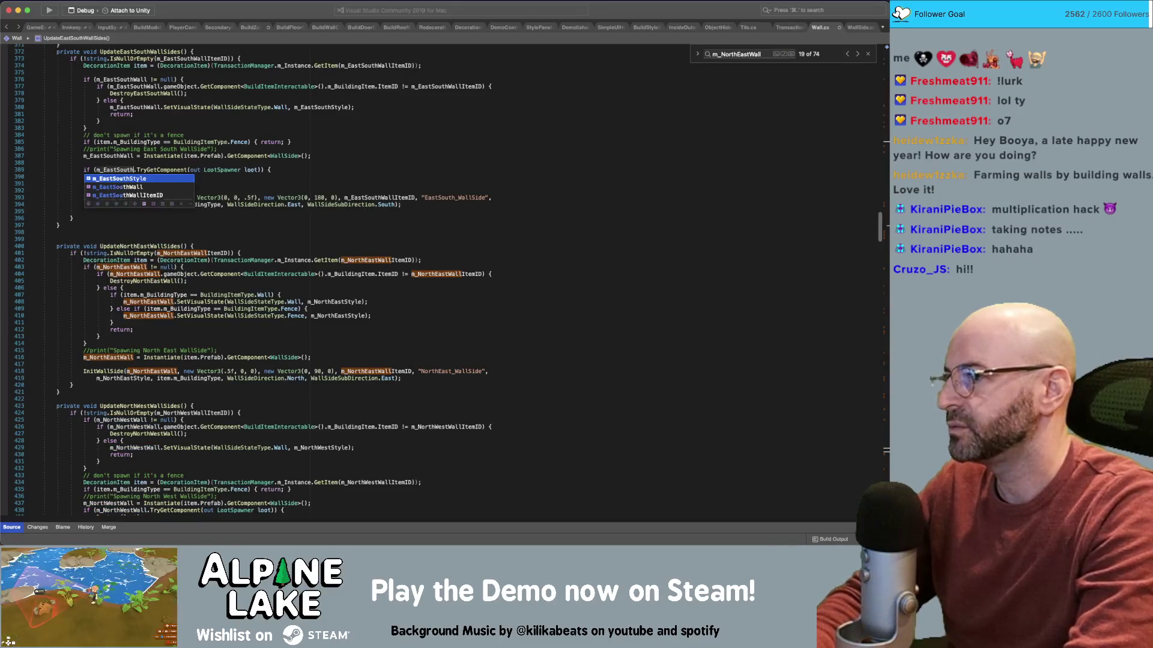
key("Escape")
type("Wall")
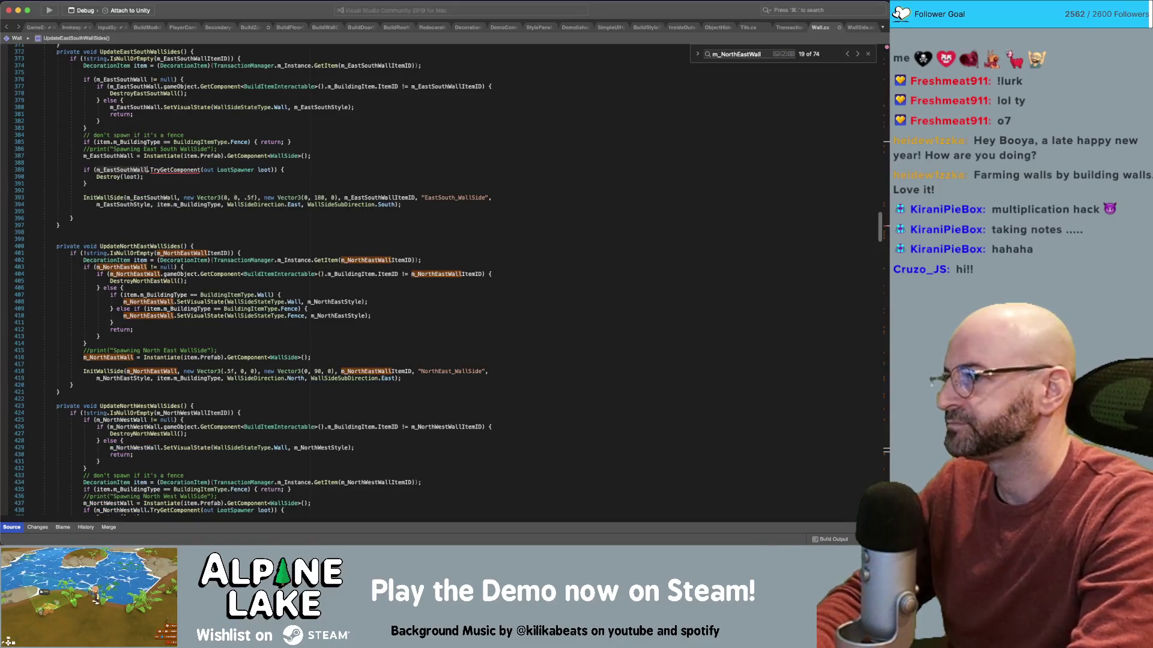
key("Down")
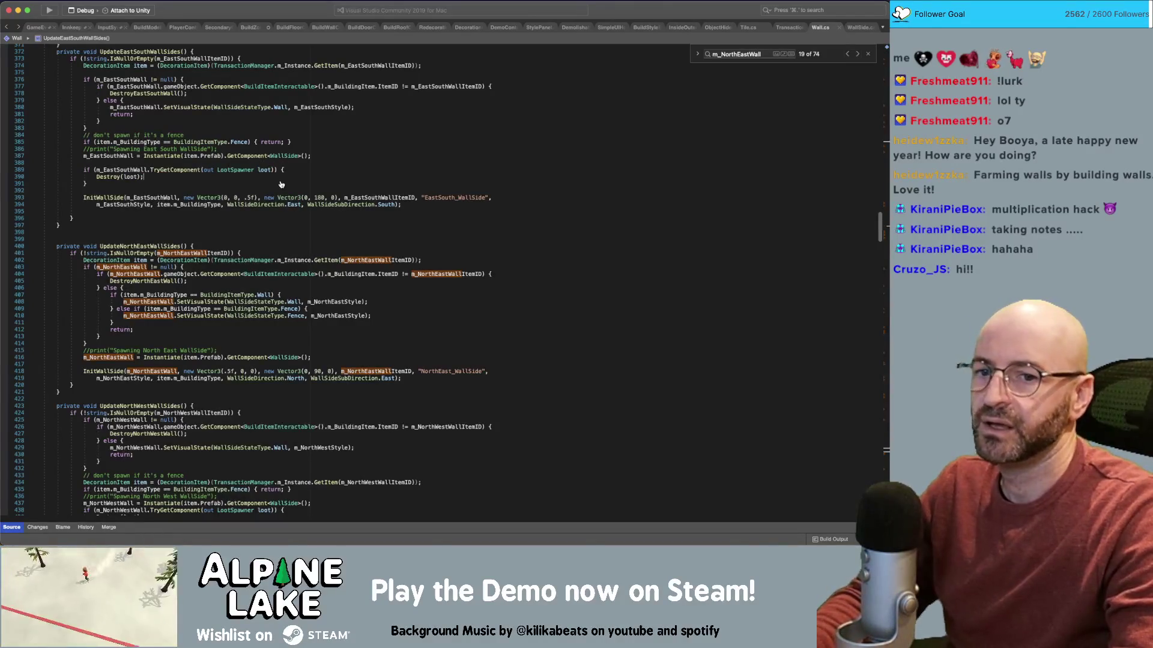
key("super+s")
key("super+Tab")
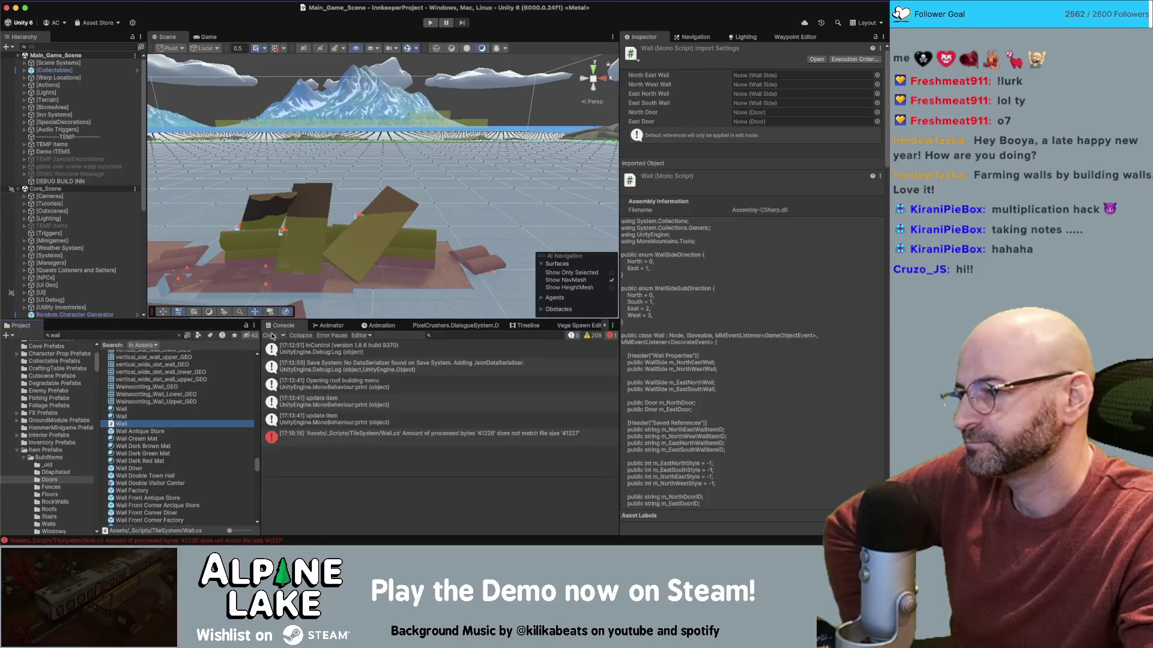
- Read the Wall.cs import error, clear the Console, and enter Play mode
left_click(328, 434)
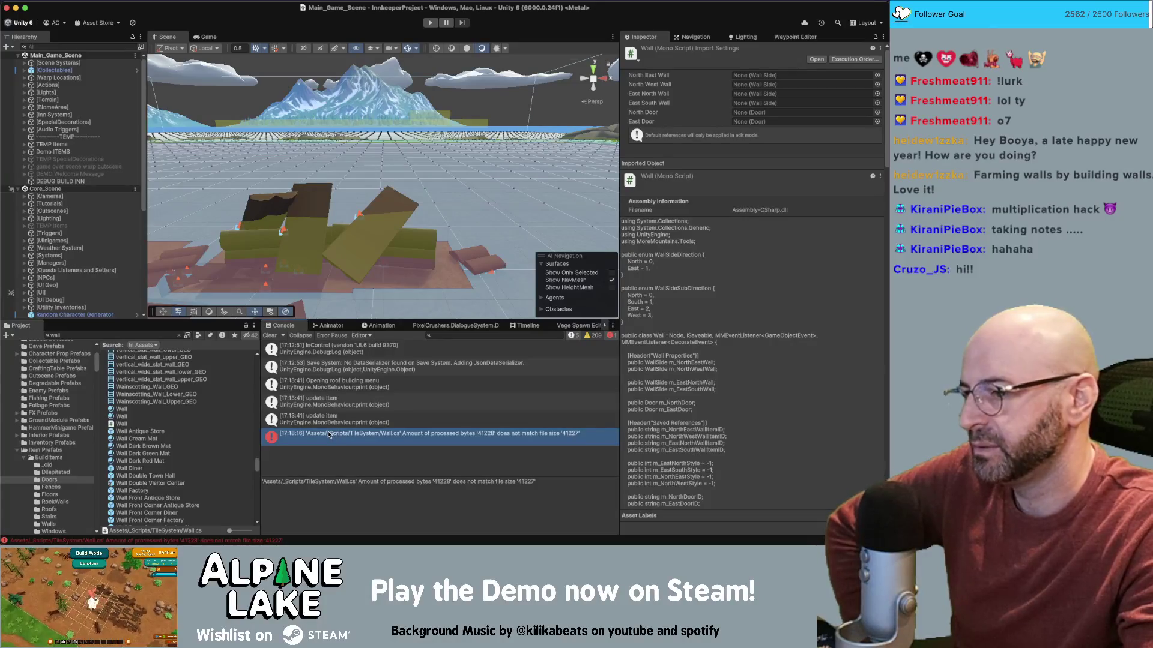
left_click(269, 336)
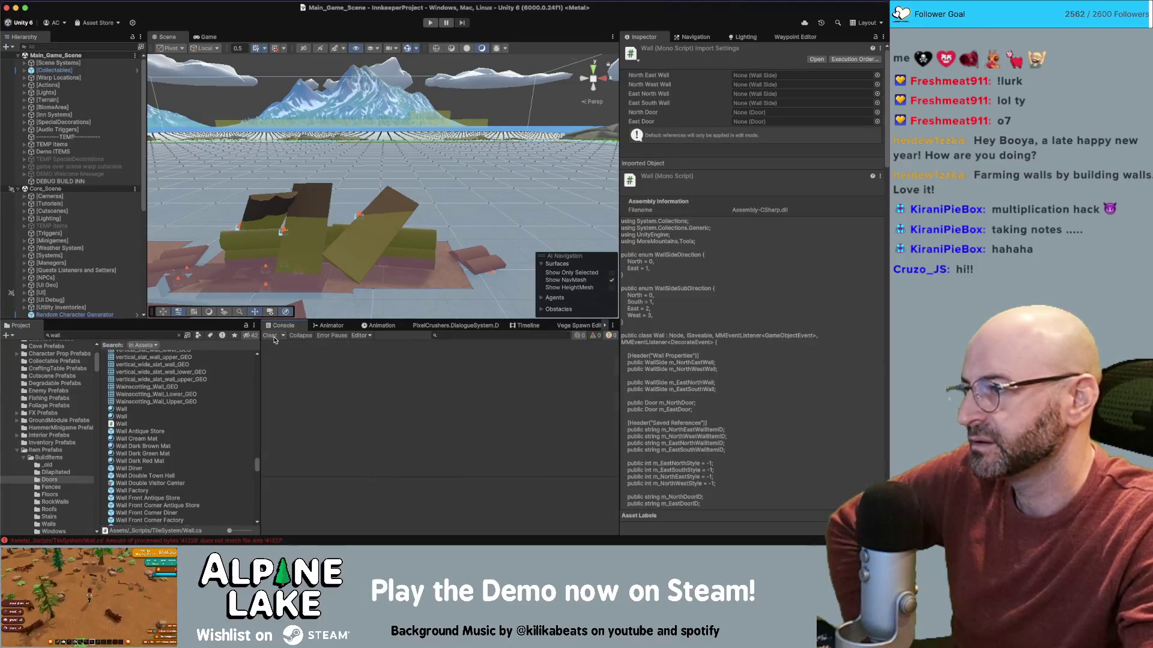
left_click(430, 22)
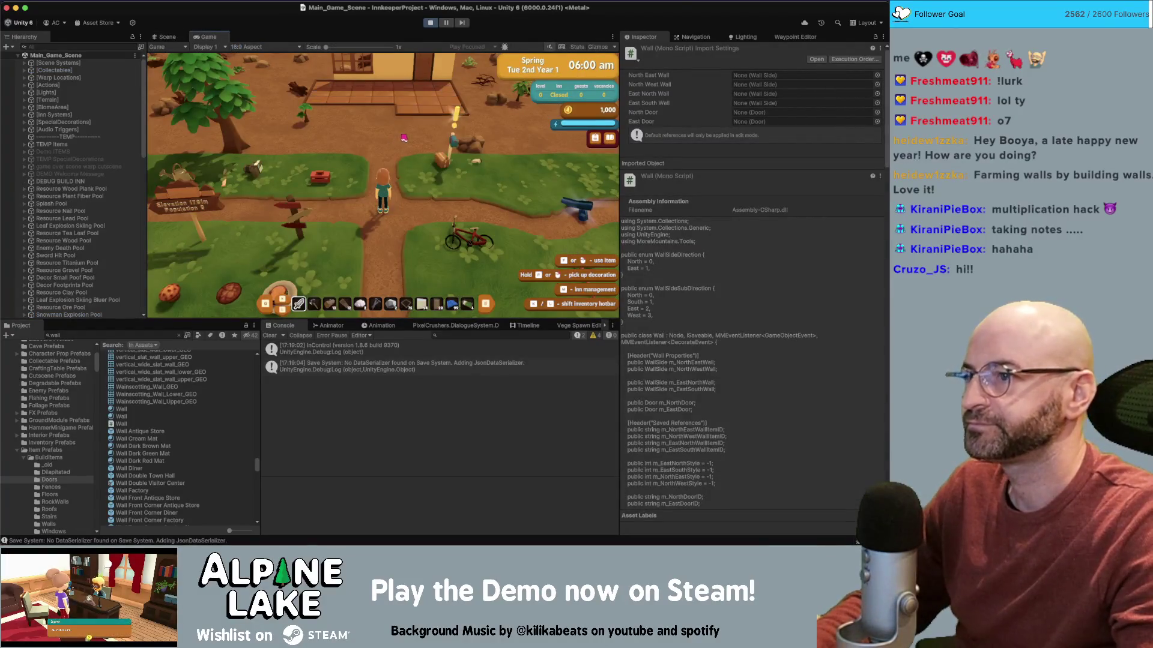
- Demolish the highlighted wall piece in demolish mode, earning a bare wall pickup
scroll(406, 135, "down", 1)
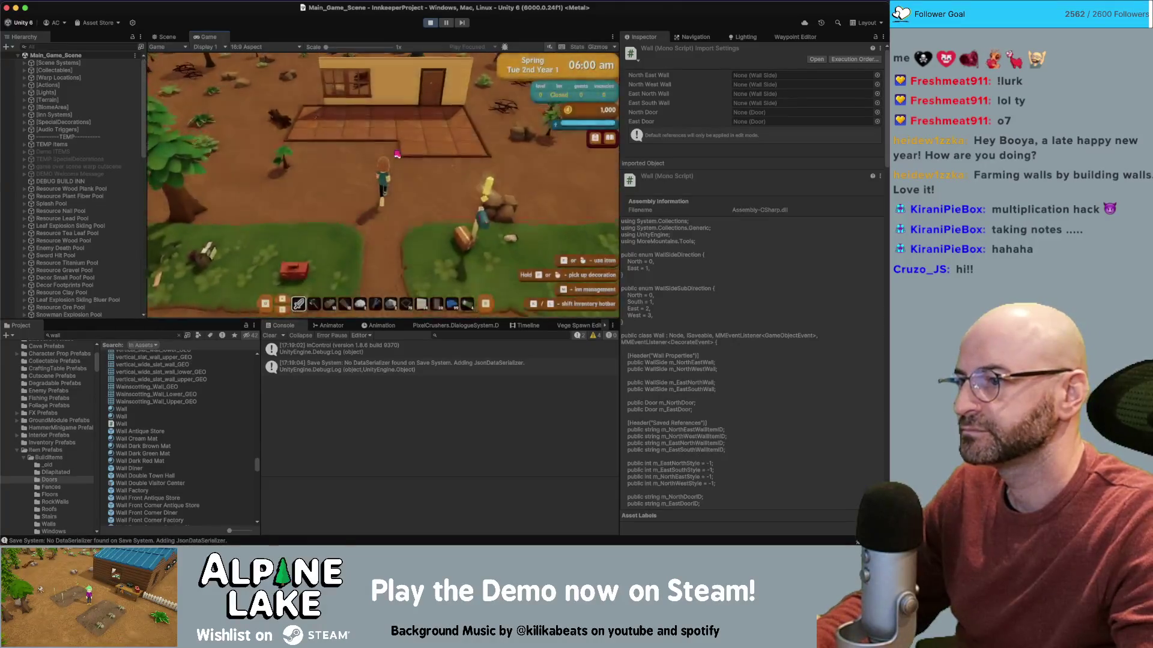
left_click(397, 155)
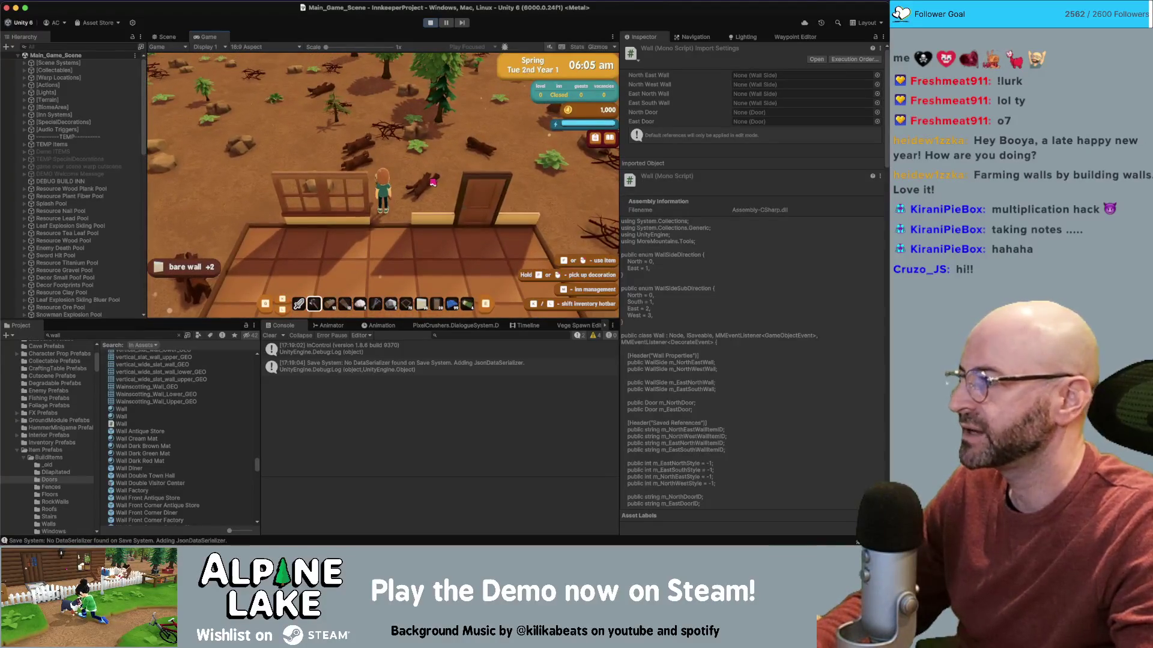
left_click(431, 180)
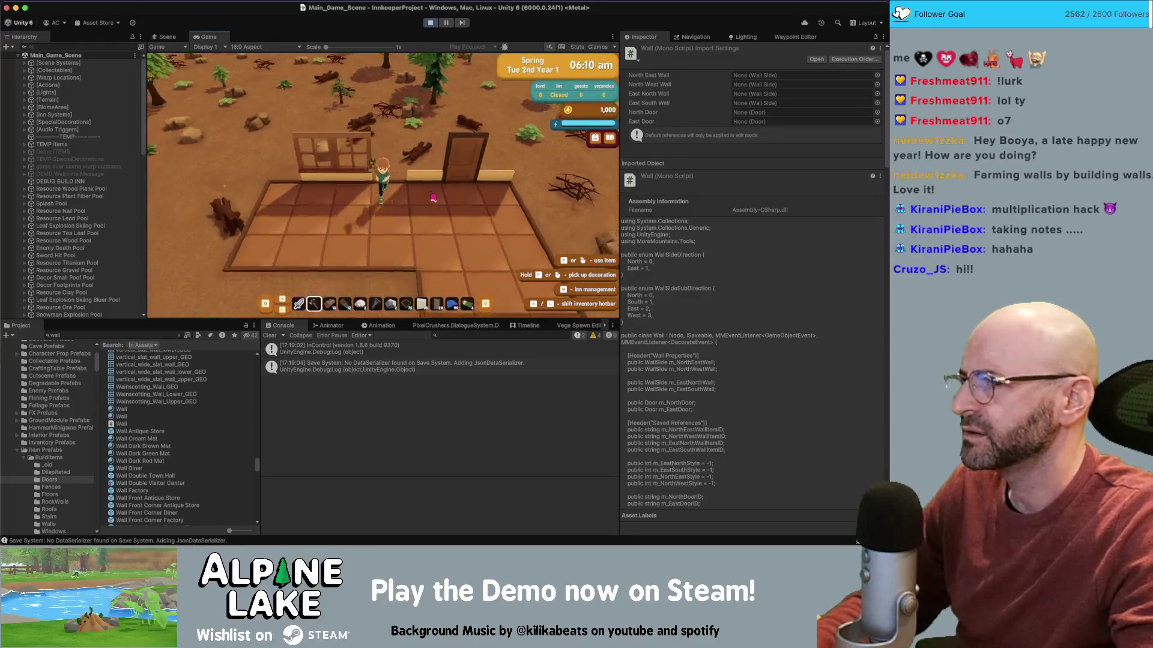
left_click(433, 169)
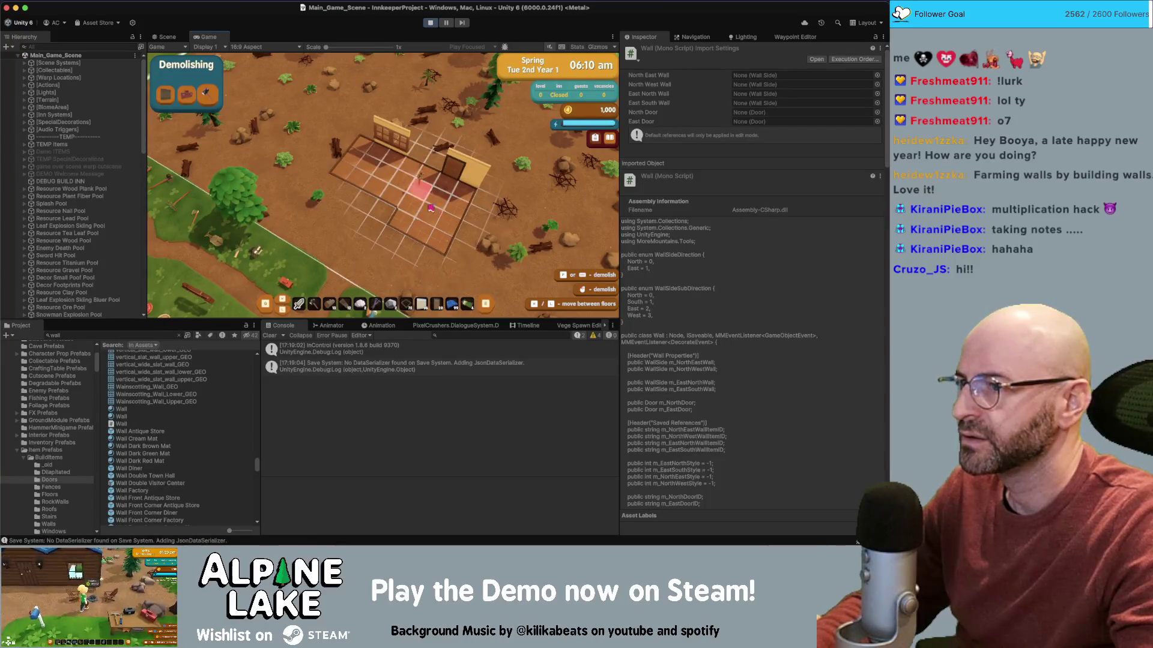
key("Escape")
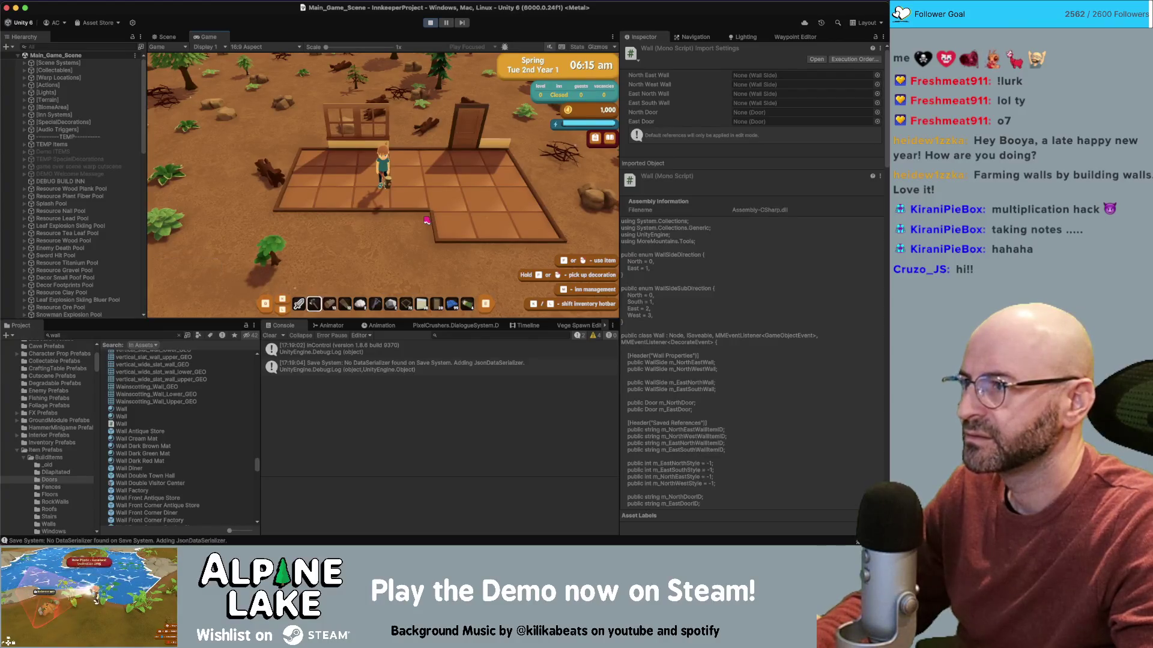
- Hide the scene gizmos and select the demolished area's wall piece in the Scene view
scroll(72, 180, "down", 10)
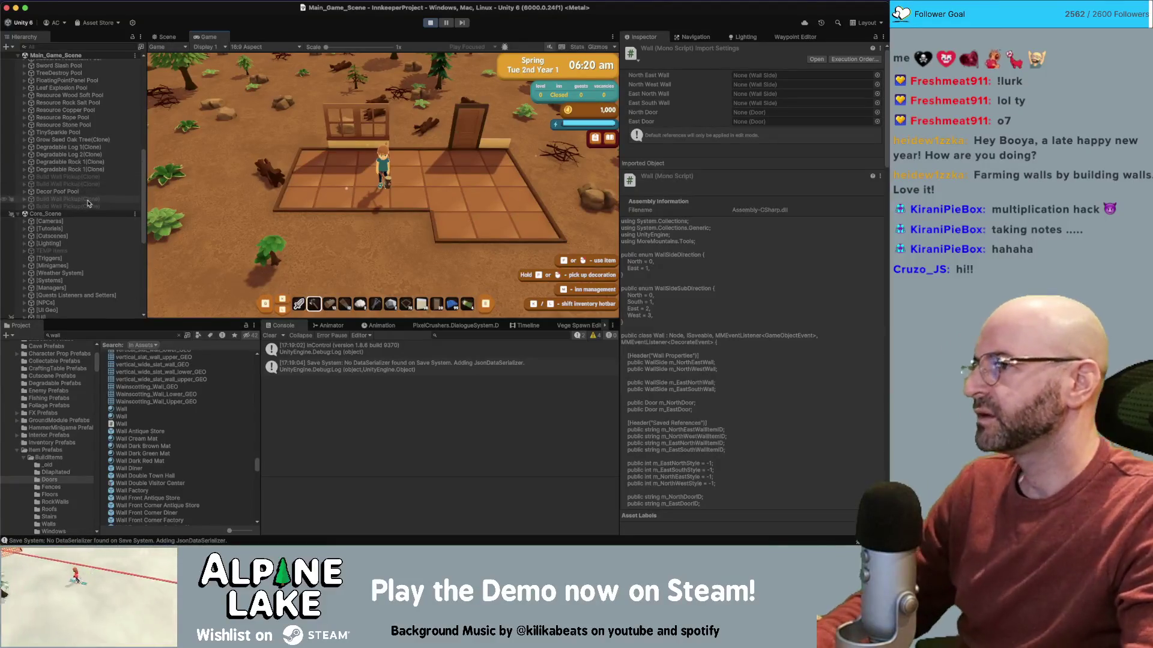
scroll(87, 192, "up", 10)
left_click(97, 64)
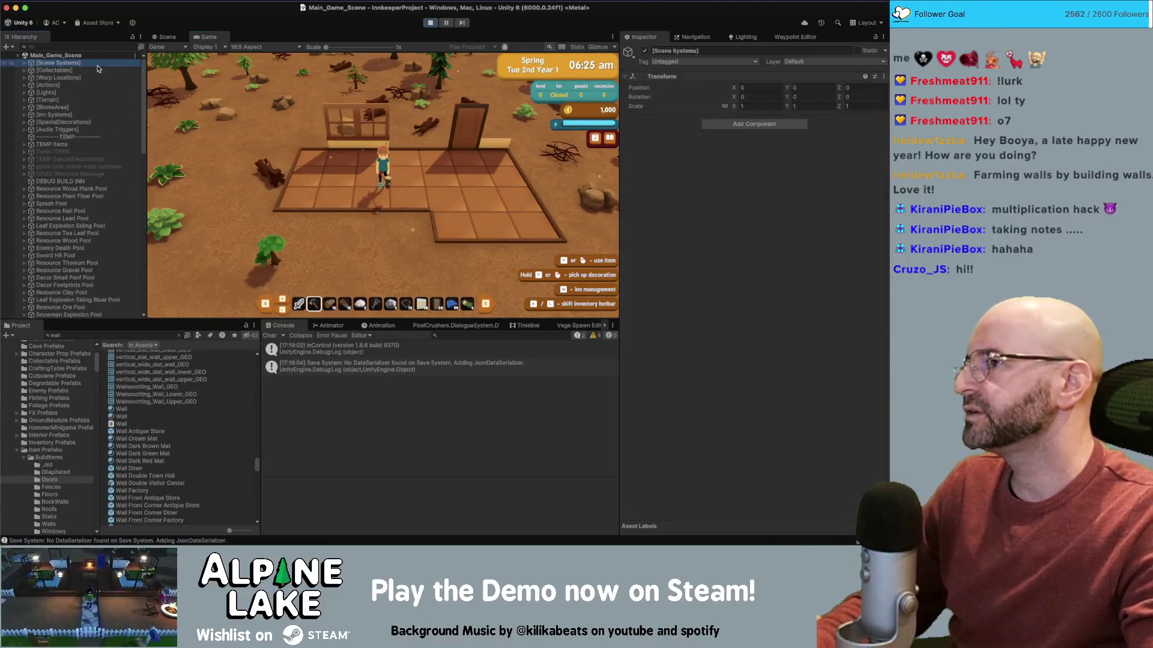
key("Right")
double_click(98, 70)
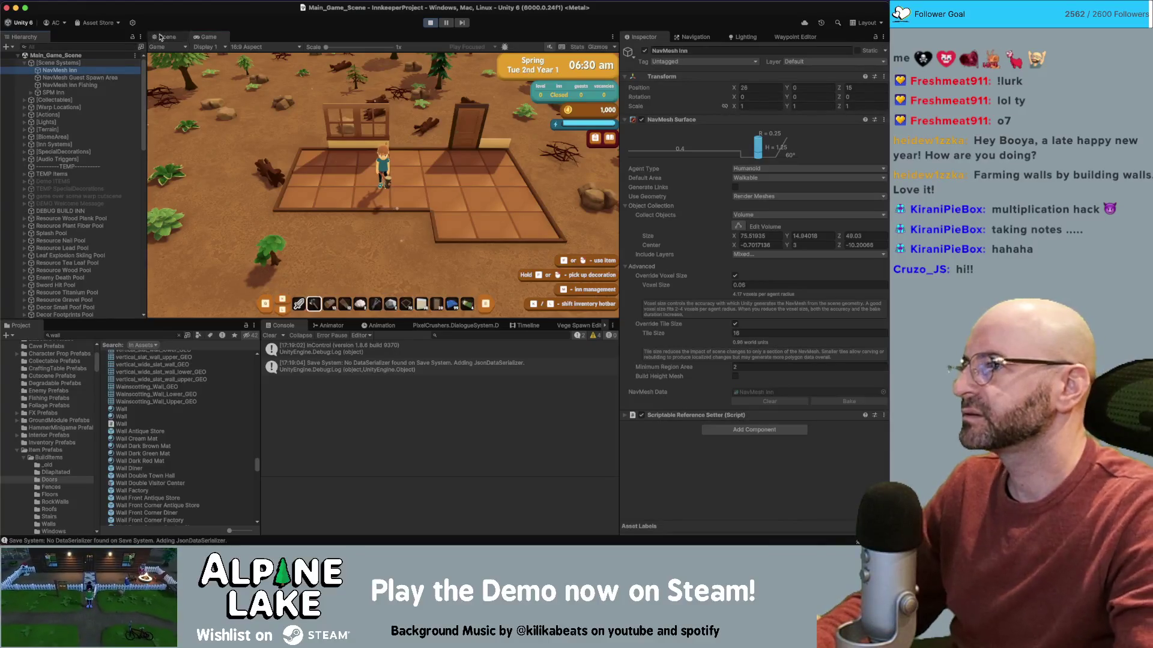
left_click(487, 250)
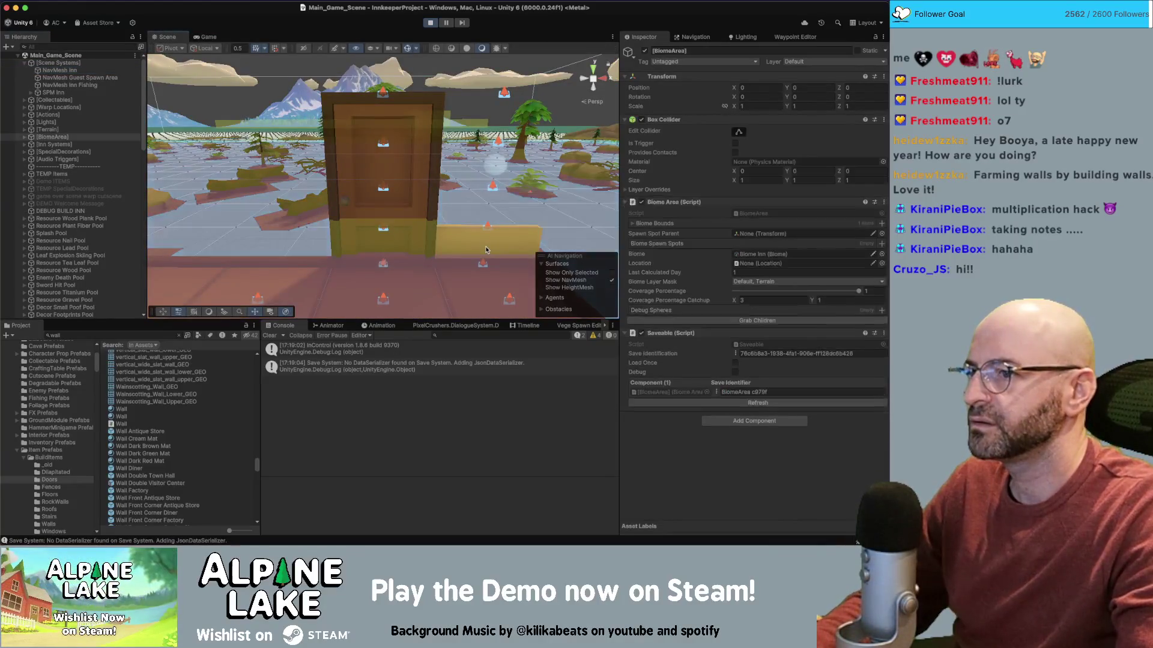
left_click(408, 50)
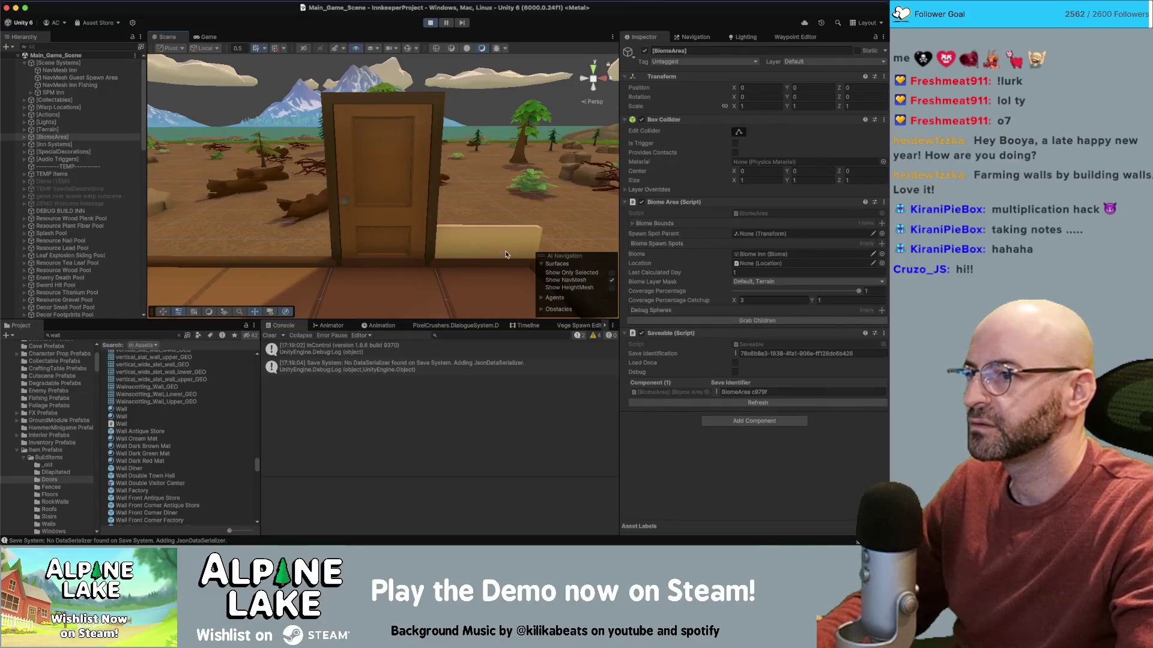
left_click(506, 255)
- Compare the Loot Spawner fields of WallNode_29_7's EastNorth and EastSouth wall sides
left_click(51, 291)
scroll(72, 276, "down", 2)
left_click(87, 259)
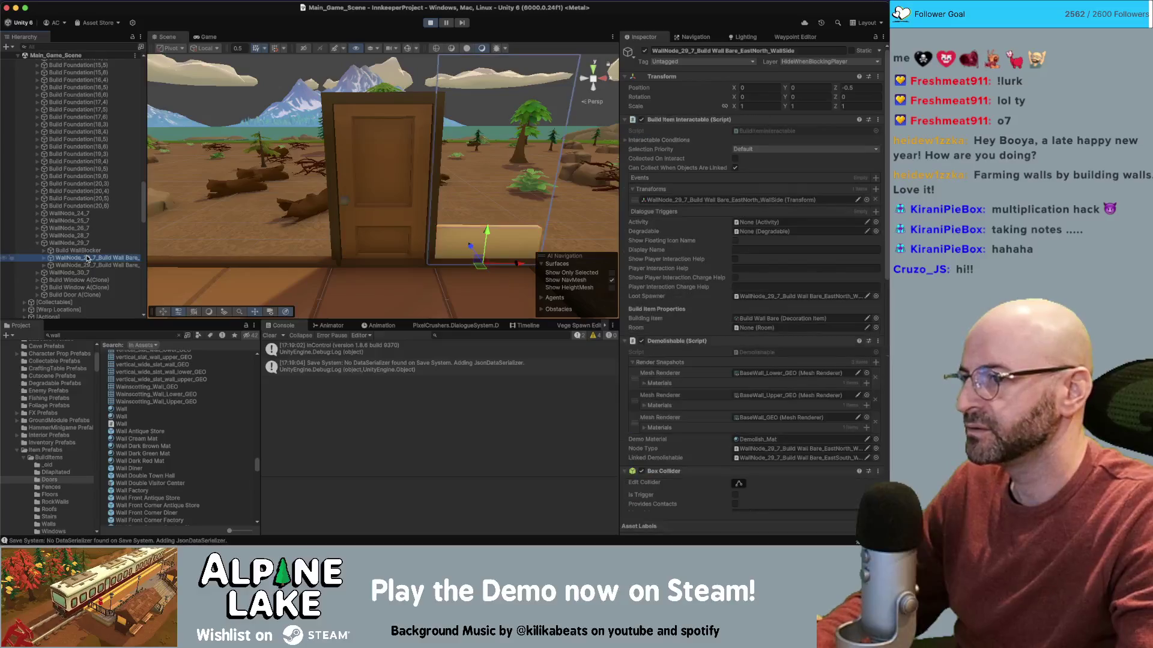
left_click(90, 266)
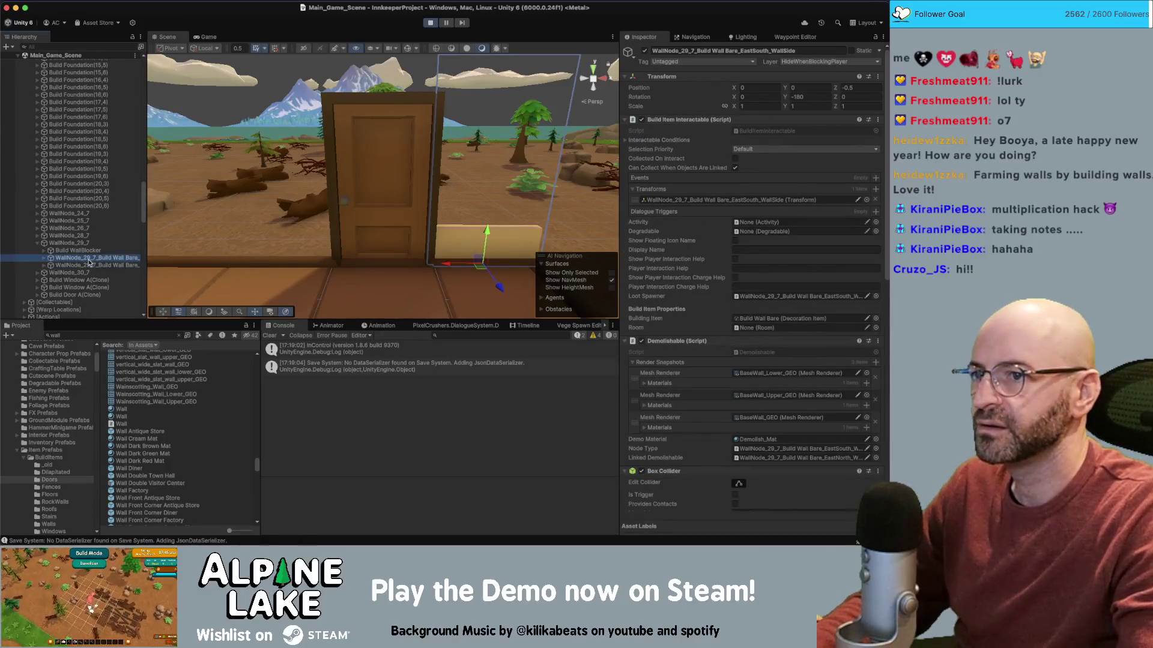
left_click(90, 266)
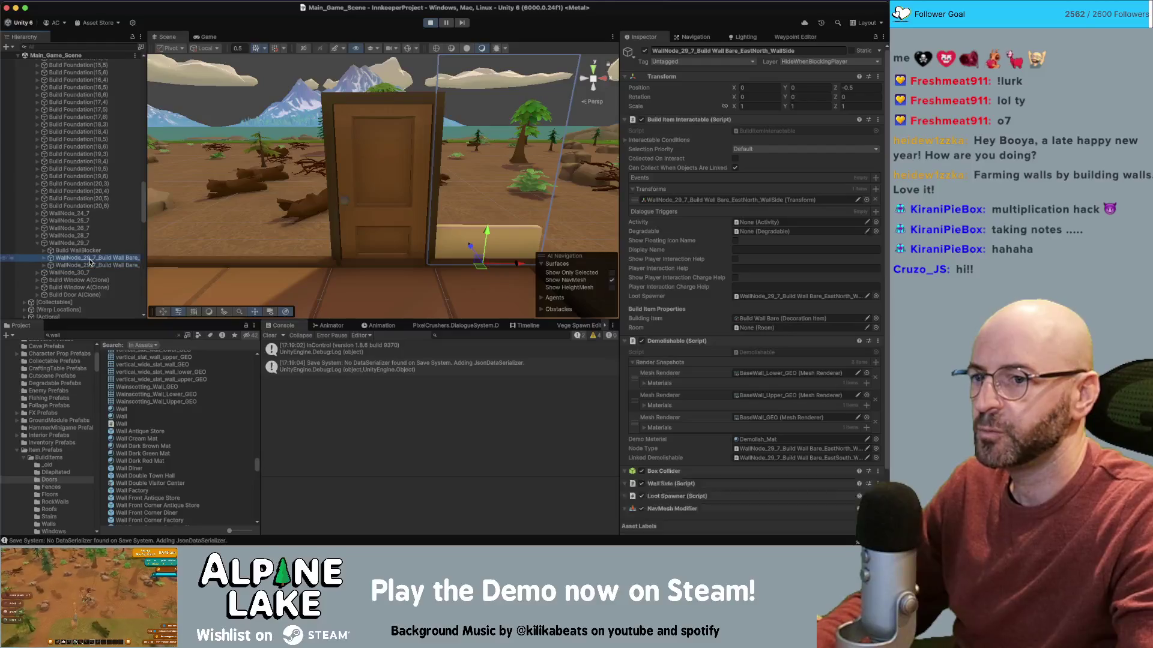
left_click(89, 266)
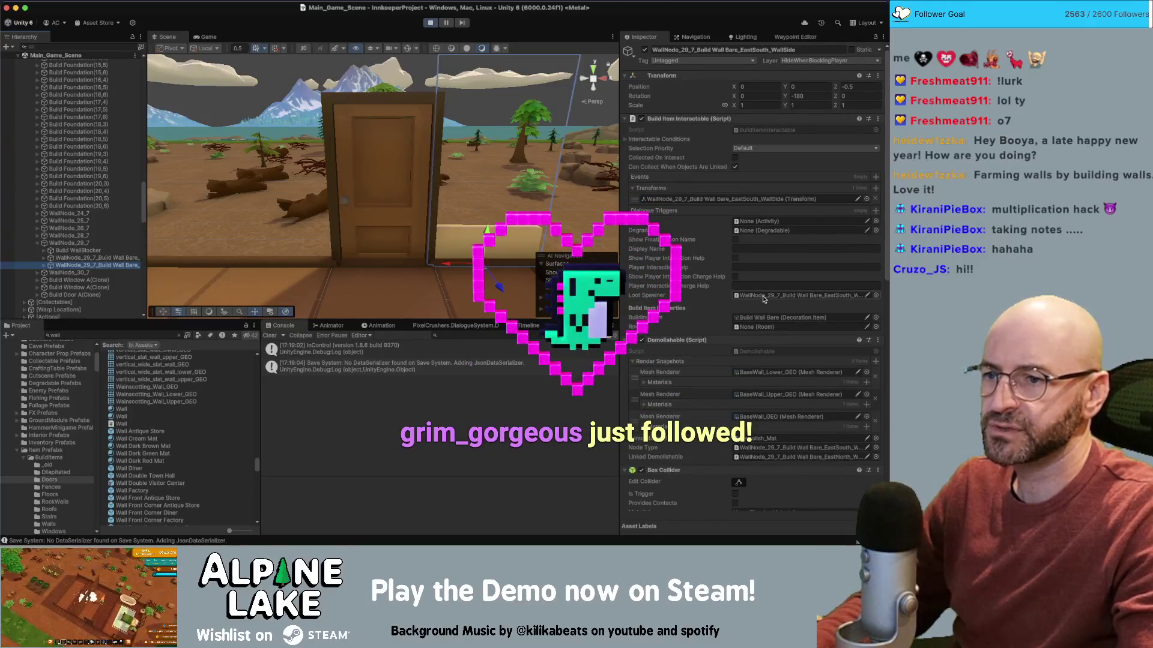
scroll(754, 302, "down", 1)
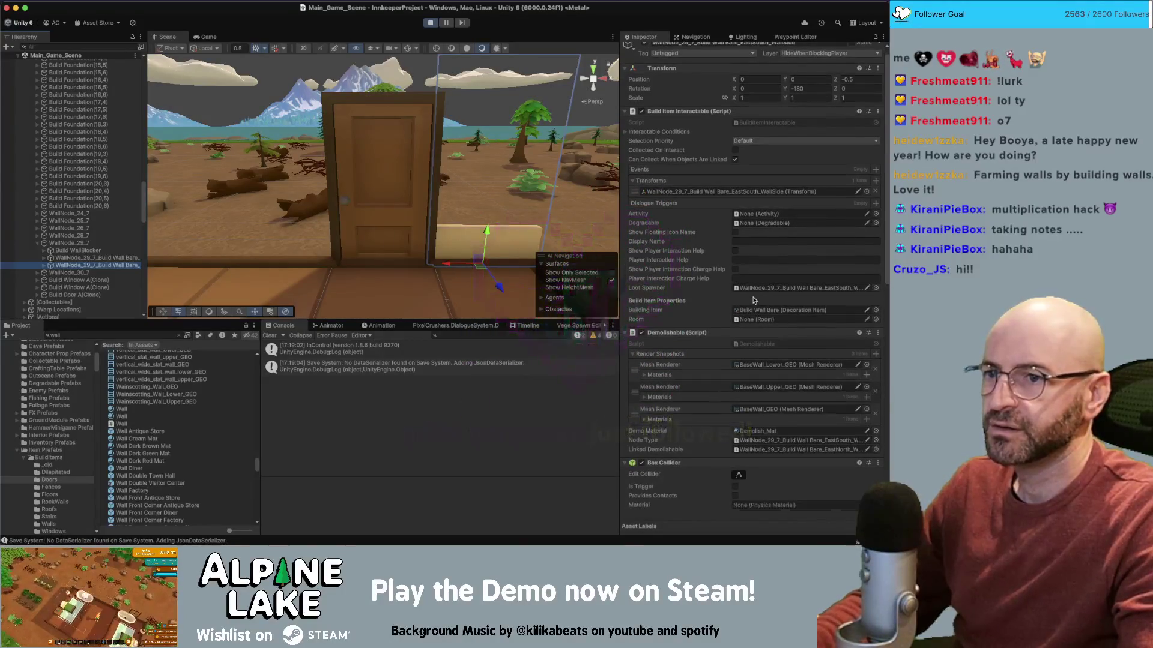
left_click(126, 259)
scroll(728, 159, "up", 1)
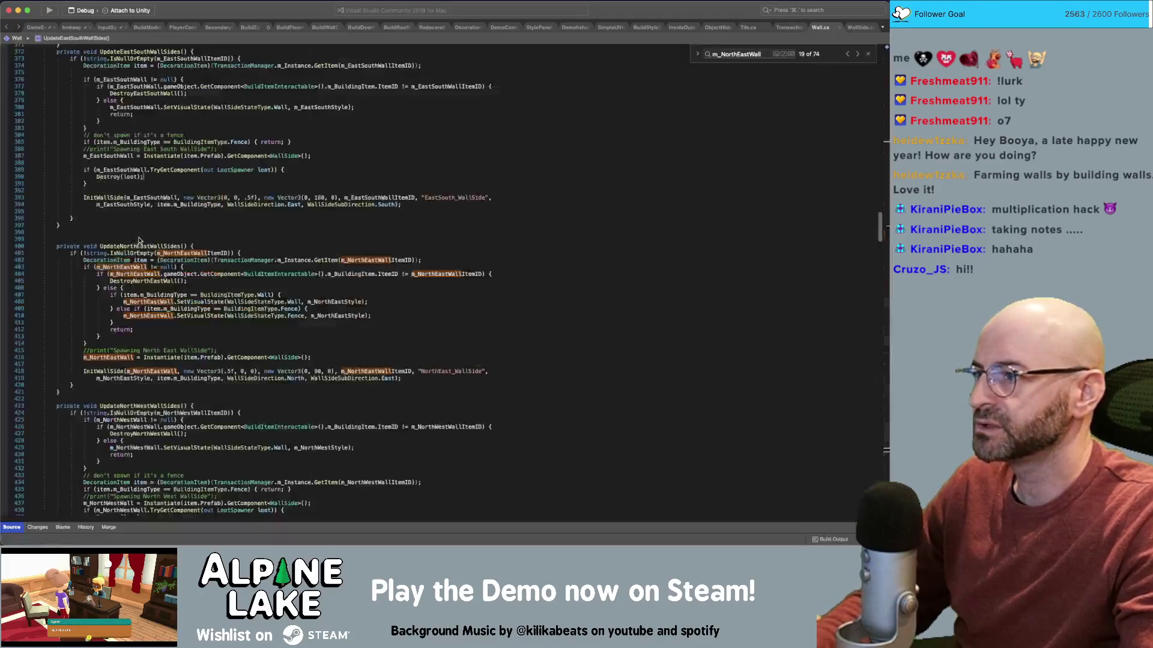
- Glance at Wall.cs, then scroll through the EastSouth wall side's Inspector in Unity
key("super+Tab")
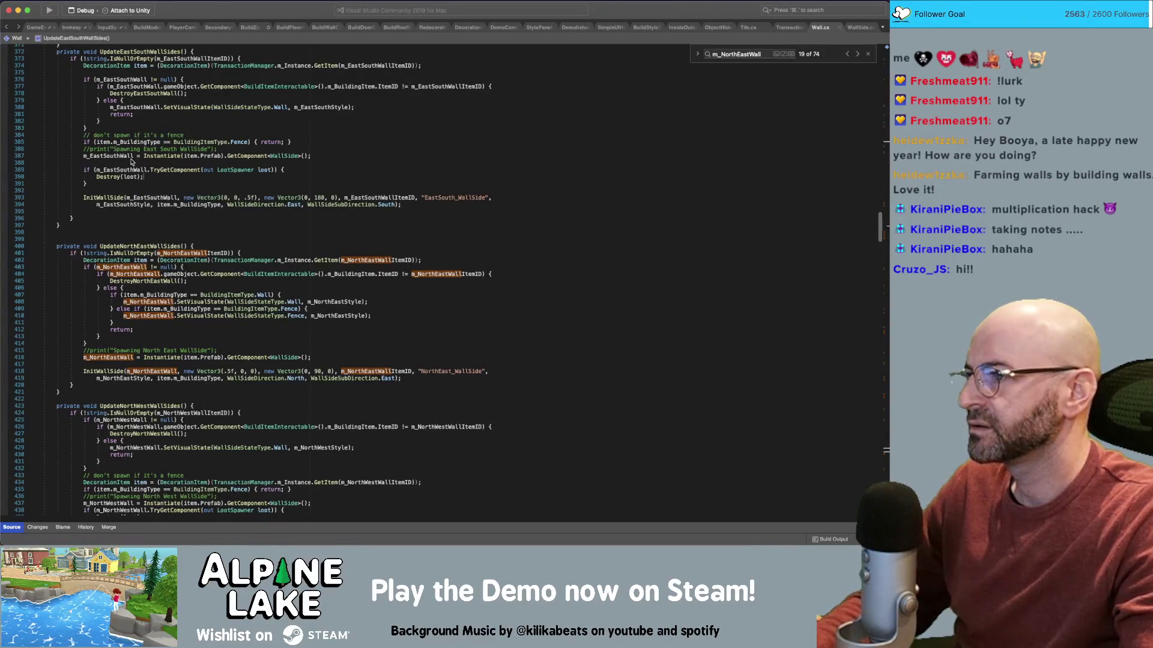
key("super+Tab")
left_click(117, 265)
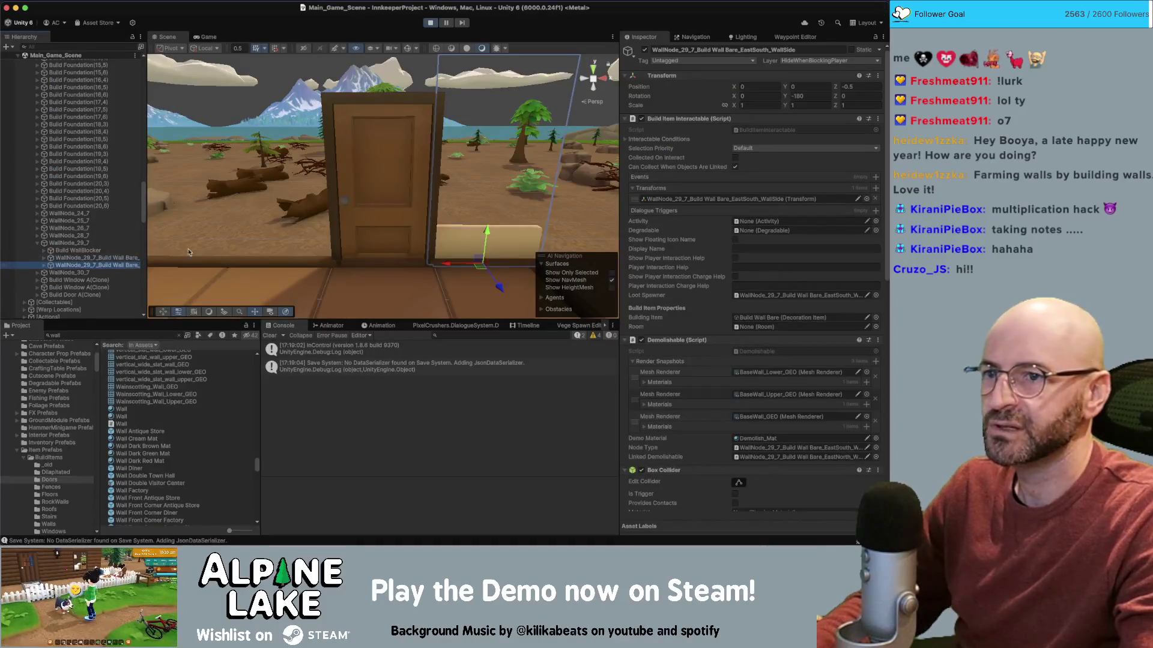
scroll(676, 317, "down", 5)
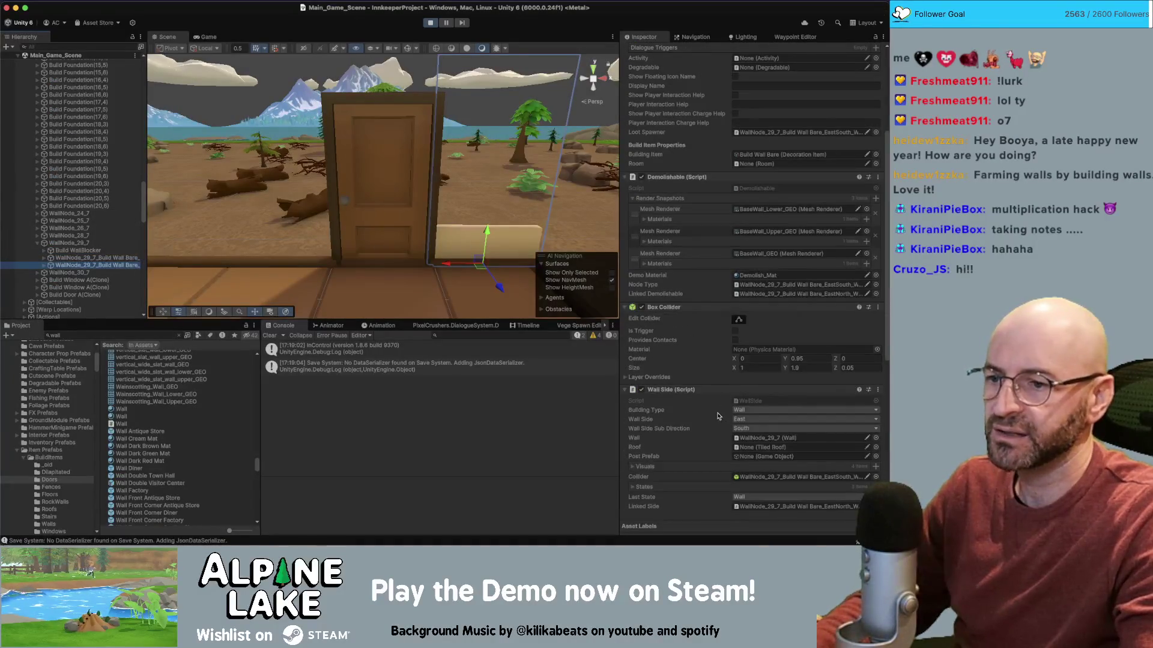
scroll(673, 356, "down", 2)
scroll(669, 359, "down", 5)
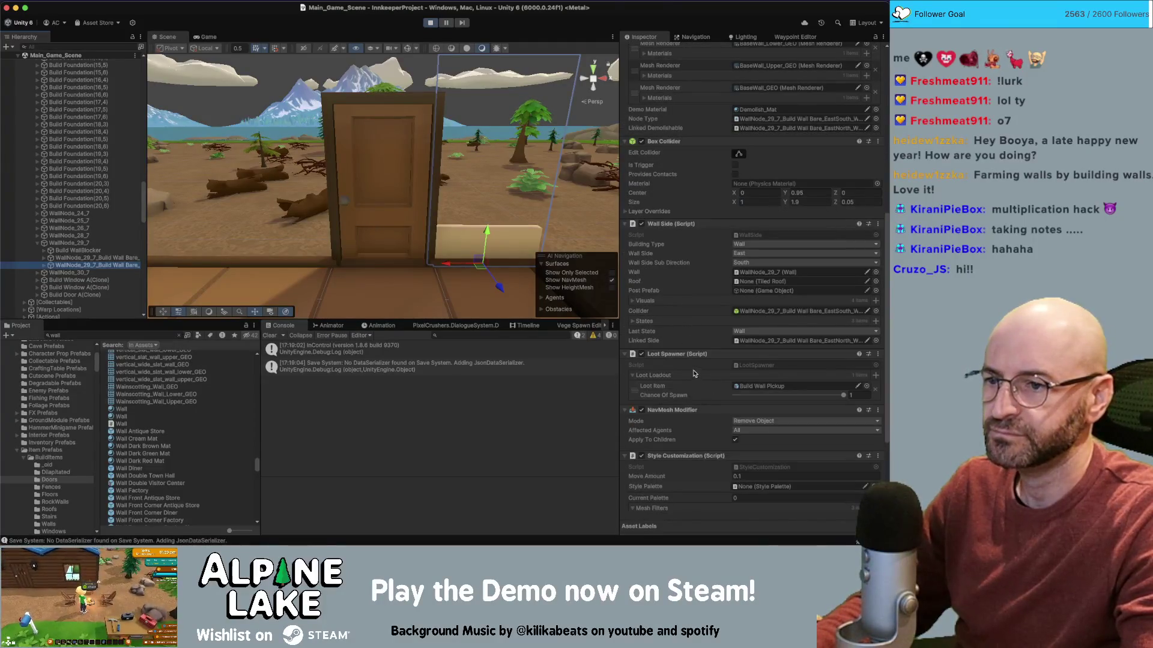
- Review UpdateNorthEastWallSides' return statement on line 412, then switch back to Unity
key("super+Tab")
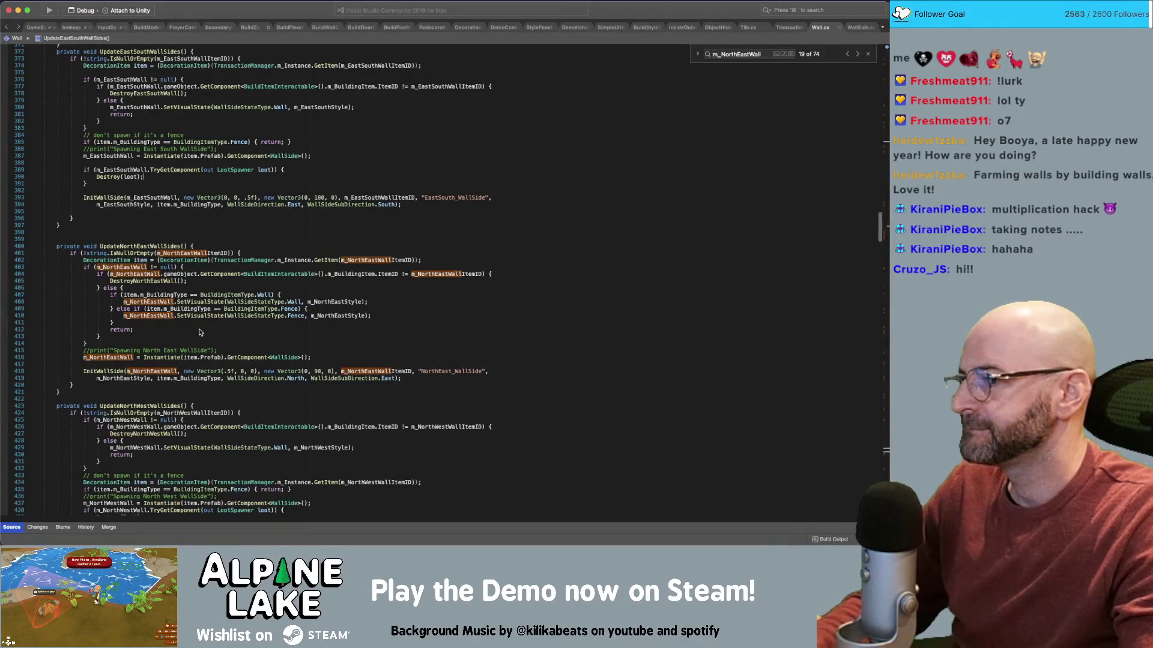
left_click(114, 335)
double_click(118, 331)
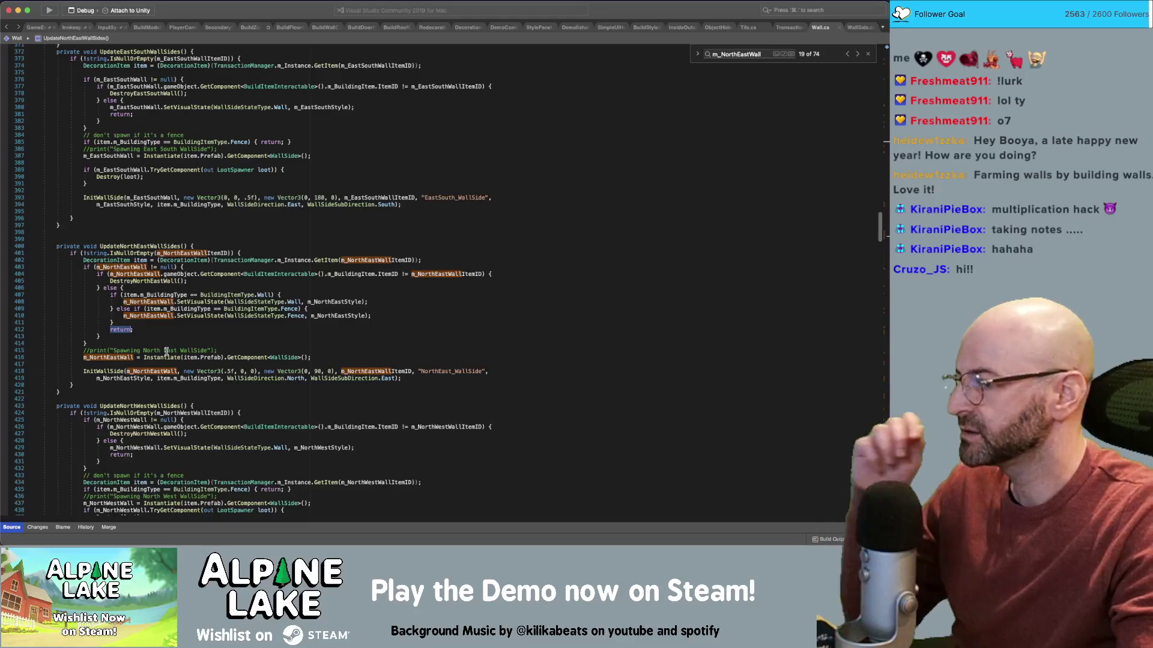
mouse_move(116, 265)
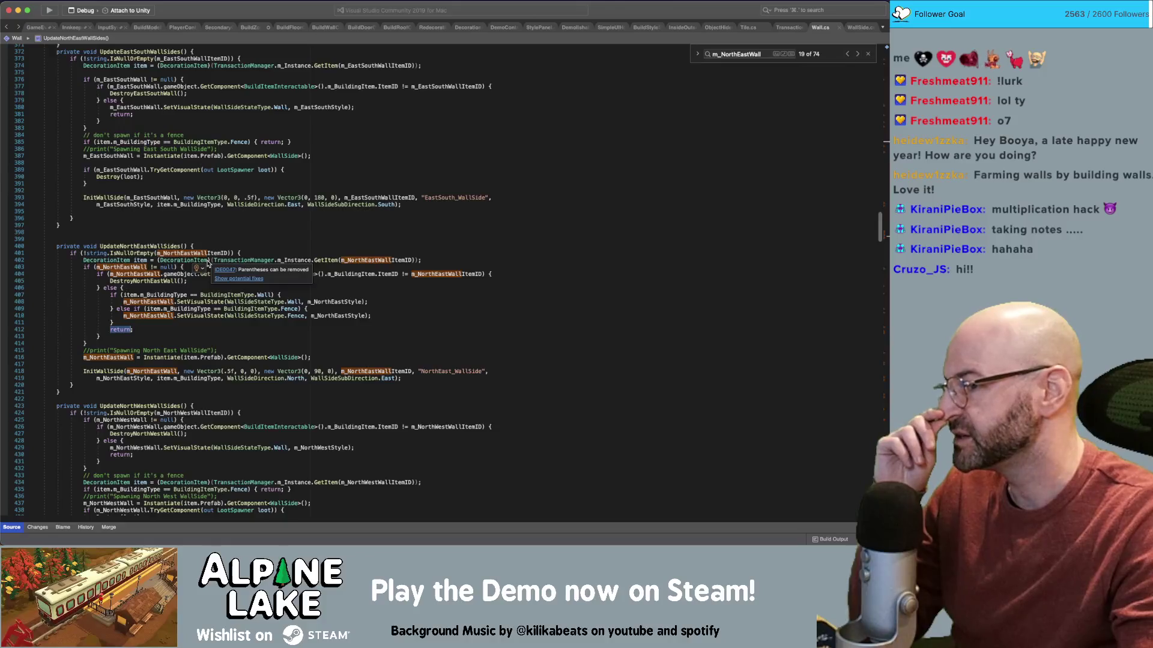
mouse_move(185, 320)
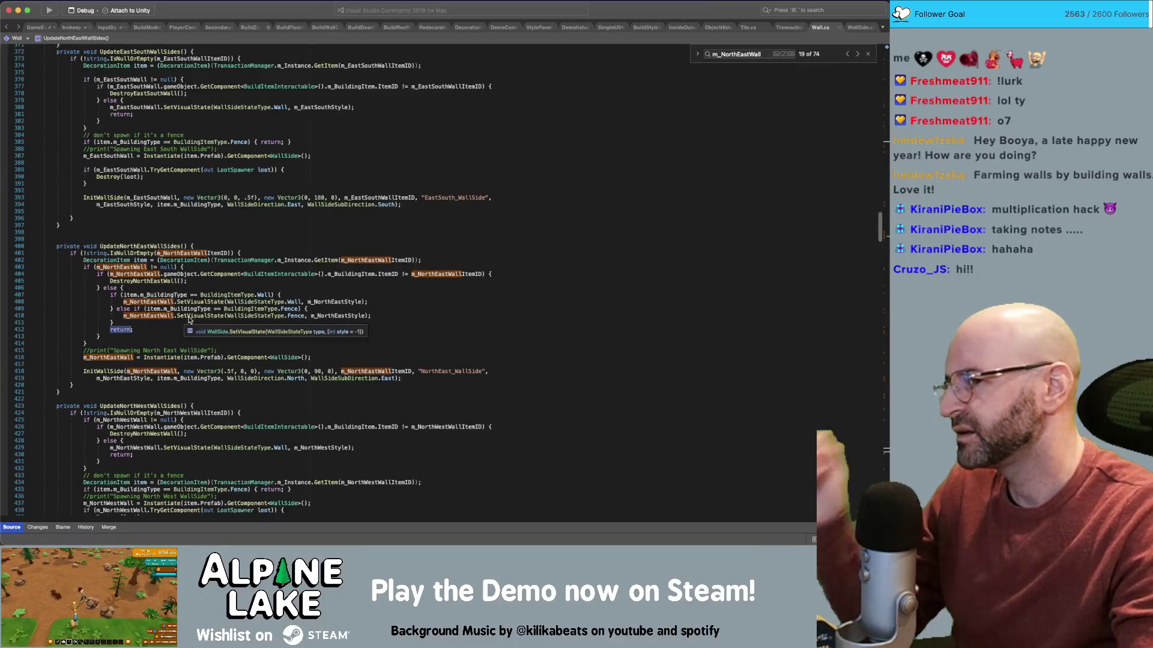
key("super+Tab")
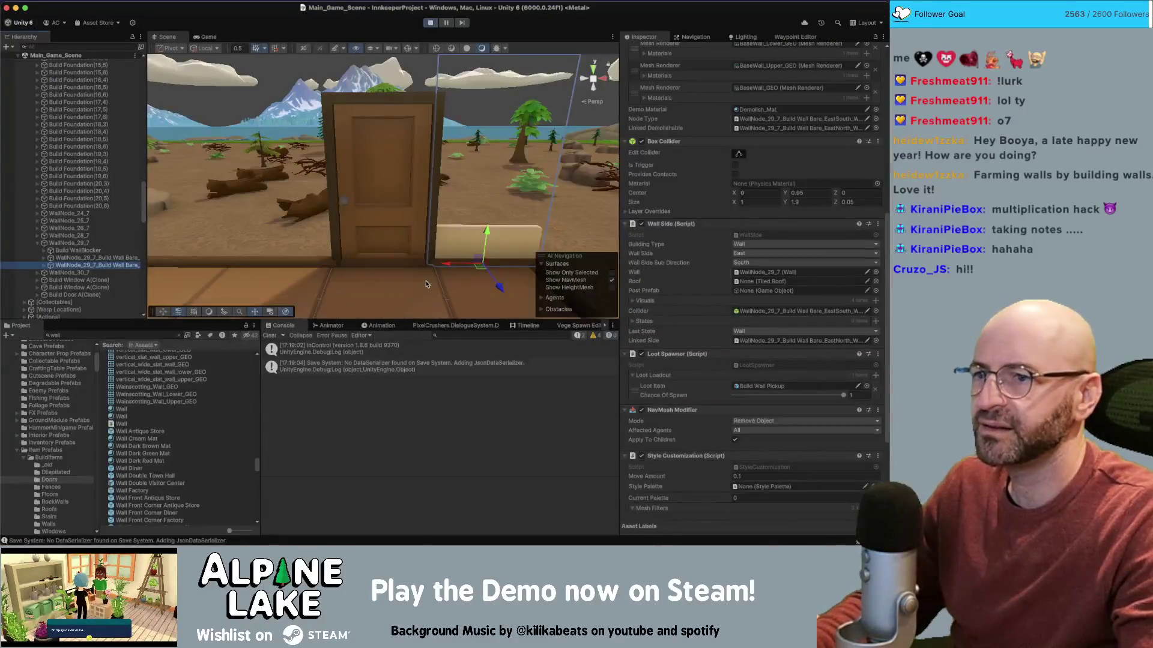
- Review the wall side's Loot Spawner (Build Wall Pickup, chance 1) and locate its wall node WallNode_29_7
scroll(702, 281, "up", 5)
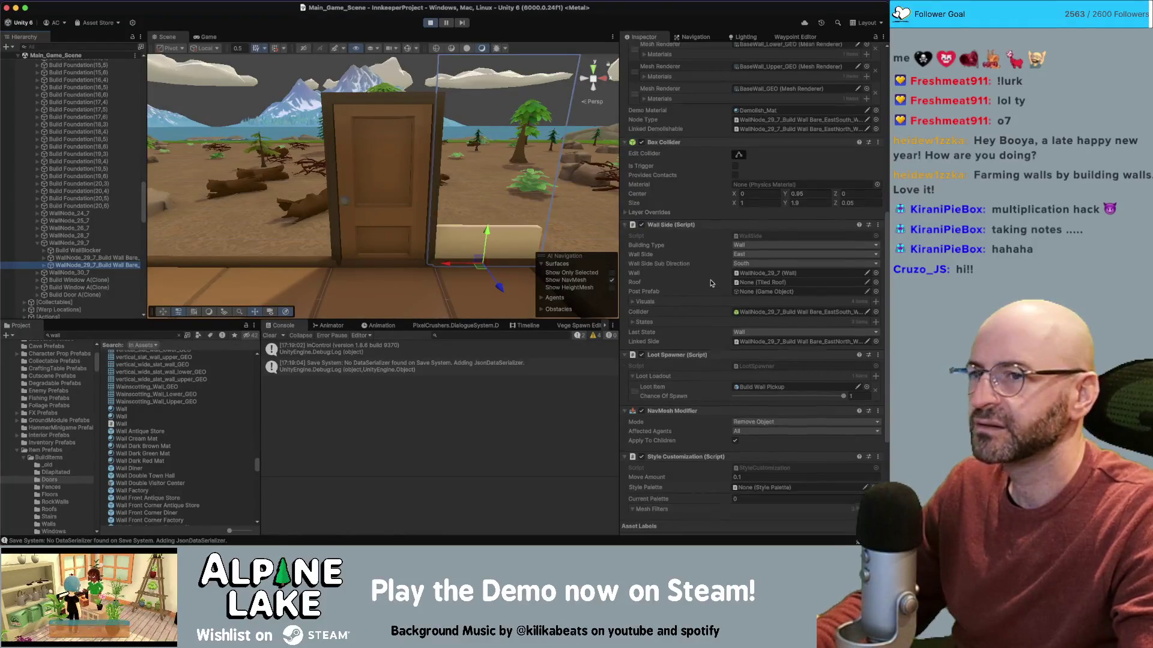
scroll(710, 283, "up", 2)
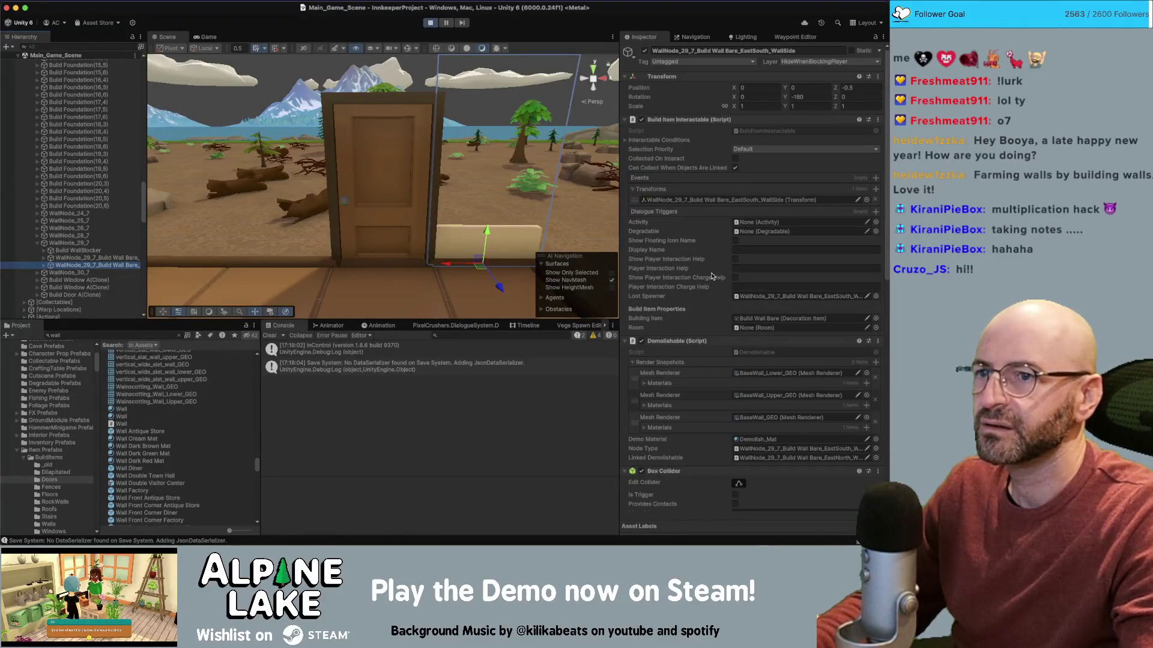
left_click(44, 265)
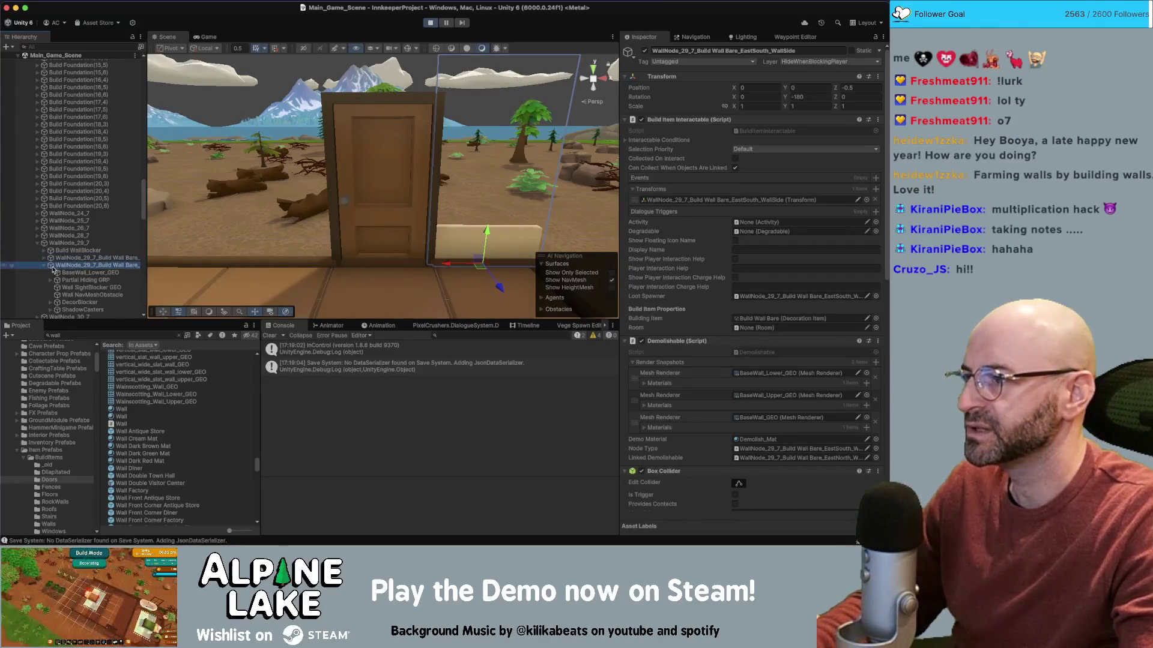
left_click(44, 266)
scroll(684, 252, "down", 1)
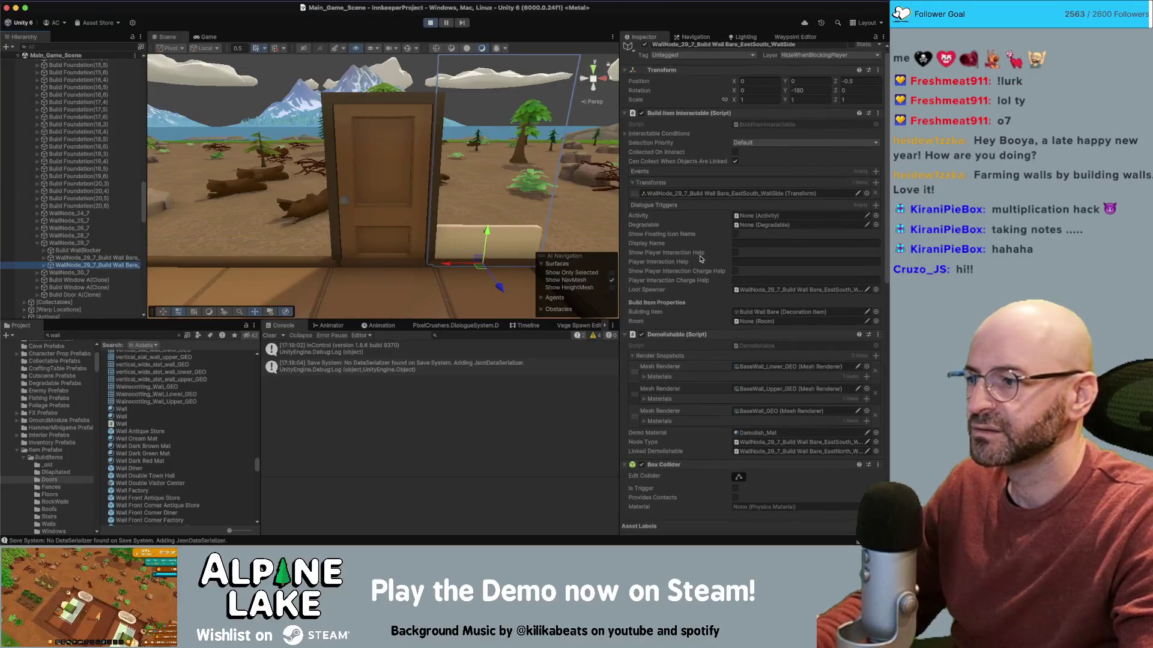
scroll(690, 258, "down", 3)
scroll(691, 258, "down", 1)
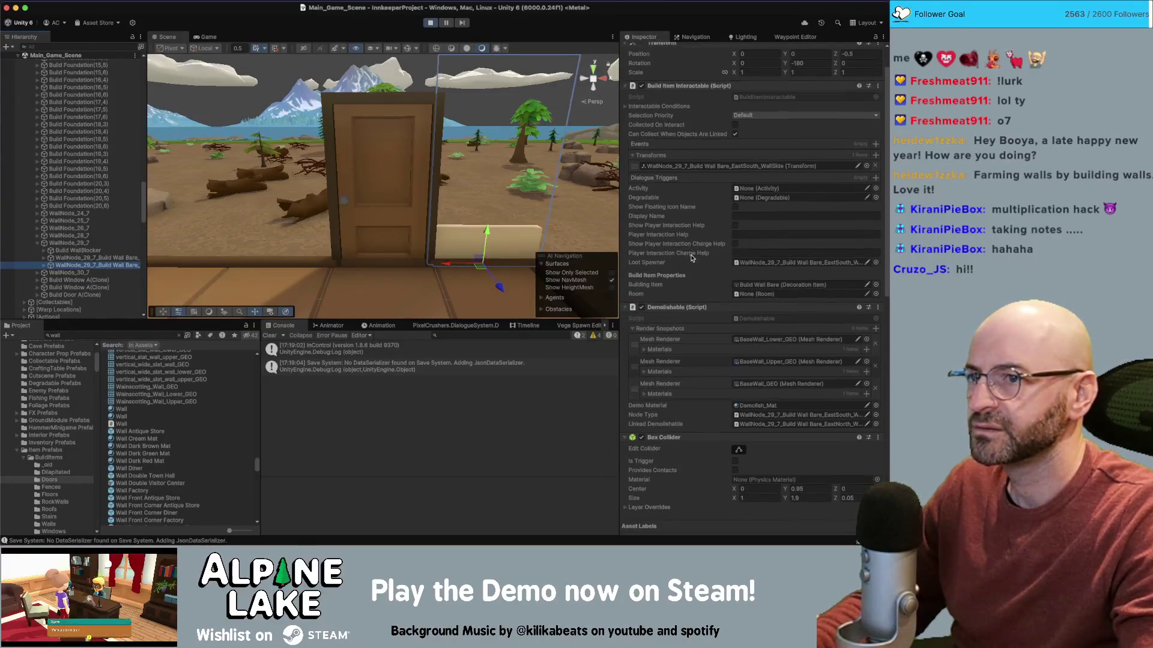
scroll(690, 257, "down", 1)
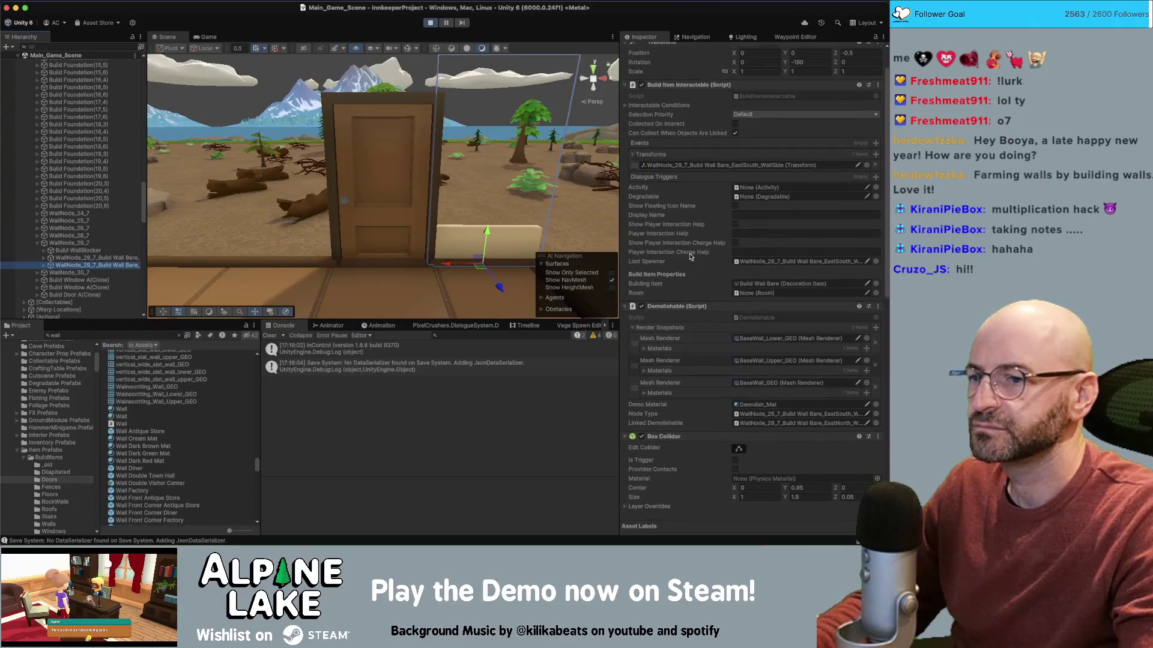
scroll(690, 257, "down", 10)
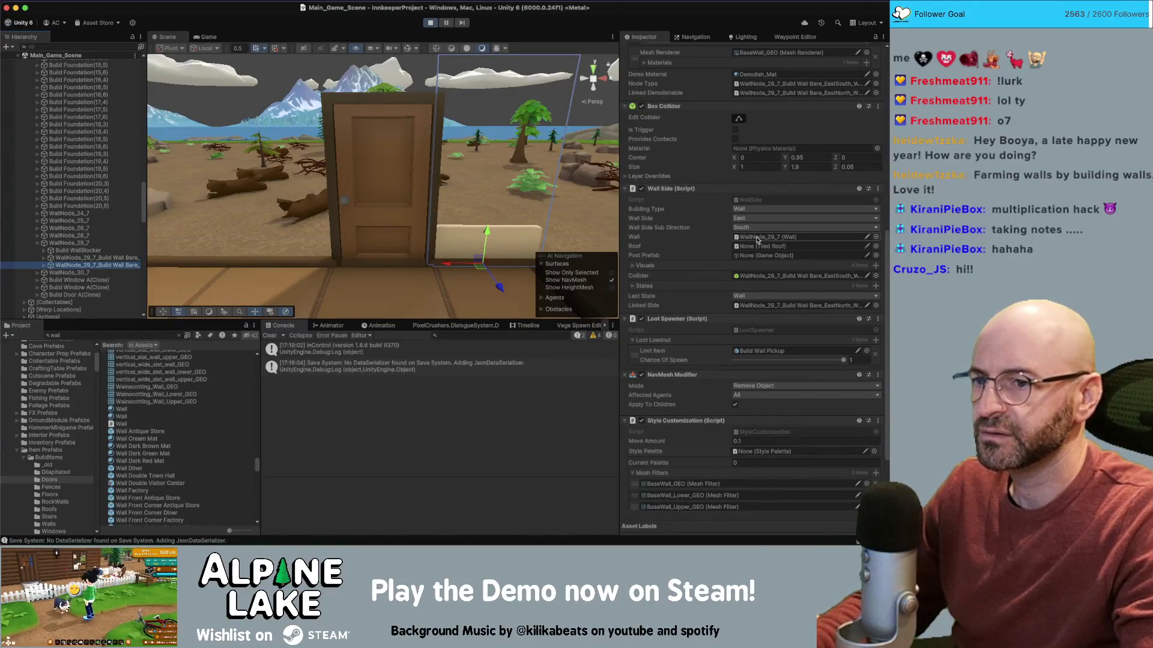
left_click(761, 239)
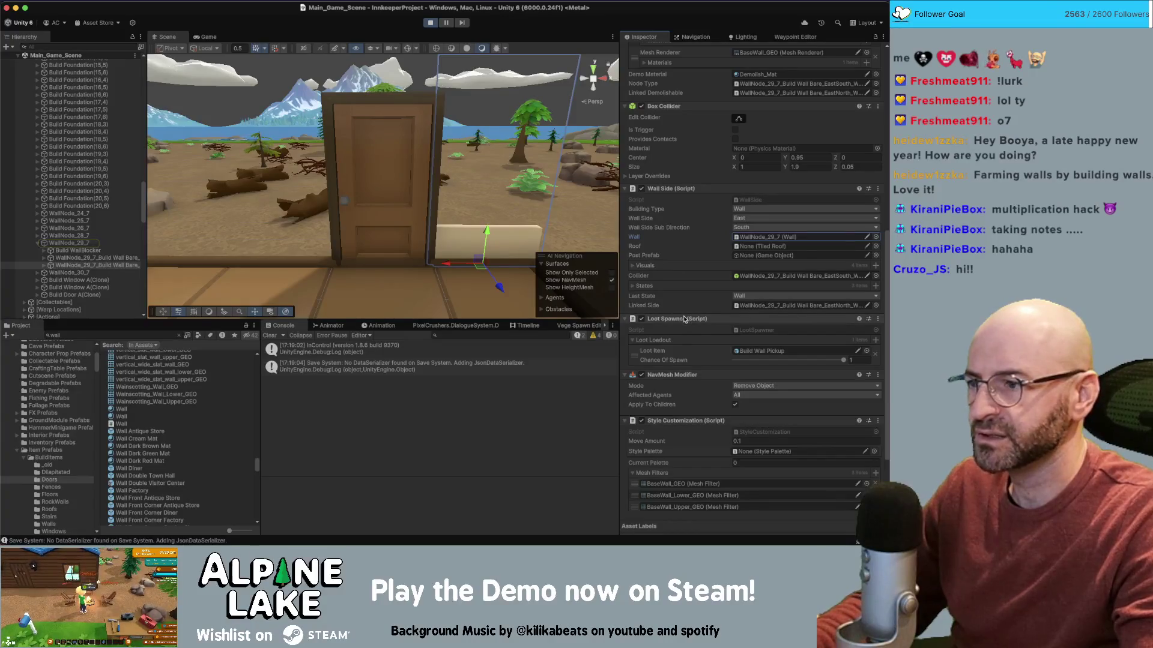
- Cross-check the wall side's Inspector settings against Wall.cs, ending back in Visual Studio
key("super+Tab")
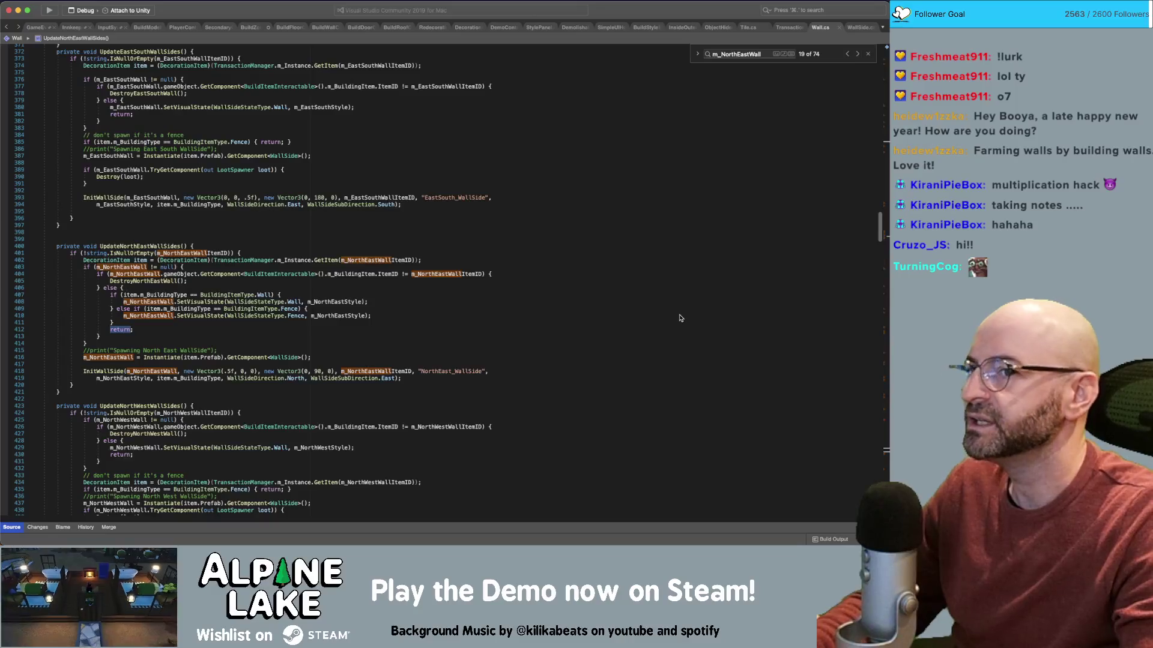
key("super+Tab")
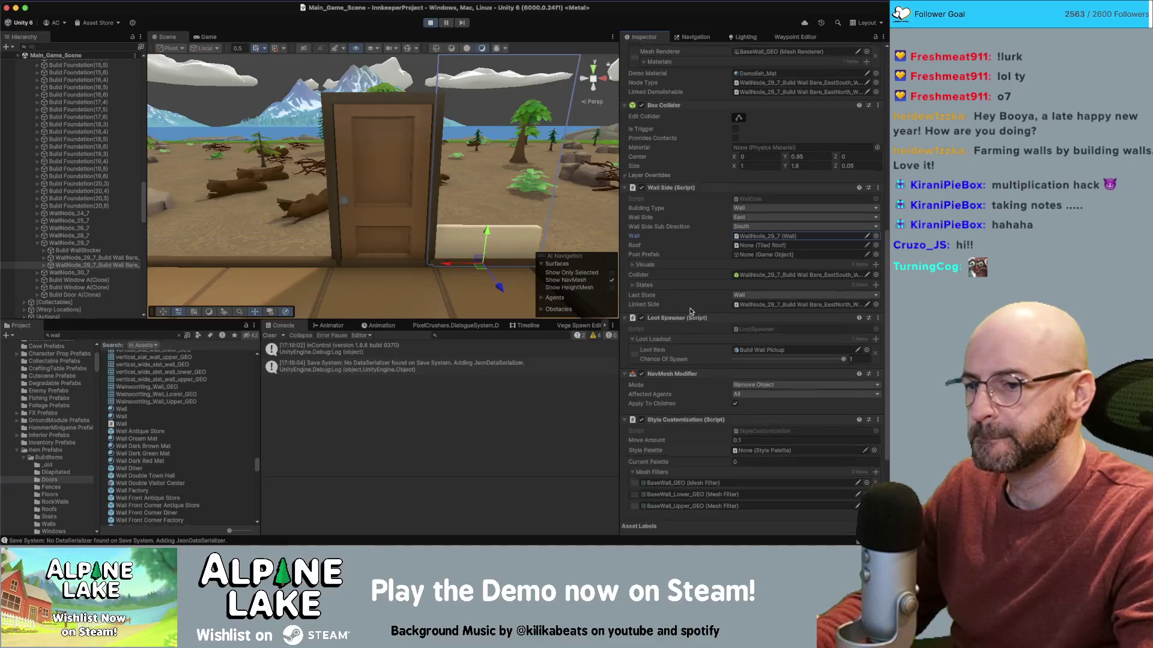
scroll(692, 310, "down", 2)
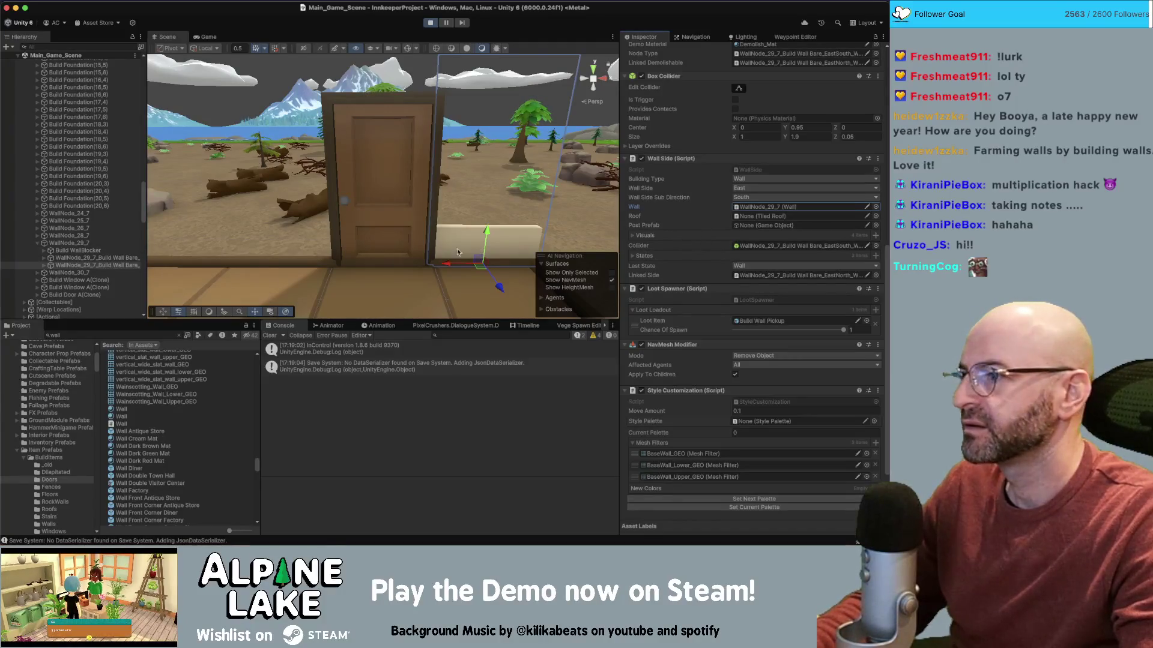
key("super+Tab")
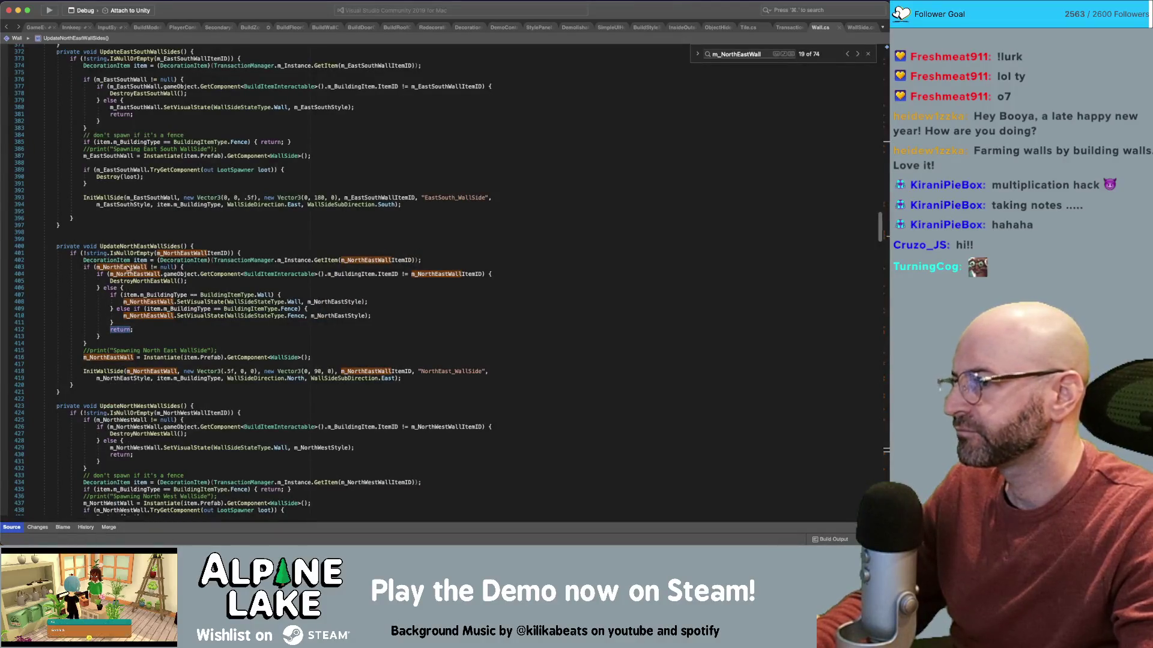
left_click(123, 255)
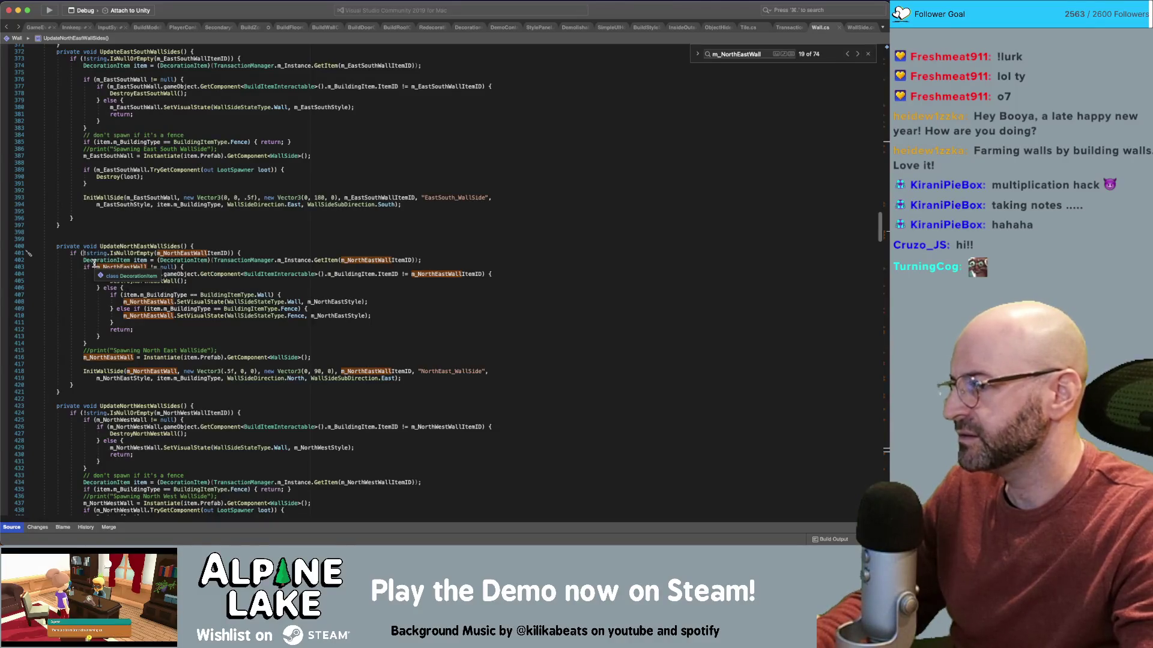
left_click(202, 253)
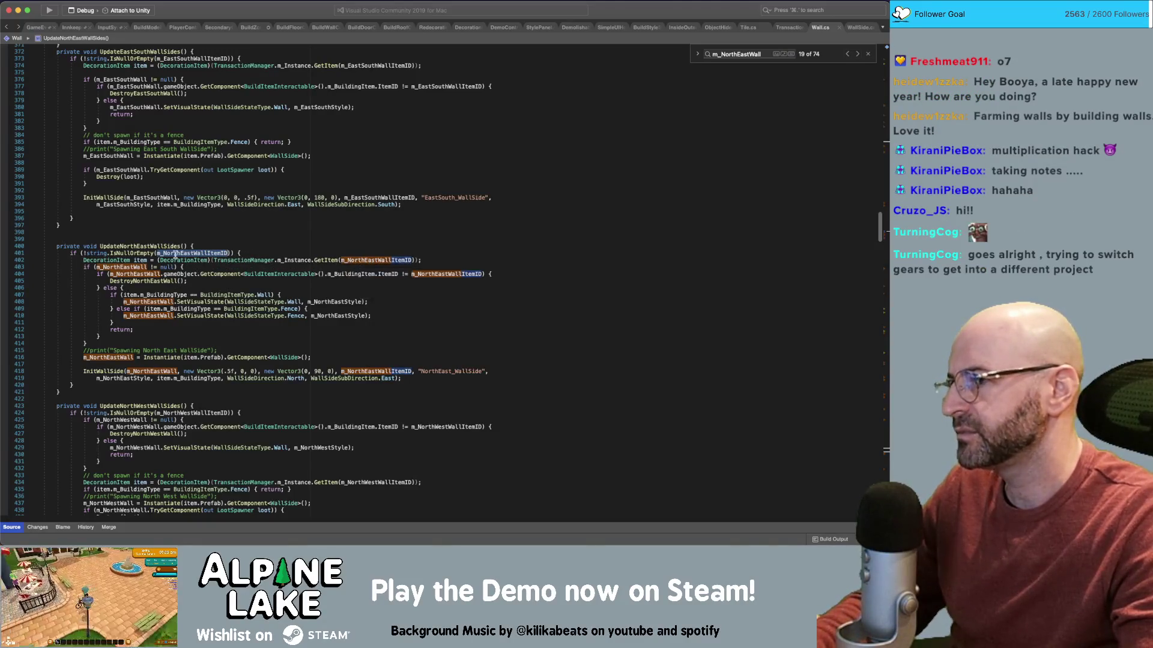
left_click(138, 266)
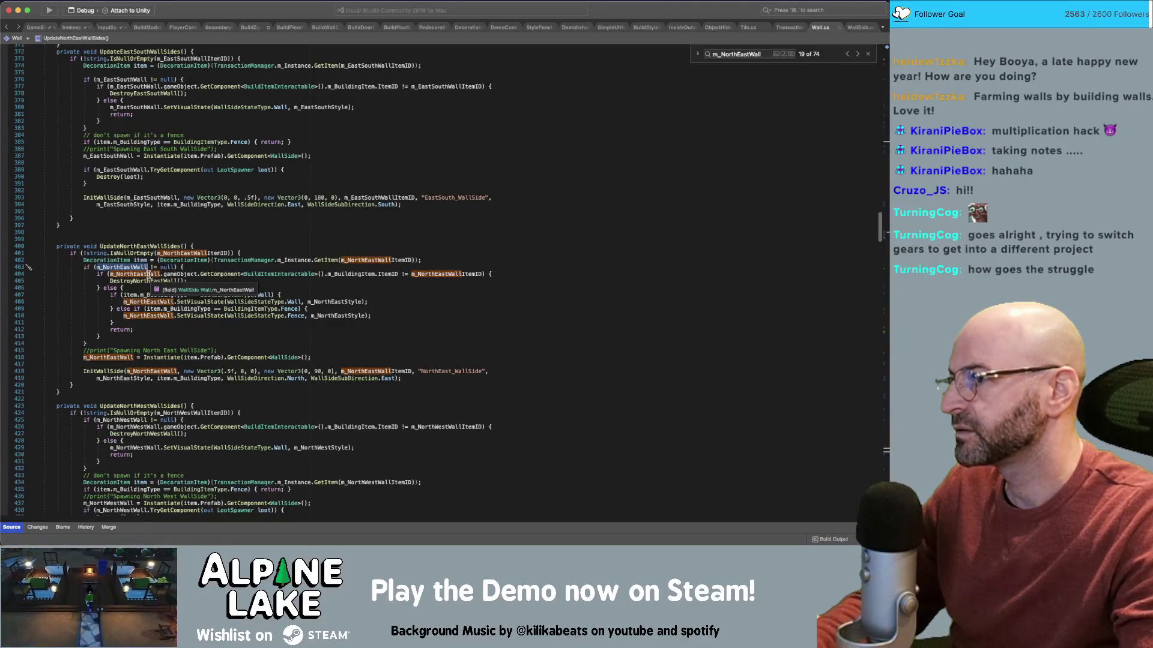
scroll(146, 271, "up", 5)
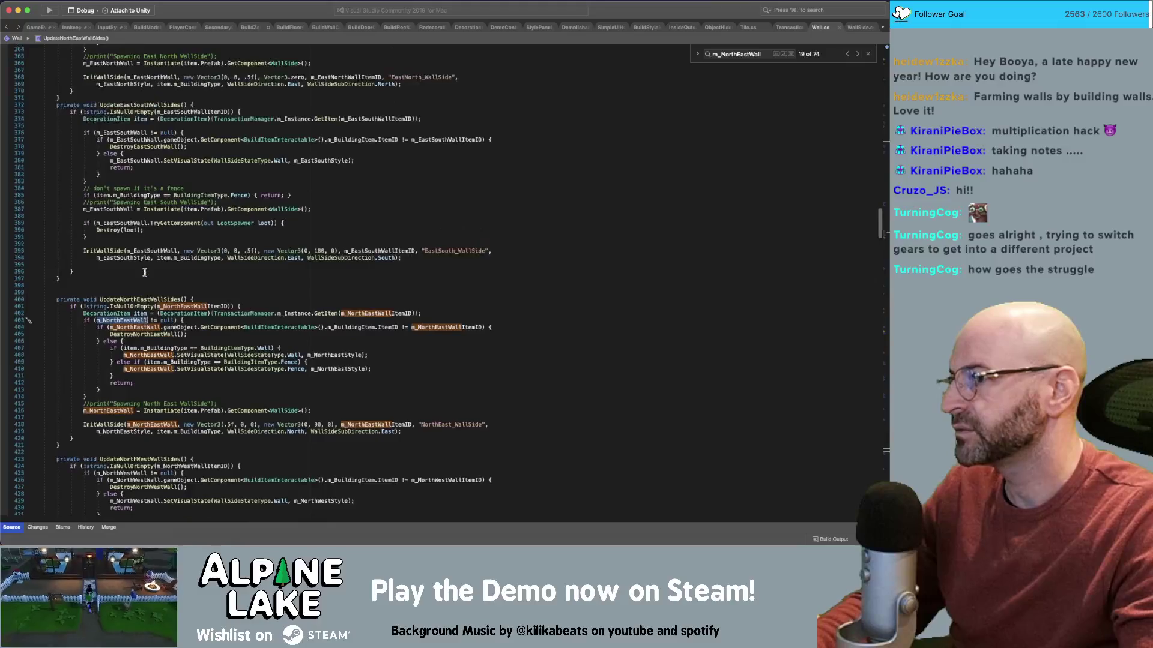
double_click(192, 150)
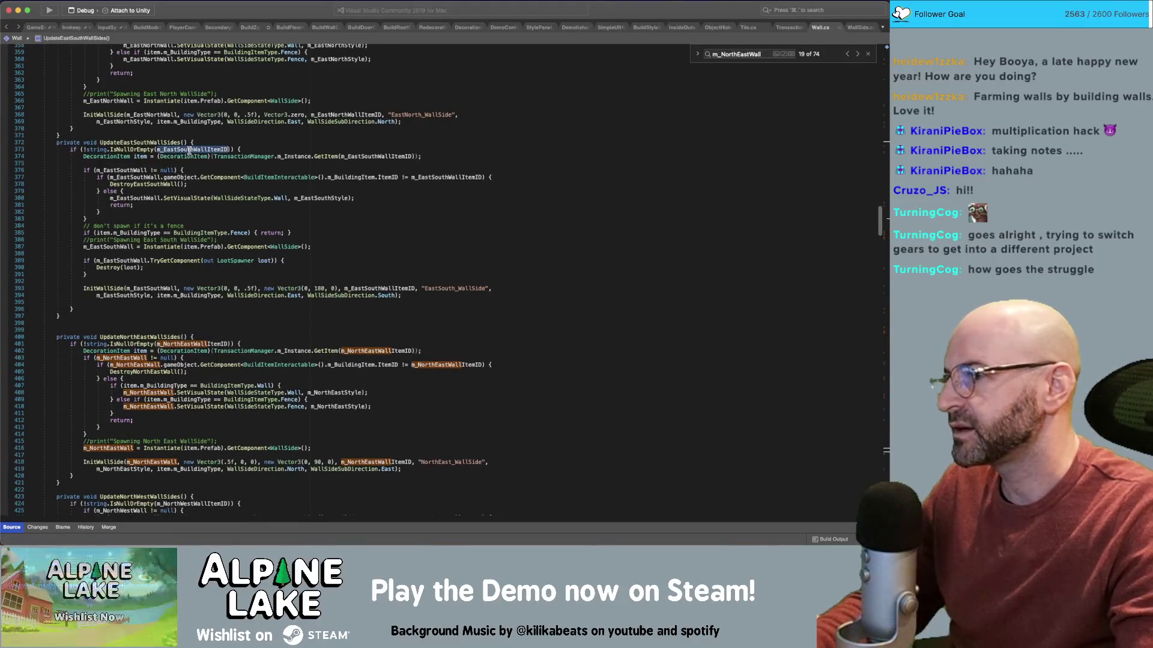
left_click(122, 171)
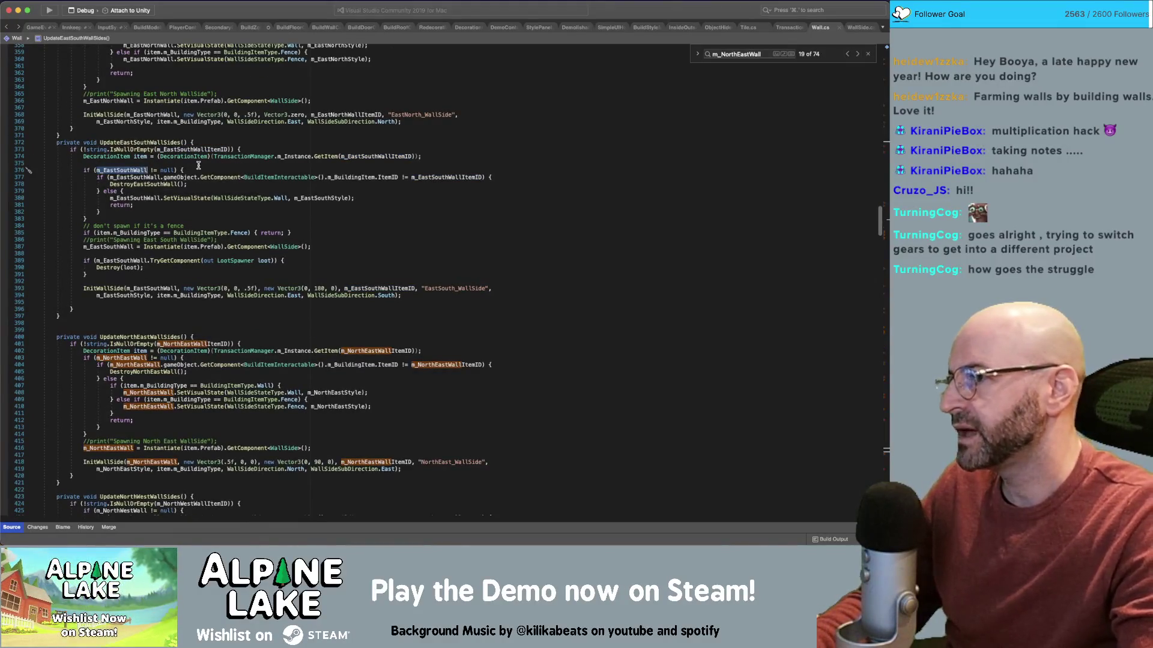
mouse_move(140, 178)
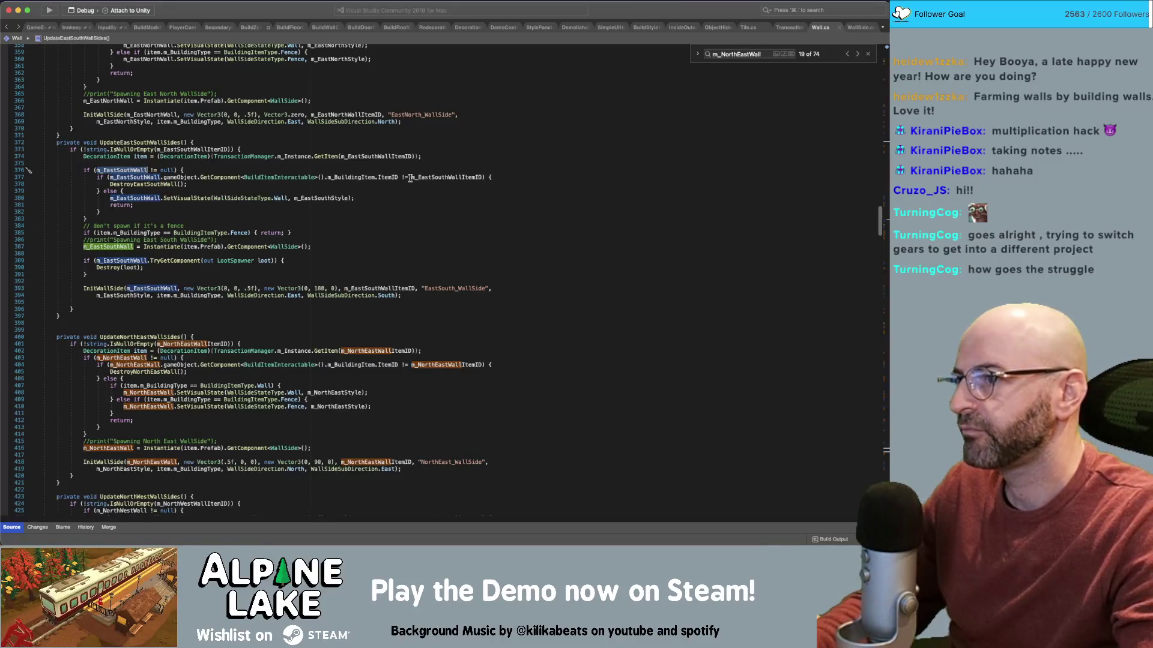
mouse_move(348, 179)
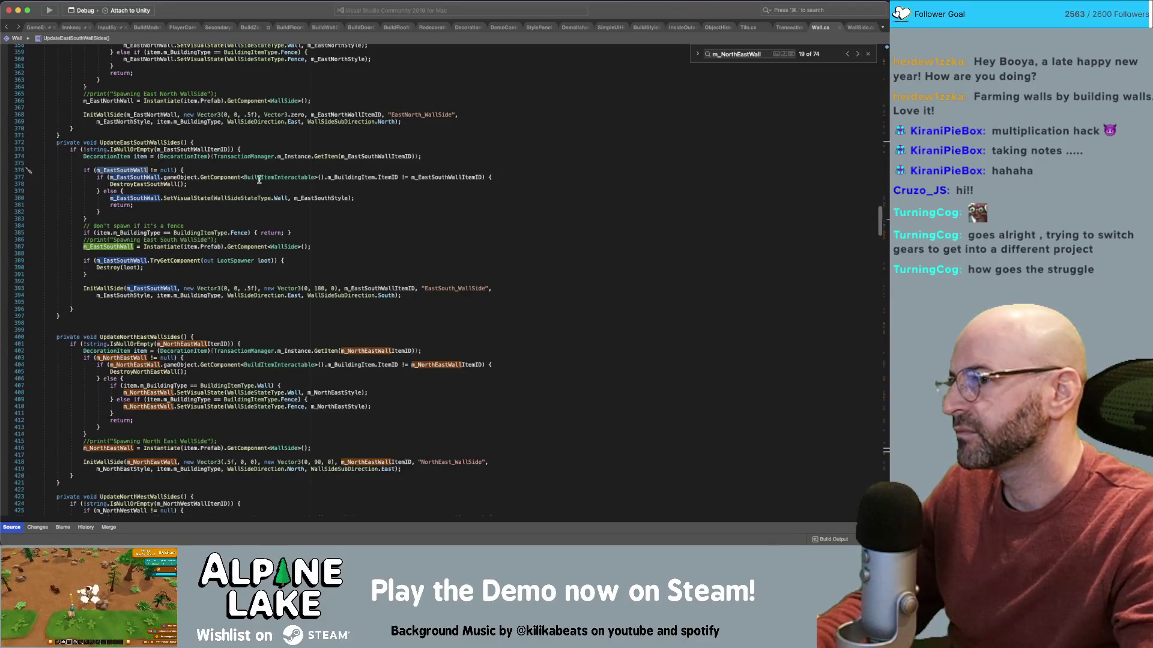
left_click(421, 177)
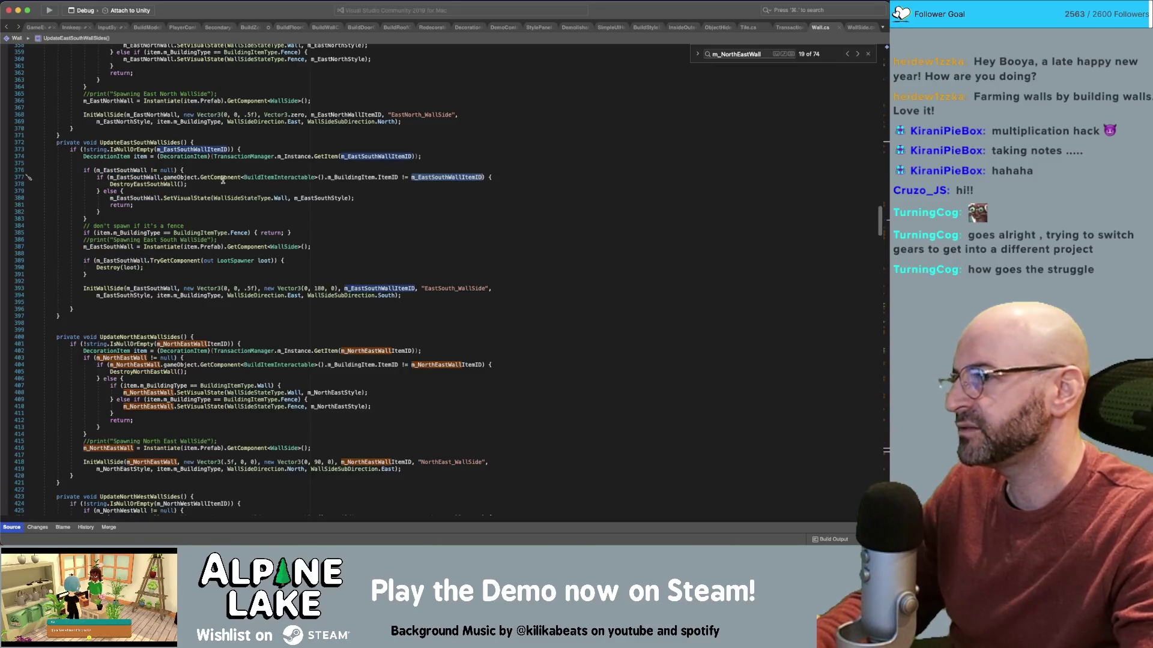
left_click(147, 183)
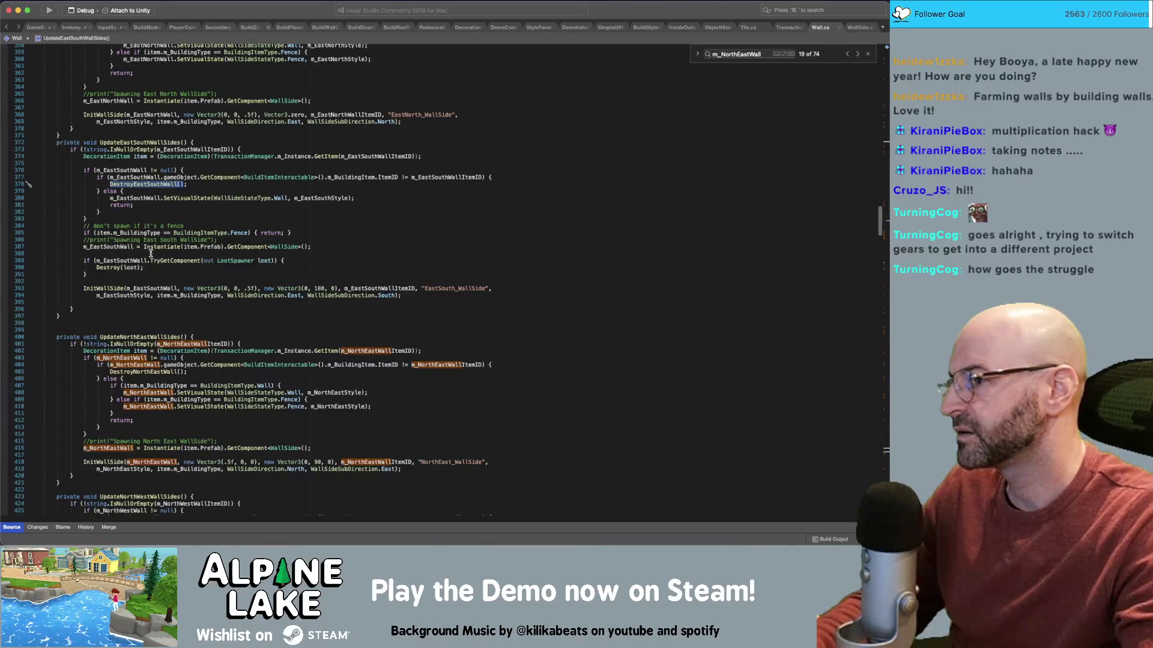
left_click(112, 247)
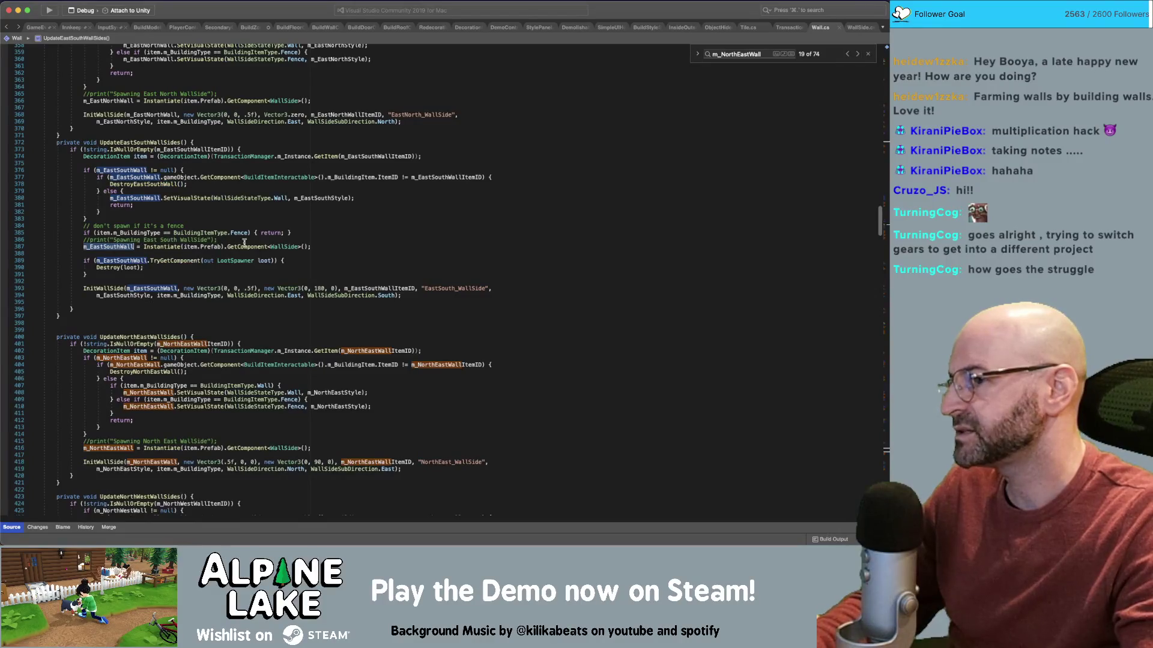
key("super+Tab")
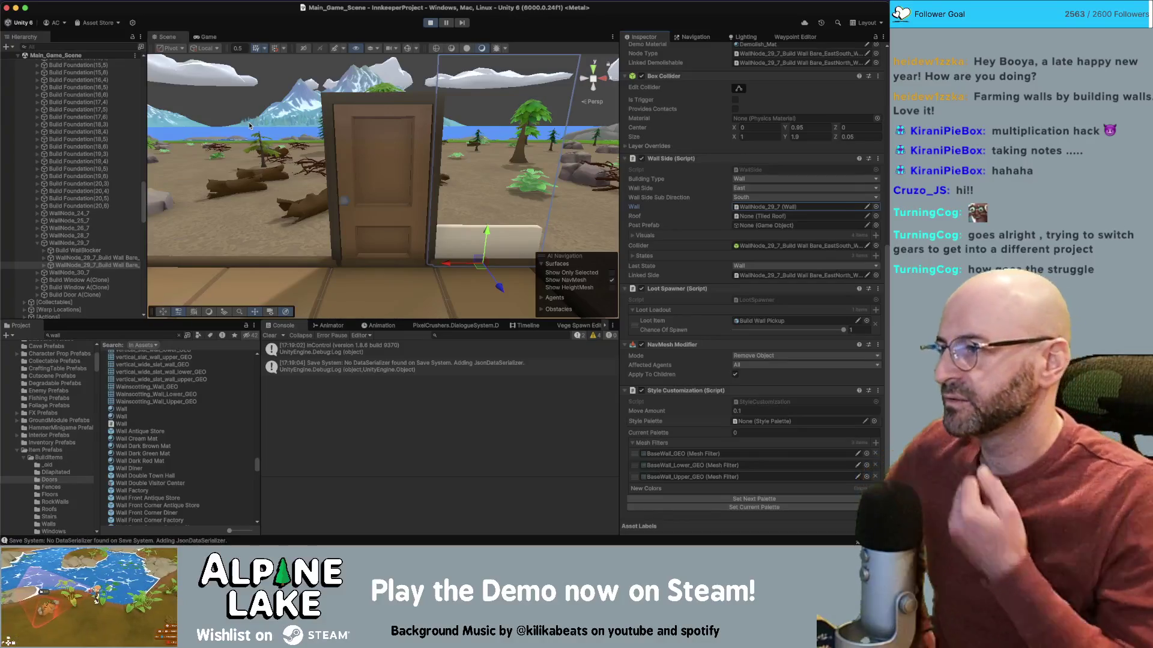
key("super+Tab")
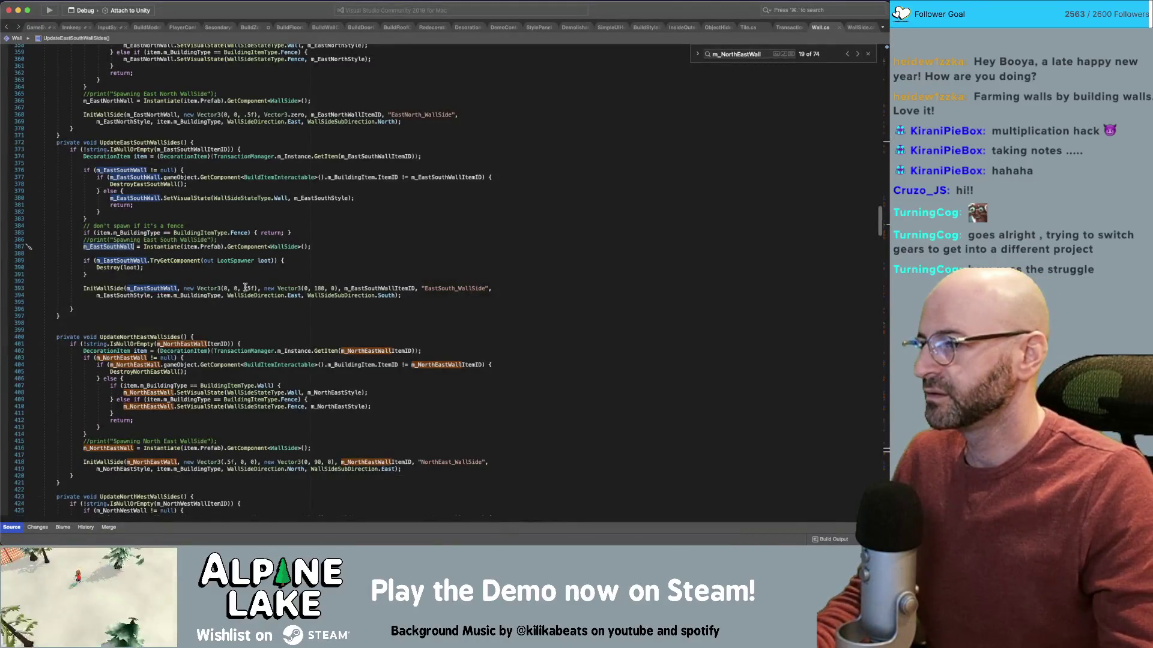
scroll(180, 318, "down", 1)
left_click(149, 371)
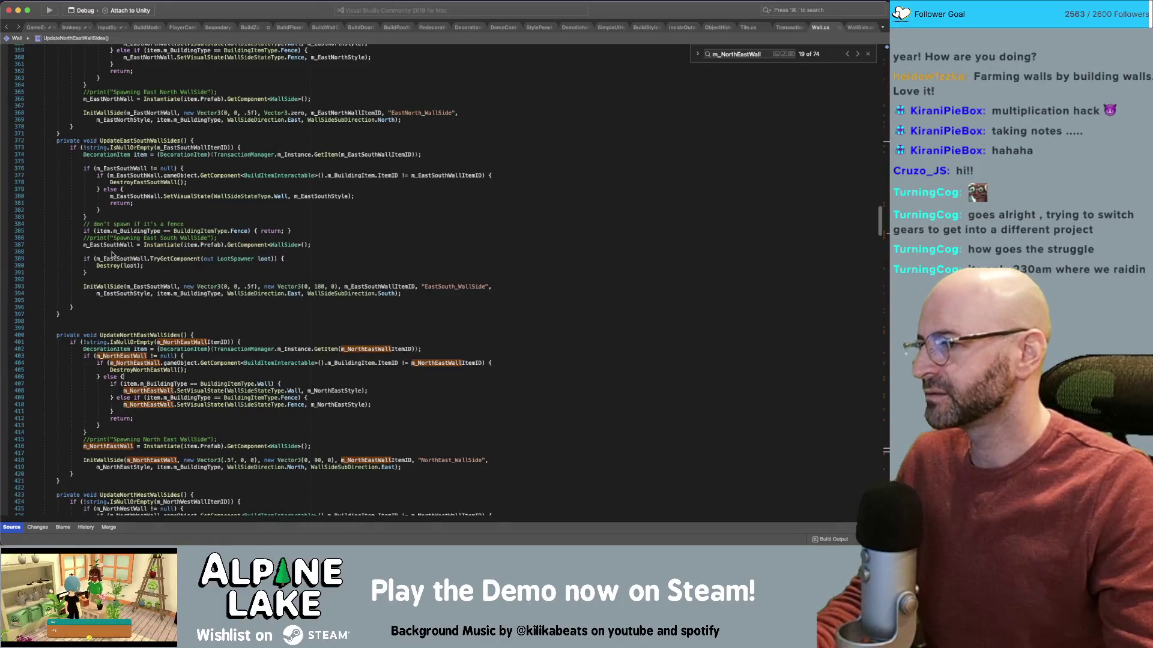
left_click(114, 266)
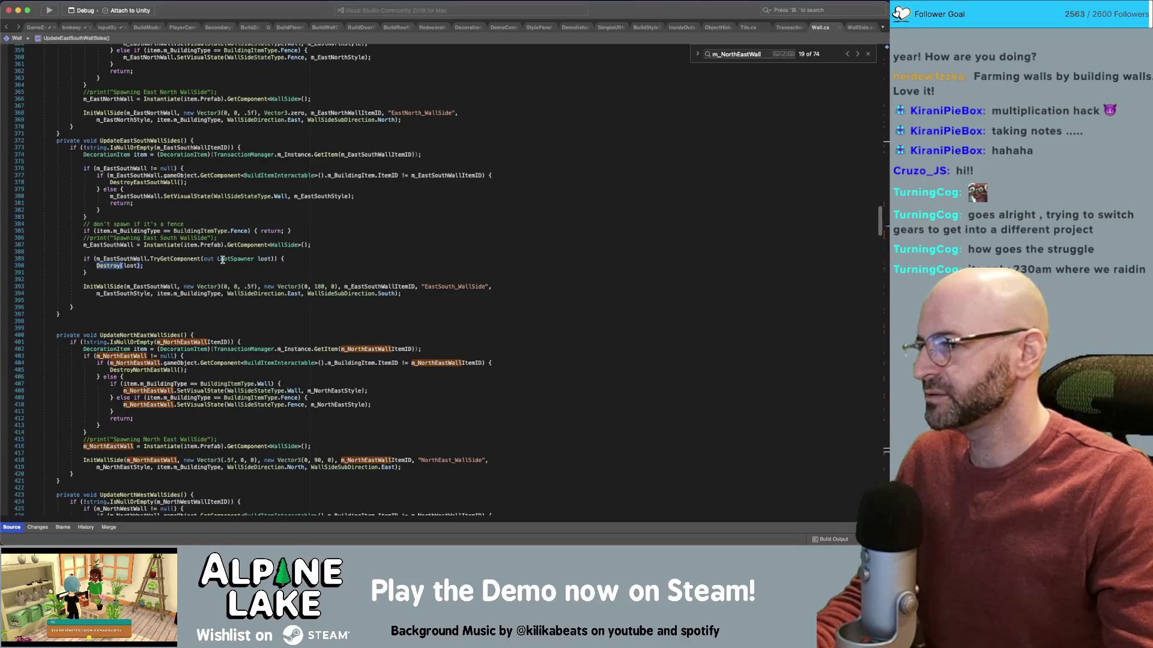